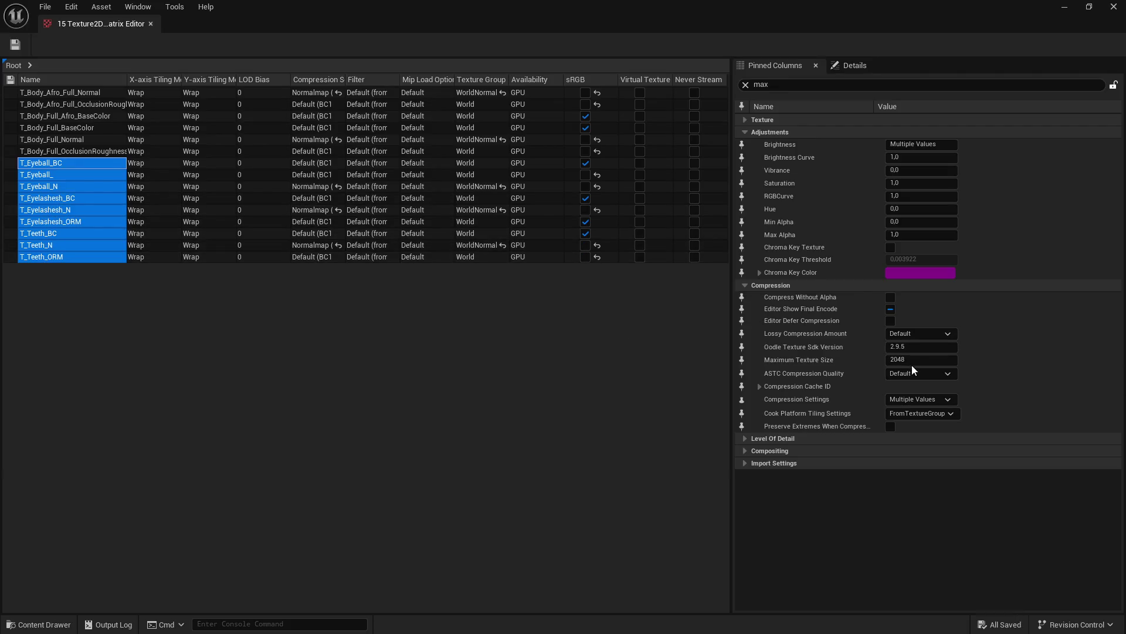
# Step: Set the eye, eyelash and teeth textures to Maximum Texture Size 1024, save, and close the matrix
pyautogui.write('10')
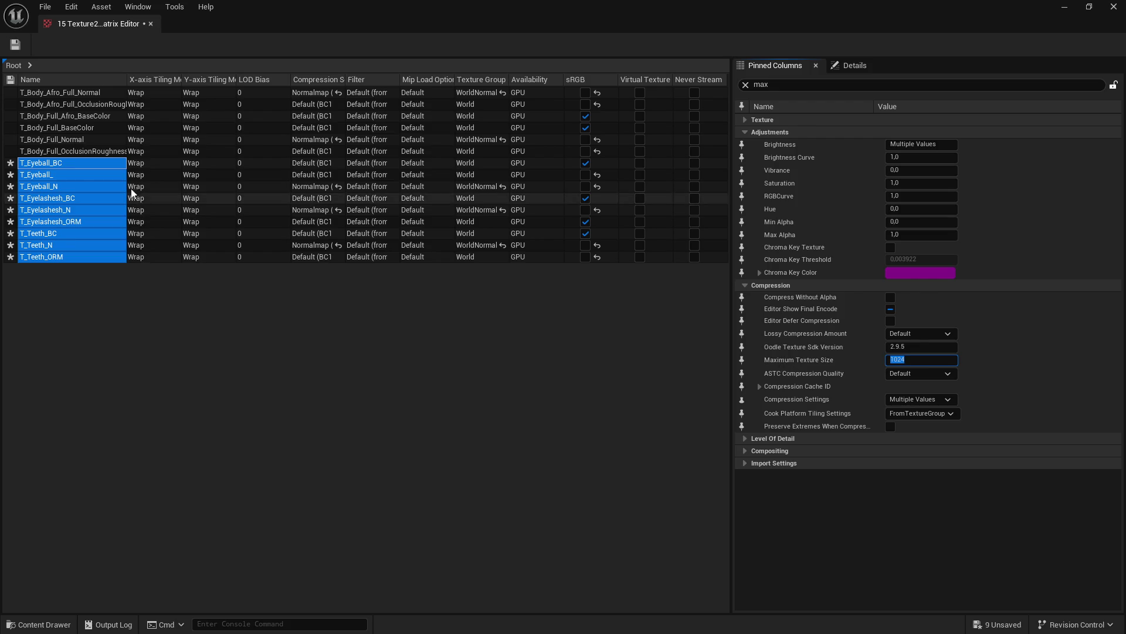
pyautogui.click(21, 49)
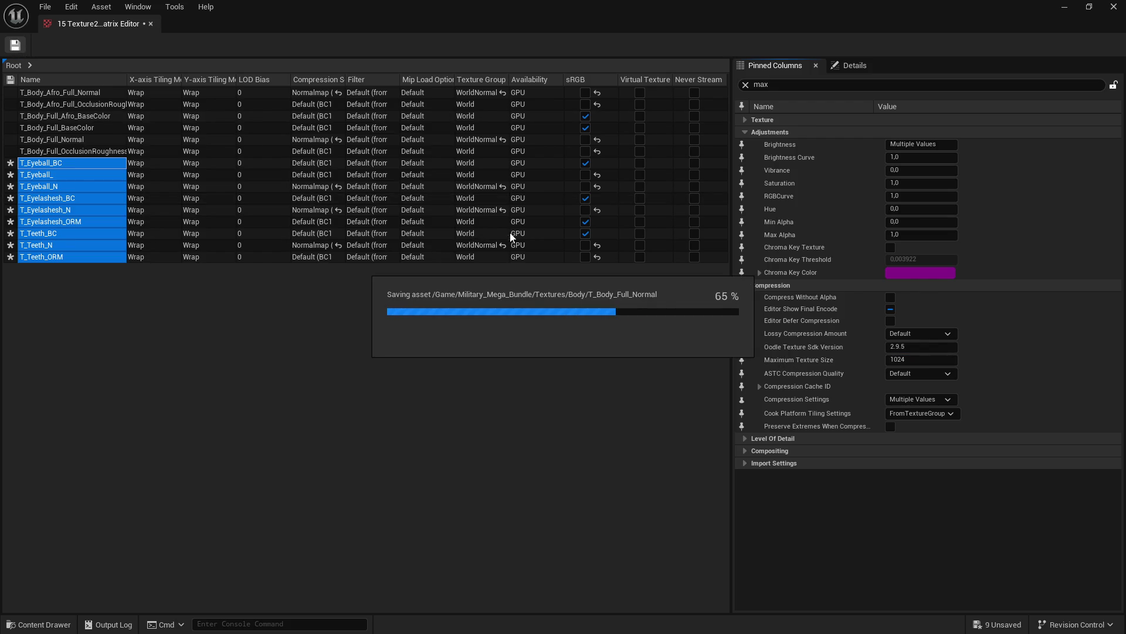
pyautogui.click(1114, 7)
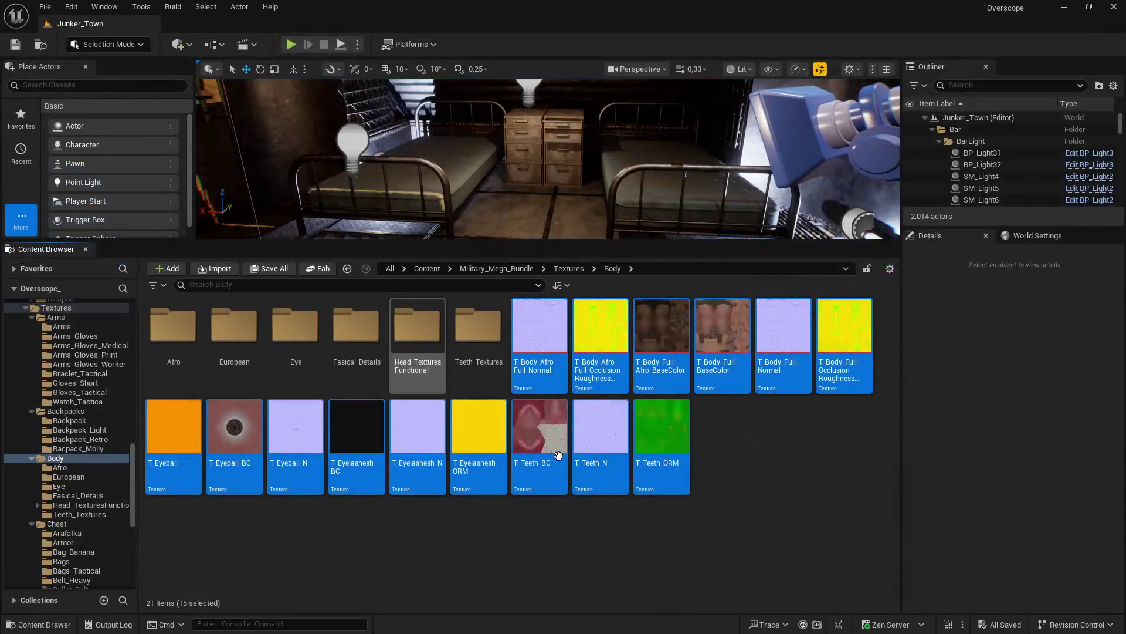
# Step: Open the Afro folder and load all nine textures into the Property Matrix
pyautogui.doubleClick(173, 326)
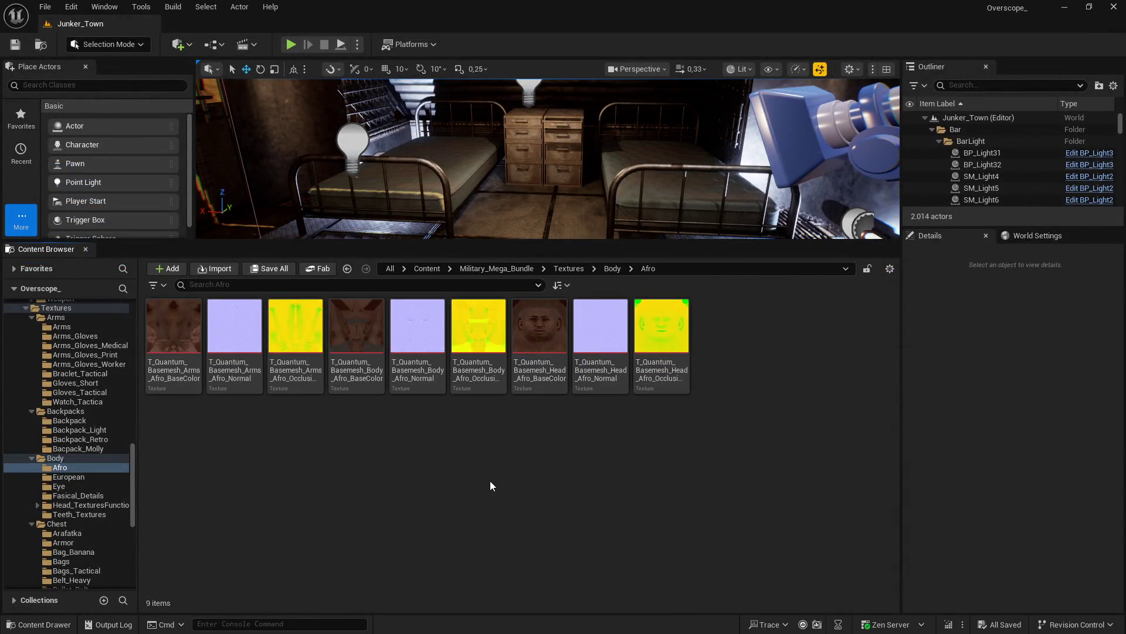
pyautogui.click(156, 326)
pyautogui.keyDown('shift'); pyautogui.click(662, 338); pyautogui.keyUp('shift')
pyautogui.rightClick(662, 338)
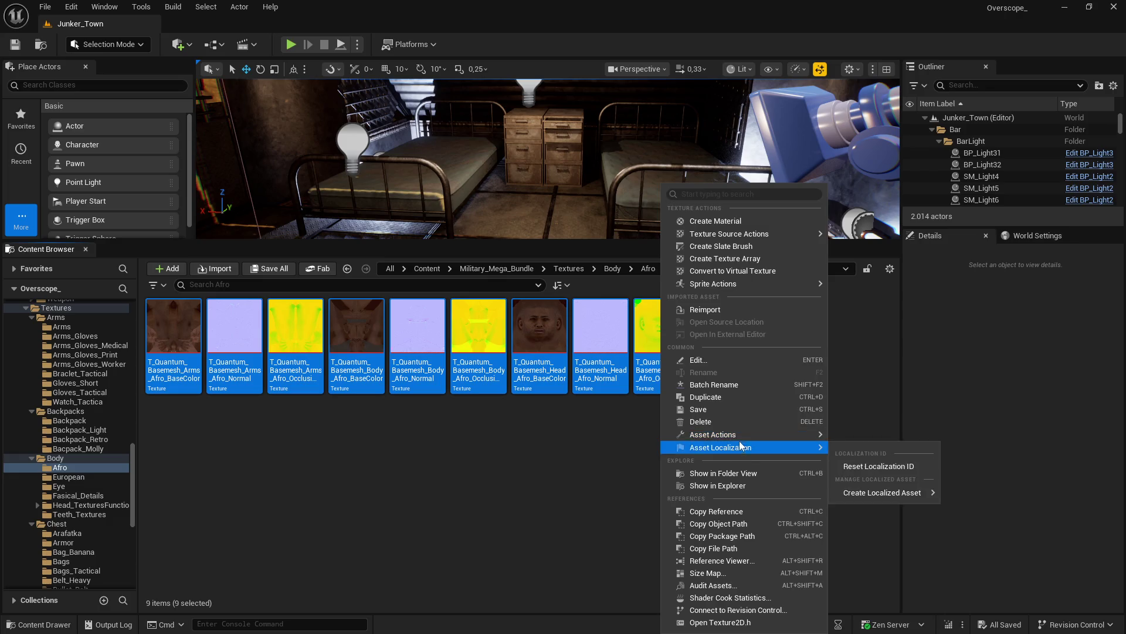
pyautogui.moveTo(824, 437)
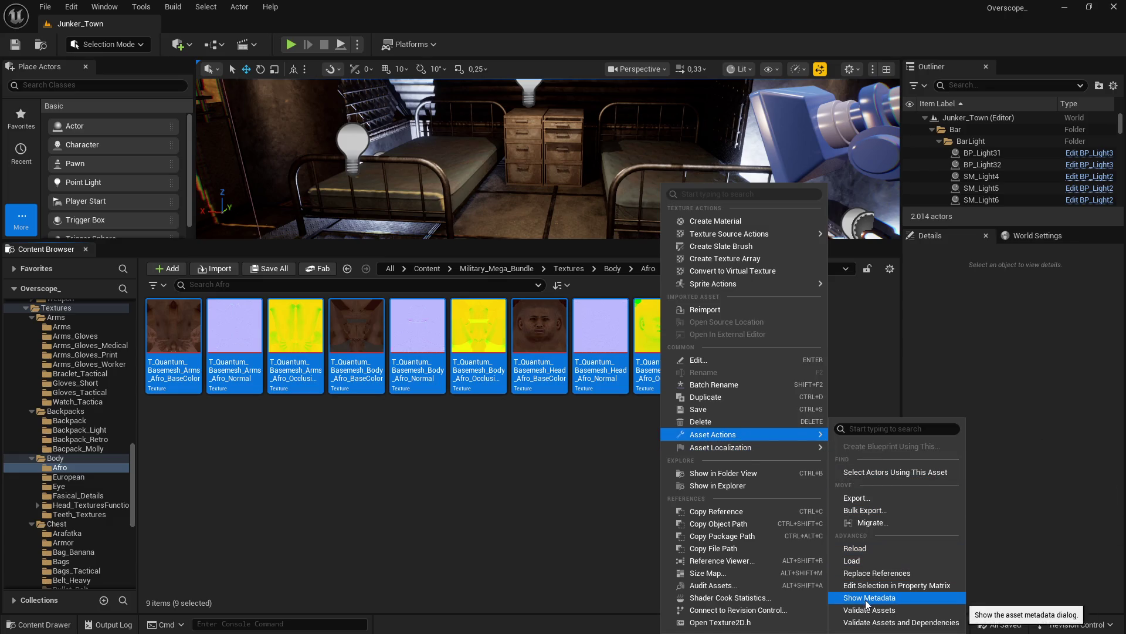
pyautogui.click(892, 584)
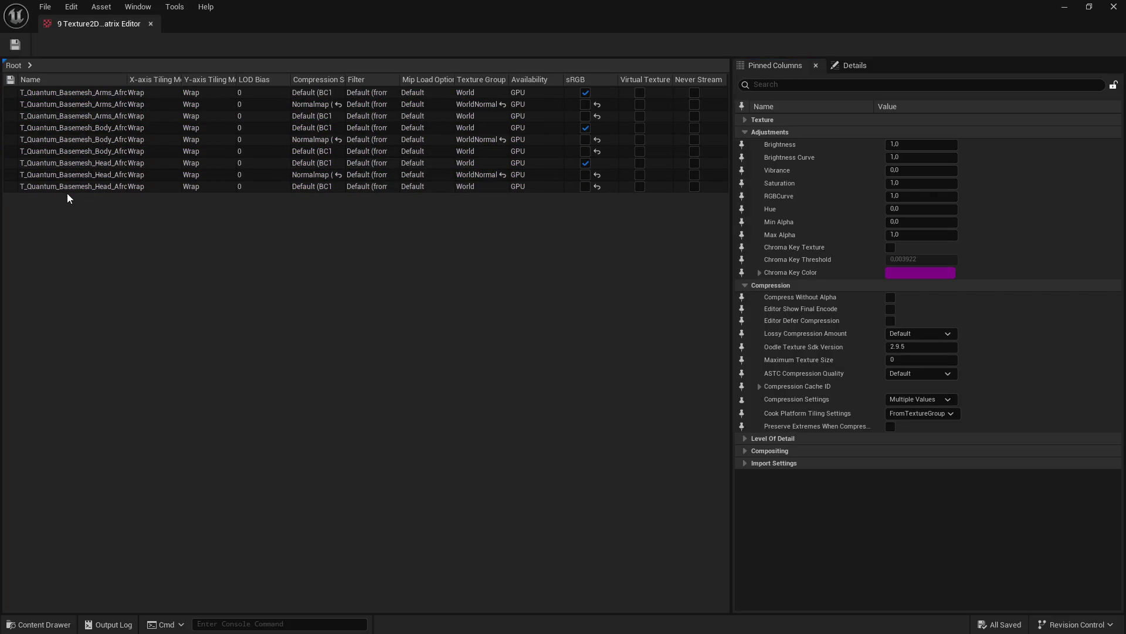
# Step: Select all nine rows, set Maximum Texture Size to 2048, save, and close the matrix
pyautogui.click(66, 187)
pyautogui.keyDown('shift'); pyautogui.click(70, 92); pyautogui.keyUp('shift')
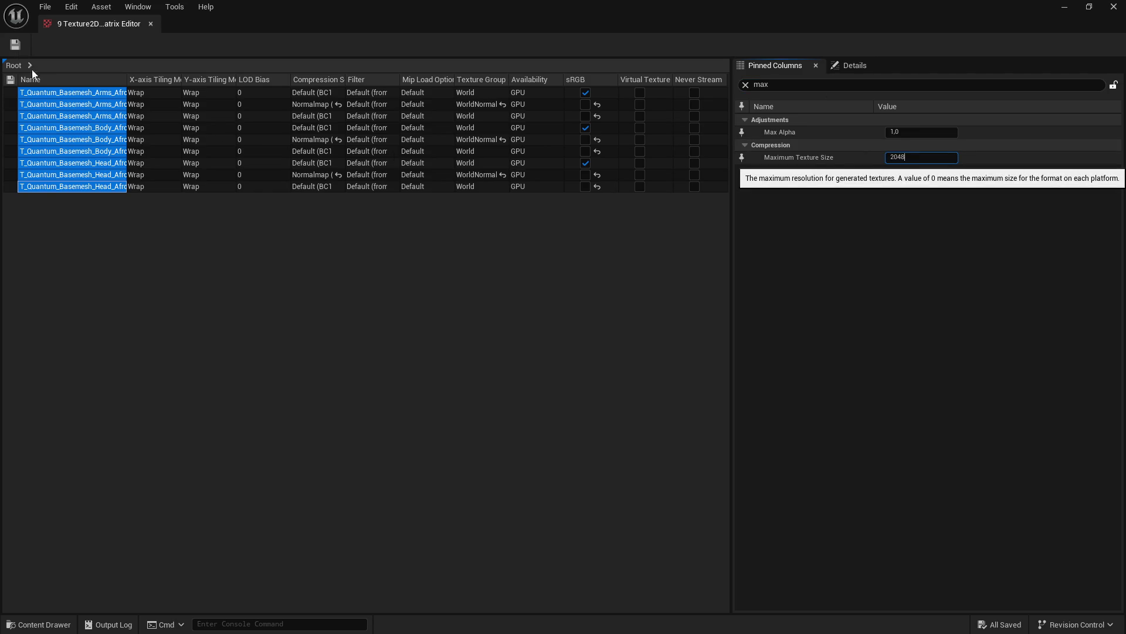
pyautogui.click(15, 45)
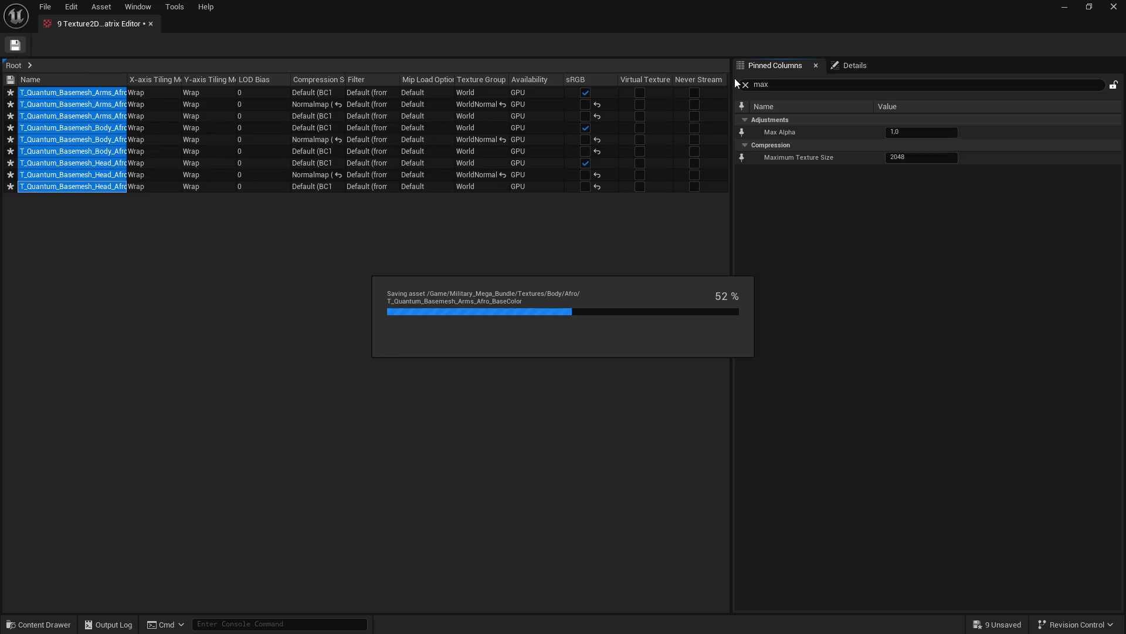
pyautogui.click(1114, 6)
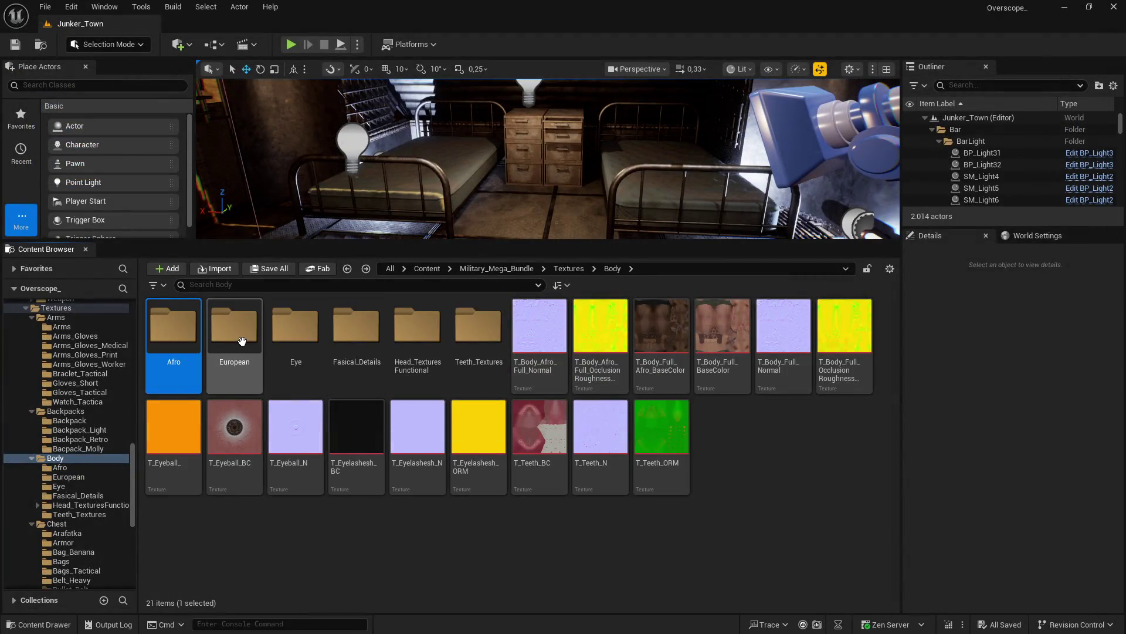
# Step: Select all 15 European textures and open them in the Property Matrix
pyautogui.click(183, 386)
pyautogui.keyDown('shift'); pyautogui.click(296, 437); pyautogui.keyUp('shift')
pyautogui.rightClick(295, 437)
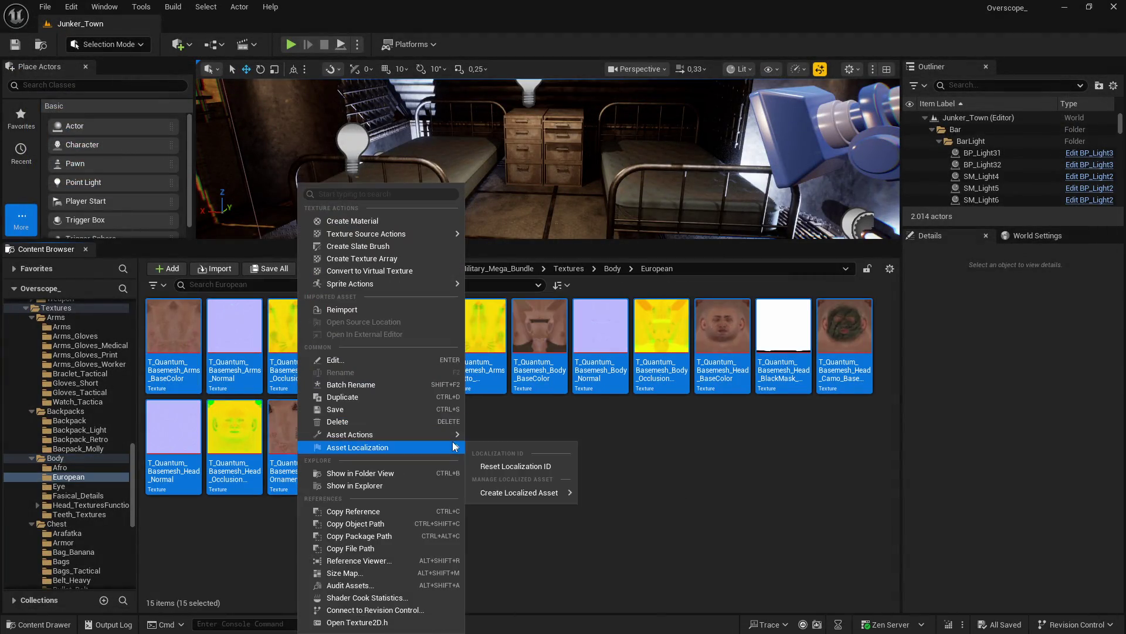
pyautogui.moveTo(382, 434)
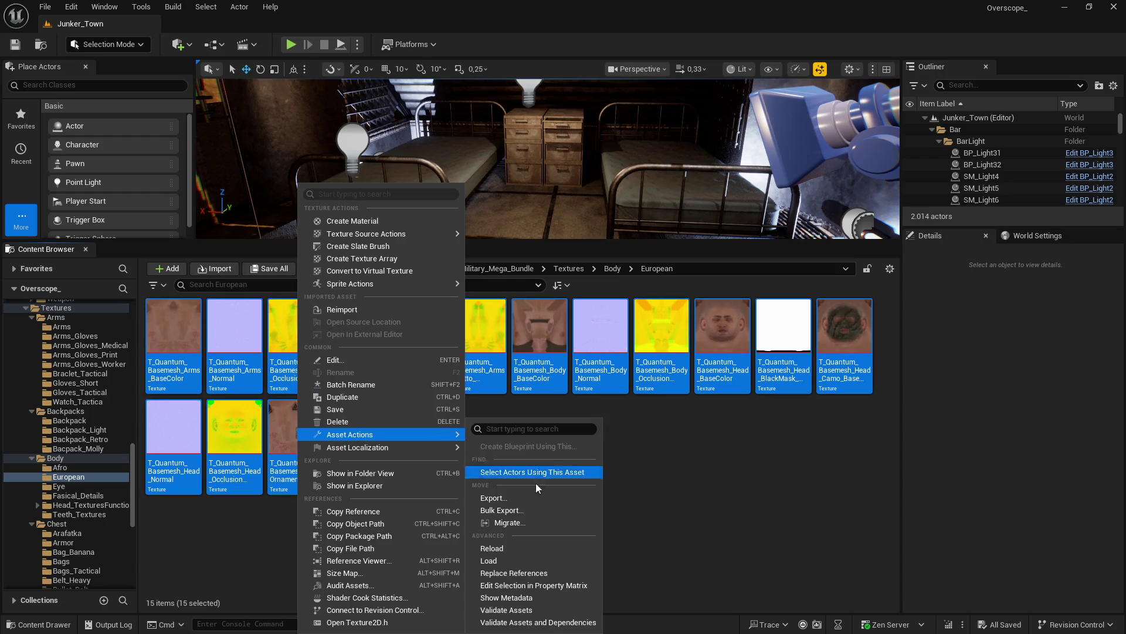
pyautogui.click(541, 586)
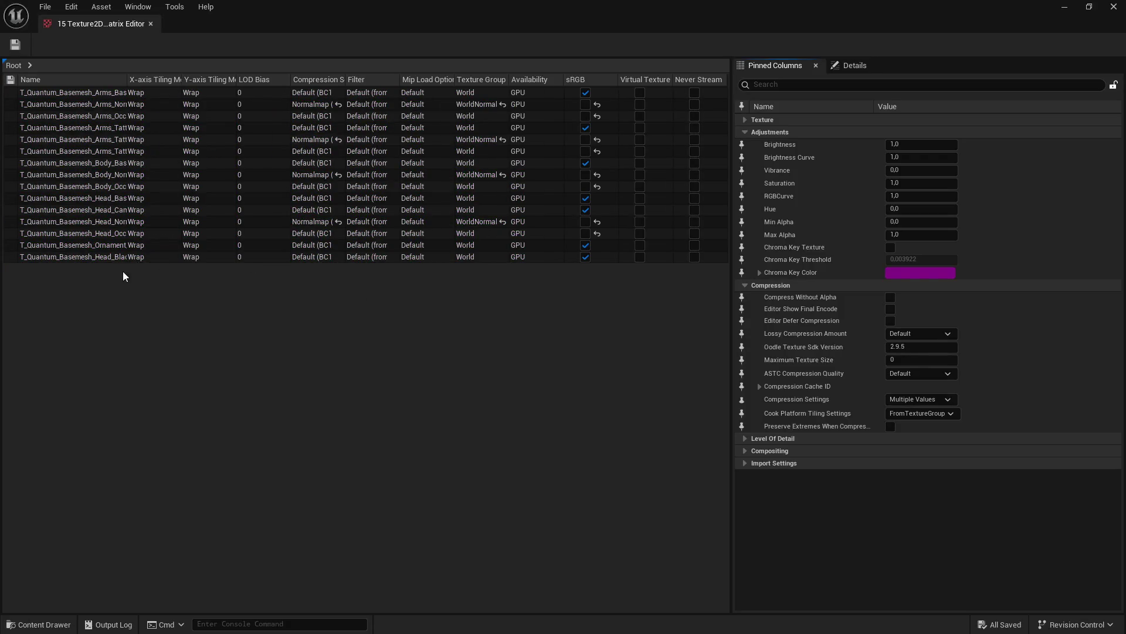
# Step: Select all 15 rows, filter for 'max', set Maximum Texture Size 2048, save, and close
pyautogui.moveTo(126, 102); pyautogui.dragTo(253, 104)
pyautogui.click(156, 94)
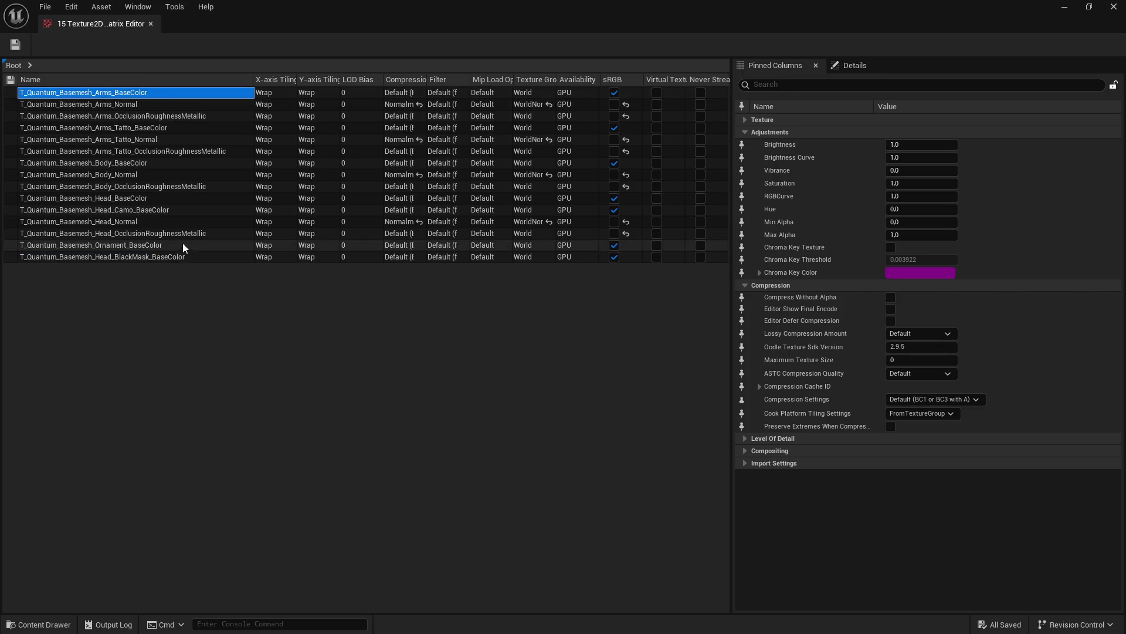
pyautogui.keyDown('shift'); pyautogui.click(182, 256); pyautogui.keyUp('shift')
pyautogui.click(786, 86)
pyautogui.write('ax')
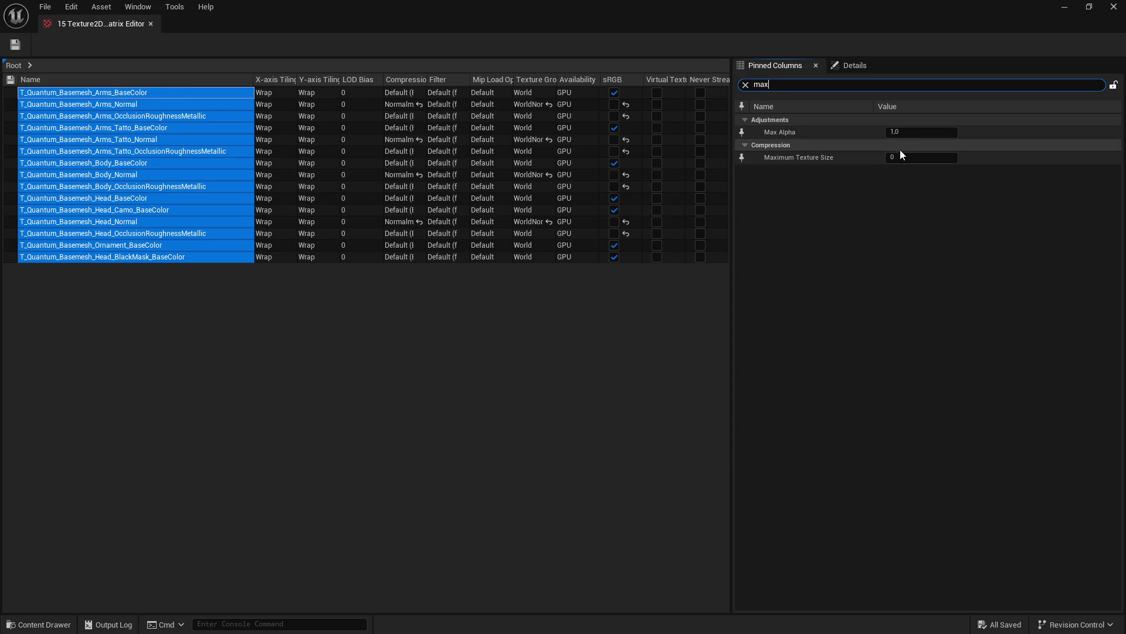
pyautogui.click(15, 45)
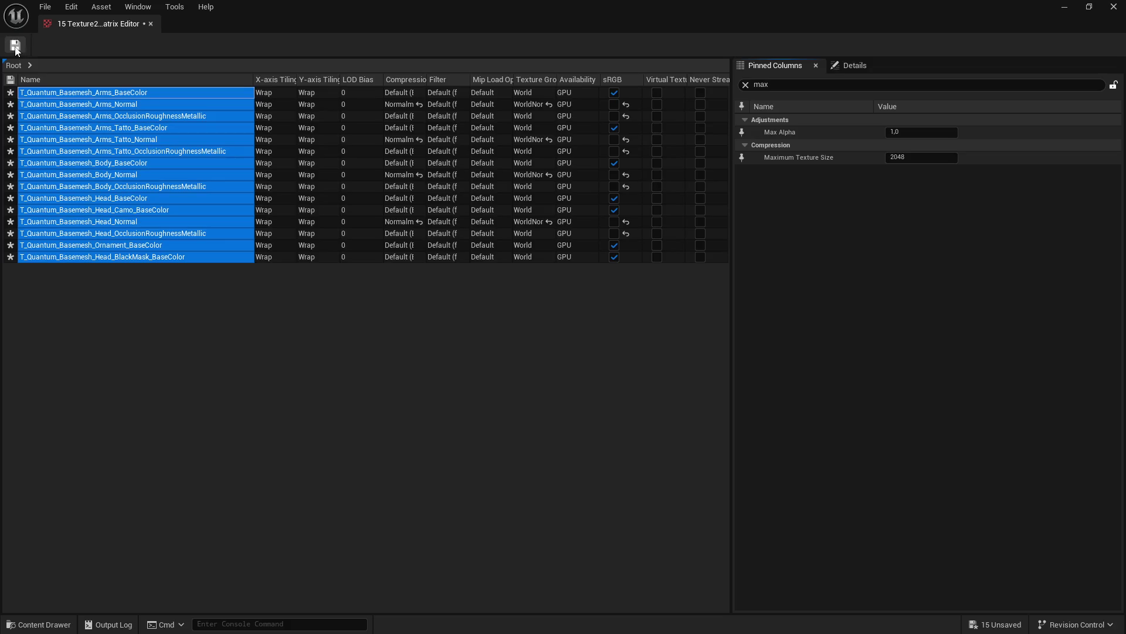
pyautogui.click(15, 51)
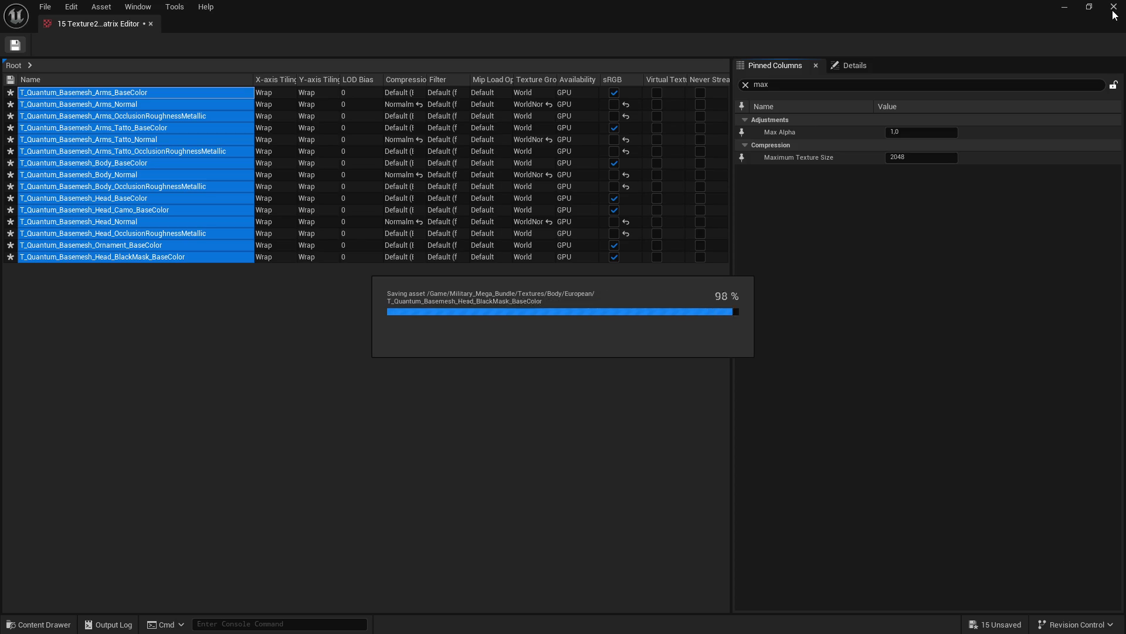
pyautogui.click(1113, 8)
pyautogui.doubleClick(304, 386)
# Step: Select the seven Eye folder assets and open them in the Property Matrix
pyautogui.click(173, 341)
pyautogui.keyDown('shift'); pyautogui.click(535, 346); pyautogui.keyUp('shift')
pyautogui.rightClick(535, 346)
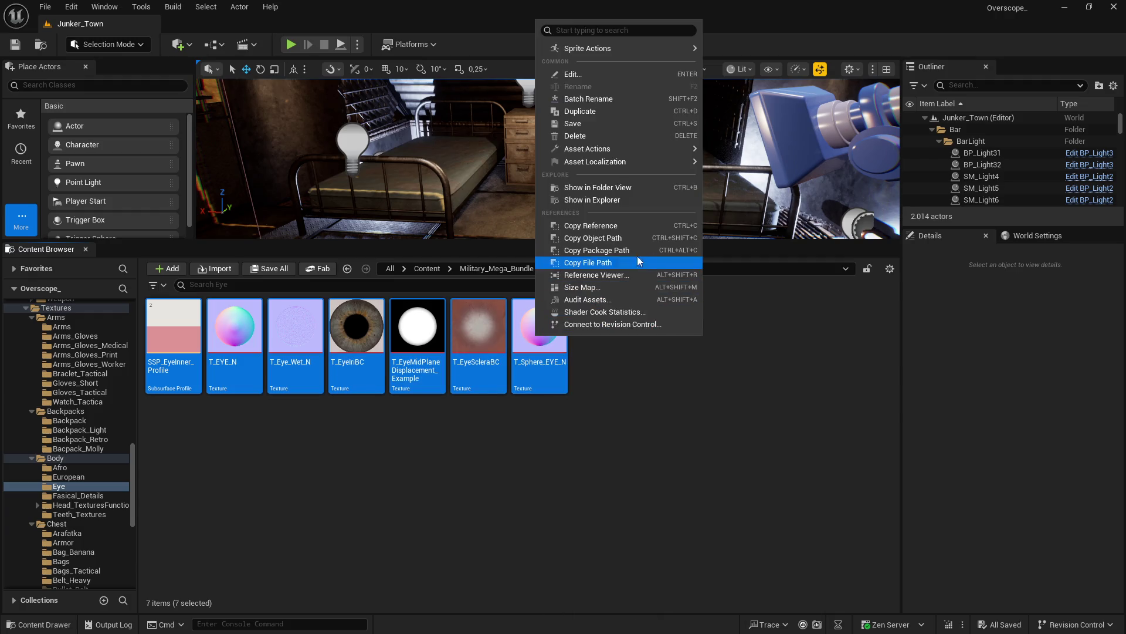
pyautogui.moveTo(624, 149)
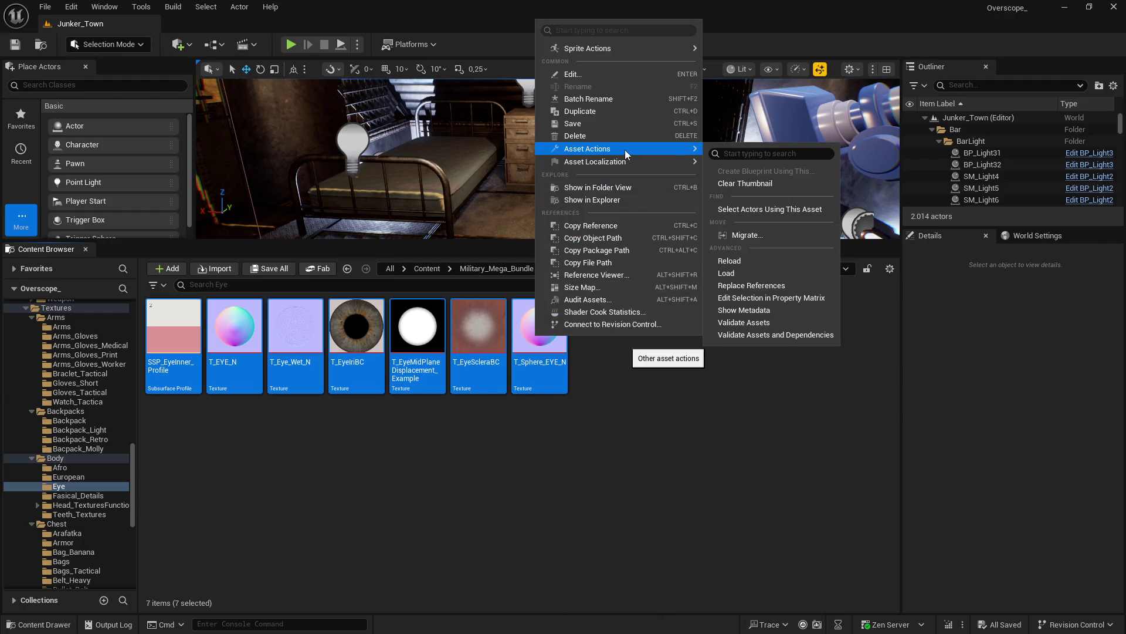
pyautogui.click(762, 298)
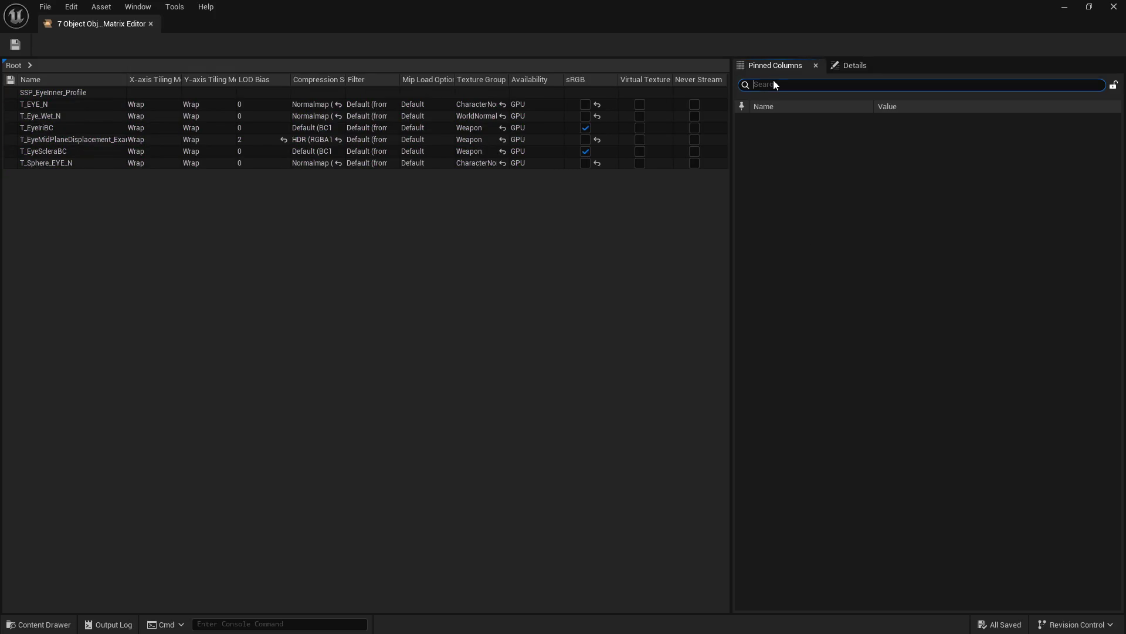
# Step: Set Maximum Texture Size 1024 on the six eye textures, excluding the profile, then save and close
pyautogui.click(59, 164)
pyautogui.keyDown('shift'); pyautogui.click(62, 92); pyautogui.keyUp('shift')
pyautogui.write('max')
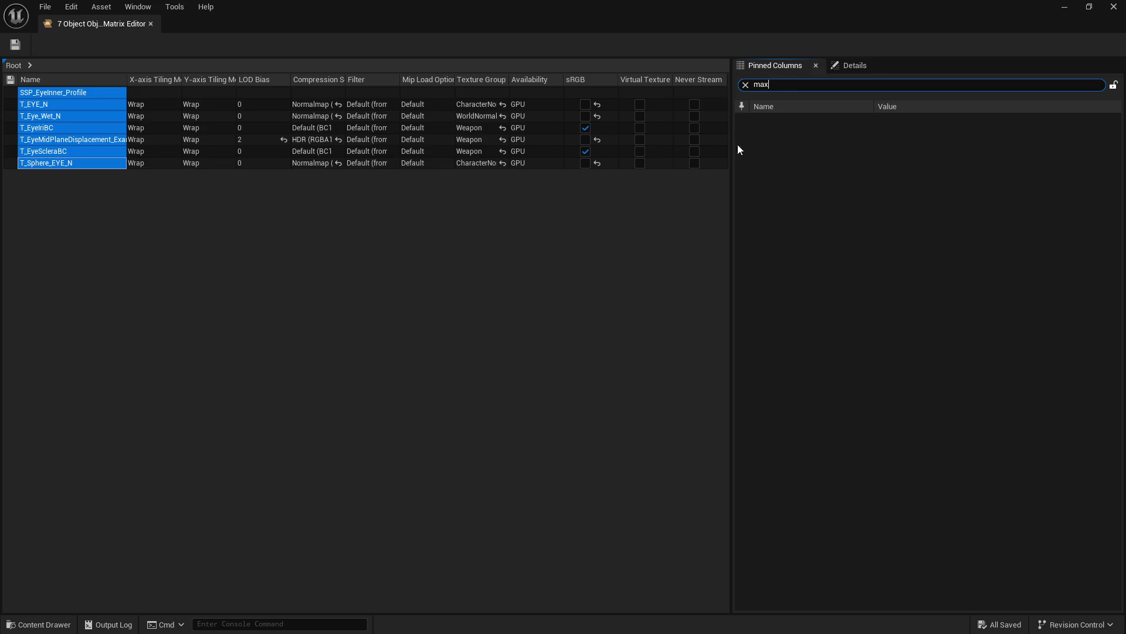
pyautogui.click(58, 104)
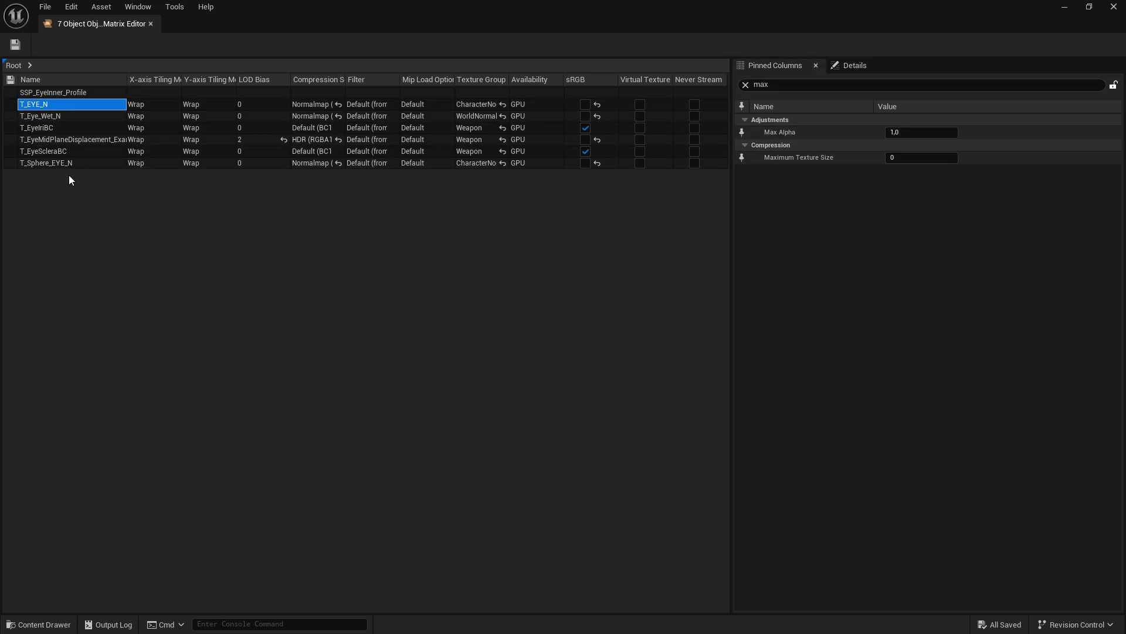
pyautogui.keyDown('shift'); pyautogui.click(68, 163); pyautogui.keyUp('shift')
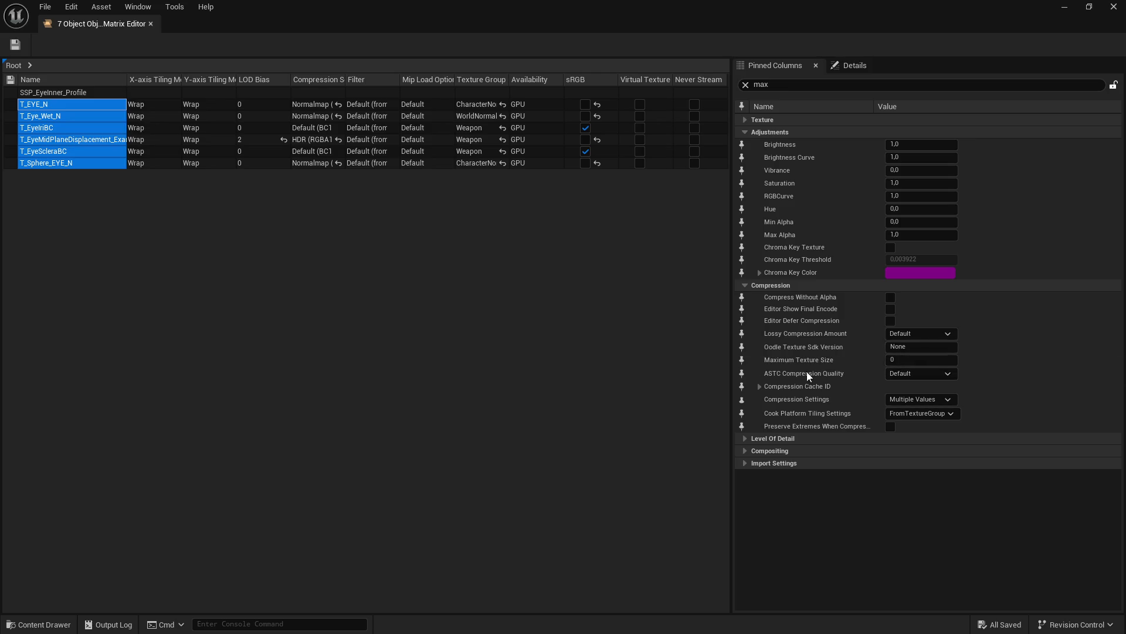
pyautogui.click(901, 359)
pyautogui.write('1024')
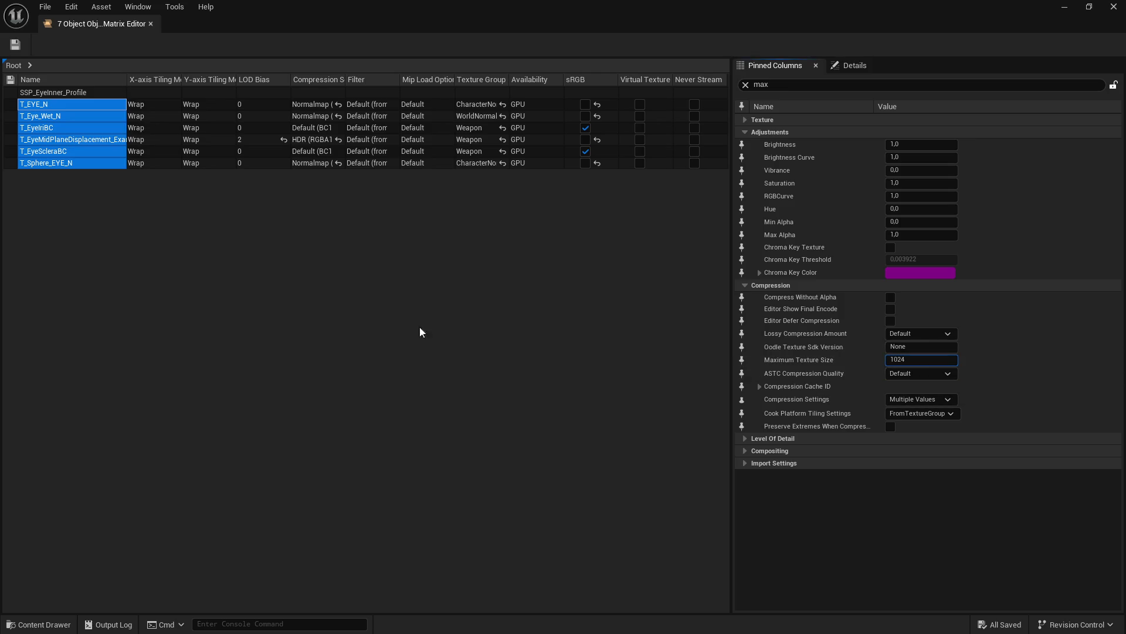
pyautogui.click(16, 46)
pyautogui.click(1113, 7)
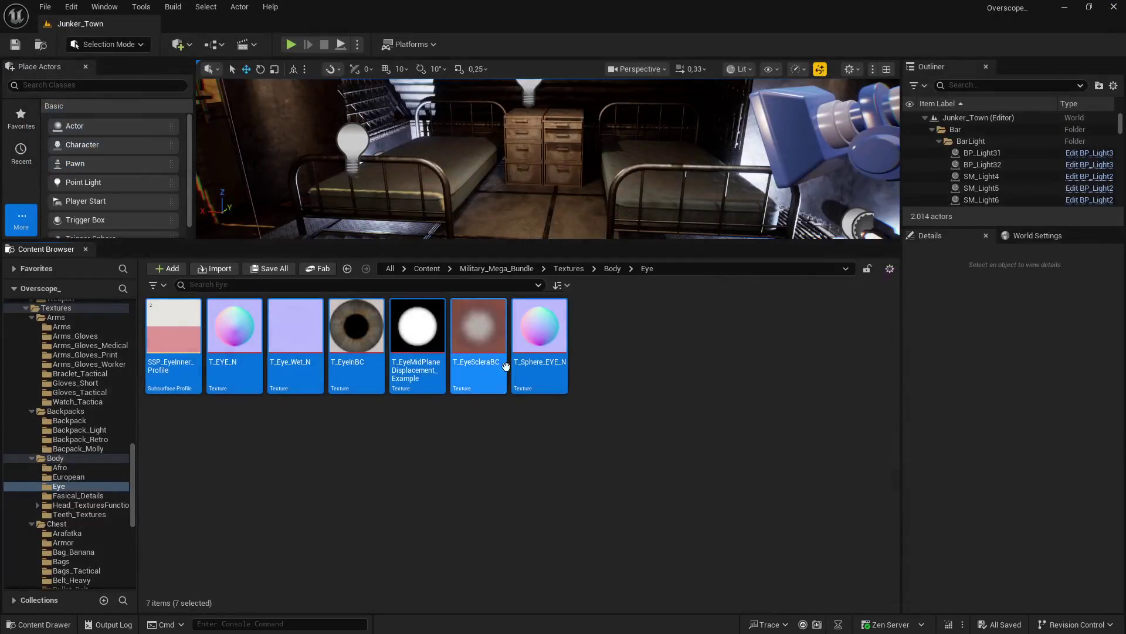
pyautogui.hotkey('alt', 'Left')
pyautogui.doubleClick(367, 330)
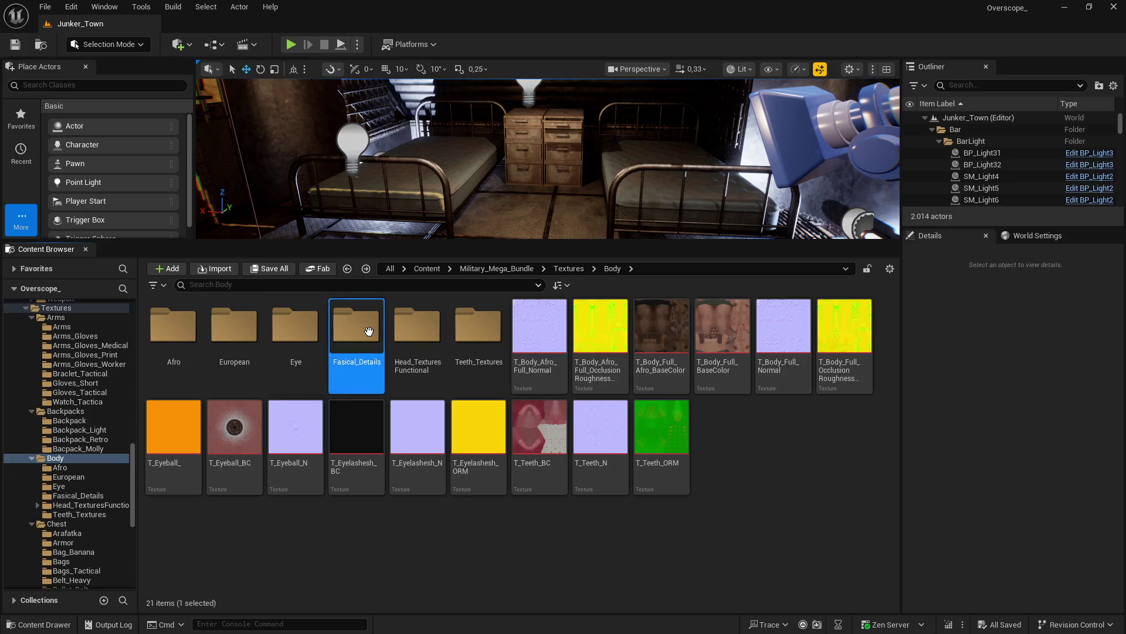
# Step: Select the four T_fiber textures and open them in the Property Matrix
pyautogui.click(173, 340)
pyautogui.keyDown('shift'); pyautogui.click(357, 341); pyautogui.keyUp('shift')
pyautogui.rightClick(357, 341)
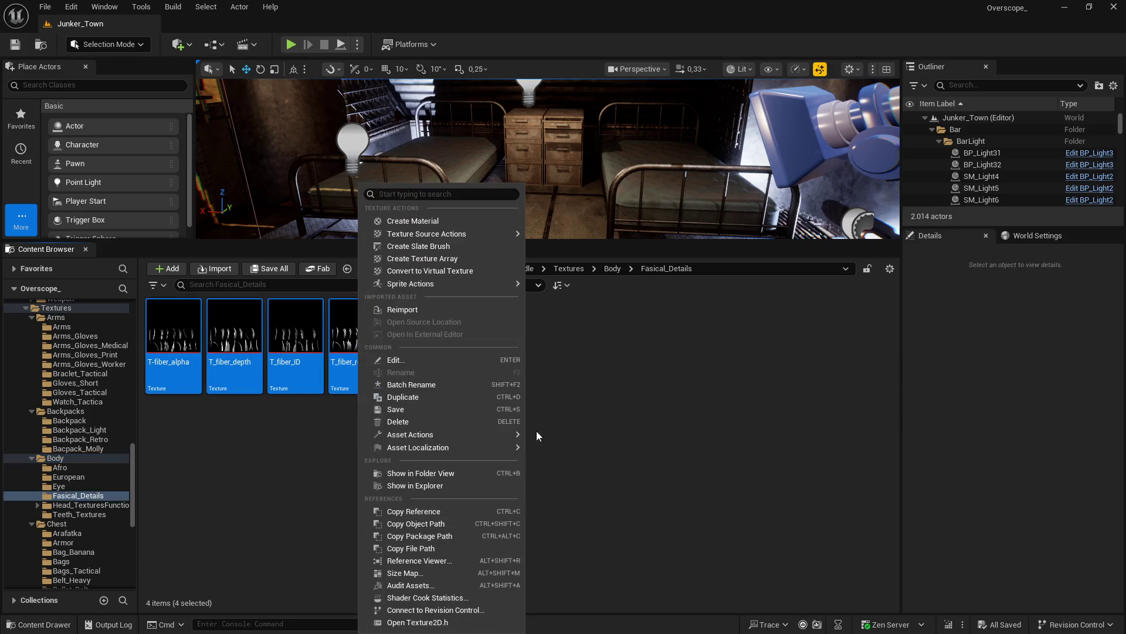
pyautogui.moveTo(448, 438)
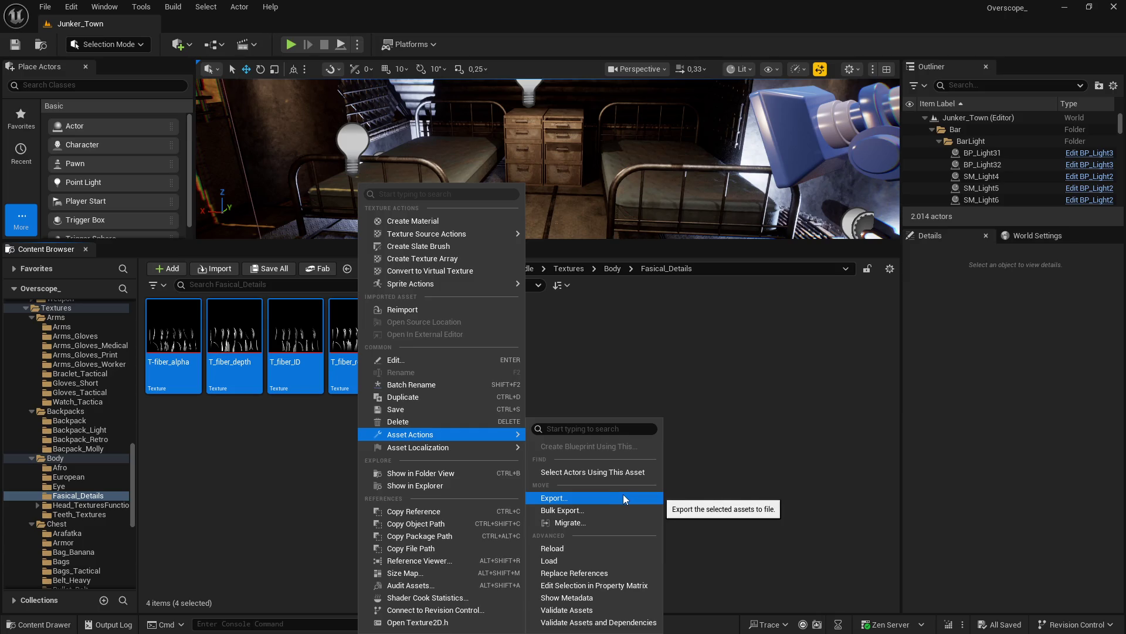
pyautogui.click(592, 585)
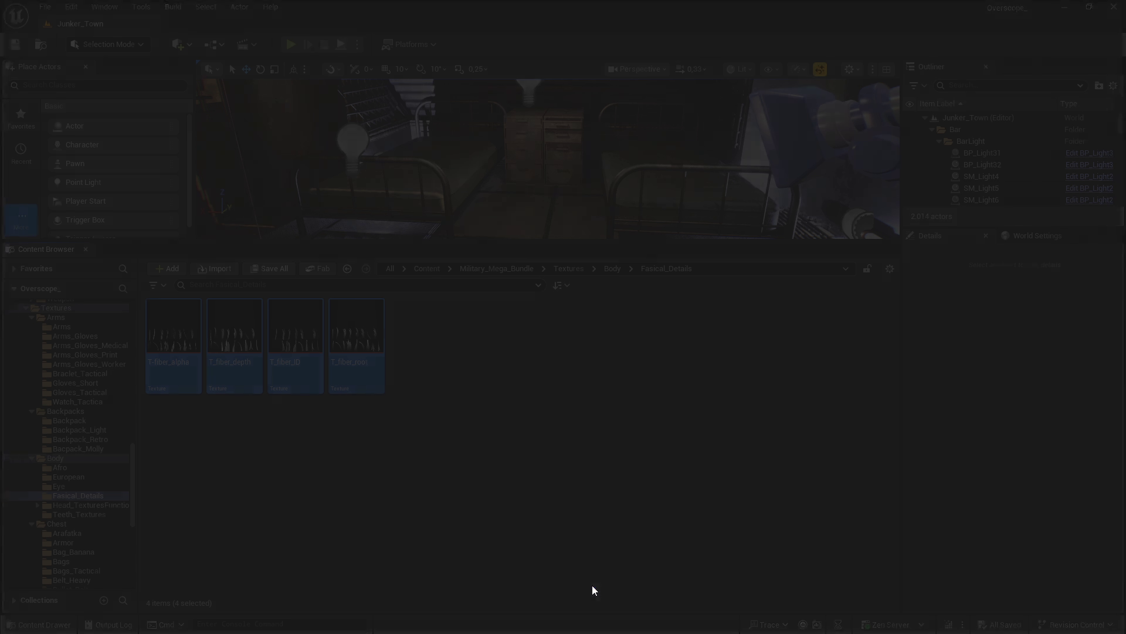
# Step: Select all four fiber rows, enter Maximum Texture Size 1024, and close the matrix
pyautogui.click(52, 125)
pyautogui.keyDown('shift'); pyautogui.click(65, 92); pyautogui.keyUp('shift')
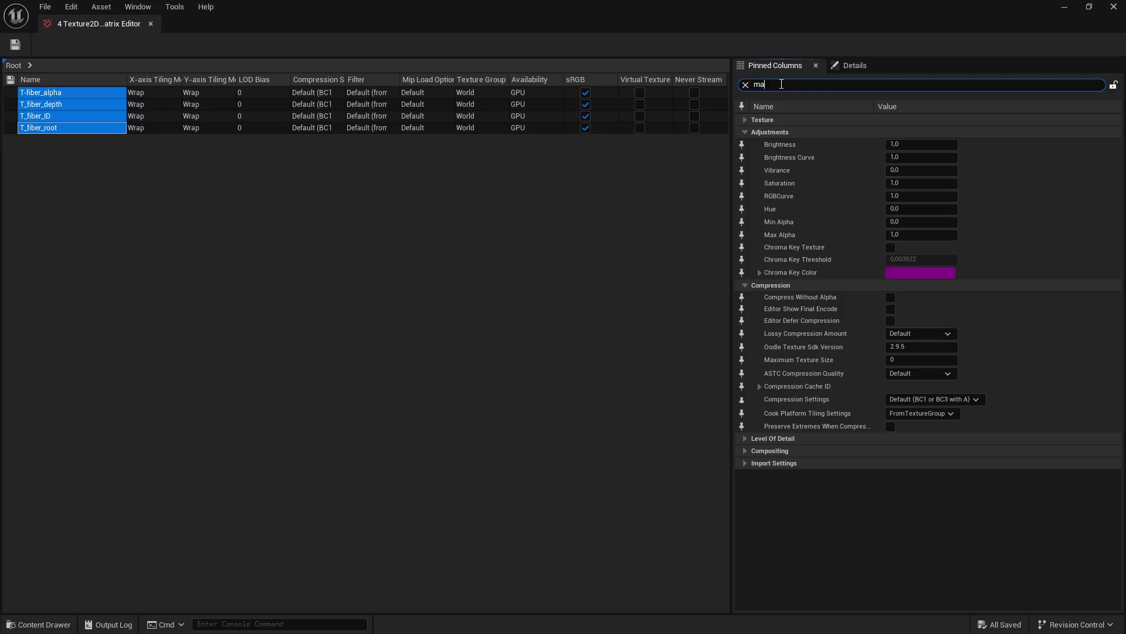
pyautogui.write('x')
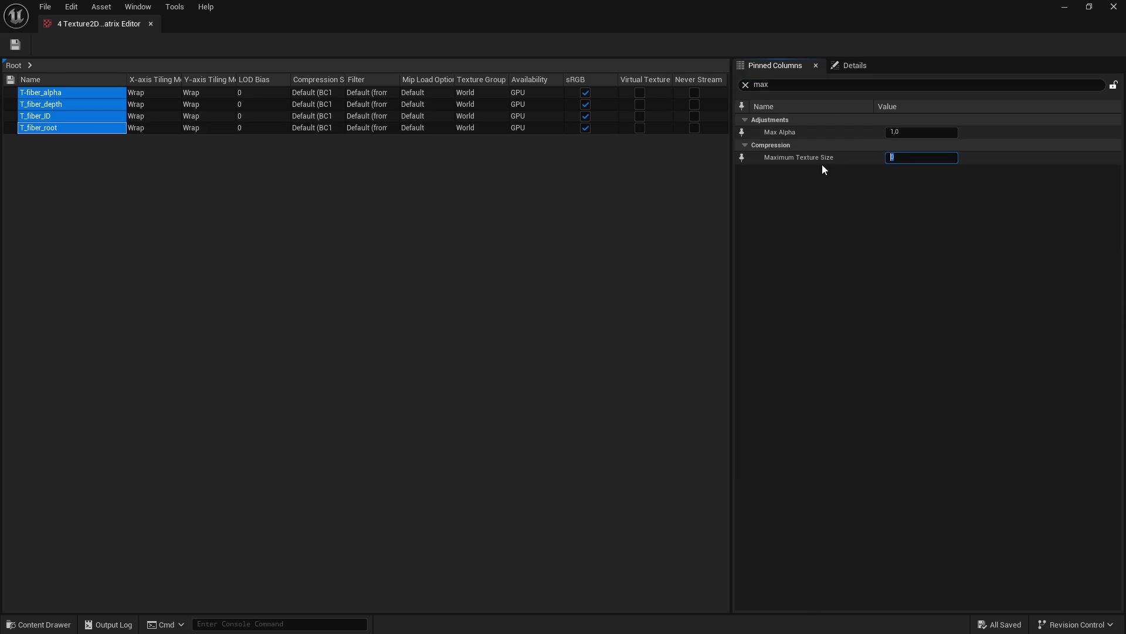
pyautogui.write('1024')
pyautogui.press('Return')
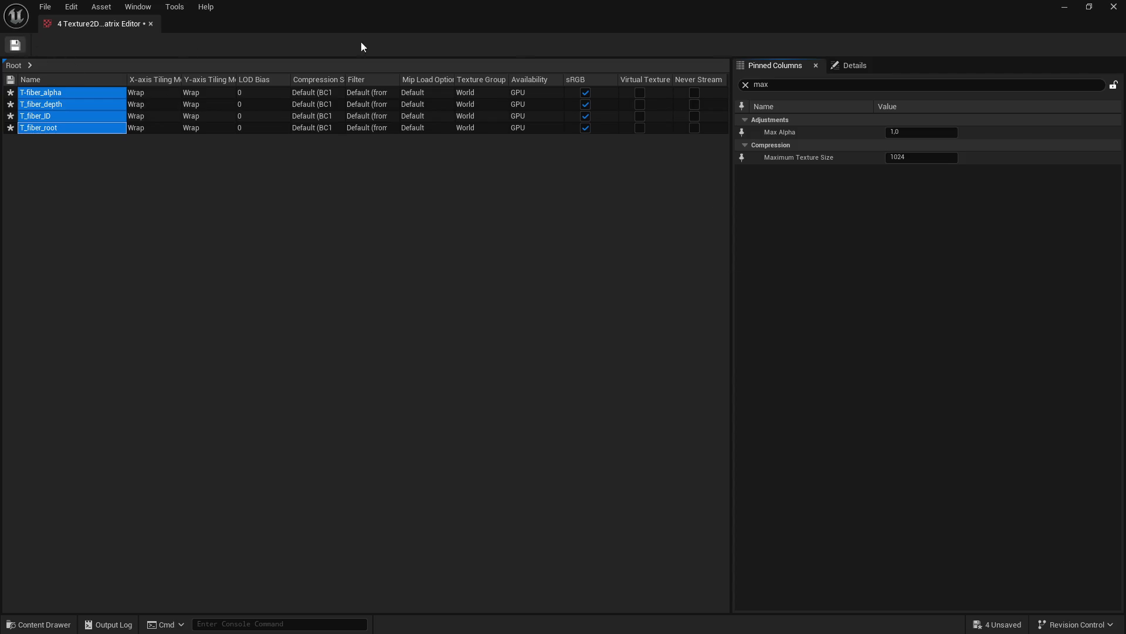
pyautogui.click(1113, 6)
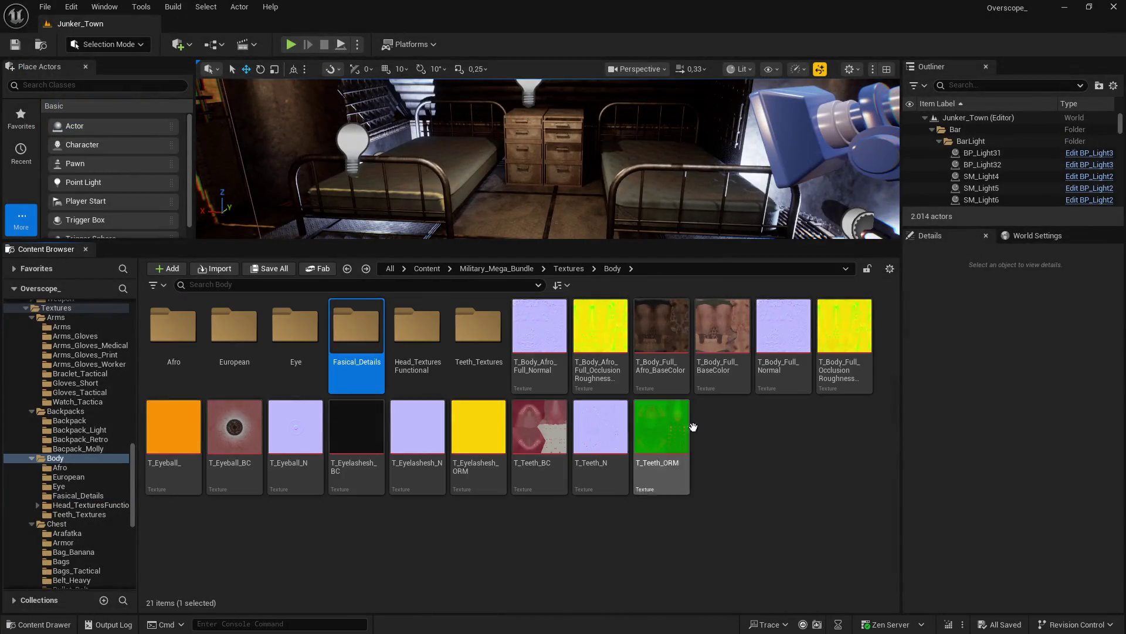
pyautogui.doubleClick(441, 336)
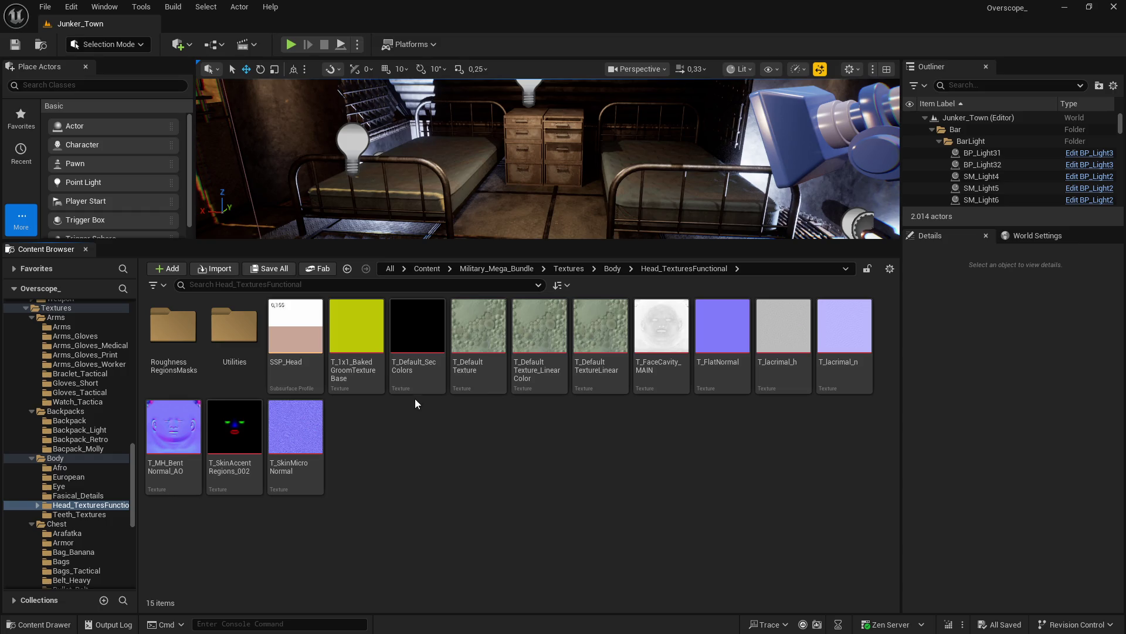
# Step: Select twelve textures through T_SkinMicroNormal and open them in the Property Matrix
pyautogui.click(356, 342)
pyautogui.keyDown('shift'); pyautogui.click(294, 453); pyautogui.keyUp('shift')
pyautogui.rightClick(362, 333)
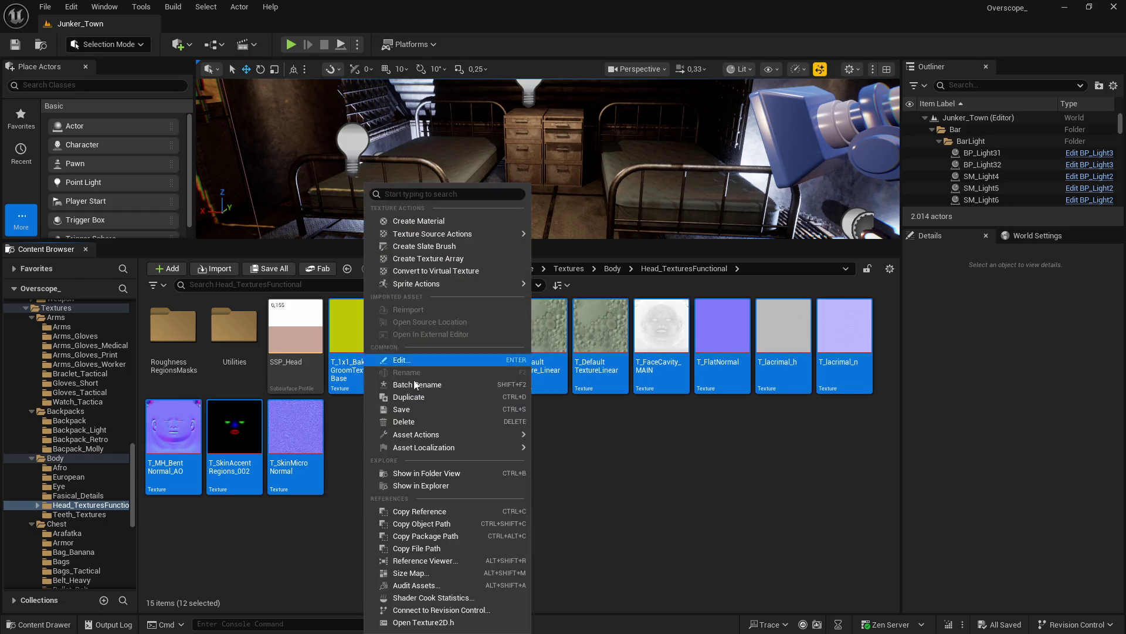
pyautogui.moveTo(456, 435)
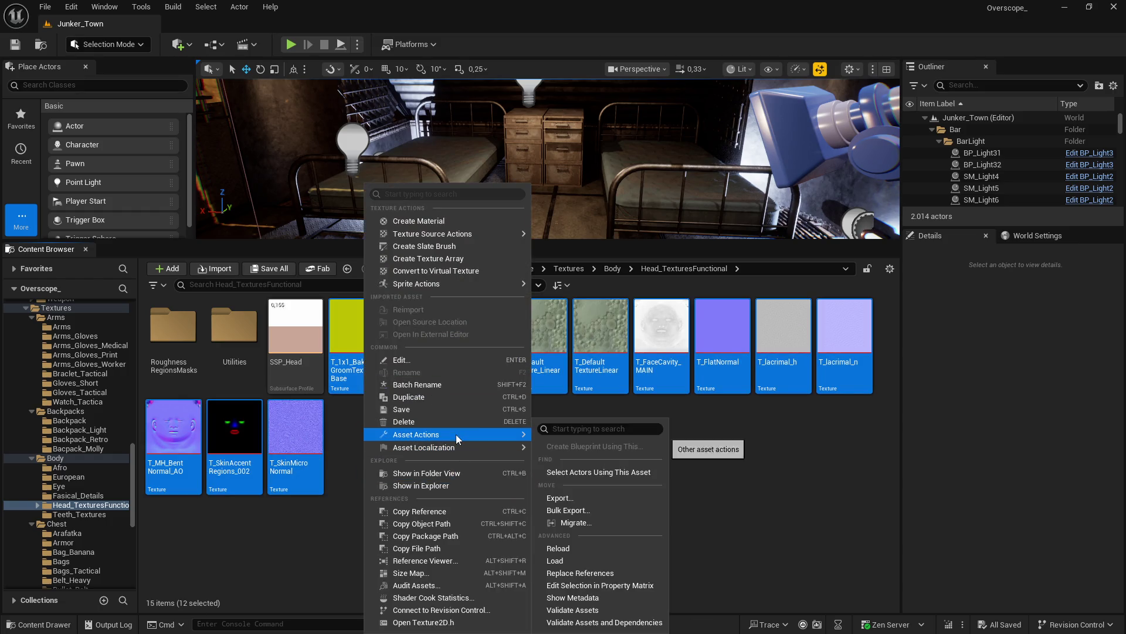
pyautogui.click(605, 586)
# Step: Select all twelve rows, set Maximum Texture Size 2048, save, and close the matrix
pyautogui.click(57, 222)
pyautogui.keyDown('shift'); pyautogui.click(38, 91); pyautogui.keyUp('shift')
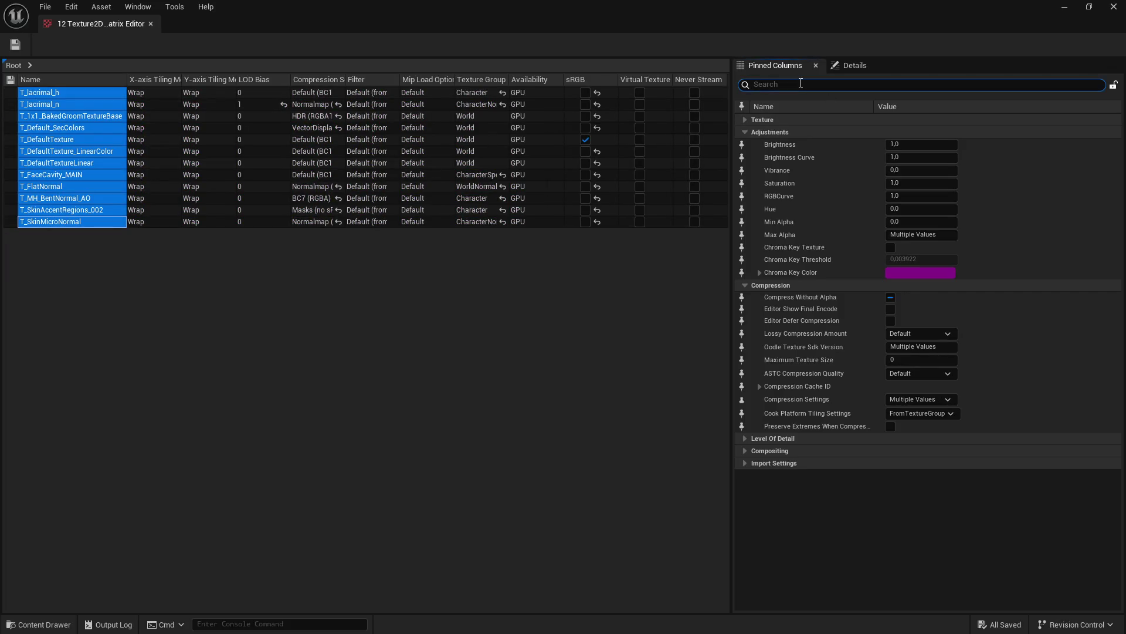
pyautogui.write('max')
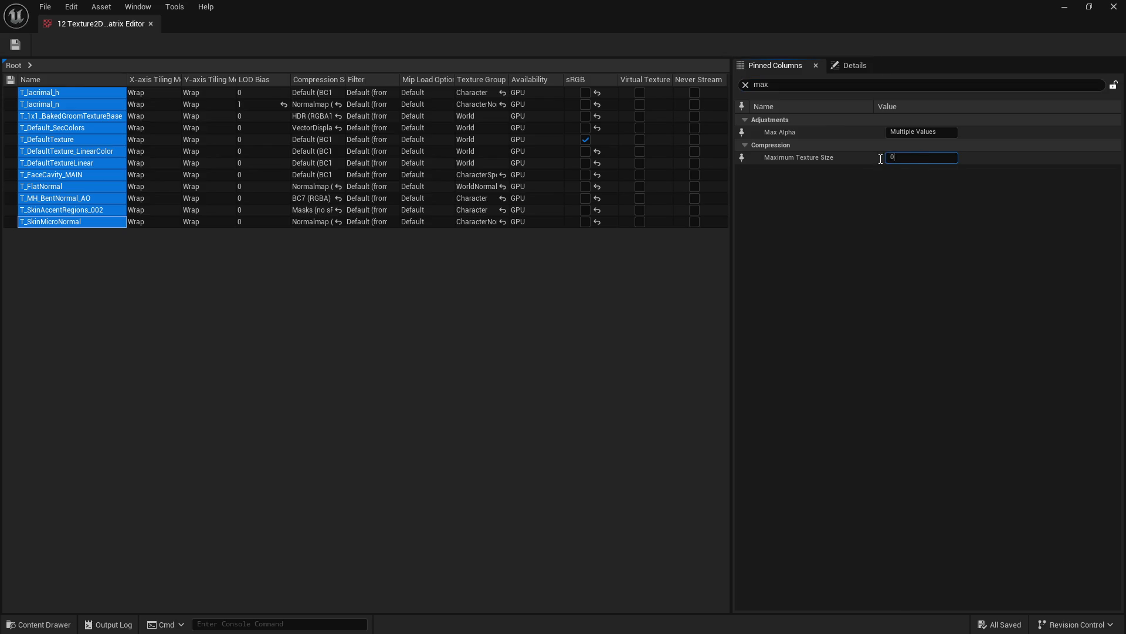
pyautogui.click(909, 160)
pyautogui.write('2048')
pyautogui.press('Return')
pyautogui.click(15, 44)
pyautogui.click(1116, 8)
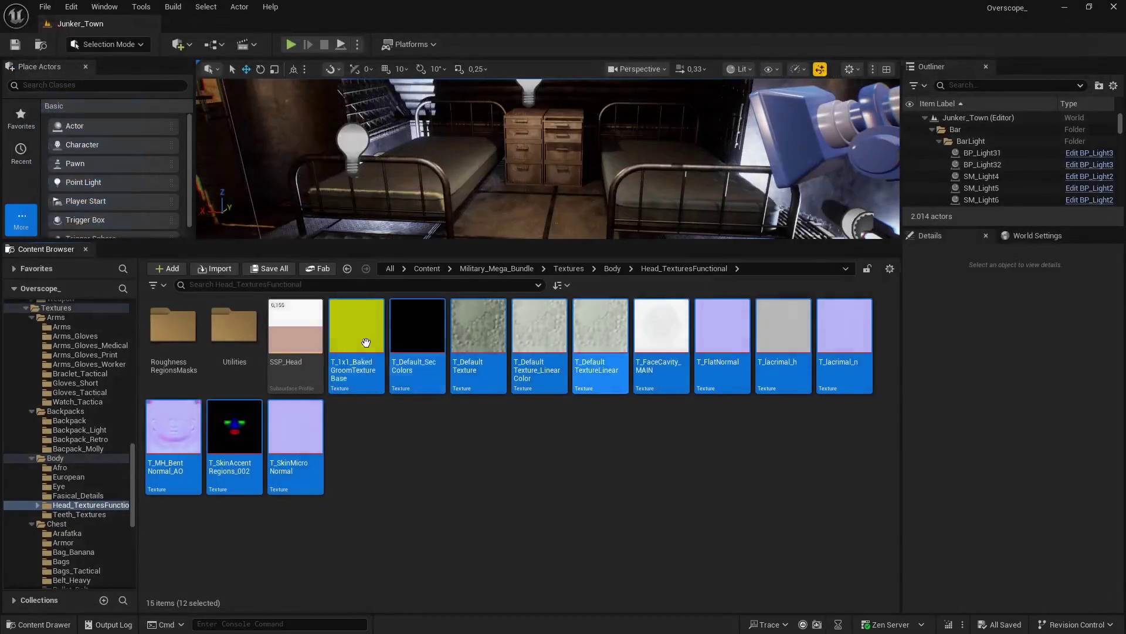
# Step: Go to Utilities > AnimMasks and select the twelve regular mask textures
pyautogui.doubleClick(173, 327)
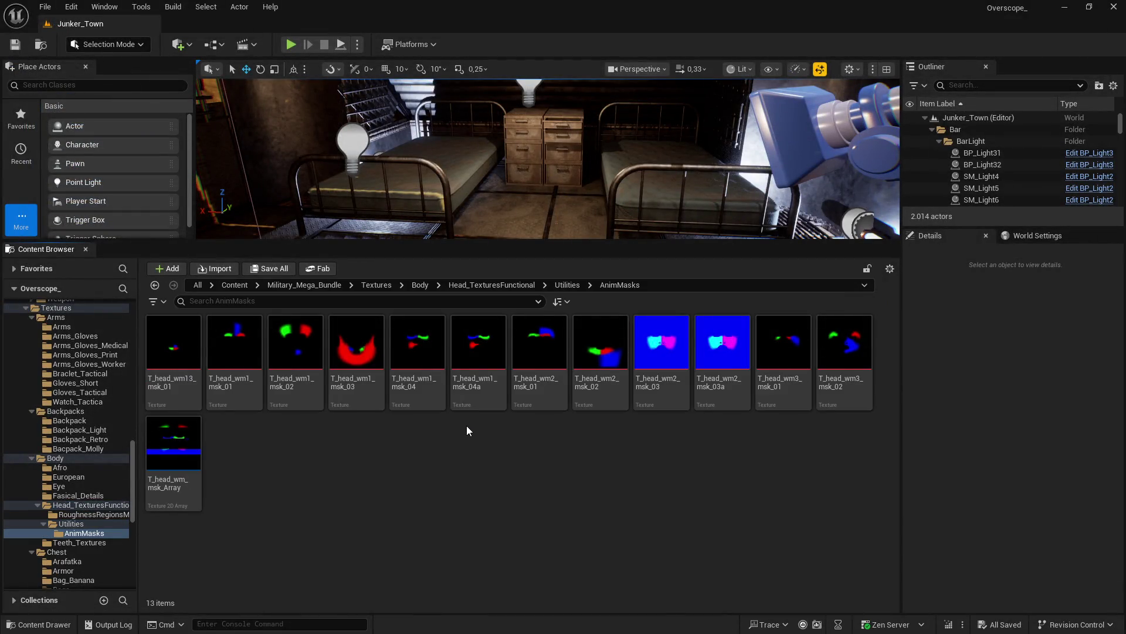
pyautogui.hotkey('alt', 'Left')
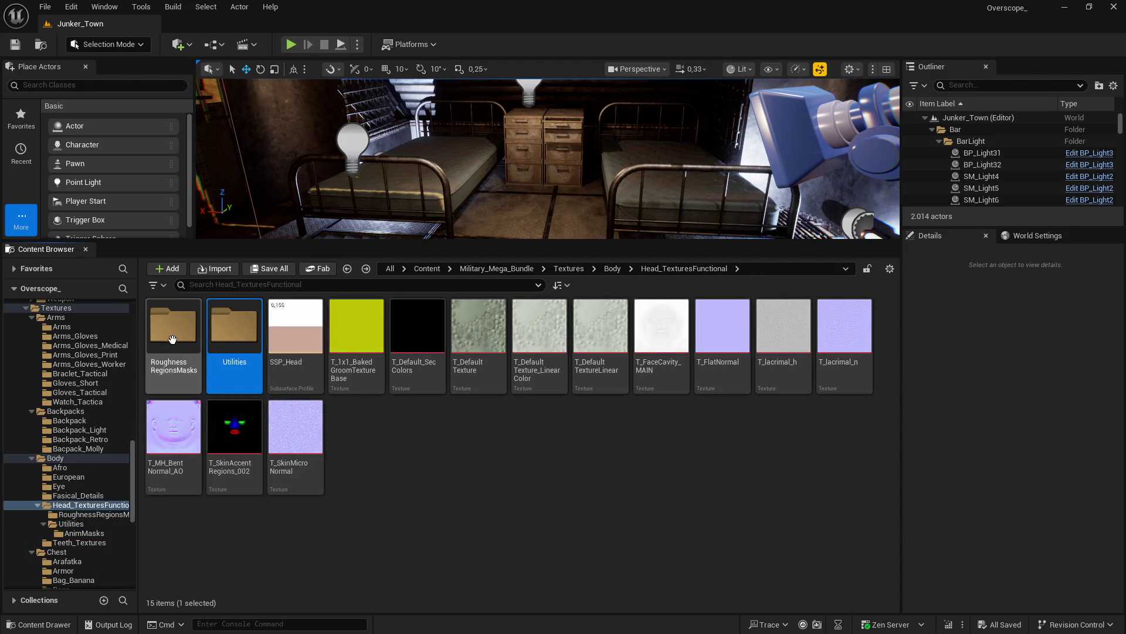
pyautogui.hotkey('alt', 'Left')
pyautogui.hotkey('alt', 'Left')
pyautogui.doubleClick(234, 340)
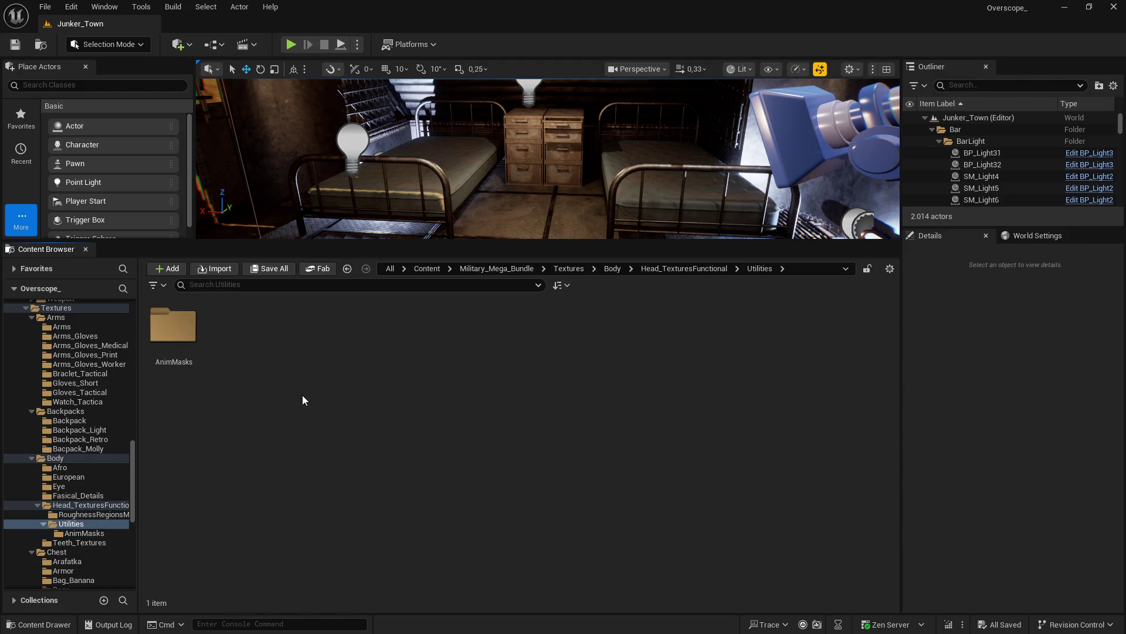
pyautogui.doubleClick(176, 346)
pyautogui.click(182, 356)
pyautogui.hotkey('ctrl', 'a')
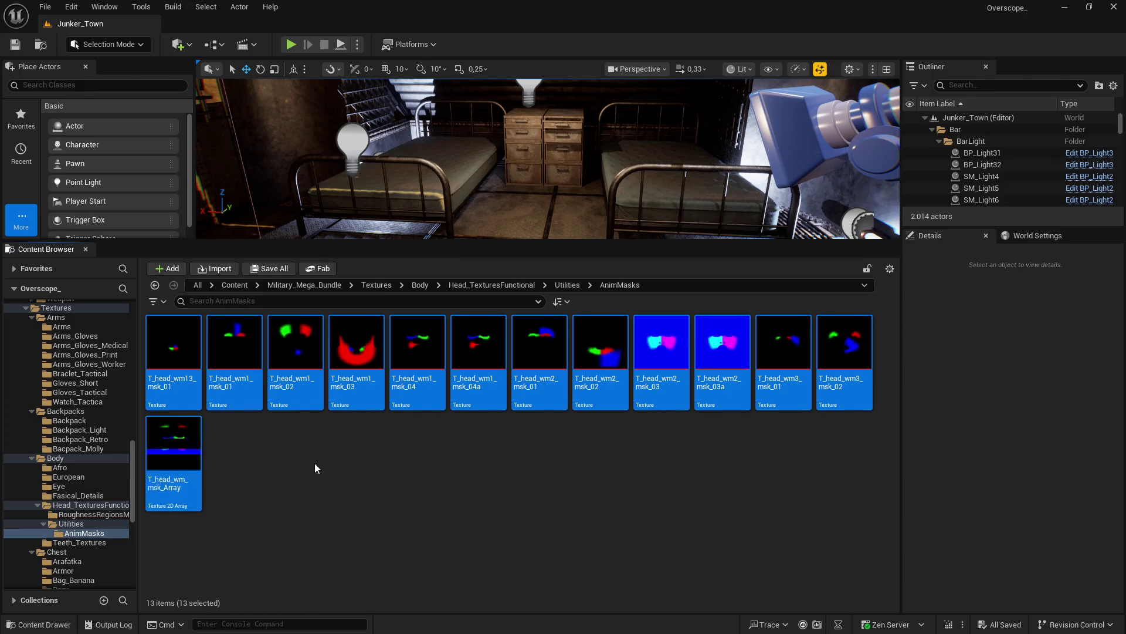
pyautogui.click(314, 468)
pyautogui.click(182, 404)
pyautogui.keyDown('shift'); pyautogui.click(853, 358); pyautogui.keyUp('shift')
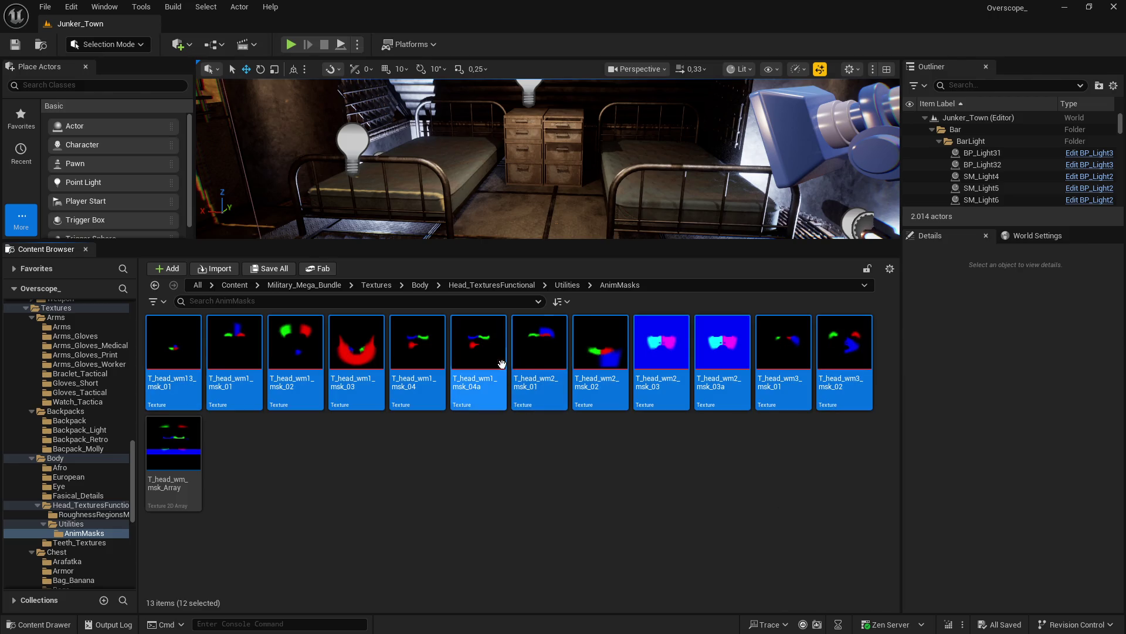
# Step: Open the twelve AnimMasks textures in the Property Matrix with all rows selected
pyautogui.rightClick(421, 359)
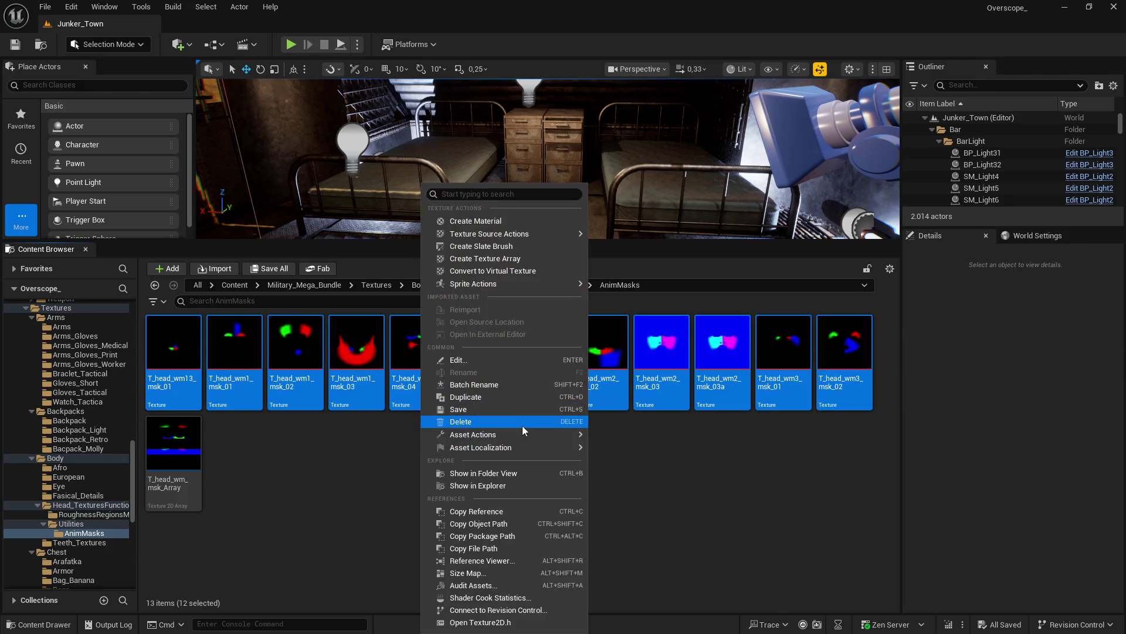
pyautogui.moveTo(528, 434)
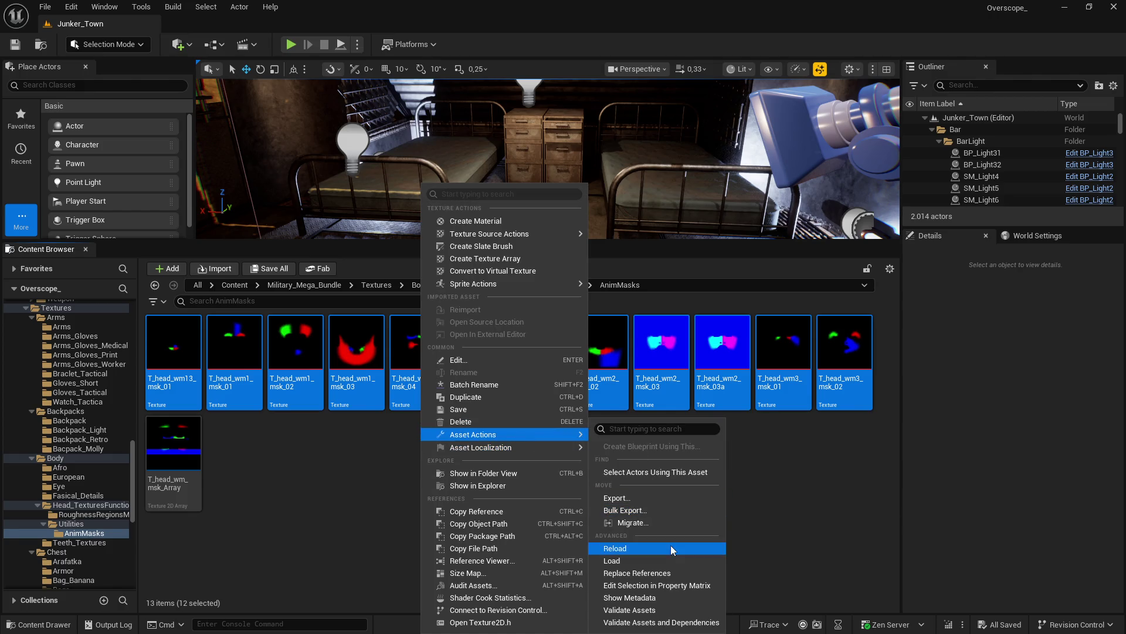
pyautogui.click(656, 589)
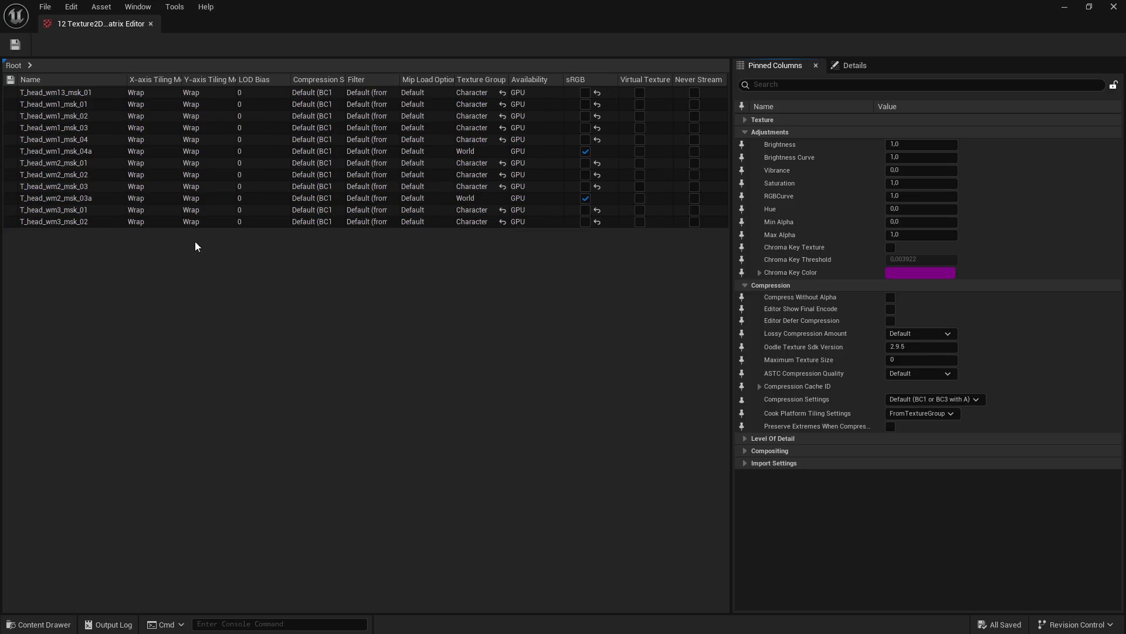
pyautogui.click(65, 221)
pyautogui.keyDown('shift'); pyautogui.click(49, 93); pyautogui.keyUp('shift')
# Step: Set Maximum Texture Size to 1024, save with Ctrl+S, close, and return to Head_TexturesFunctional
pyautogui.click(793, 85)
pyautogui.write('max')
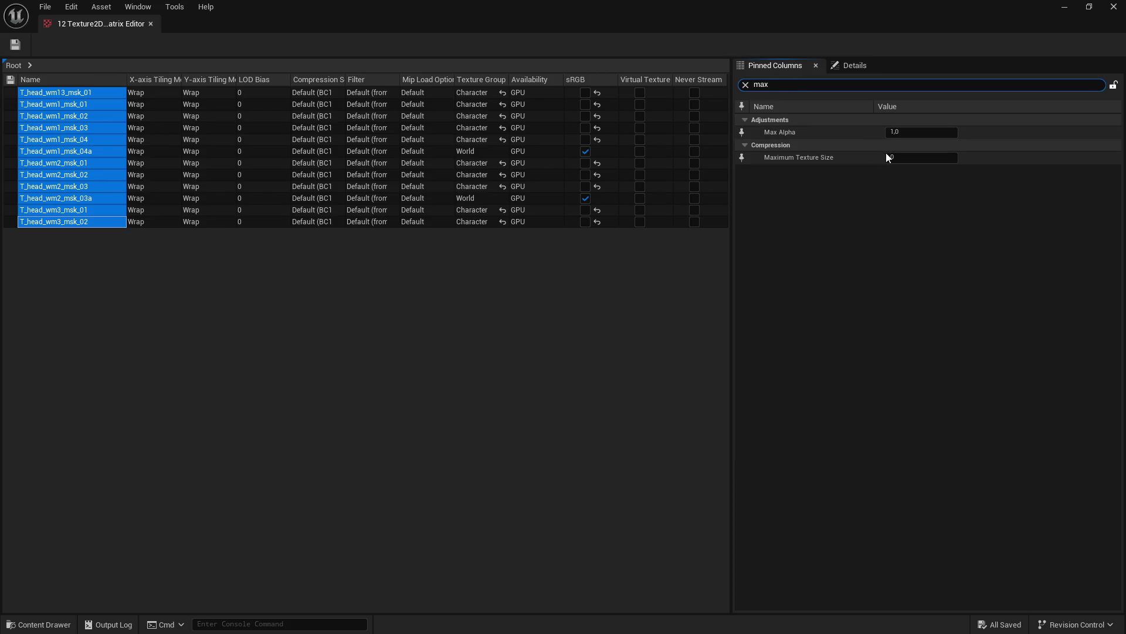
pyautogui.click(897, 160)
pyautogui.write('4')
pyautogui.press('Return')
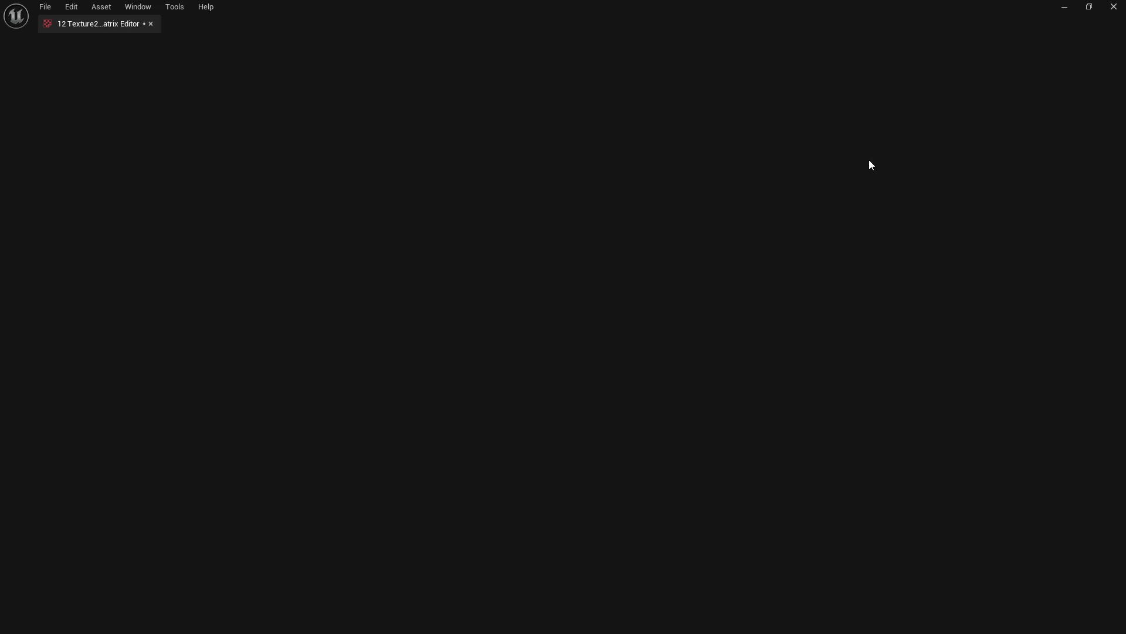
pyautogui.hotkey('ctrl', 's')
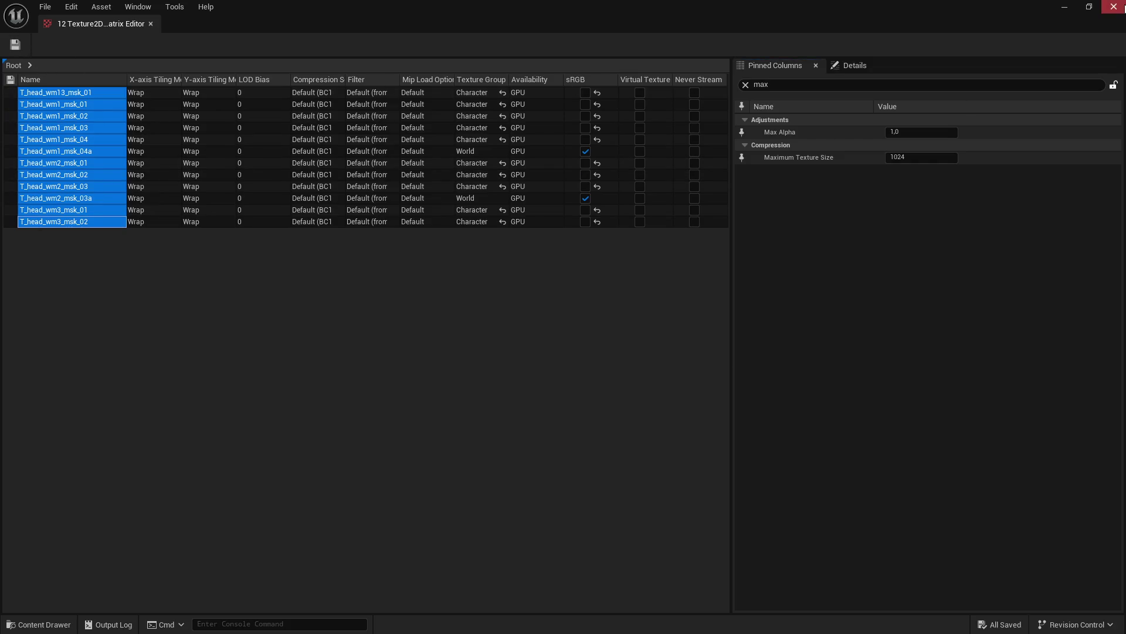
pyautogui.click(1114, 7)
pyautogui.hotkey('alt', 'Left')
pyautogui.doubleClick(174, 328)
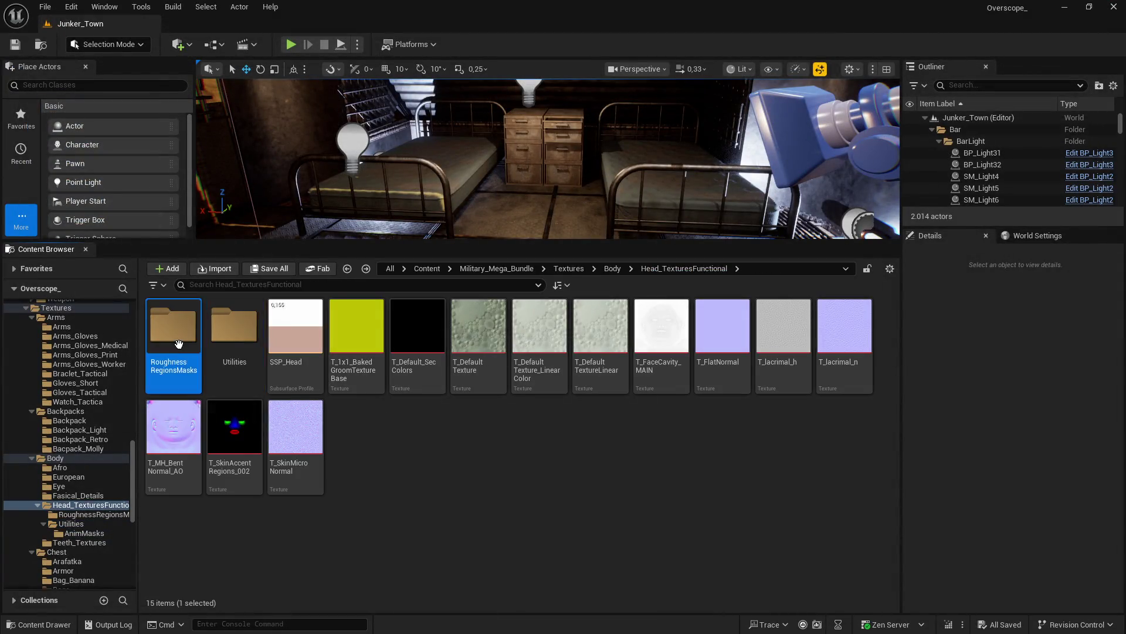
# Step: Open the seven RoughnessRegions textures in the Property Matrix with rows 001–007 selected
pyautogui.keyDown('shift'); pyautogui.click(550, 375); pyautogui.keyUp('shift')
pyautogui.rightClick(182, 349)
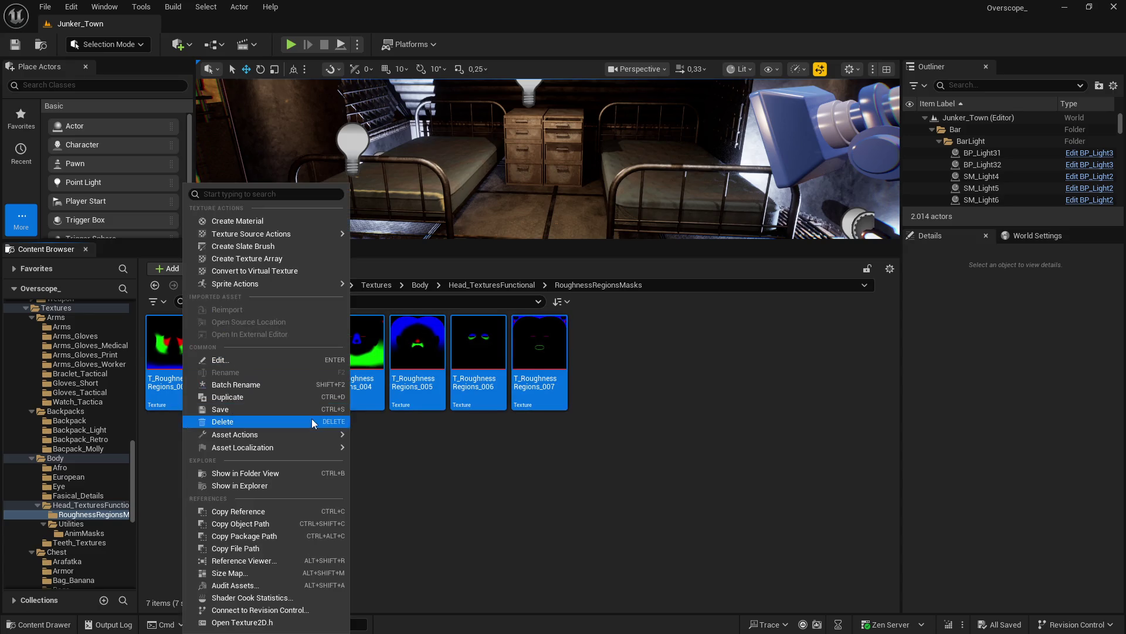
pyautogui.moveTo(302, 436)
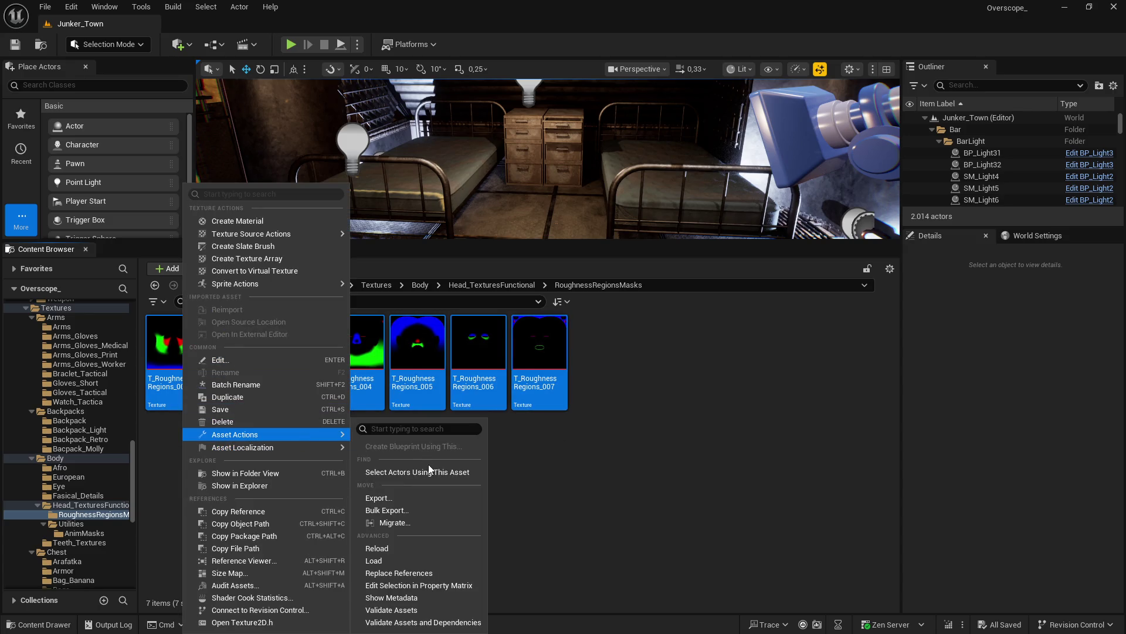
pyautogui.click(417, 585)
pyautogui.click(74, 165)
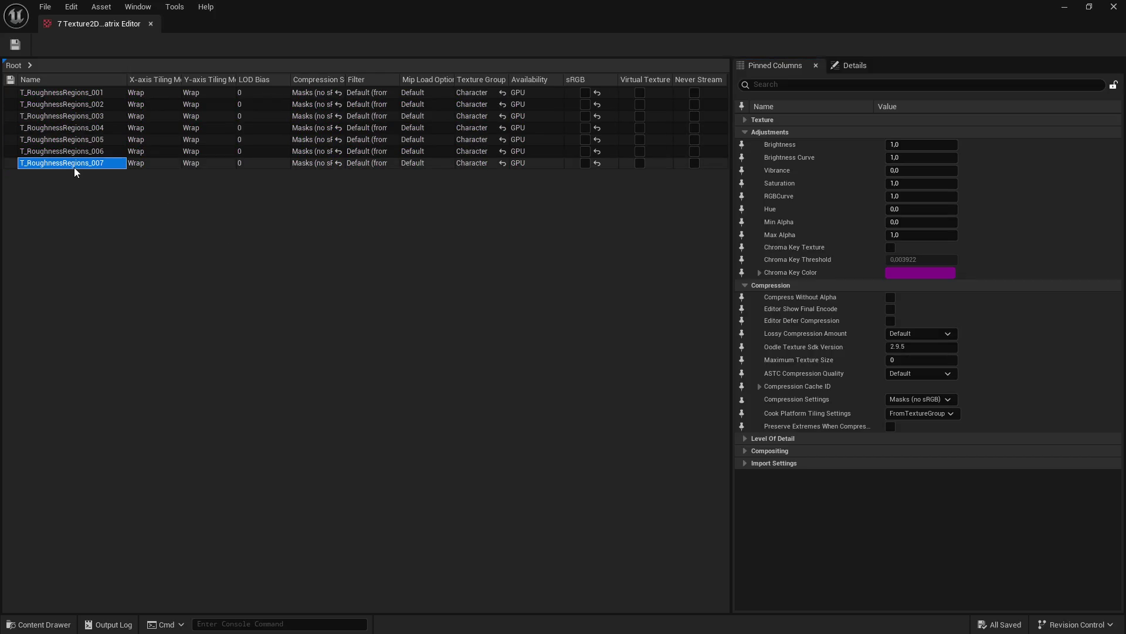
pyautogui.keyDown('shift'); pyautogui.click(54, 96); pyautogui.keyUp('shift')
pyautogui.click(739, 85)
pyautogui.write('max')
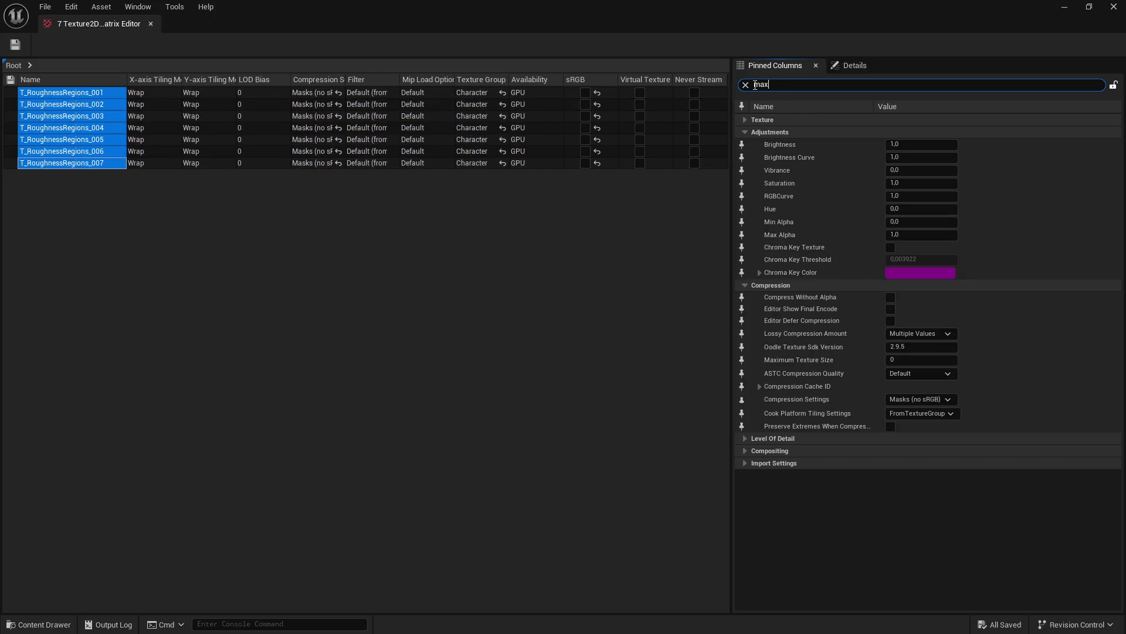
# Step: Set the roughness textures' Maximum Texture Size to 1024, save, and close the matrix
pyautogui.press('BackSpace')
pyautogui.write('1024')
pyautogui.press('Return')
pyautogui.click(12, 48)
pyautogui.click(1114, 7)
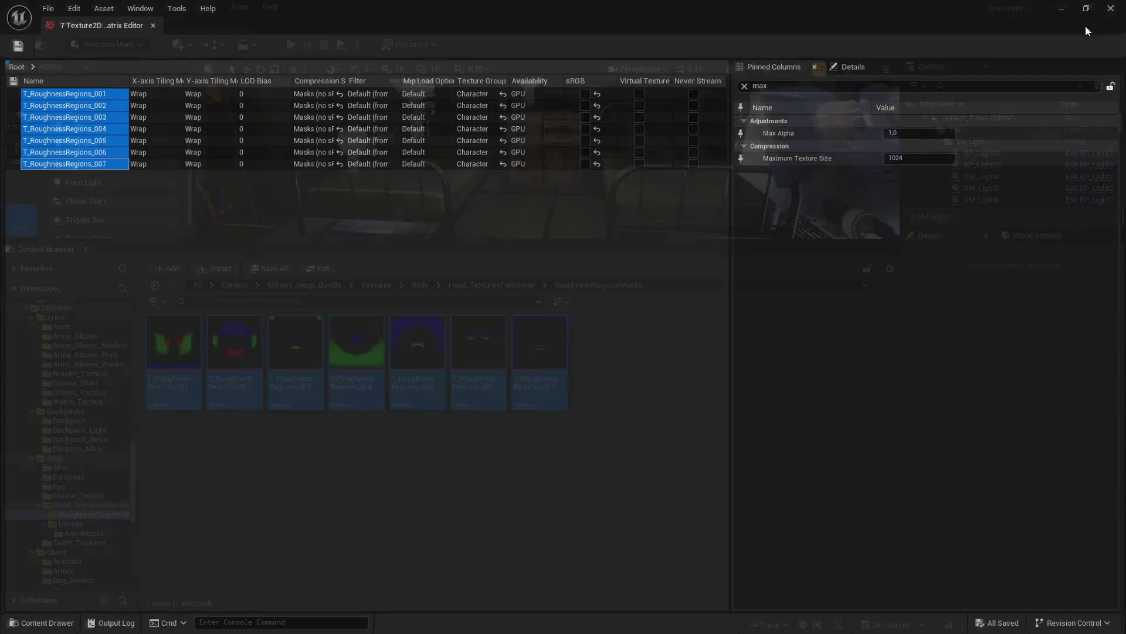
# Step: Navigate to the Teeth_Textures folder and select the twelve textures through T_TeethGumsNormal
pyautogui.hotkey('alt', 'Left')
pyautogui.hotkey('alt', 'Left')
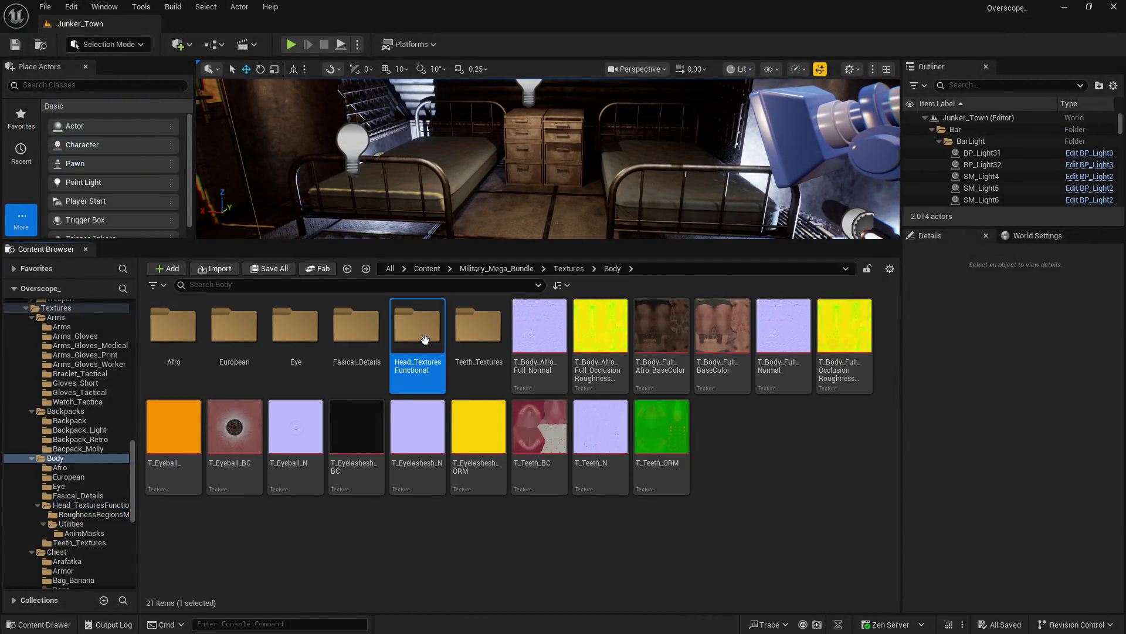
pyautogui.press('Return')
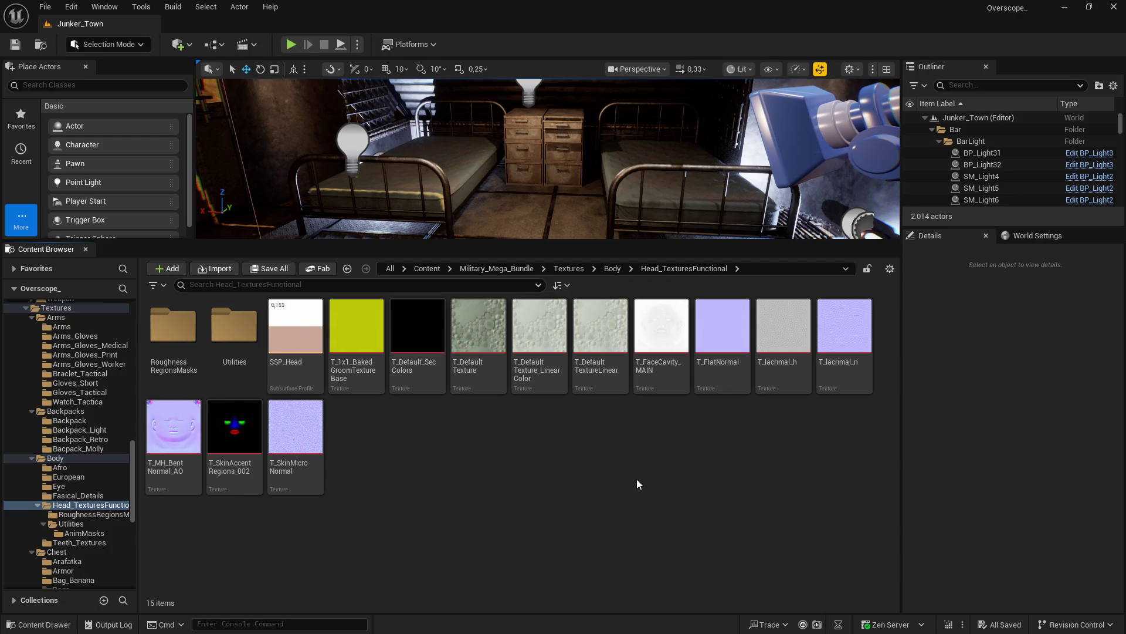
pyautogui.hotkey('alt', 'Left')
pyautogui.press('Right')
pyautogui.press('Return')
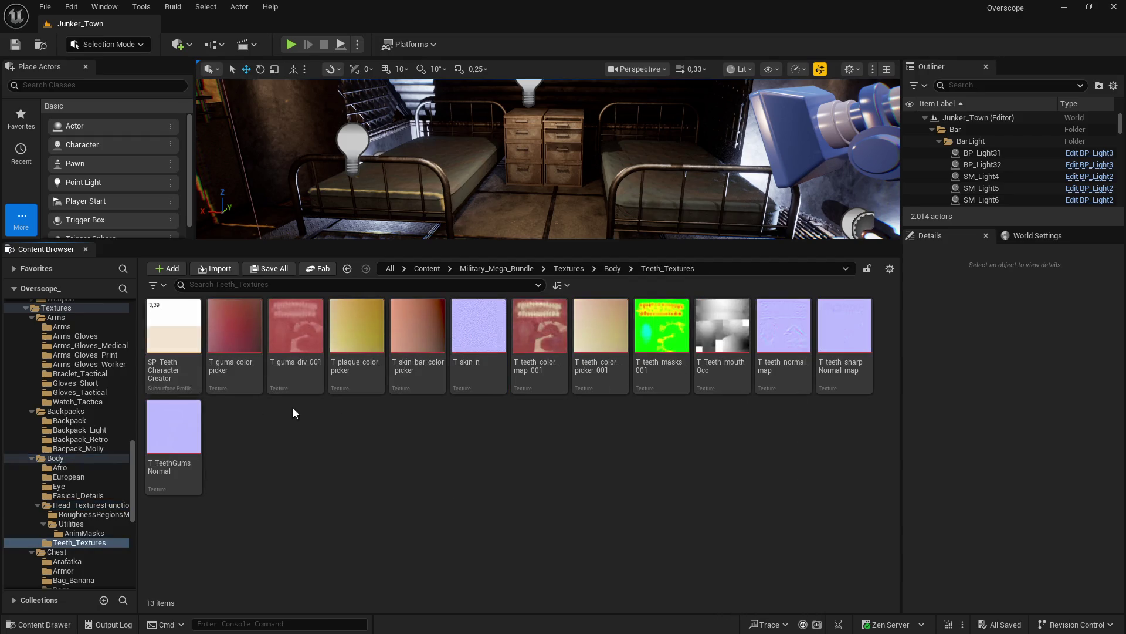
pyautogui.click(234, 375)
pyautogui.keyDown('shift'); pyautogui.click(176, 440); pyautogui.keyUp('shift')
# Step: Open the twelve teeth textures in the Property Matrix with all rows selected
pyautogui.rightClick(247, 346)
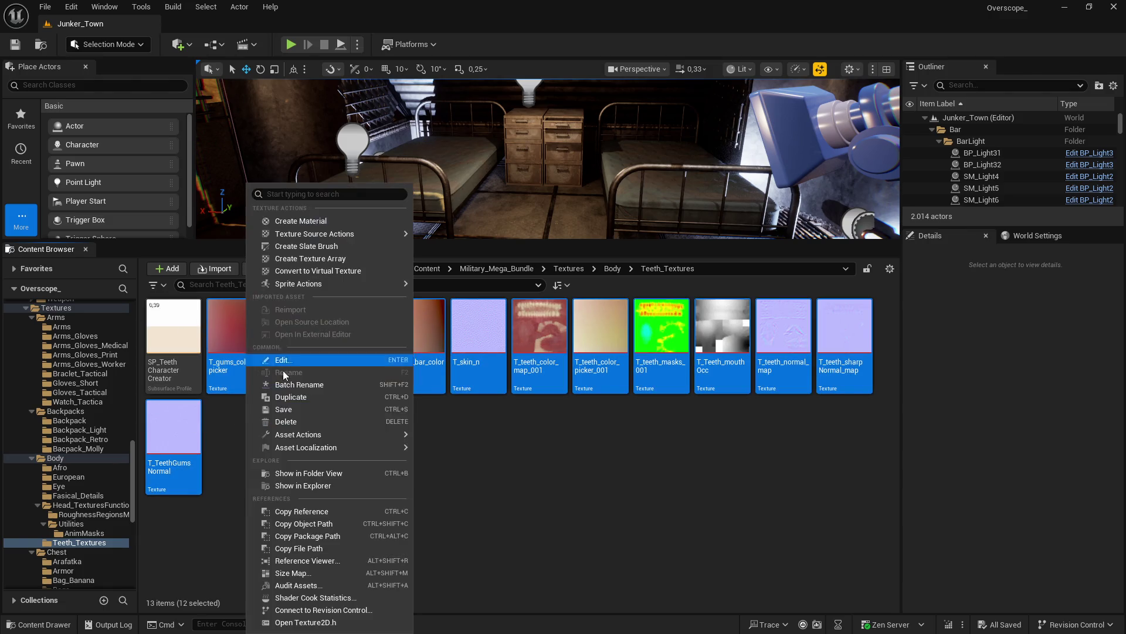
pyautogui.moveTo(340, 438)
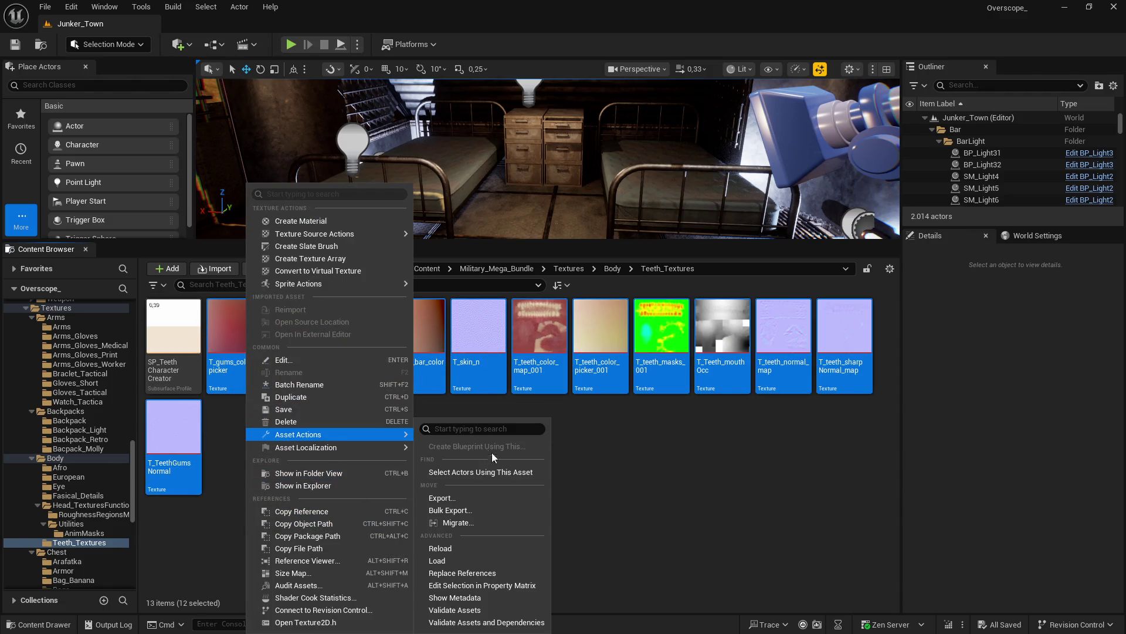
pyautogui.click(473, 585)
pyautogui.click(54, 221)
pyautogui.keyDown('shift'); pyautogui.click(106, 93); pyautogui.keyUp('shift')
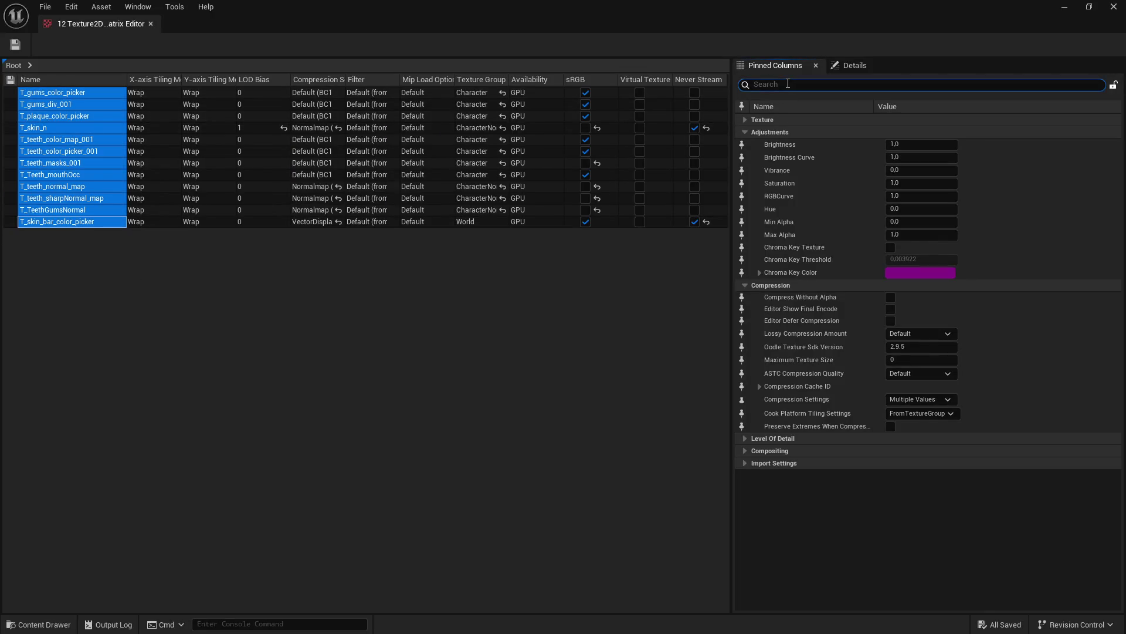
# Step: Commit Maximum Texture Size 1024 for the teeth textures, save, close, and return to Body
pyautogui.click(838, 158)
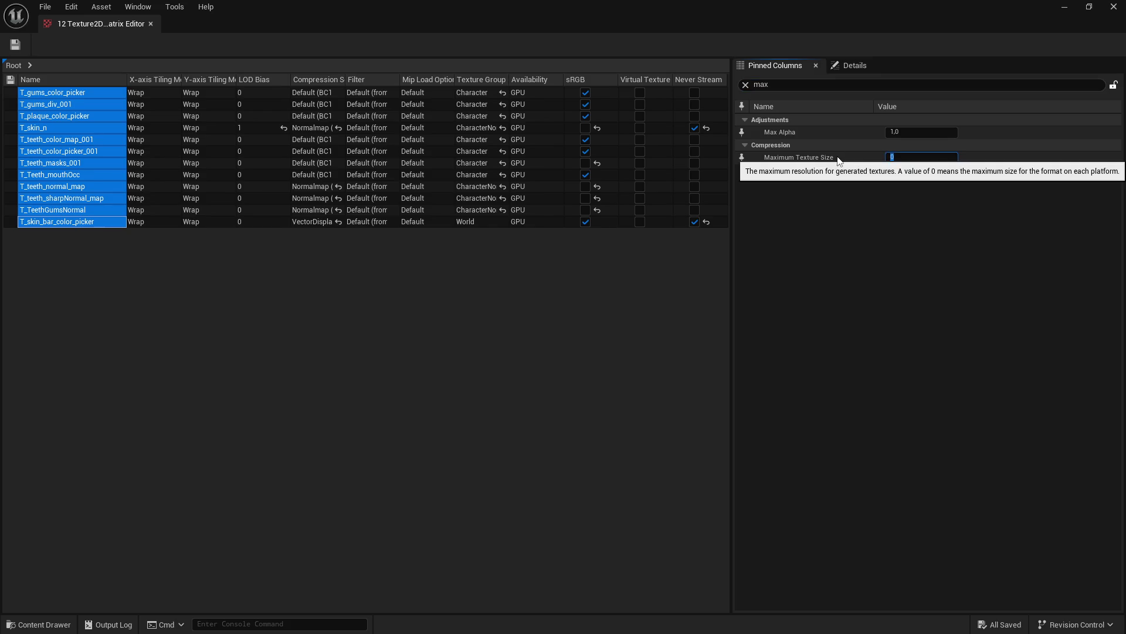
pyautogui.click(913, 159)
pyautogui.write('1024')
pyautogui.press('Return')
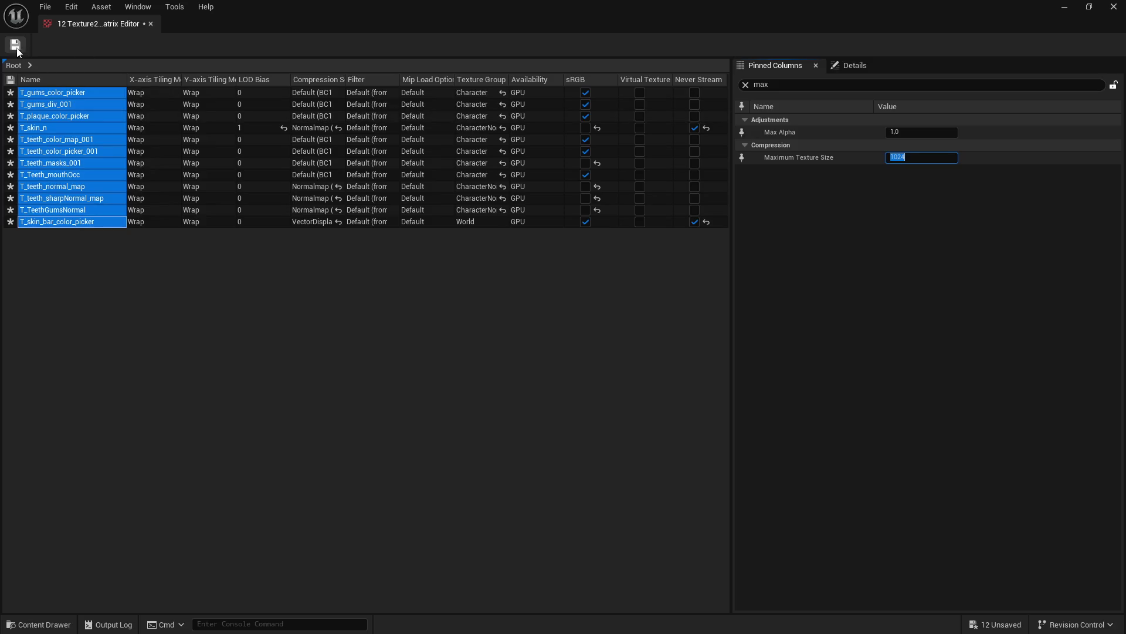
pyautogui.click(15, 45)
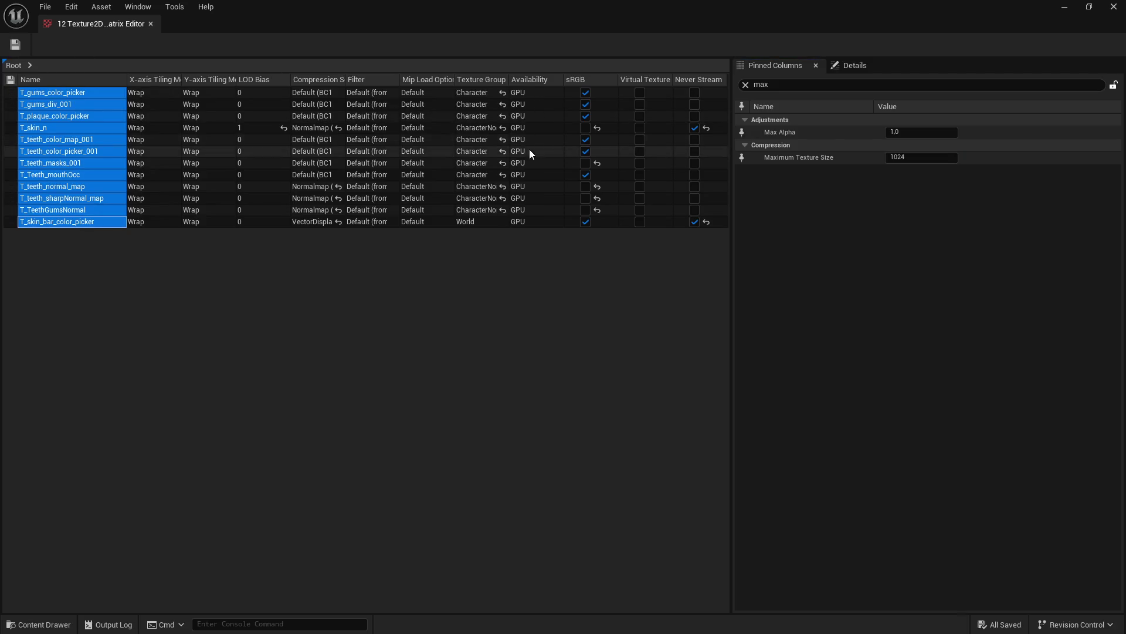
pyautogui.click(1114, 7)
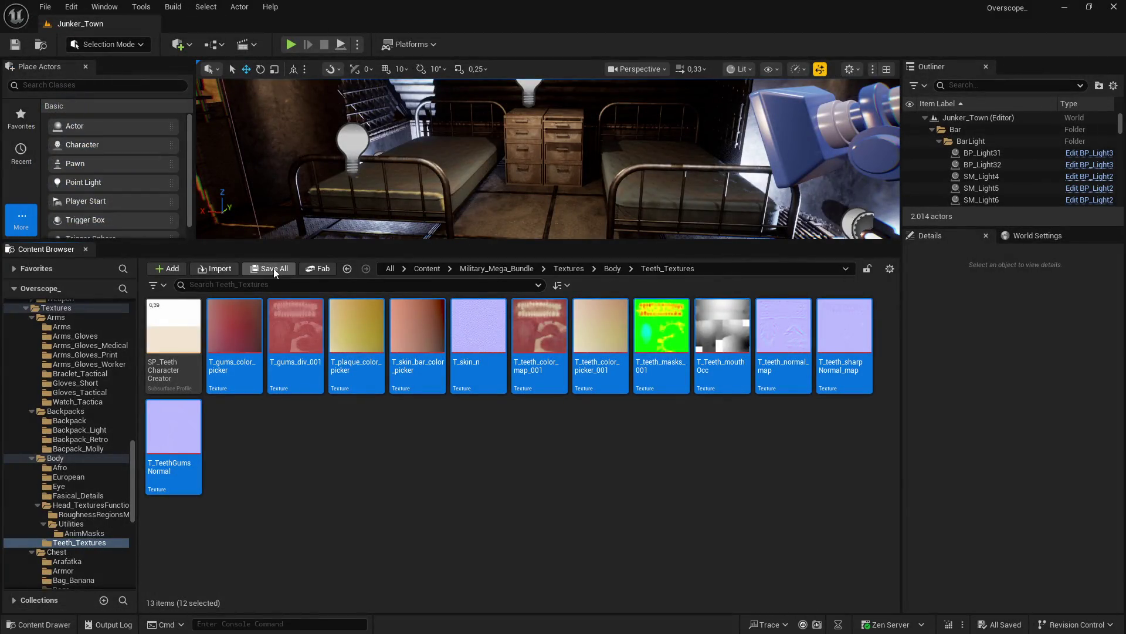
pyautogui.hotkey('alt', 'Left')
pyautogui.hotkey('alt', 'Left')
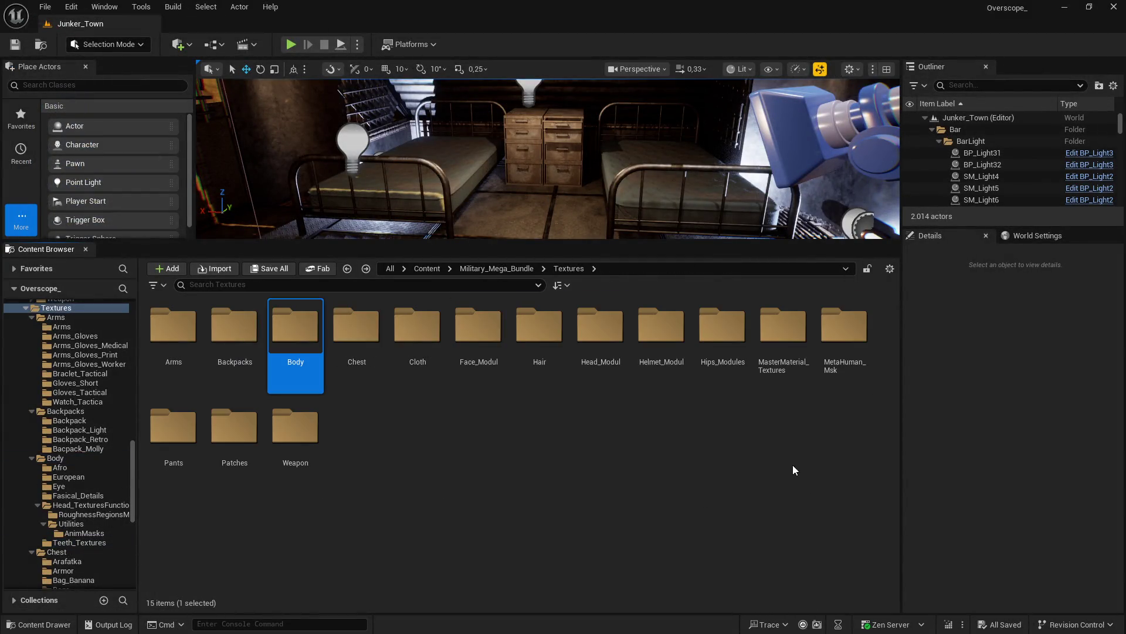
pyautogui.doubleClick(356, 326)
# Step: Open all 18 Arafatka textures together in the Property Matrix
pyautogui.doubleClick(163, 367)
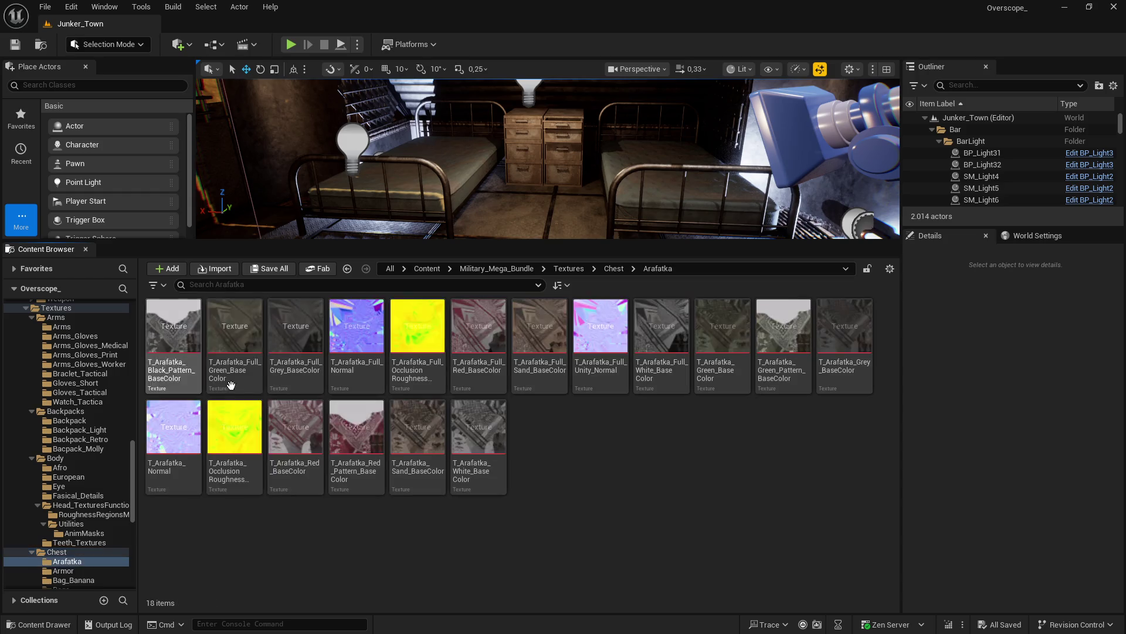
pyautogui.hotkey('ctrl', 'a')
pyautogui.rightClick(483, 447)
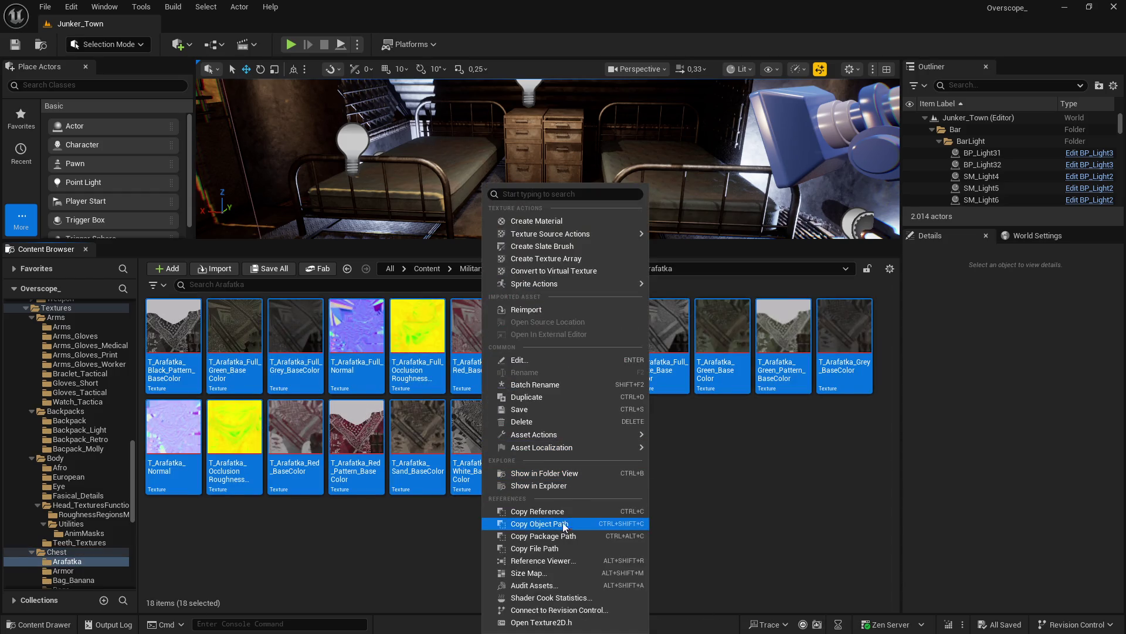
pyautogui.moveTo(579, 437)
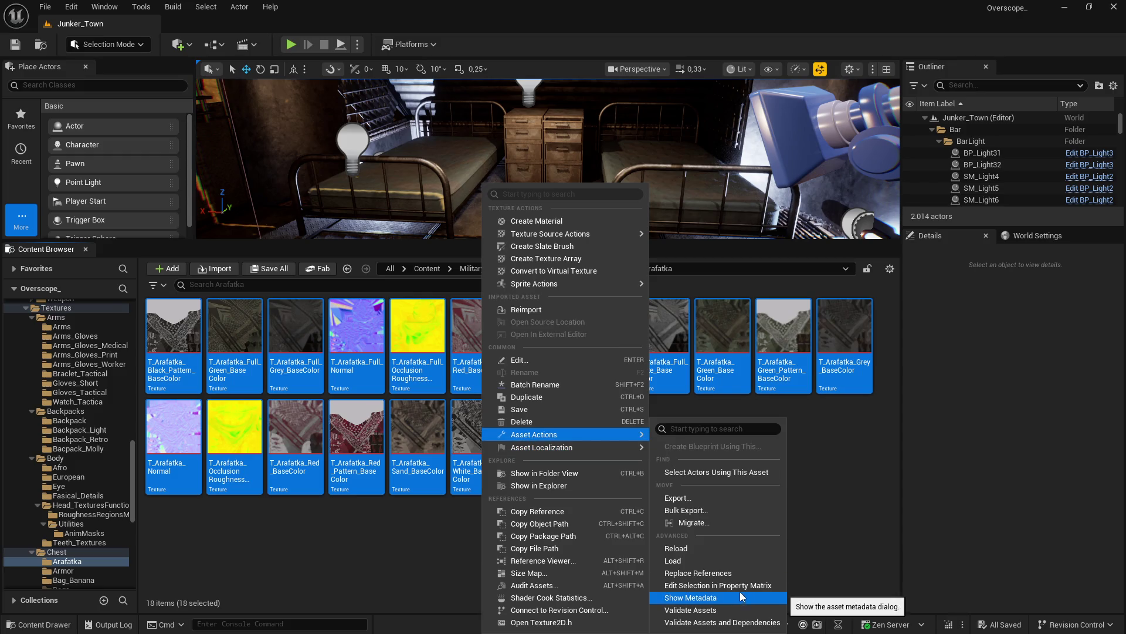
pyautogui.click(740, 585)
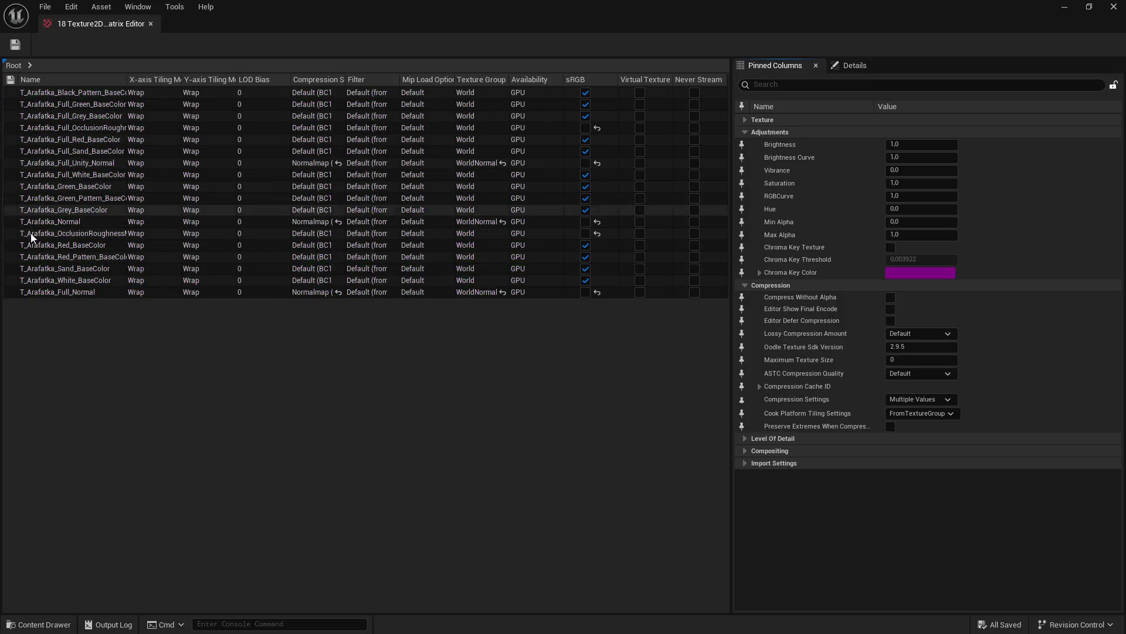
# Step: Set Maximum Texture Size to 2048 on all 18 Arafatka textures and save them
pyautogui.click(57, 291)
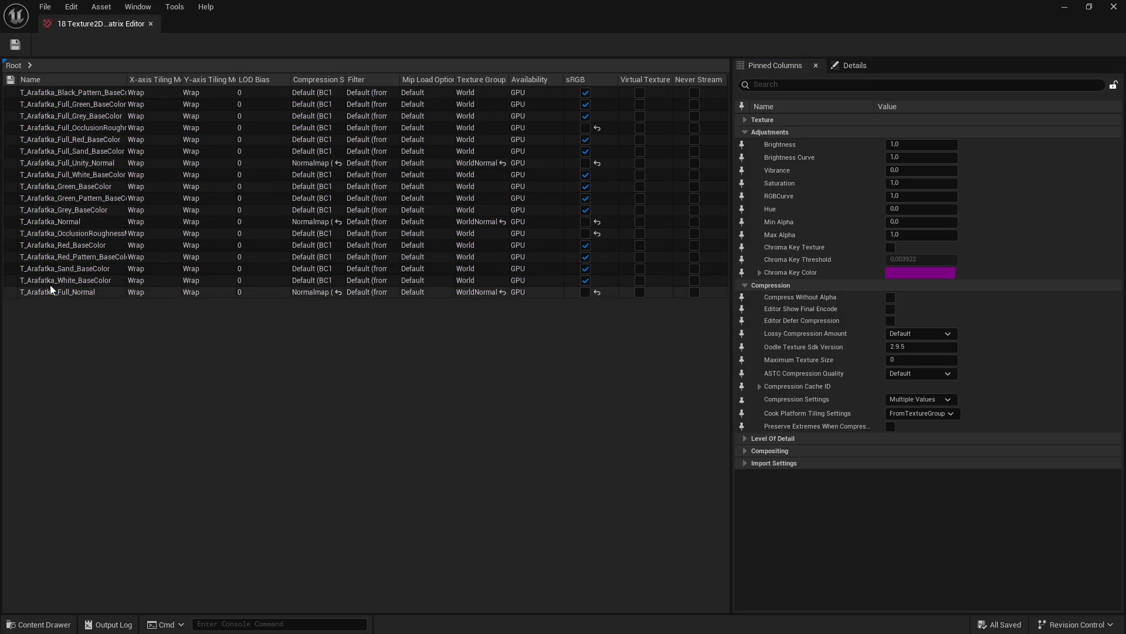
pyautogui.keyDown('shift'); pyautogui.click(72, 92); pyautogui.keyUp('shift')
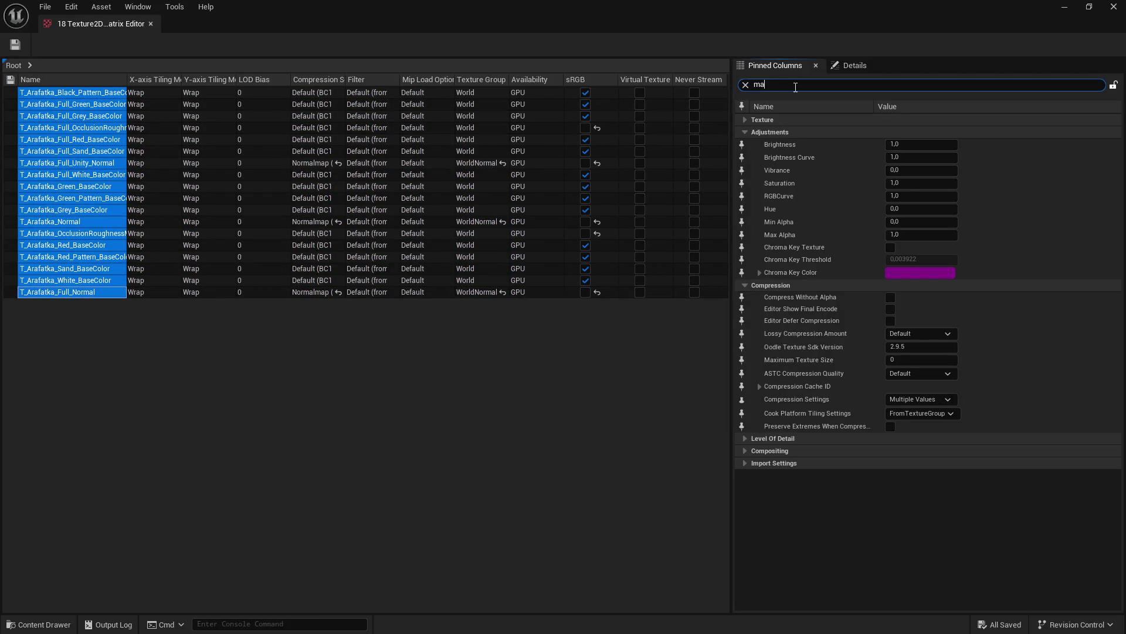
pyautogui.write('x')
pyautogui.click(903, 158)
pyautogui.write('2048')
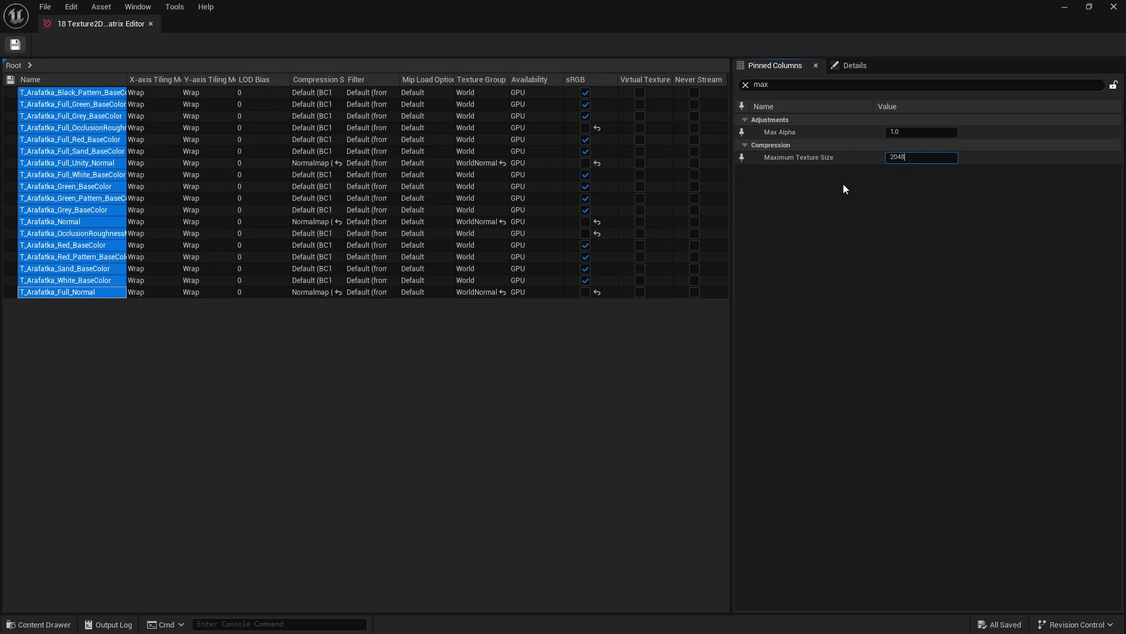
pyautogui.press('Return')
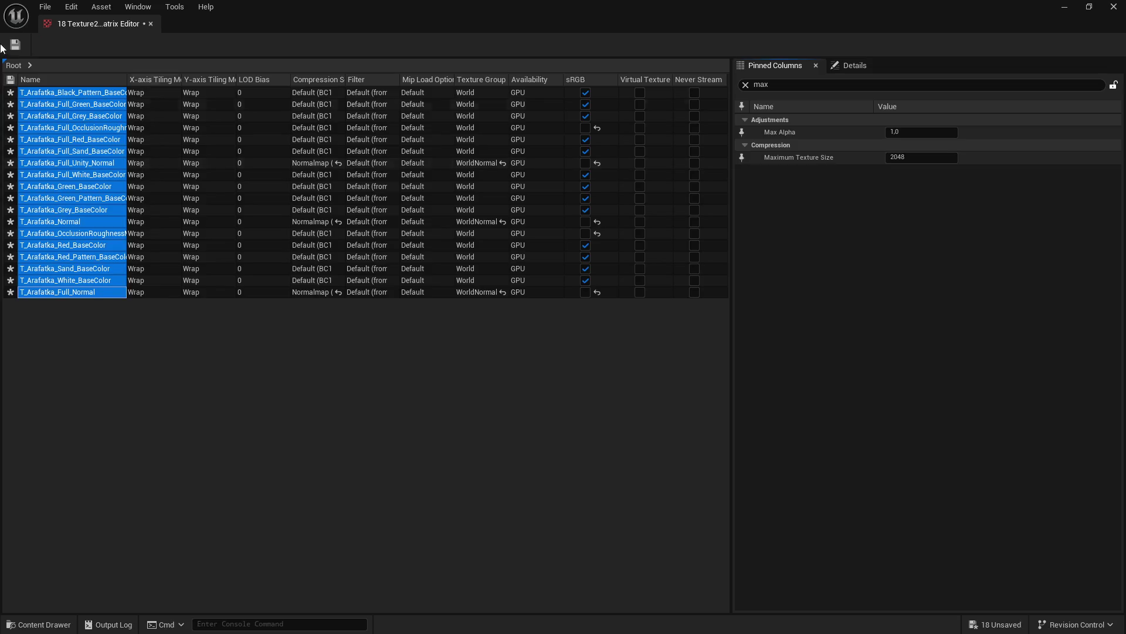
pyautogui.click(15, 45)
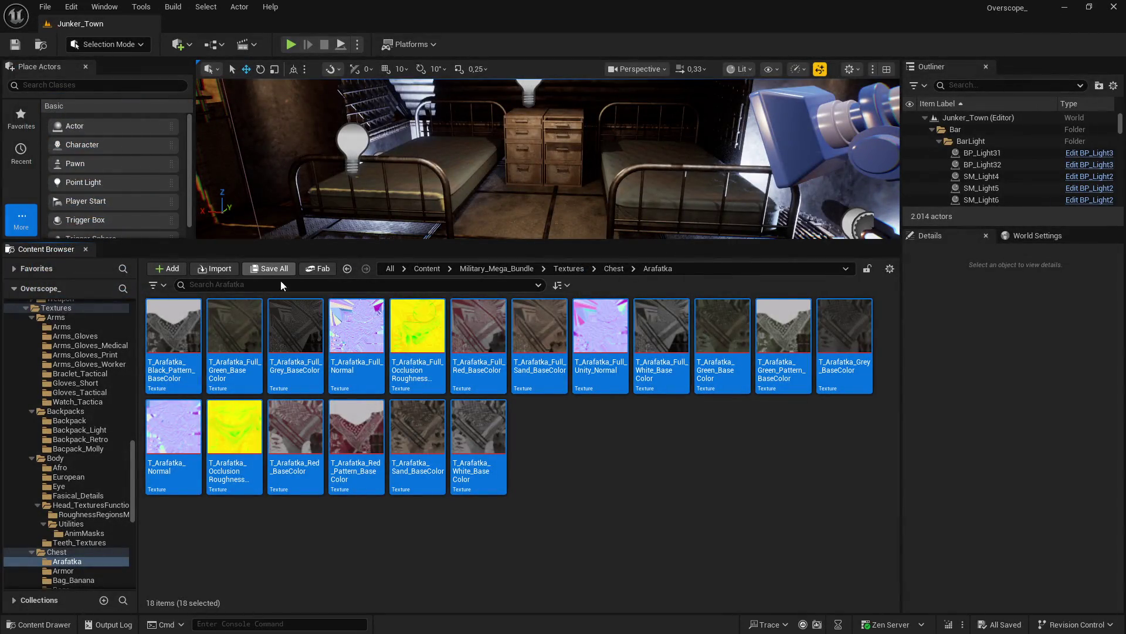
# Step: Open the 8 textures in the Armor folder together in the Property Matrix
pyautogui.press('BackSpace')
pyautogui.doubleClick(236, 327)
pyautogui.click(187, 337)
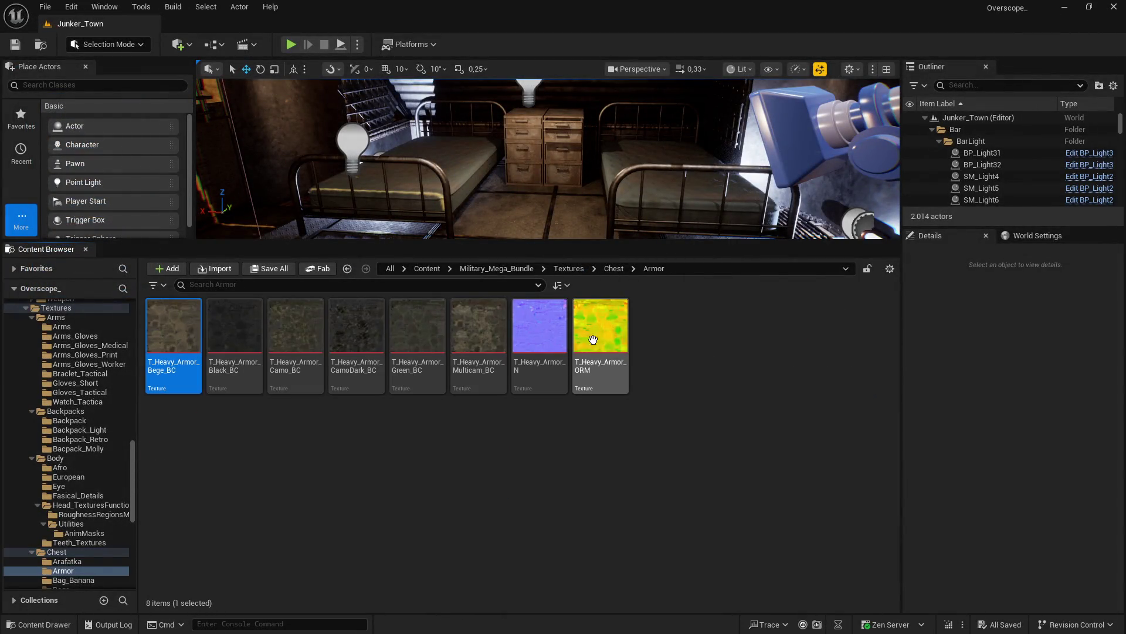
pyautogui.keyDown('shift'); pyautogui.click(592, 339); pyautogui.keyUp('shift')
pyautogui.rightClick(593, 339)
pyautogui.moveTo(677, 434)
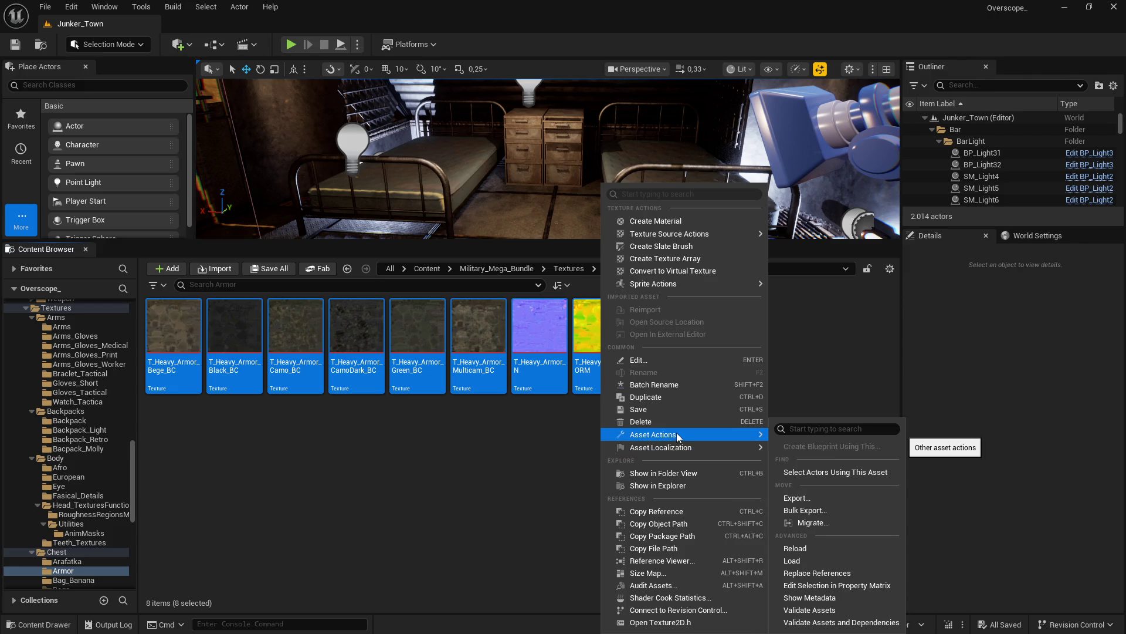
pyautogui.click(837, 585)
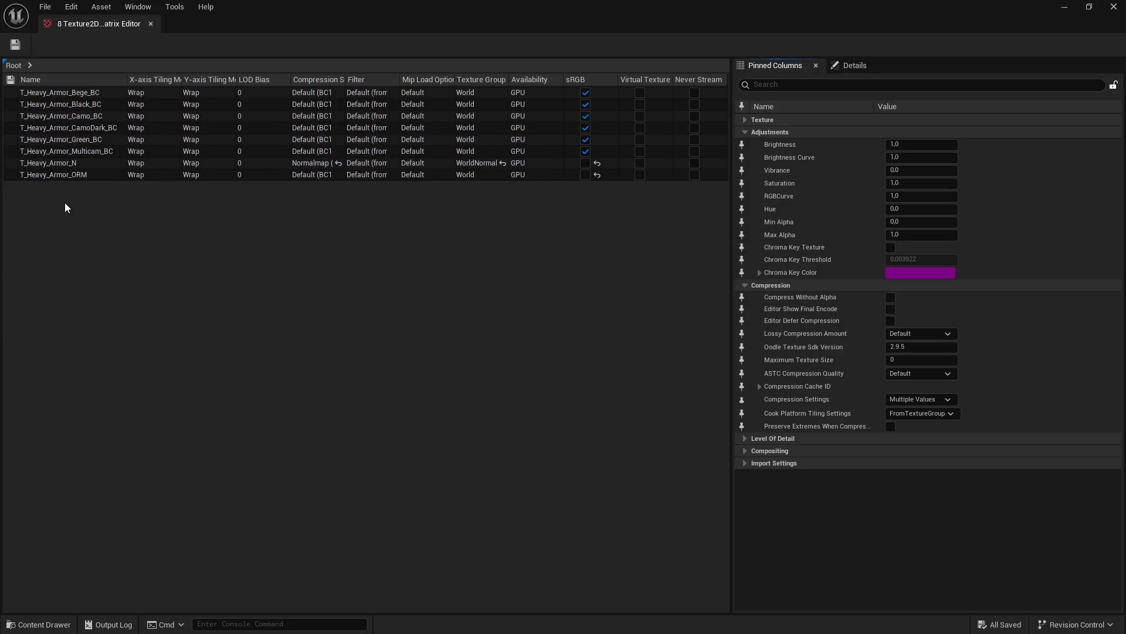
# Step: Set the 8 Armor textures to Maximum Texture Size 2048, save, and close the matrix
pyautogui.click(58, 174)
pyautogui.keyDown('shift'); pyautogui.click(58, 92); pyautogui.keyUp('shift')
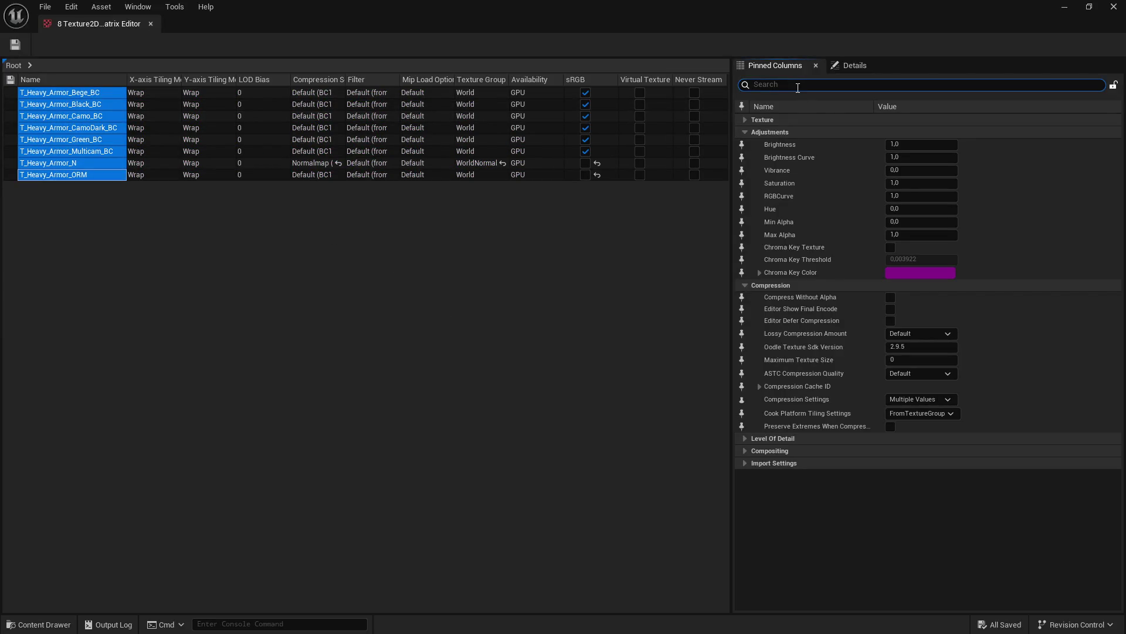
pyautogui.write('max')
pyautogui.click(895, 154)
pyautogui.write('2048')
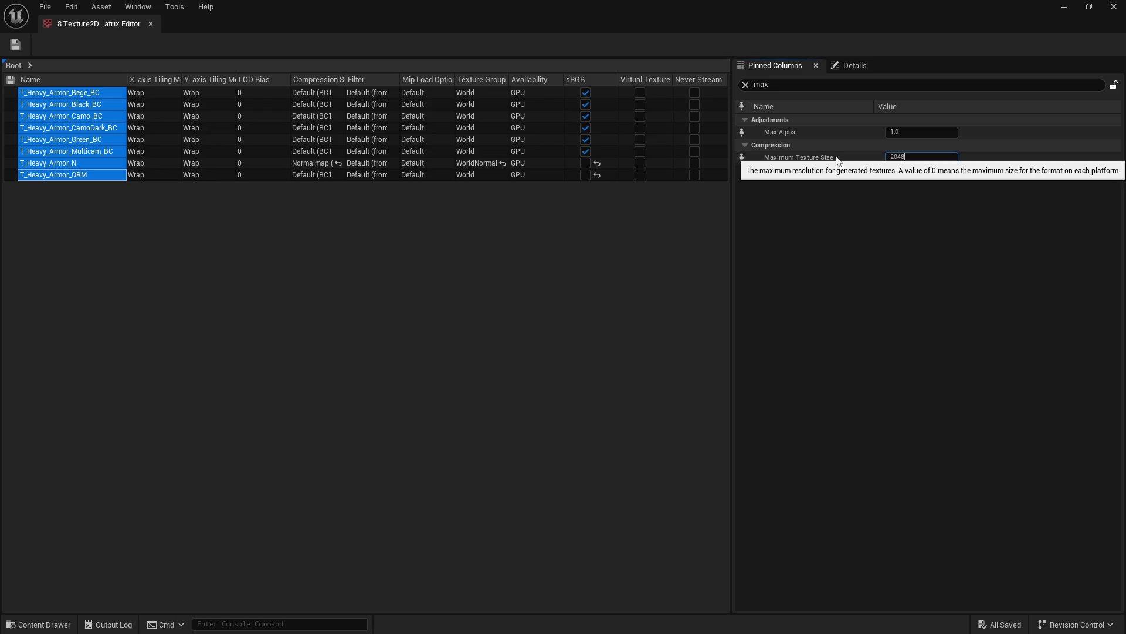
pyautogui.press('Return')
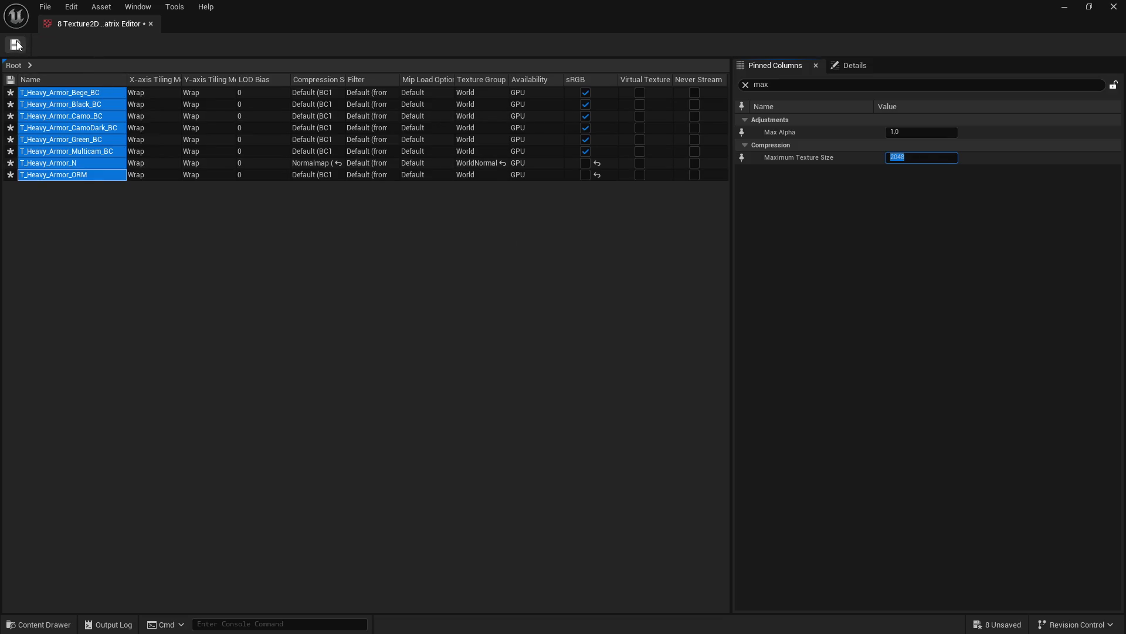
pyautogui.click(16, 45)
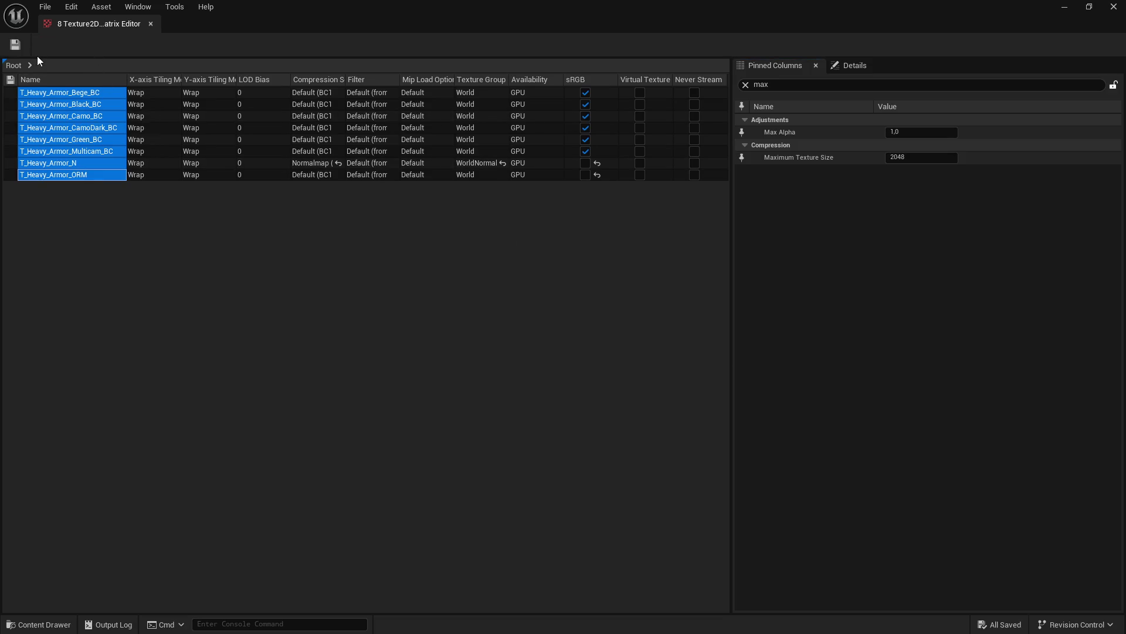
pyautogui.click(1113, 6)
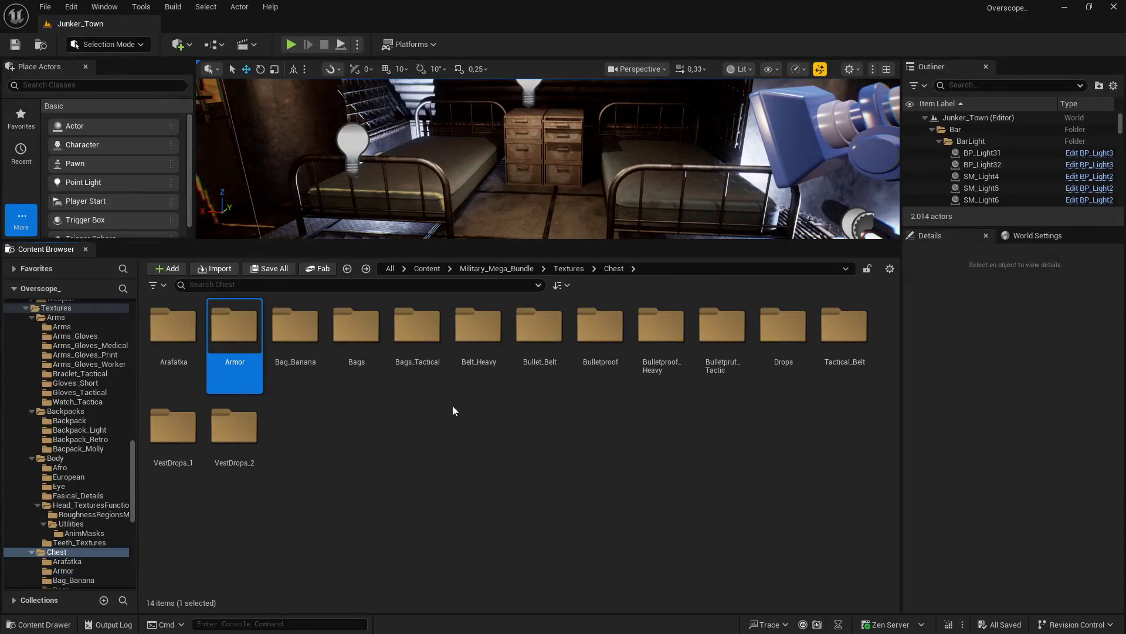
# Step: Open the 8 Bag_Banana textures together in the Property Matrix
pyautogui.doubleClick(295, 326)
pyautogui.click(173, 334)
pyautogui.keyDown('shift'); pyautogui.click(595, 340); pyautogui.keyUp('shift')
pyautogui.rightClick(599, 341)
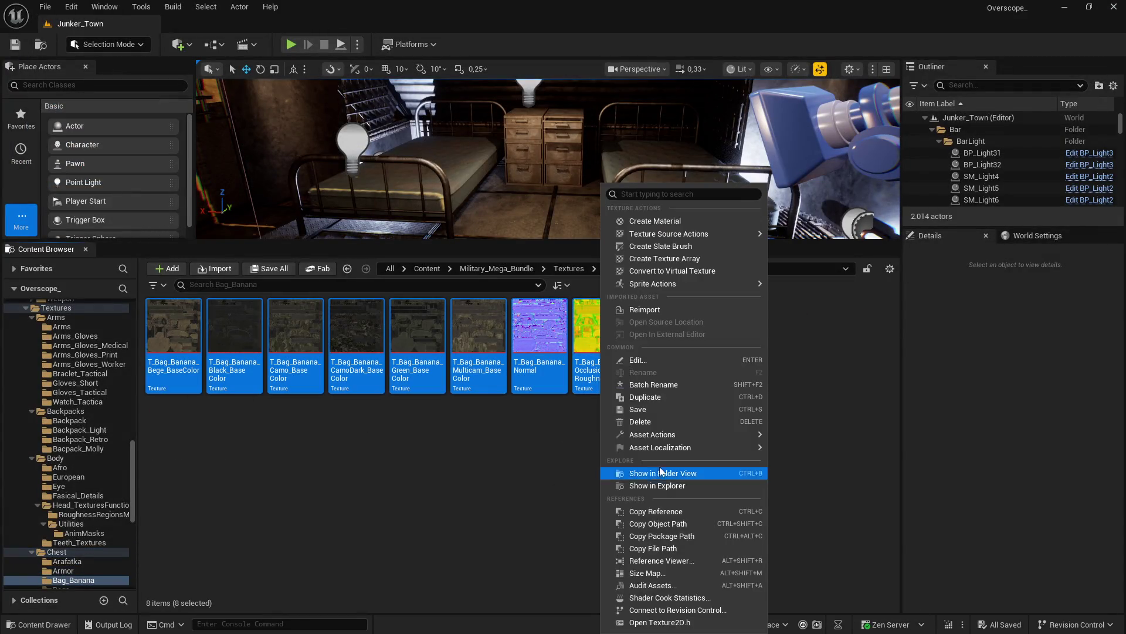
pyautogui.moveTo(727, 435)
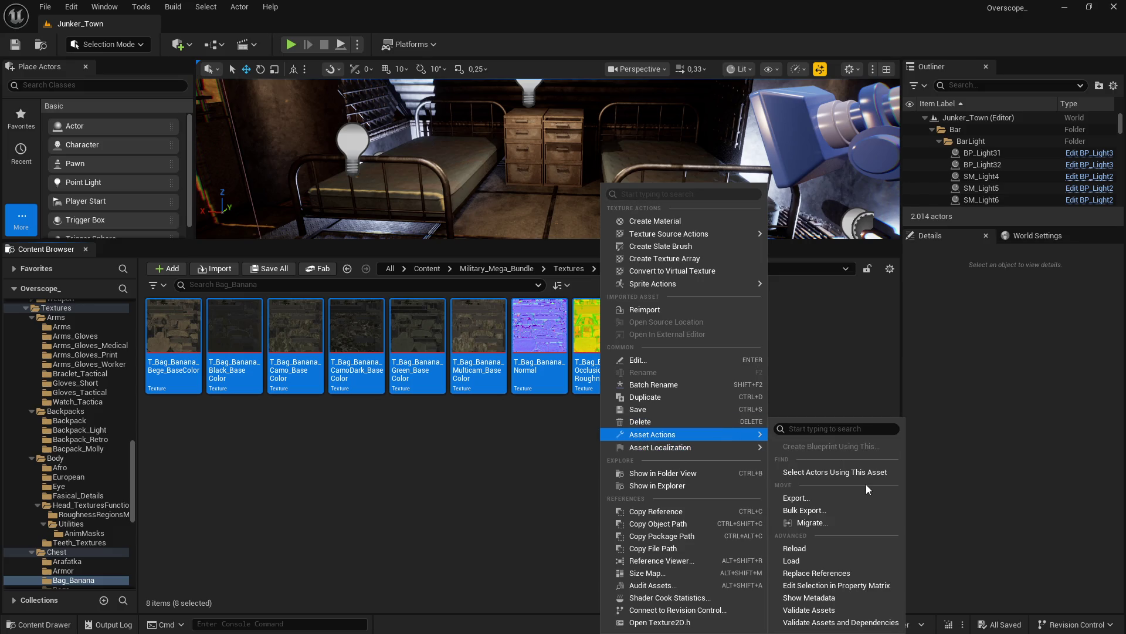
pyautogui.click(808, 585)
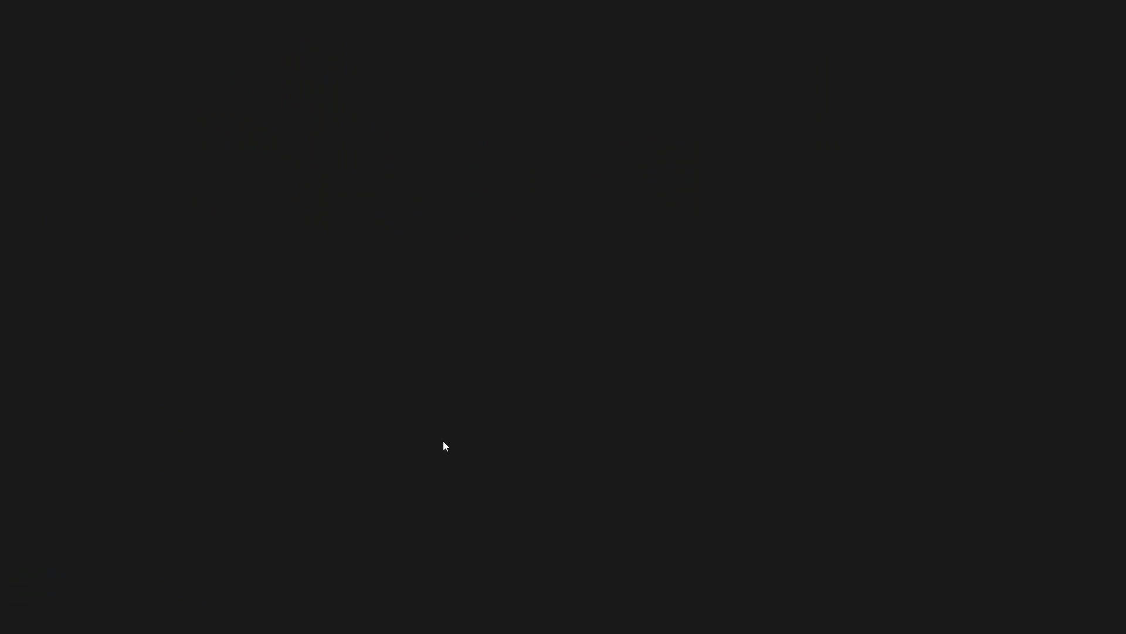
# Step: Set all 8 Bag_Banana textures to Maximum Texture Size 2048, save, and close the matrix
pyautogui.click(56, 175)
pyautogui.keyDown('shift'); pyautogui.click(61, 94); pyautogui.keyUp('shift')
pyautogui.click(816, 83)
pyautogui.write('x')
pyautogui.click(920, 158)
pyautogui.write('2048')
pyautogui.press('Return')
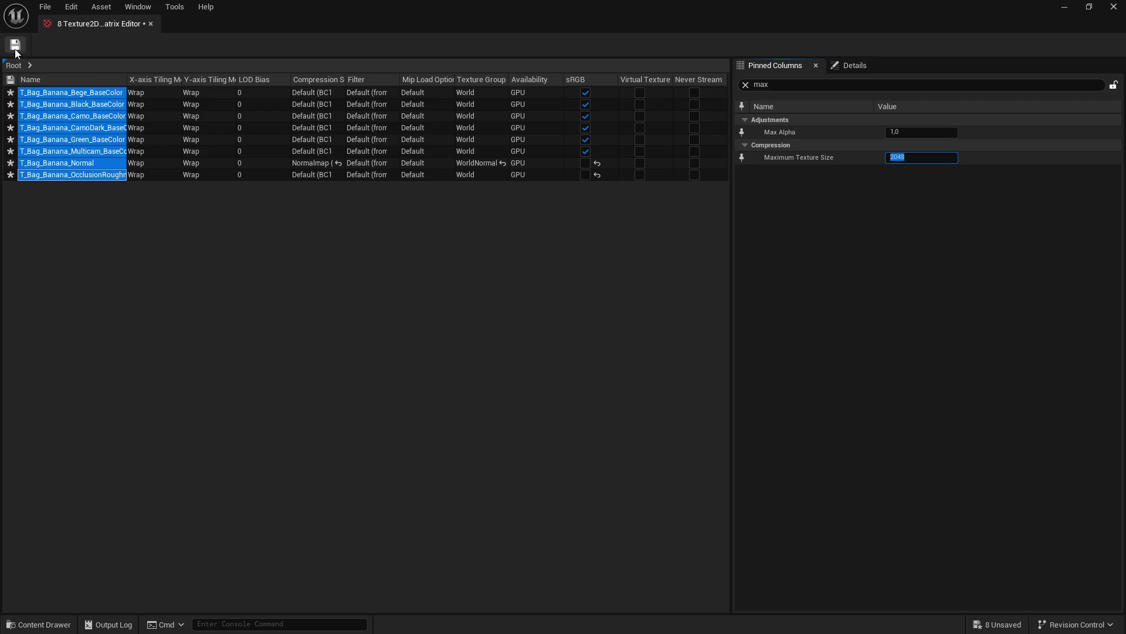
pyautogui.click(16, 46)
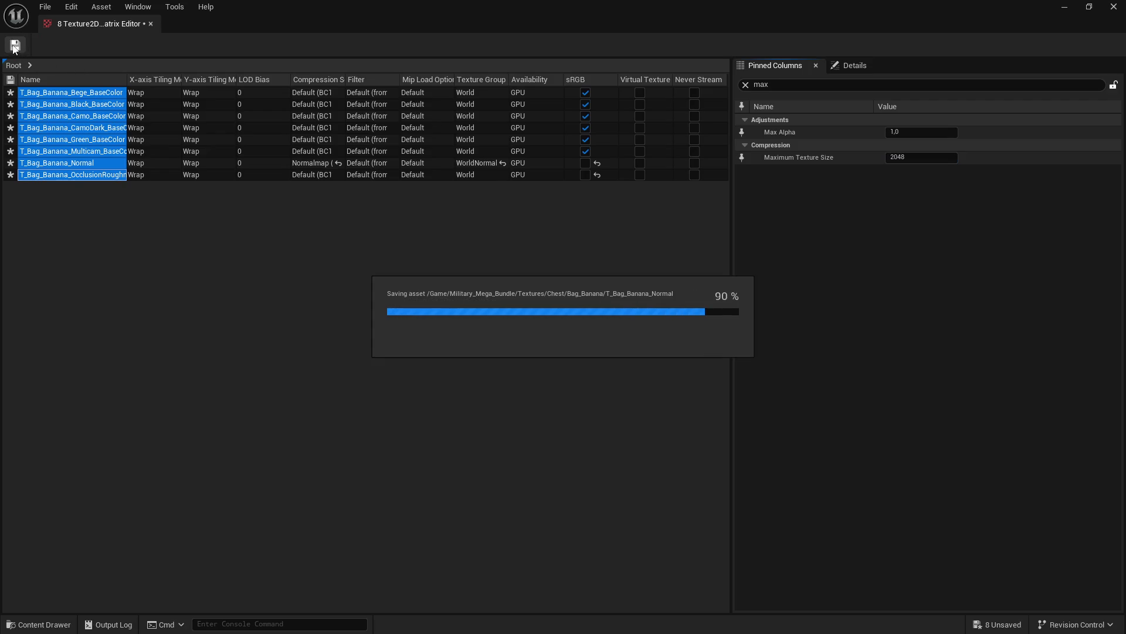
pyautogui.click(1123, 5)
# Step: Open the 8 textures in the Chest/Bags folder together in the Property Matrix
pyautogui.click(613, 268)
pyautogui.doubleClick(357, 320)
pyautogui.hotkey('ctrl', 'a')
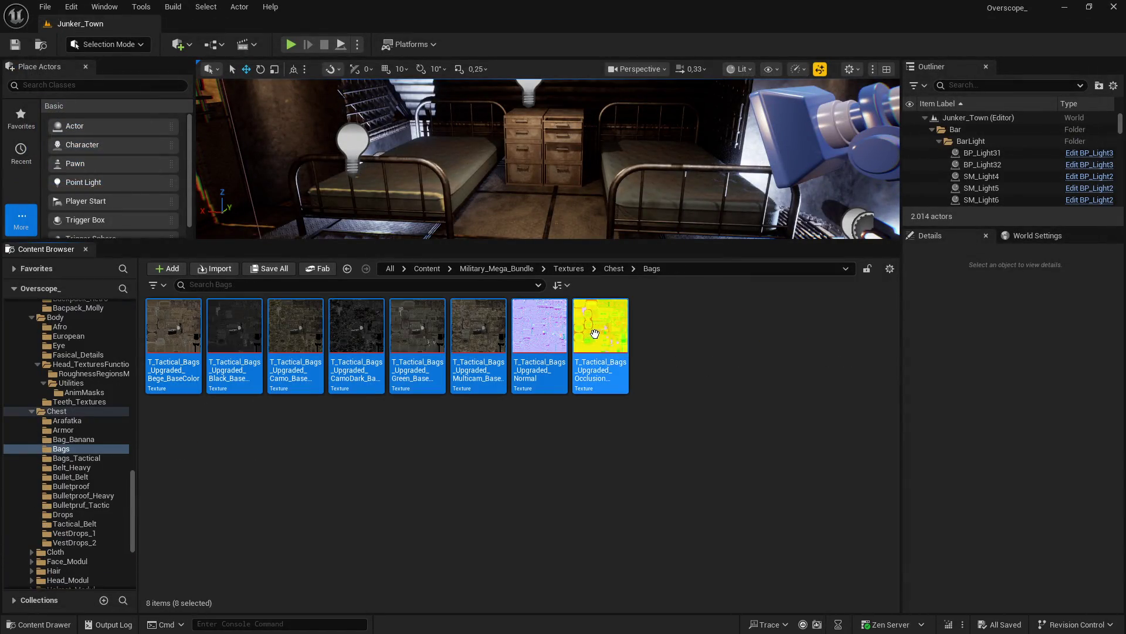
pyautogui.rightClick(596, 352)
pyautogui.moveTo(704, 435)
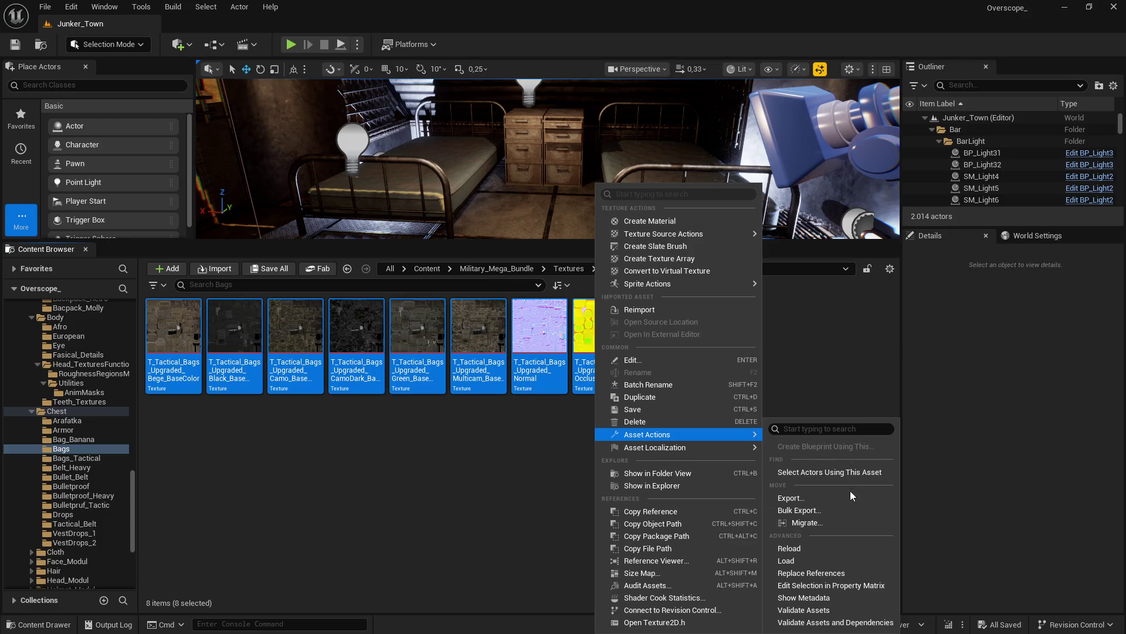
pyautogui.click(811, 586)
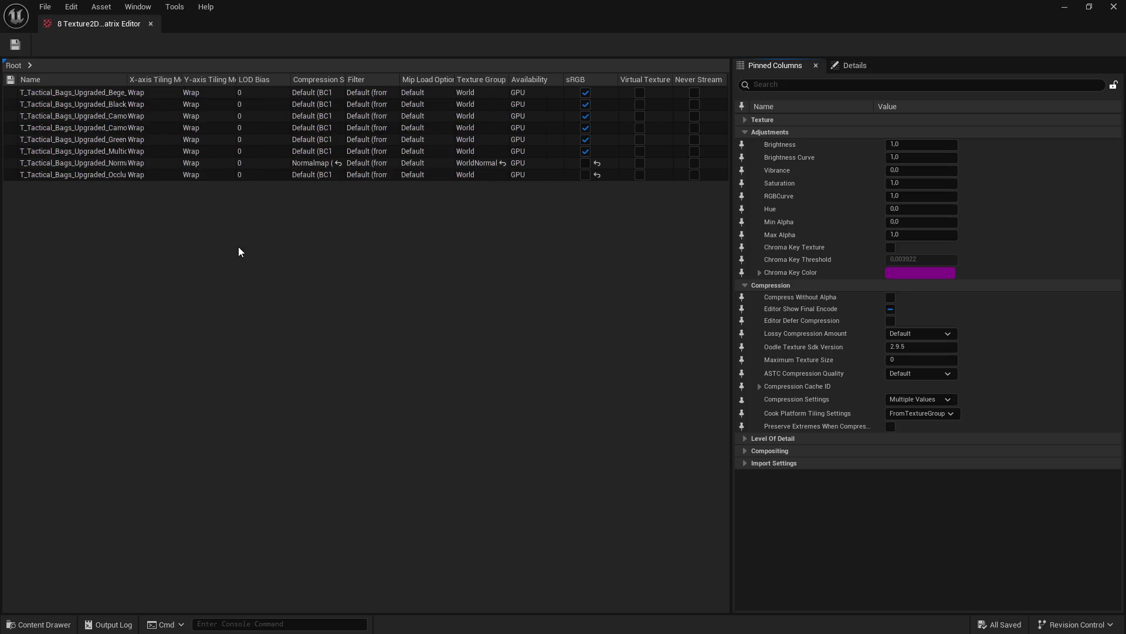
# Step: Set the 8 Bags textures to Maximum Texture Size 2048, save, and close the matrix
pyautogui.click(70, 93)
pyautogui.keyDown('shift'); pyautogui.click(105, 175); pyautogui.keyUp('shift')
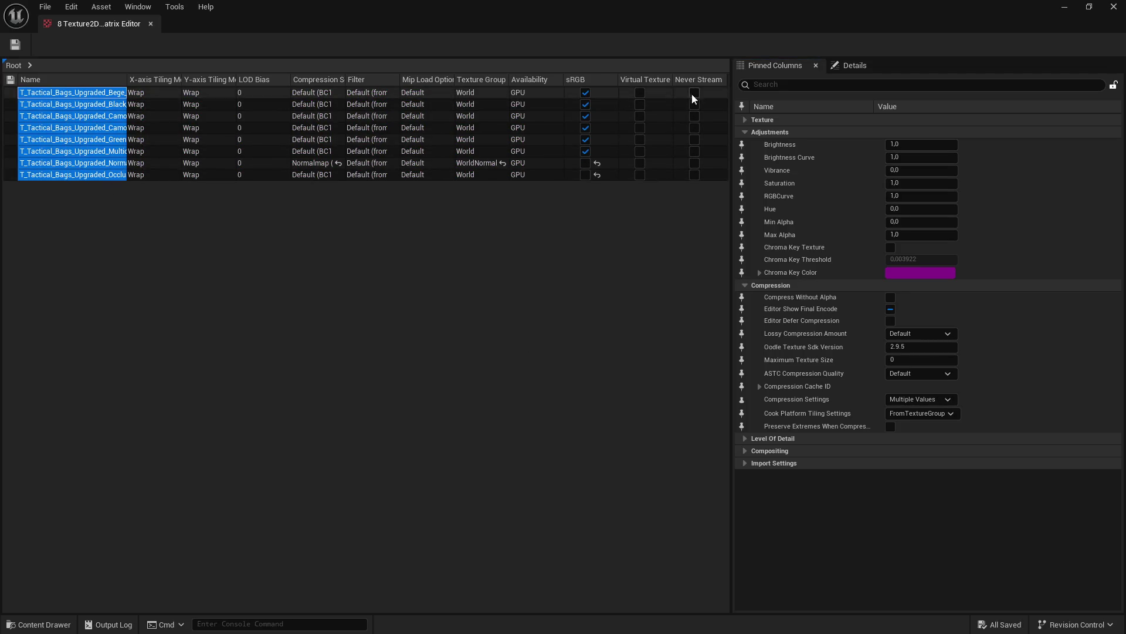
pyautogui.write('max')
pyautogui.click(898, 158)
pyautogui.write('2048')
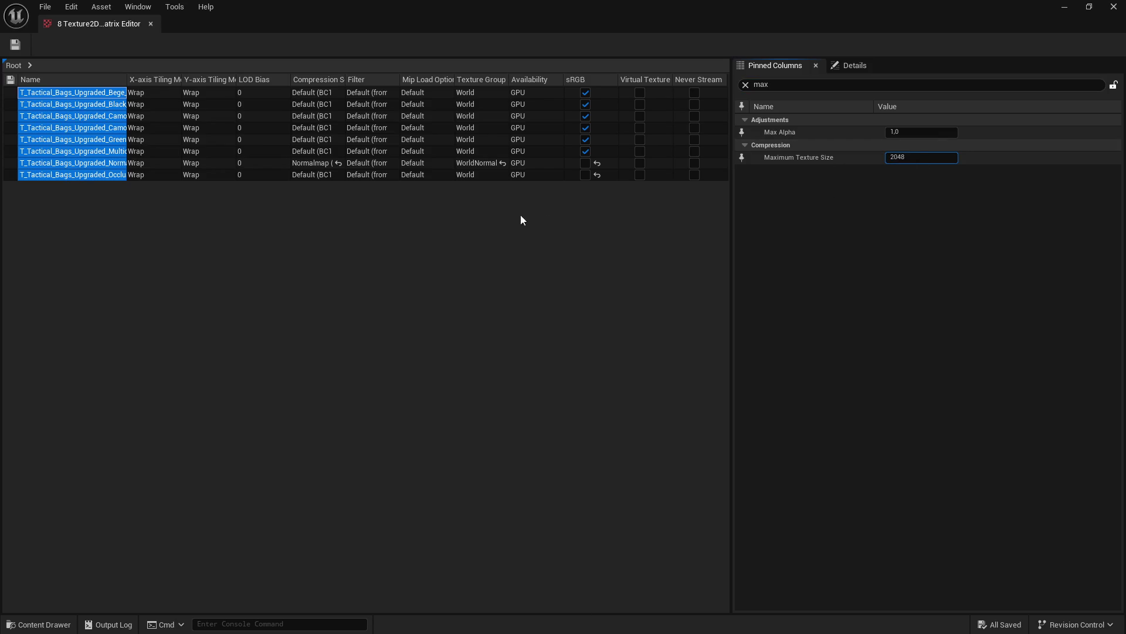
pyautogui.click(346, 193)
pyautogui.click(15, 47)
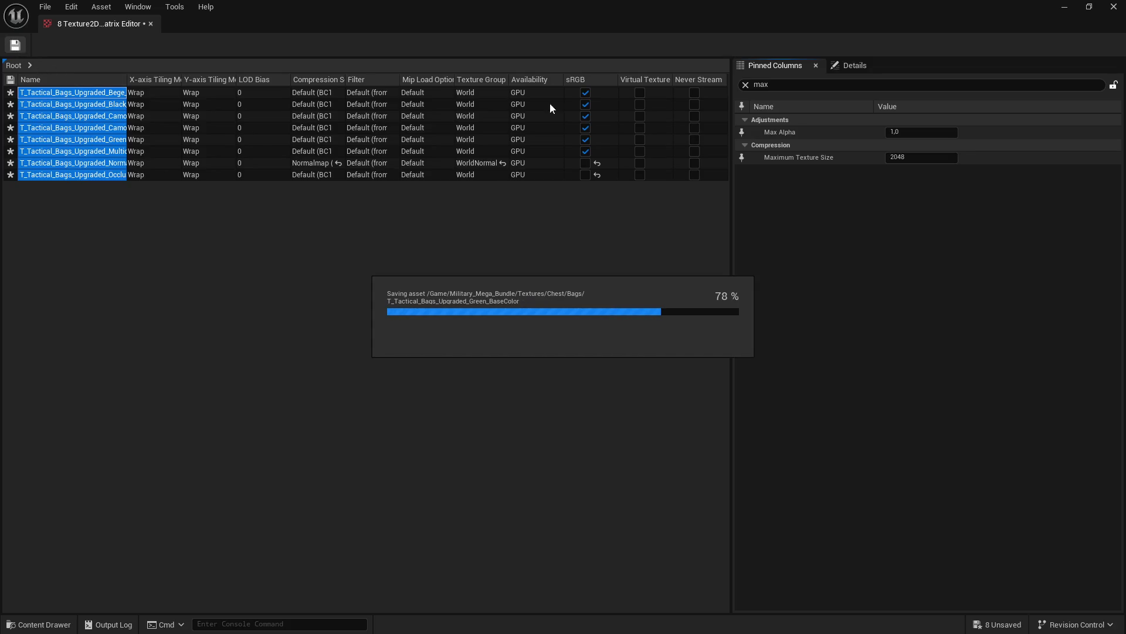
pyautogui.click(1113, 7)
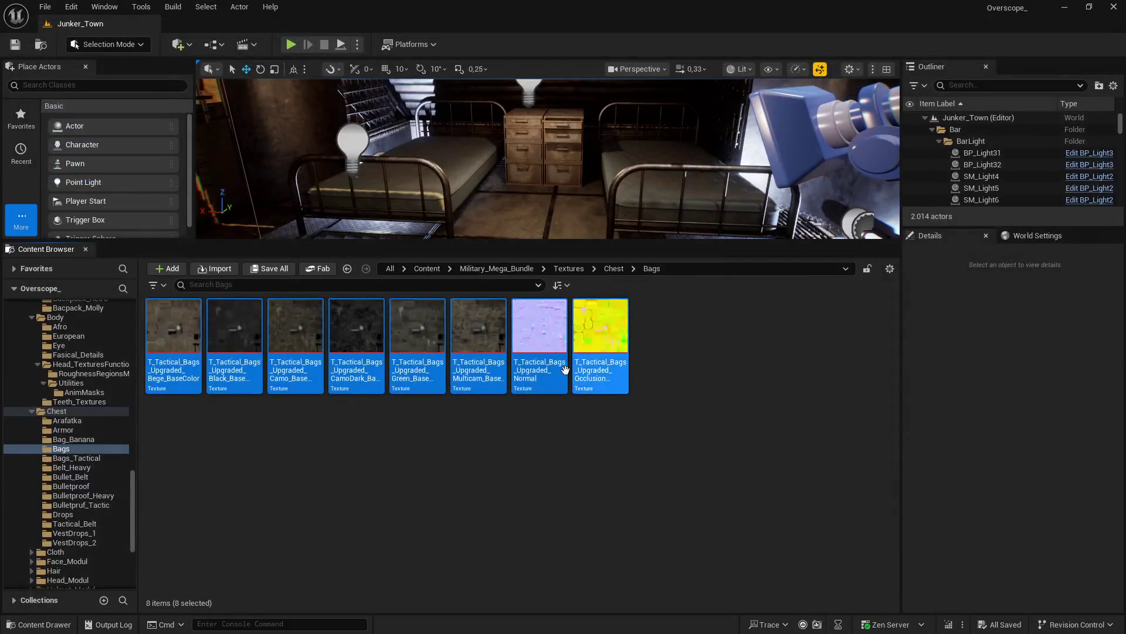
# Step: Open all Bags_Tactical textures together in the Property Matrix
pyautogui.doubleClick(417, 329)
pyautogui.hotkey('ctrl', 'a')
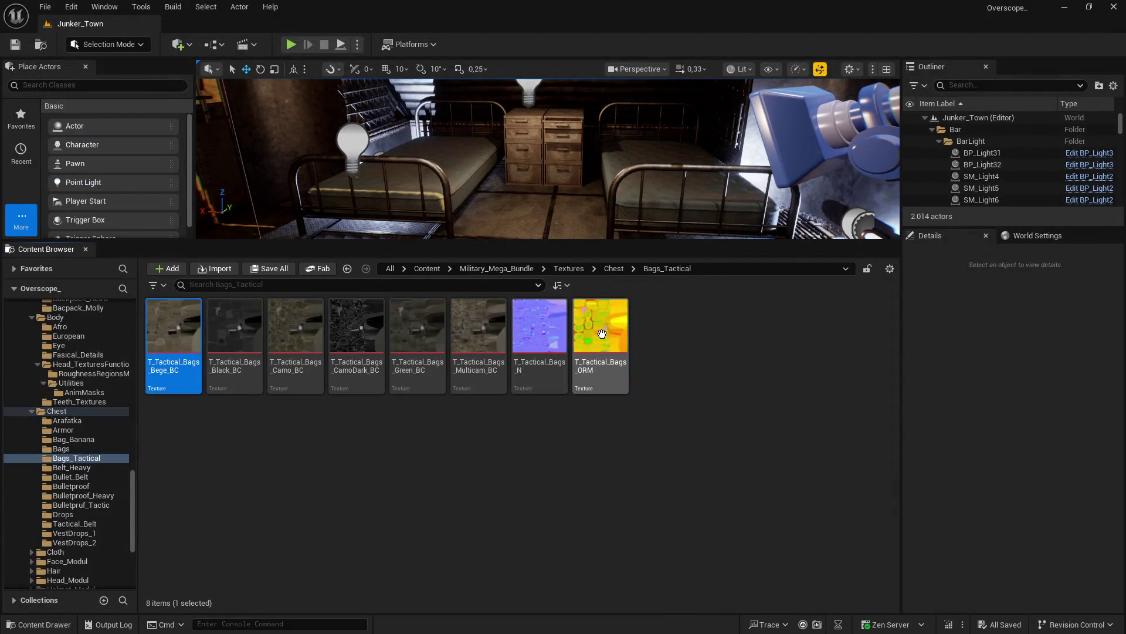
pyautogui.rightClick(604, 374)
pyautogui.moveTo(685, 433)
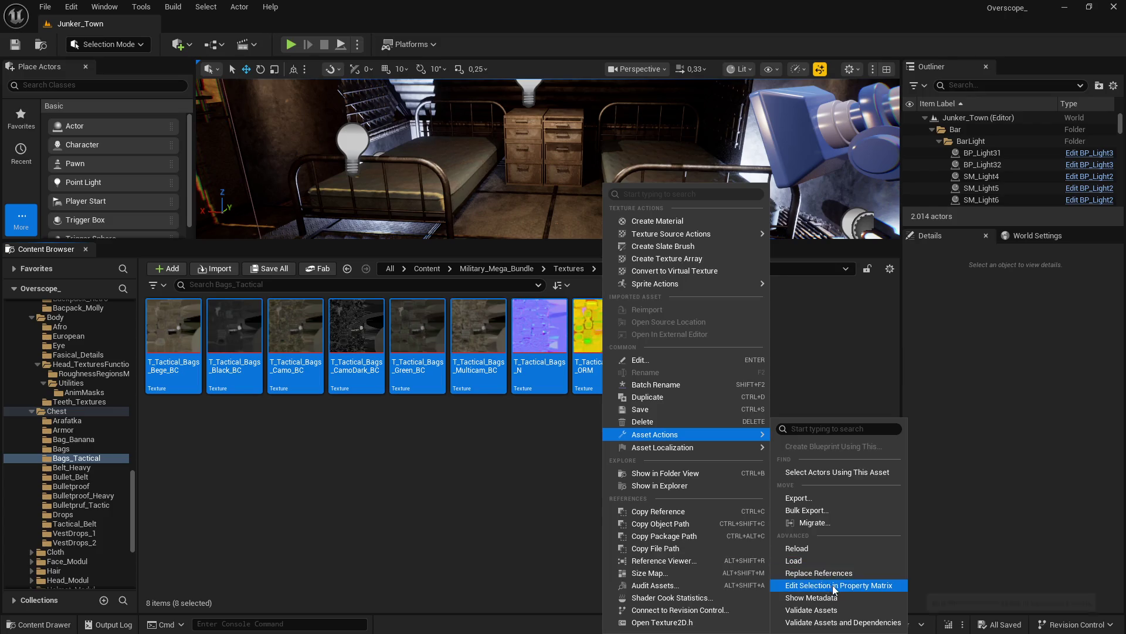
pyautogui.click(832, 578)
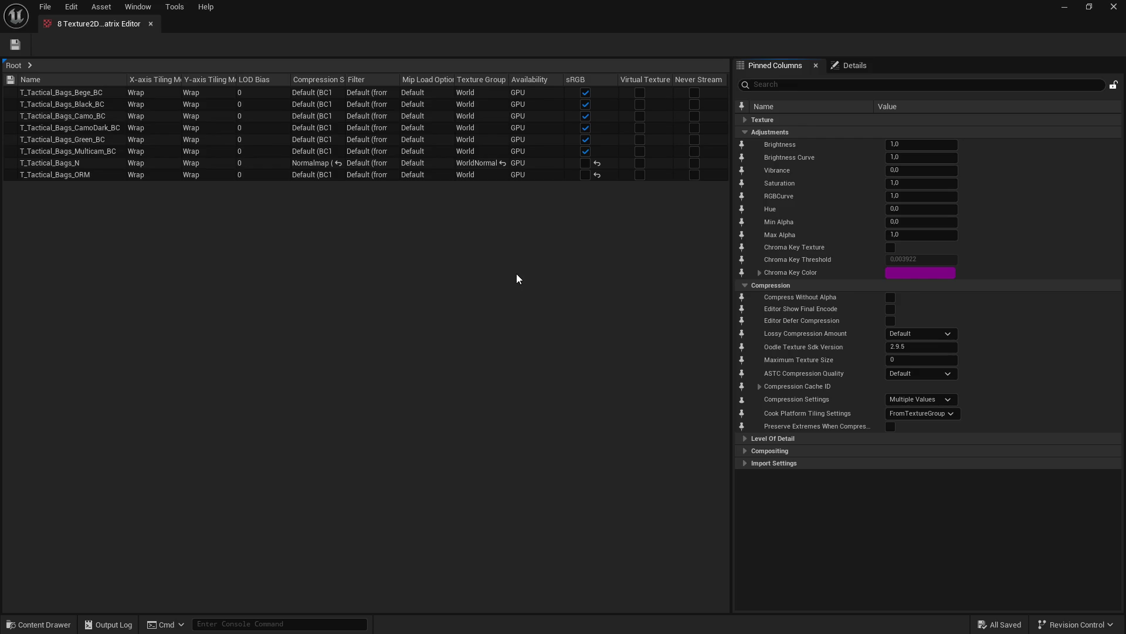
# Step: Set all eight Bags_Tactical rows to Maximum Texture Size 2048, save, and close the matrix
pyautogui.click(59, 171)
pyautogui.keyDown('shift'); pyautogui.click(71, 93); pyautogui.keyUp('shift')
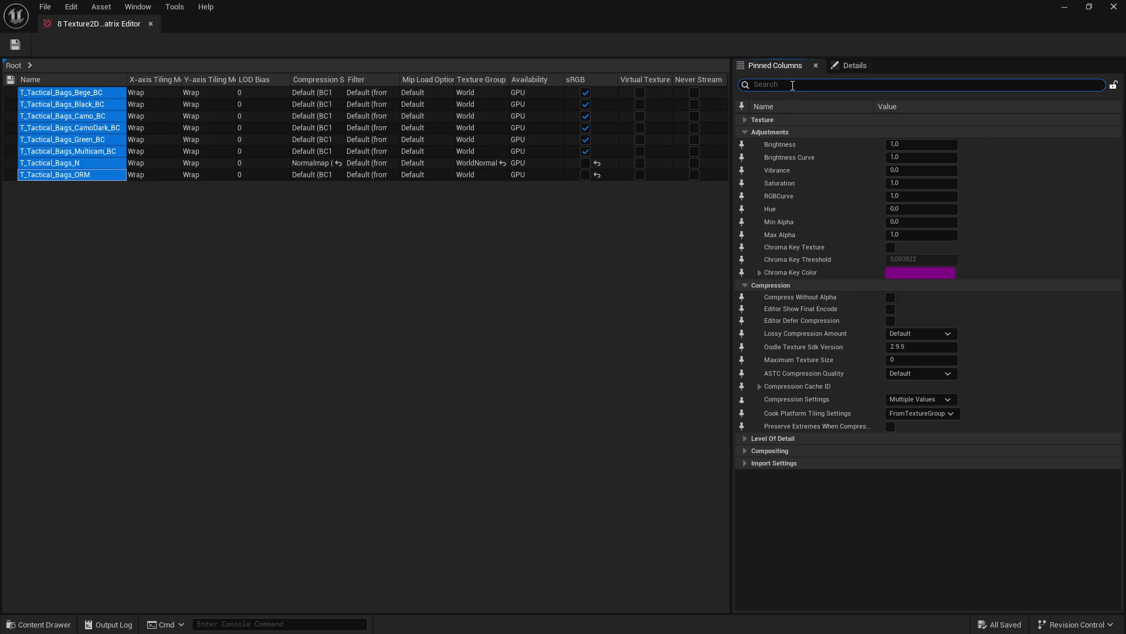
pyautogui.write('max')
pyautogui.press('Tab')
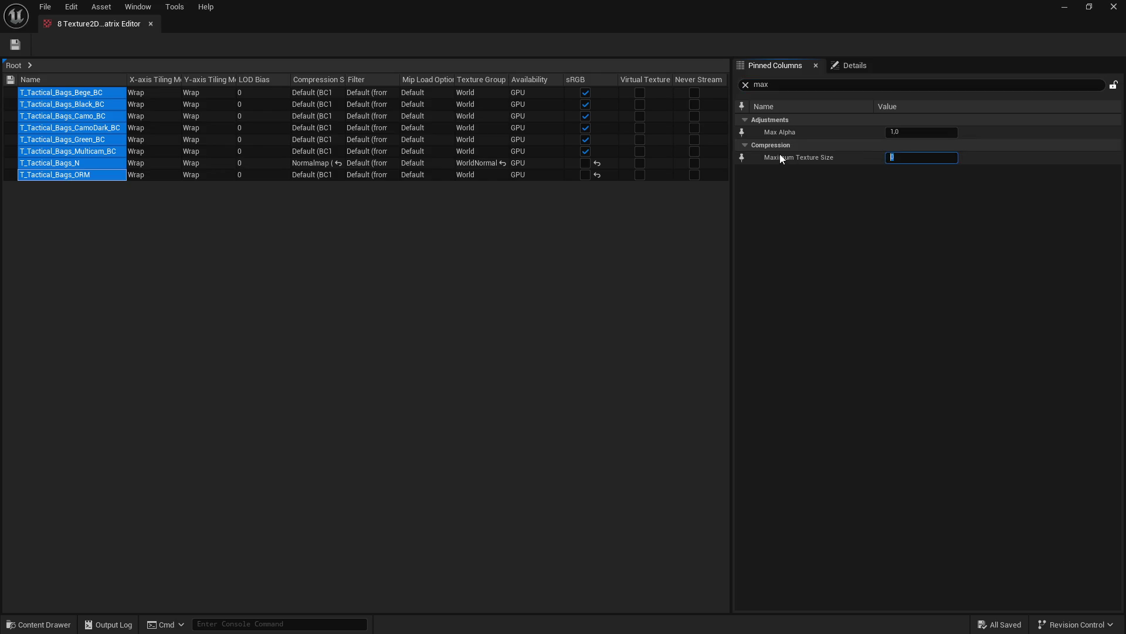
pyautogui.write('2048')
pyautogui.press('Return')
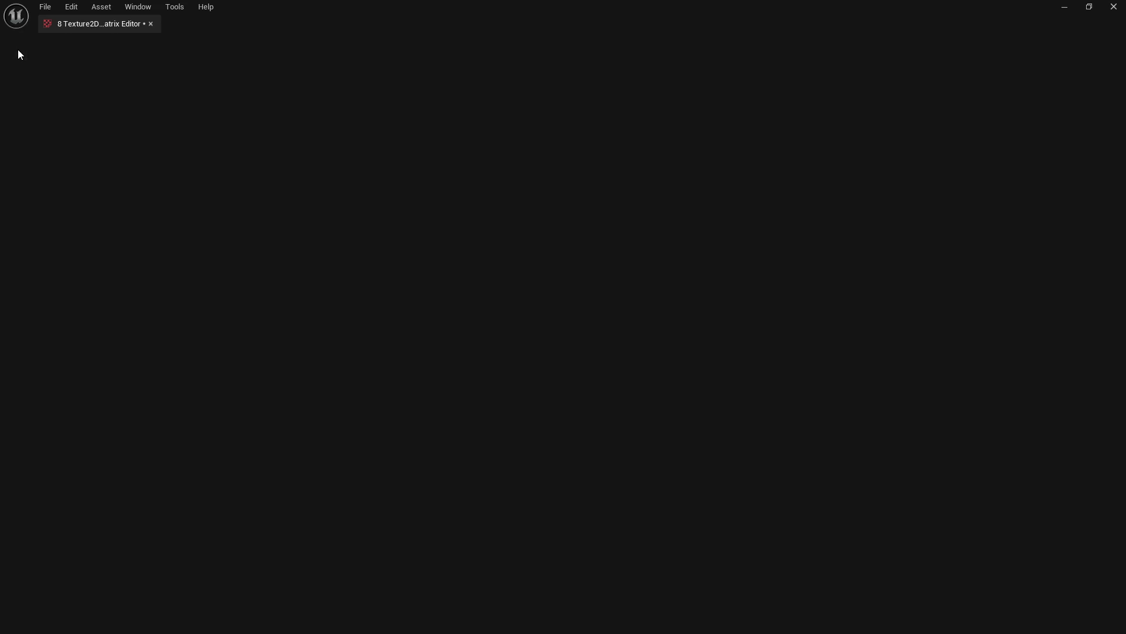
pyautogui.click(16, 45)
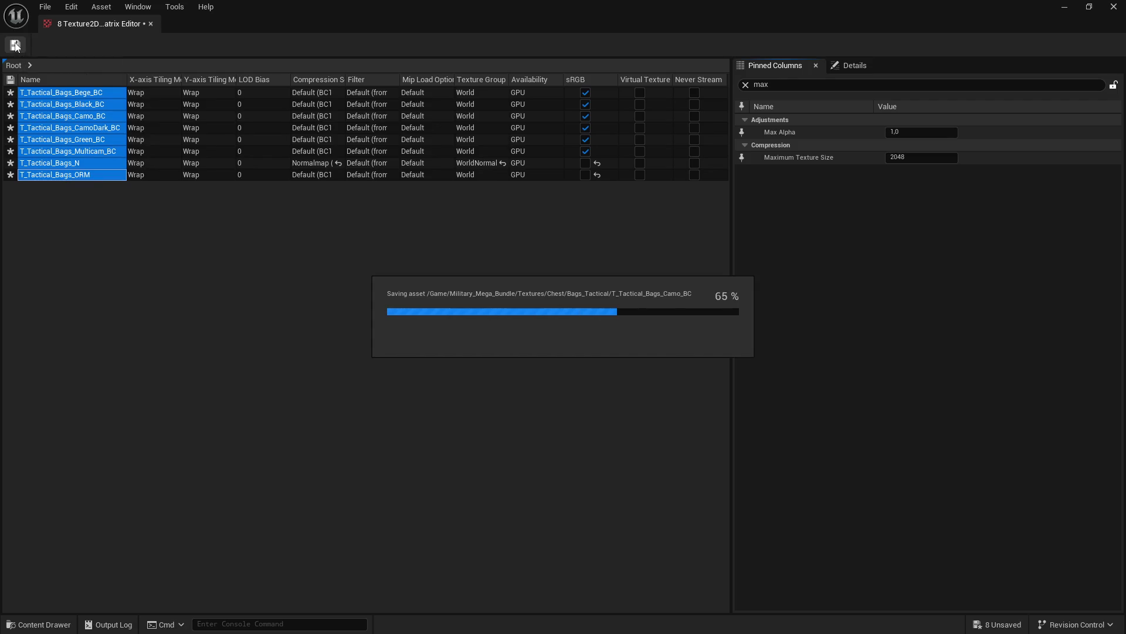
pyautogui.click(1113, 7)
# Step: Open the eight Belt_Heavy textures together in the Property Matrix
pyautogui.doubleClick(499, 337)
pyautogui.click(173, 340)
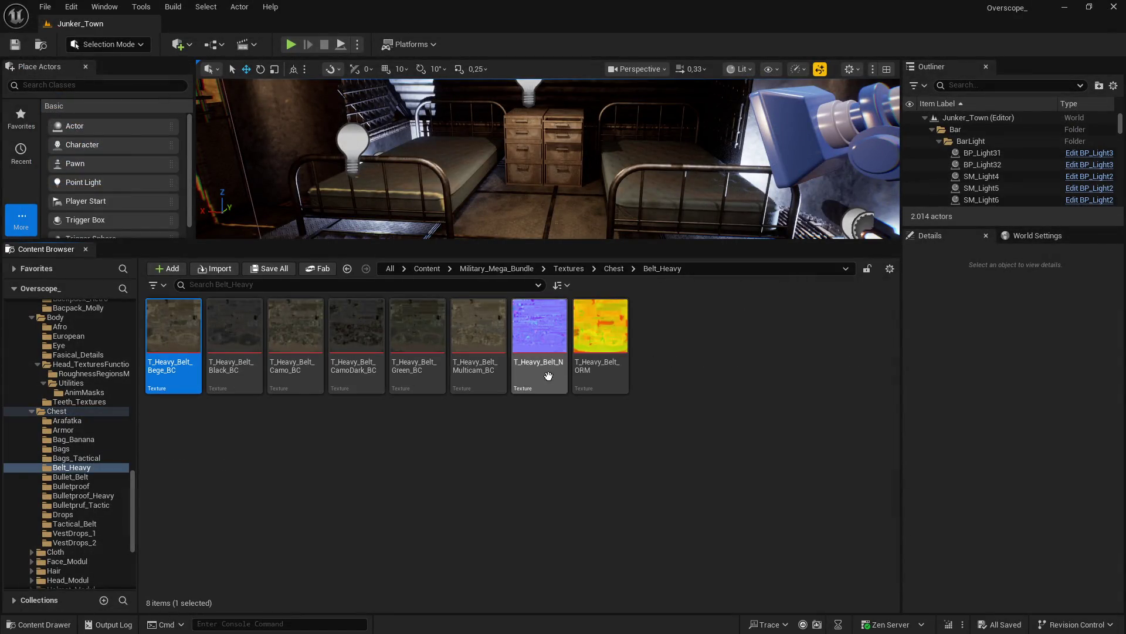
pyautogui.keyDown('shift'); pyautogui.click(586, 346); pyautogui.keyUp('shift')
pyautogui.rightClick(587, 346)
pyautogui.moveTo(674, 434)
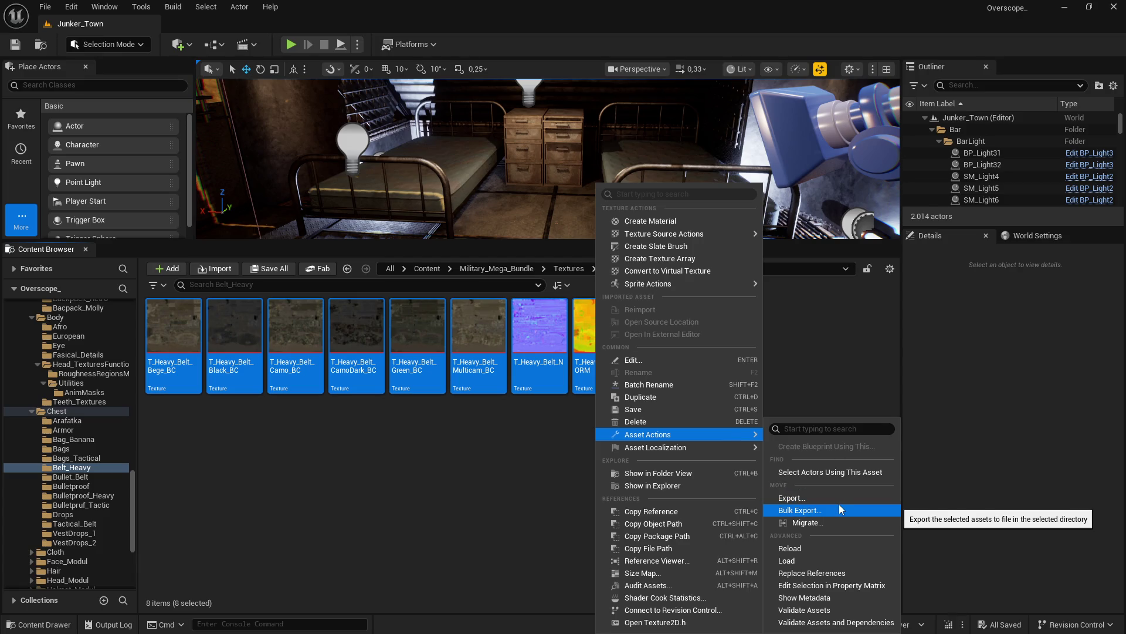
pyautogui.click(825, 586)
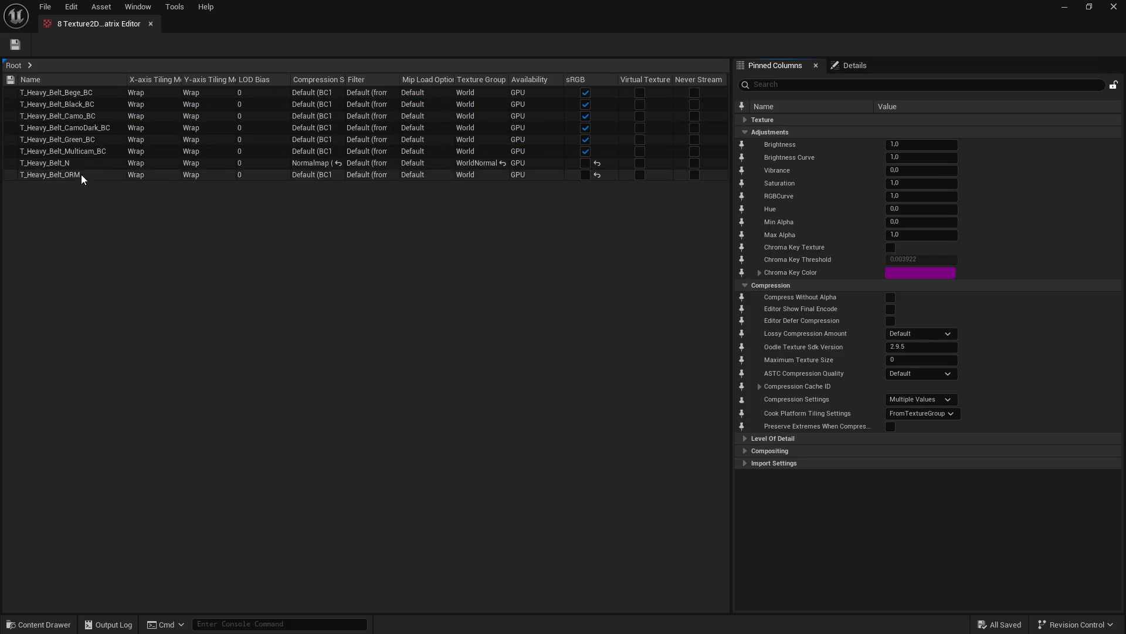
# Step: Set all eight Belt_Heavy rows to Maximum Texture Size 2048, save, and close the matrix
pyautogui.click(81, 175)
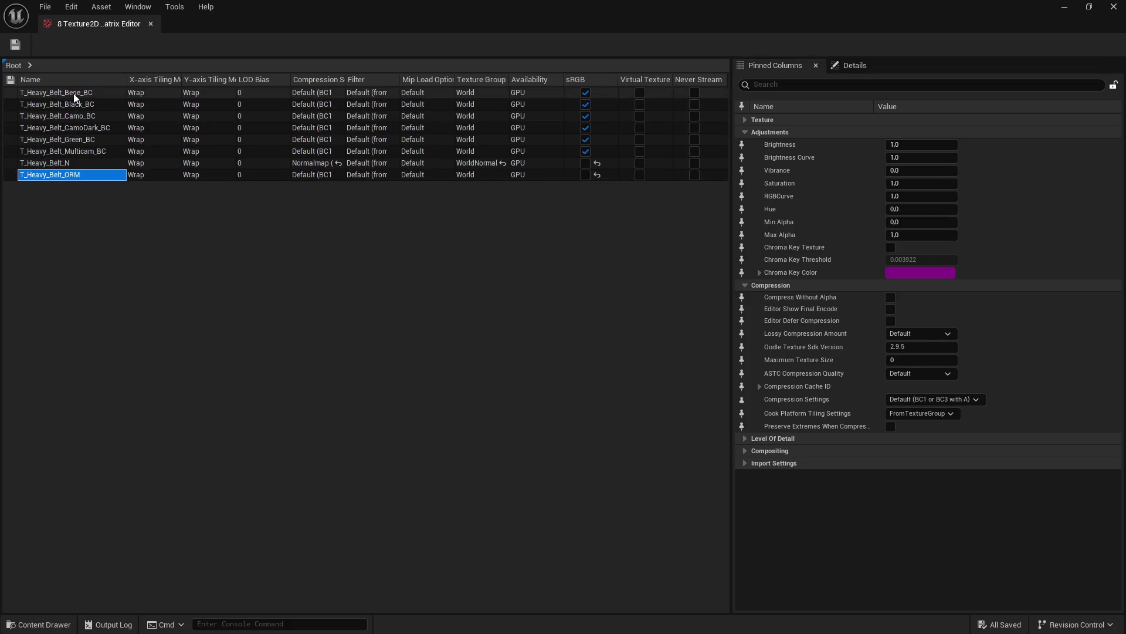
pyautogui.keyDown('shift'); pyautogui.click(73, 92); pyautogui.keyUp('shift')
pyautogui.click(809, 85)
pyautogui.write('max')
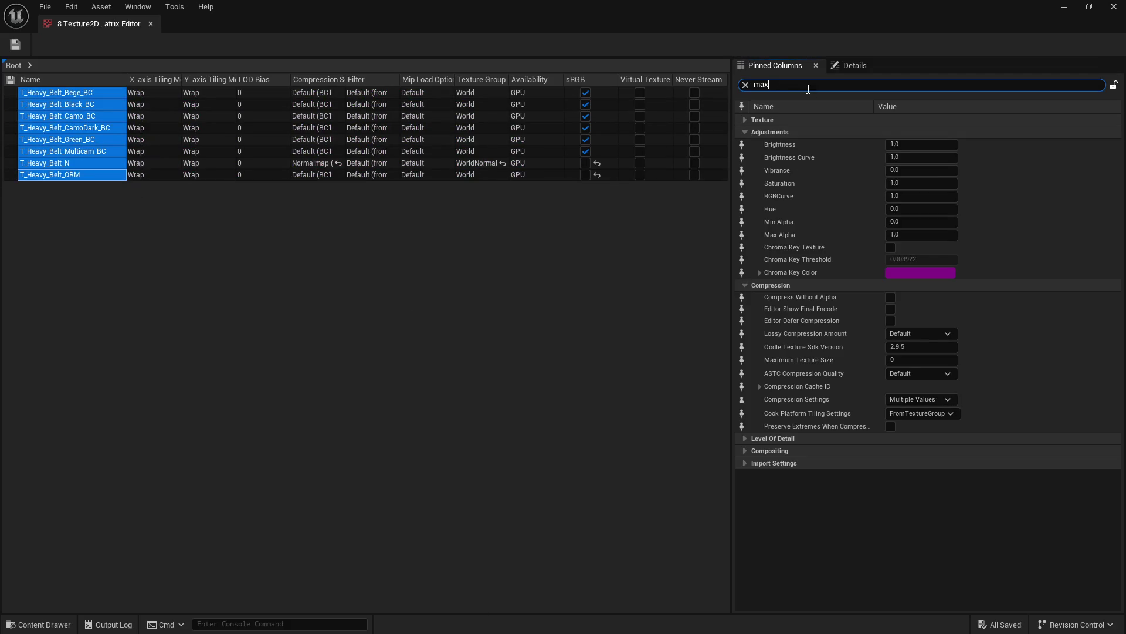
pyautogui.click(898, 158)
pyautogui.write('2048')
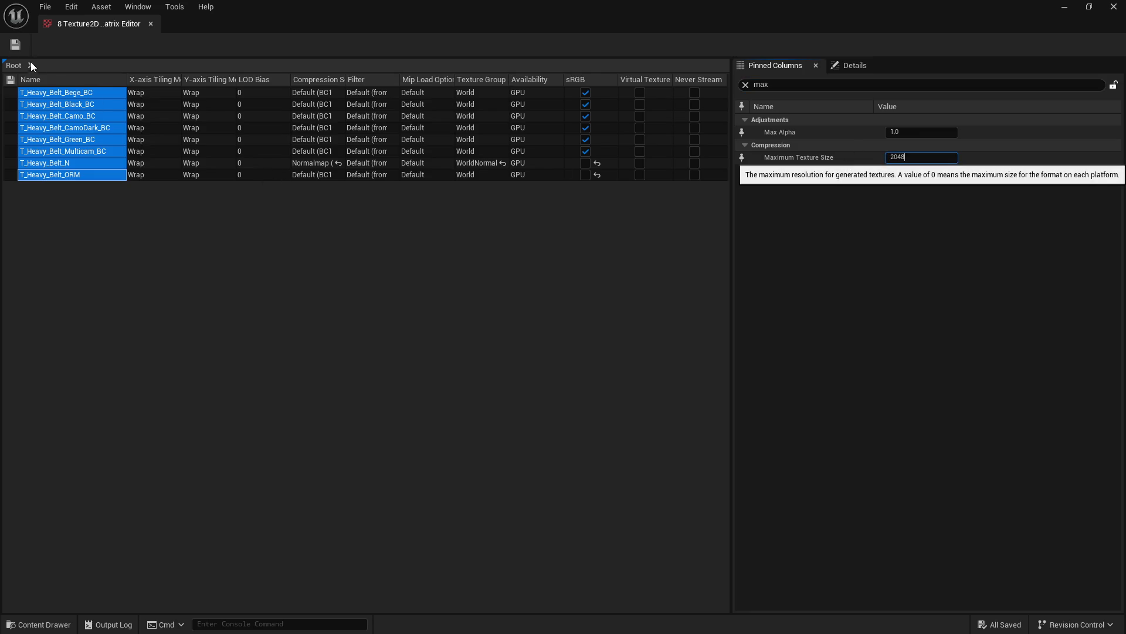
pyautogui.click(16, 46)
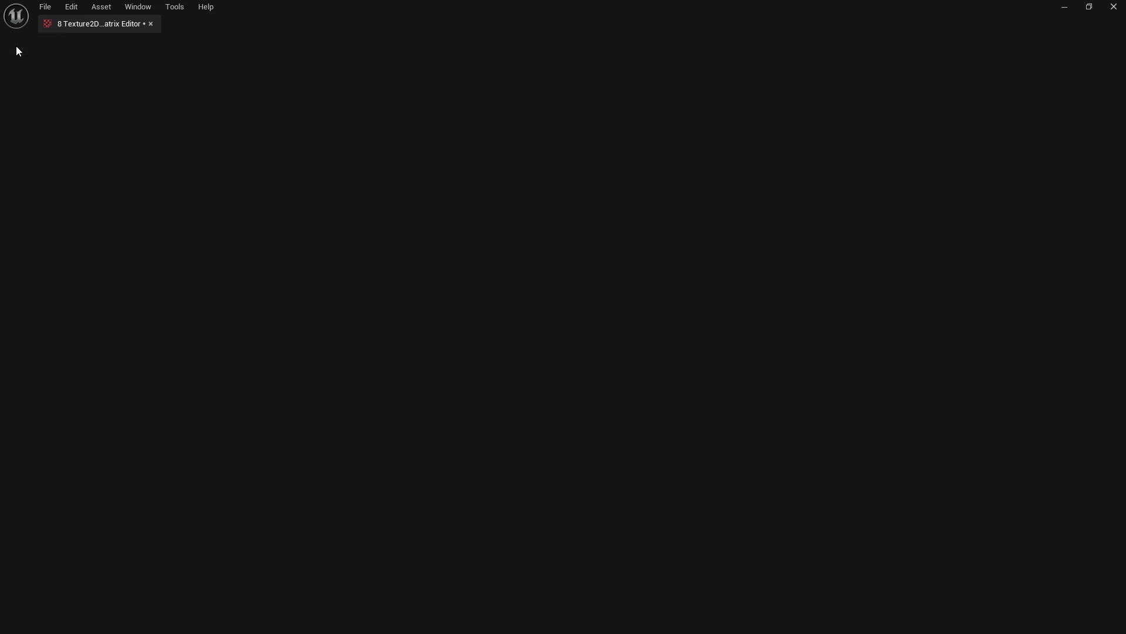
pyautogui.click(1114, 7)
# Step: Open the three Bullet_Belt textures together in the Property Matrix
pyautogui.click(528, 335)
pyautogui.doubleClick(528, 335)
pyautogui.hotkey('ctrl', 'a')
pyautogui.rightClick(294, 340)
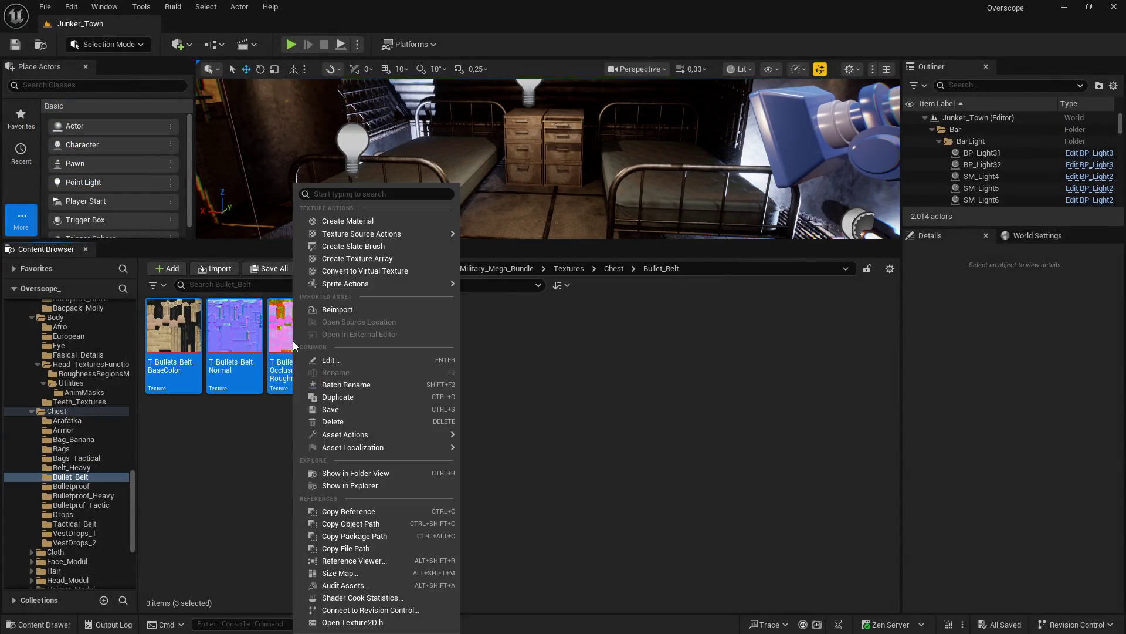
pyautogui.moveTo(392, 434)
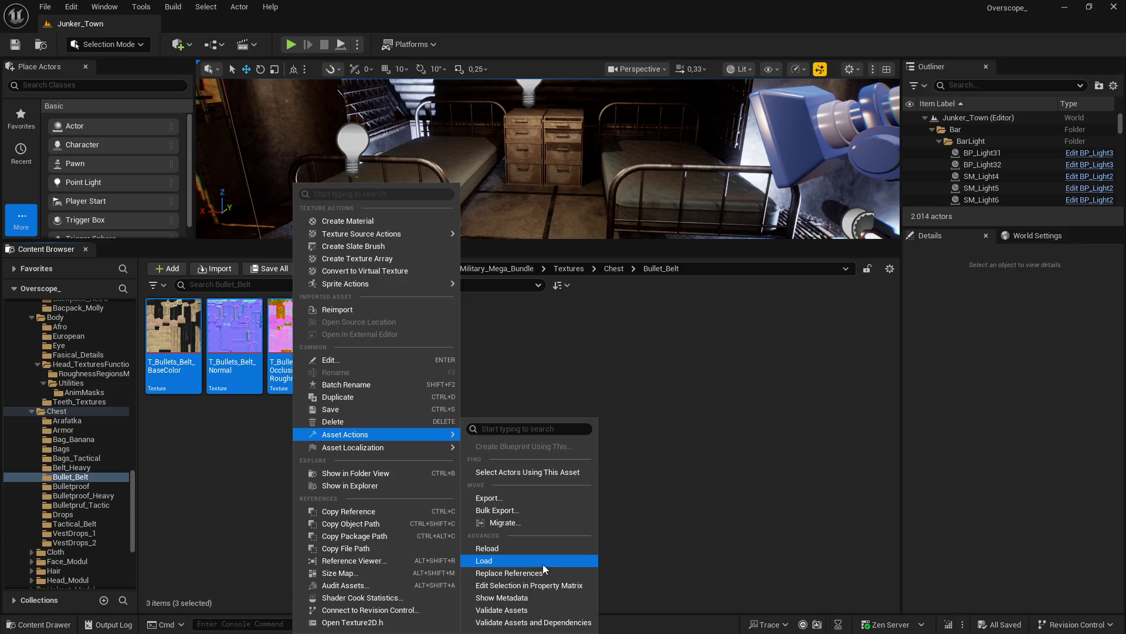
pyautogui.click(538, 585)
pyautogui.write('max')
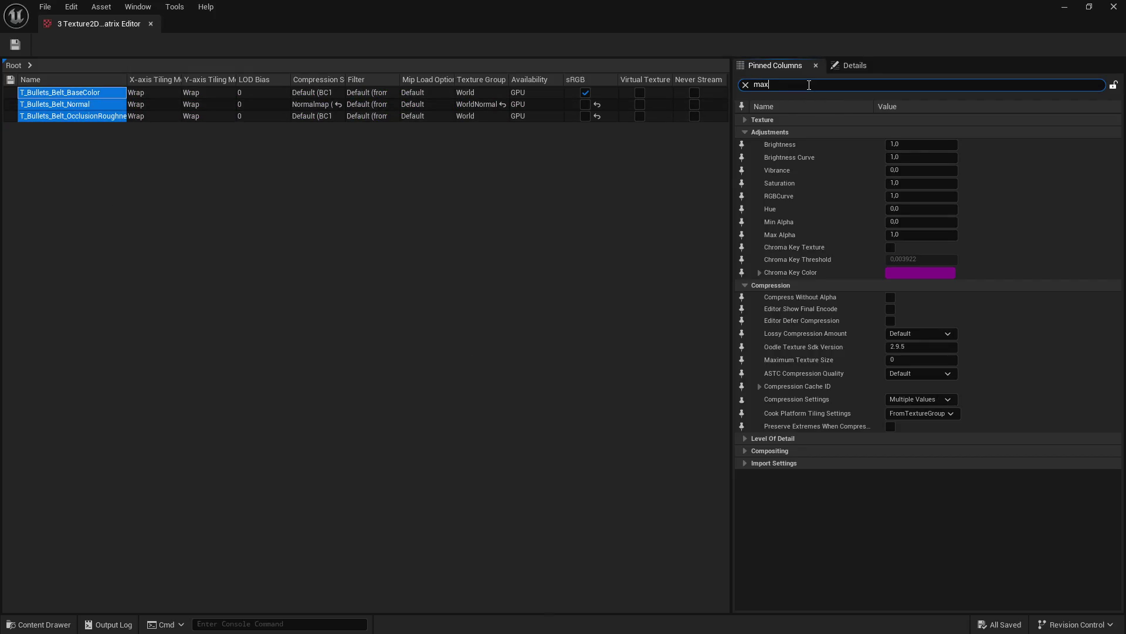
# Step: Apply Maximum Texture Size 2048 to the three Bullet_Belt textures, save, and move to the Bulletproof folder
pyautogui.click(891, 156)
pyautogui.press('Return')
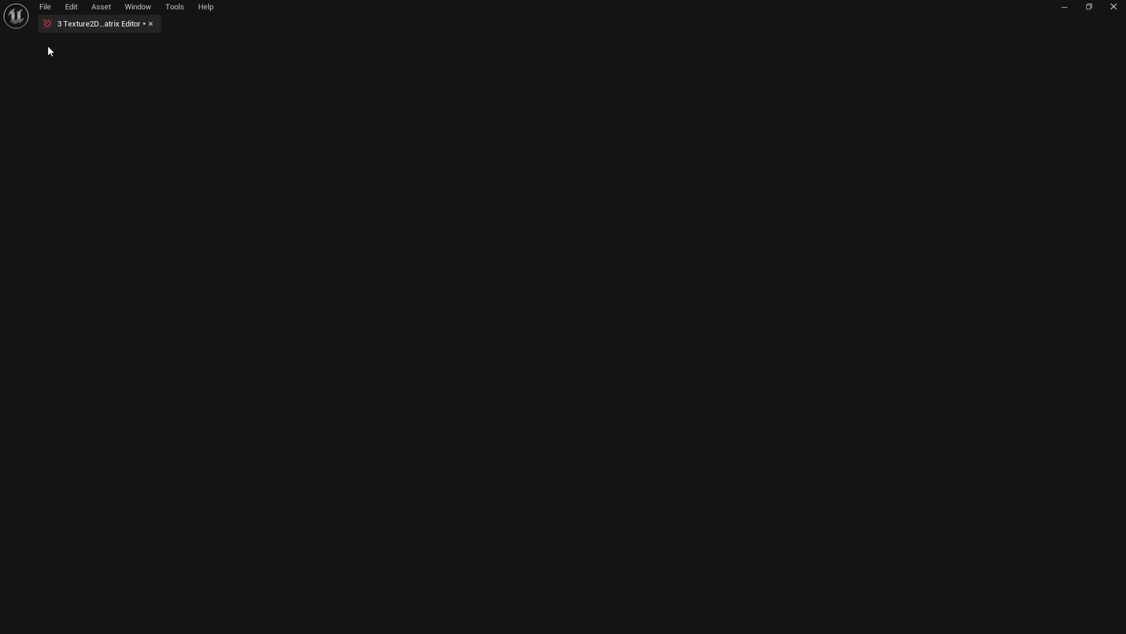
pyautogui.click(15, 45)
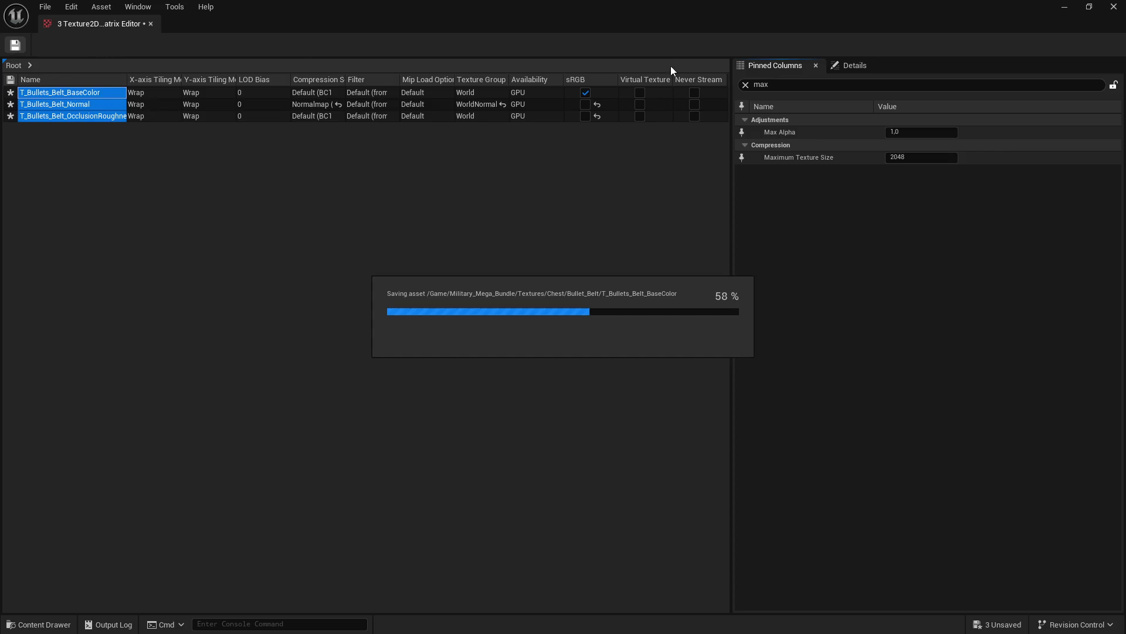
pyautogui.click(1116, 12)
pyautogui.hotkey('alt', 'Left')
pyautogui.doubleClick(594, 323)
# Step: Open the eight Bulletproof textures together in the Property Matrix
pyautogui.click(185, 336)
pyautogui.keyDown('shift'); pyautogui.click(601, 337); pyautogui.keyUp('shift')
pyautogui.rightClick(604, 340)
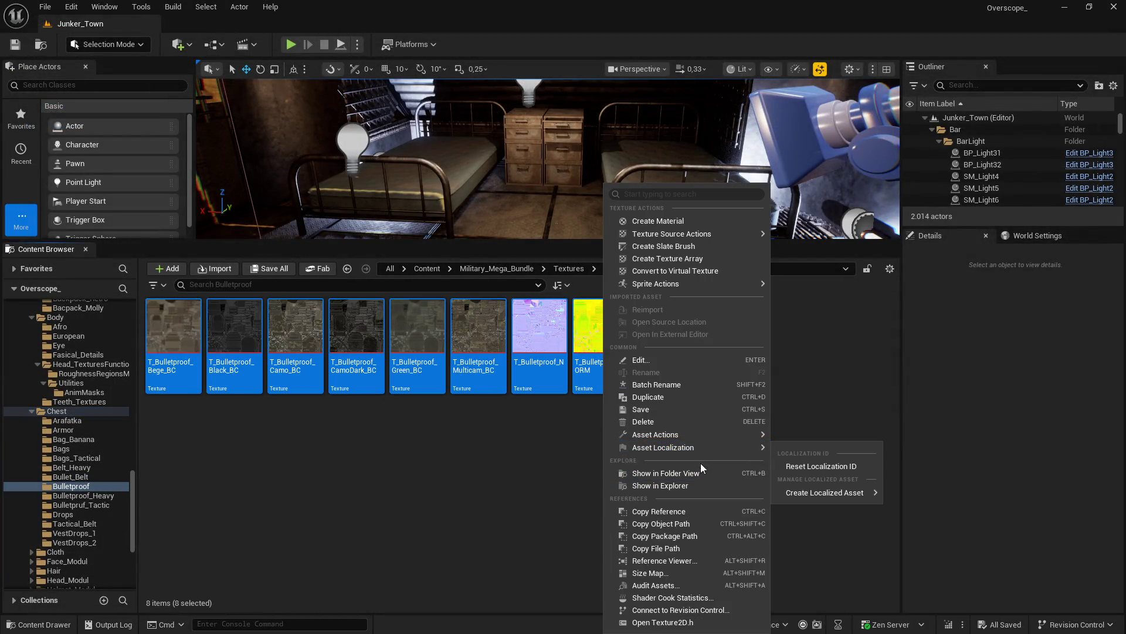
pyautogui.moveTo(702, 434)
pyautogui.click(833, 585)
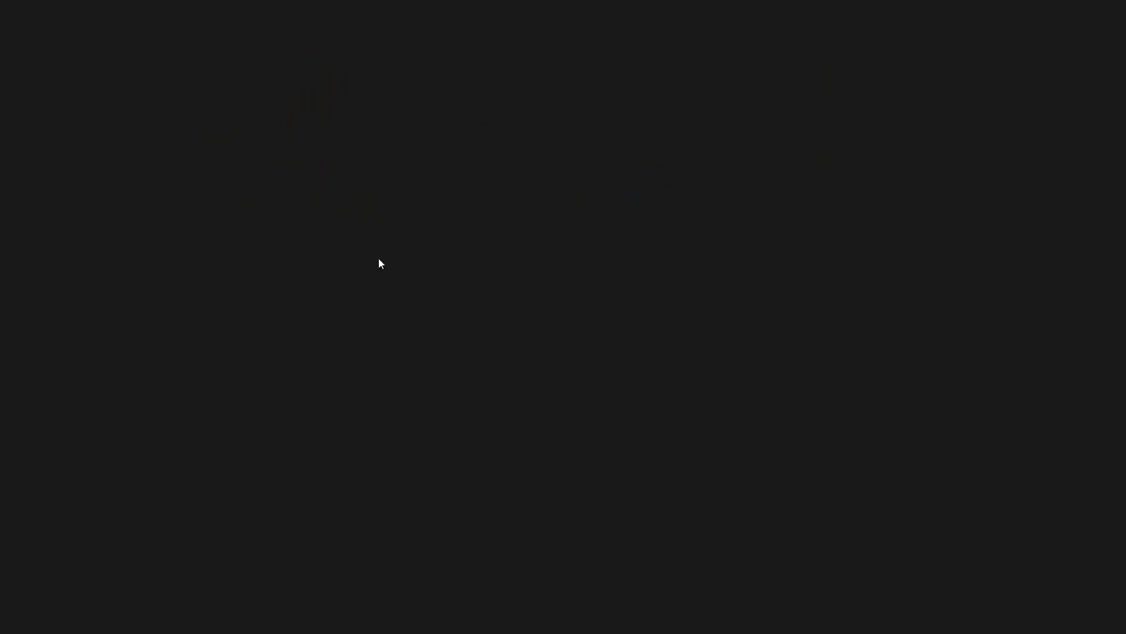
# Step: Set all eight Bulletproof rows to Maximum Texture Size 2048, save, and open the Bulletproof_Heavy folder
pyautogui.click(66, 174)
pyautogui.keyDown('shift'); pyautogui.click(58, 92); pyautogui.keyUp('shift')
pyautogui.click(766, 84)
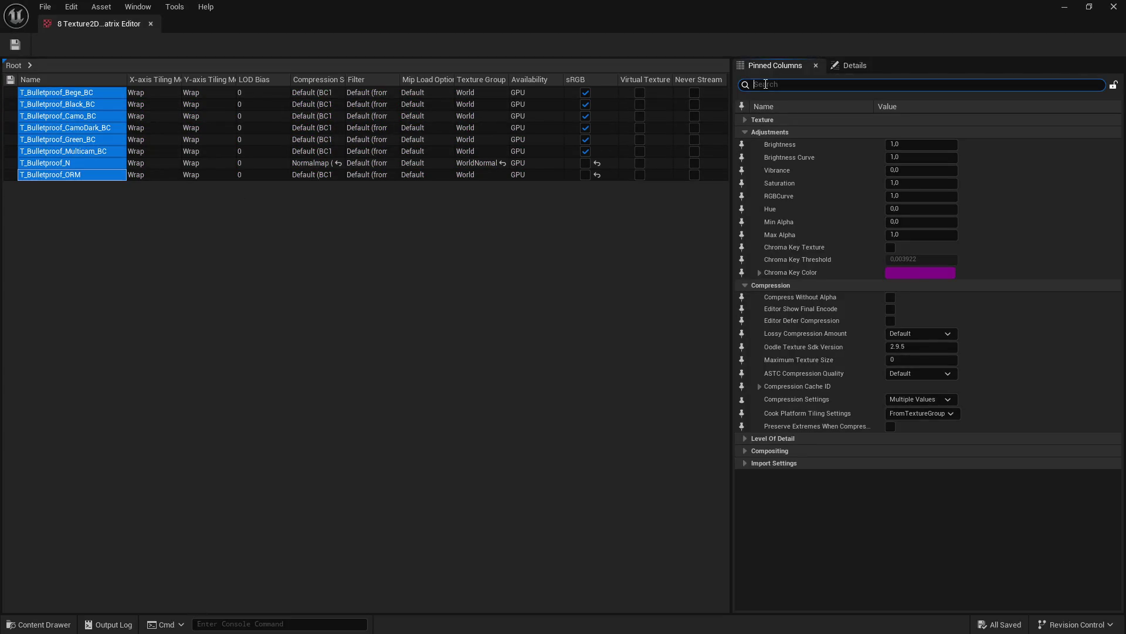
pyautogui.write('max')
pyautogui.click(906, 159)
pyautogui.write('2048')
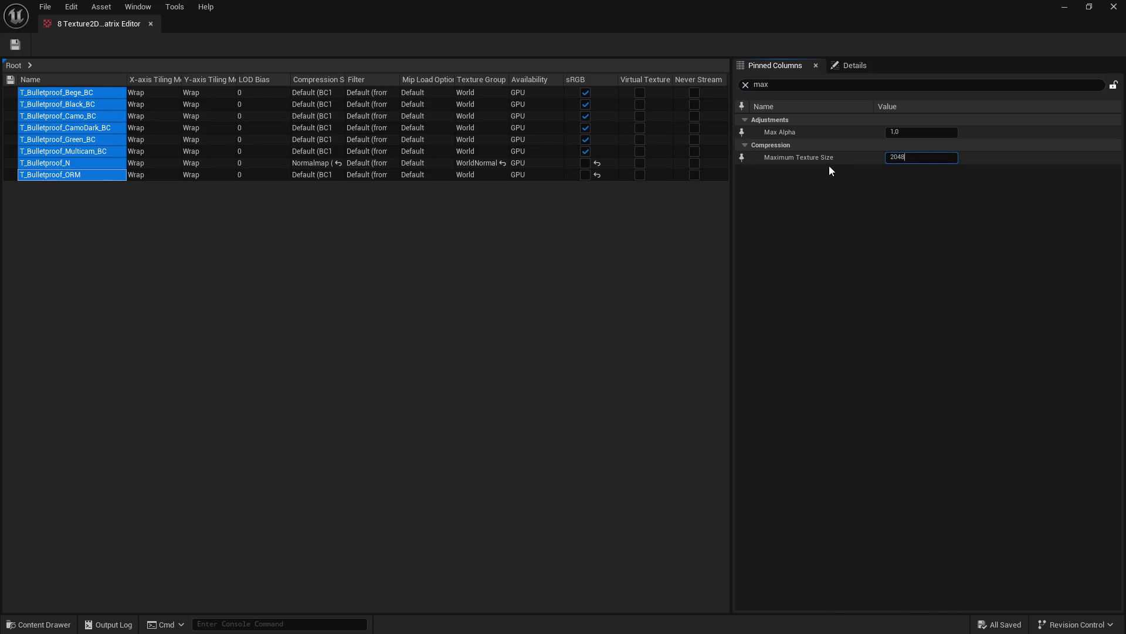
pyautogui.press('Return')
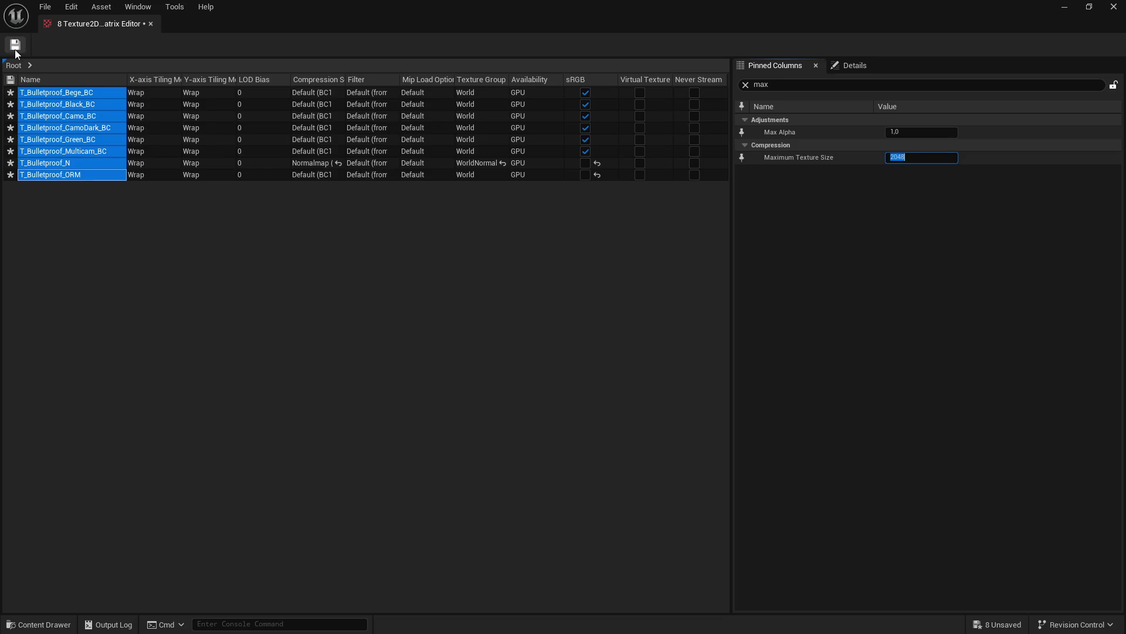
pyautogui.click(16, 51)
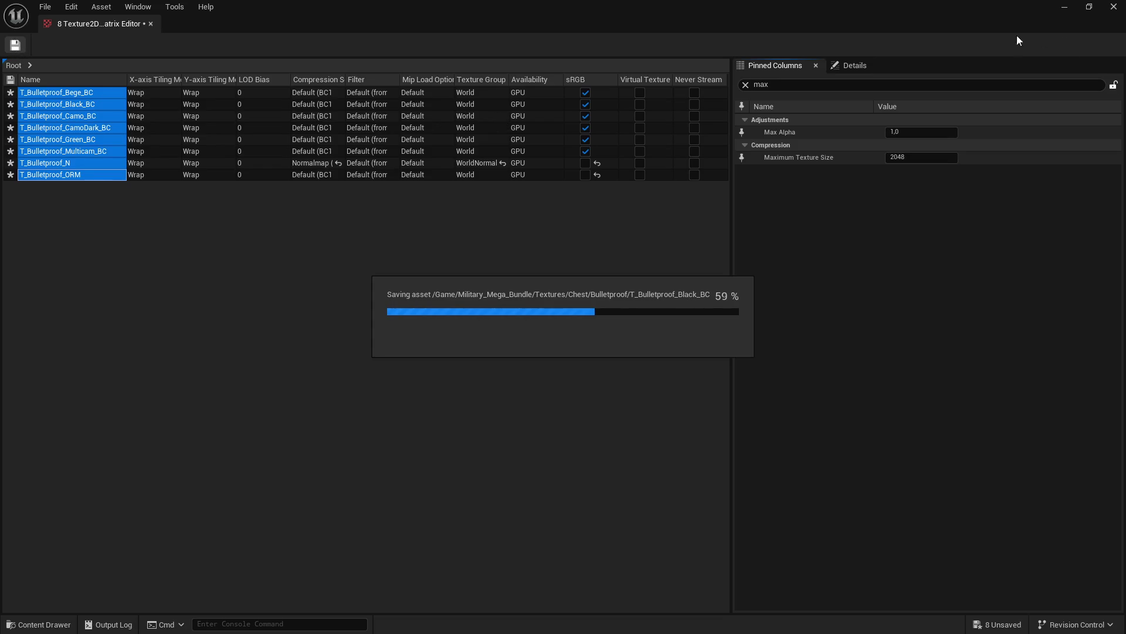
pyautogui.click(1118, 9)
pyautogui.doubleClick(661, 325)
# Step: Open the eight Bulletproof_Heavy textures together in the Property Matrix
pyautogui.click(174, 325)
pyautogui.keyDown('shift'); pyautogui.click(601, 339); pyautogui.keyUp('shift')
pyautogui.rightClick(601, 339)
pyautogui.moveTo(699, 432)
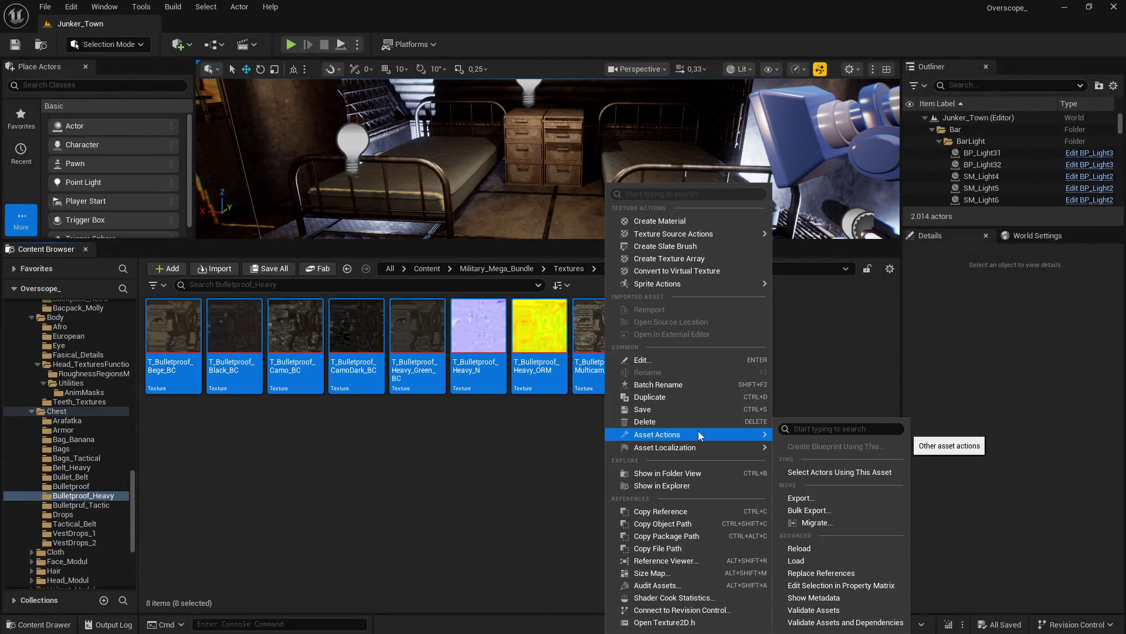
pyautogui.click(840, 584)
# Step: Set all eight Bulletproof_Heavy rows to Maximum Texture Size 2048, save, and return to Chest
pyautogui.click(64, 175)
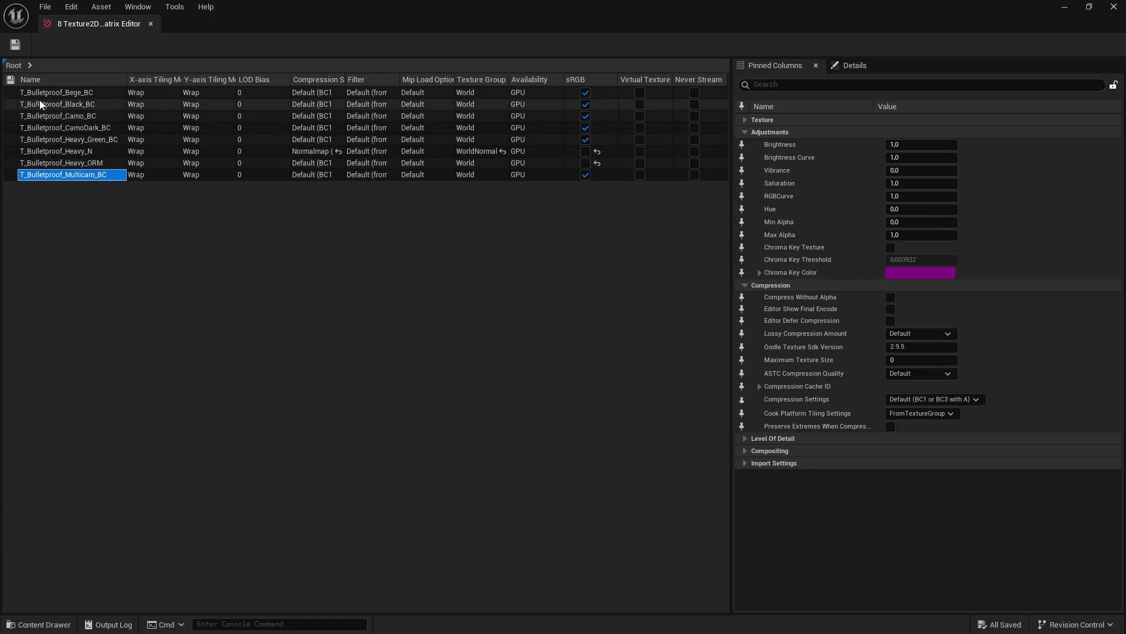
pyautogui.keyDown('shift'); pyautogui.click(41, 92); pyautogui.keyUp('shift')
pyautogui.click(775, 85)
pyautogui.write('max')
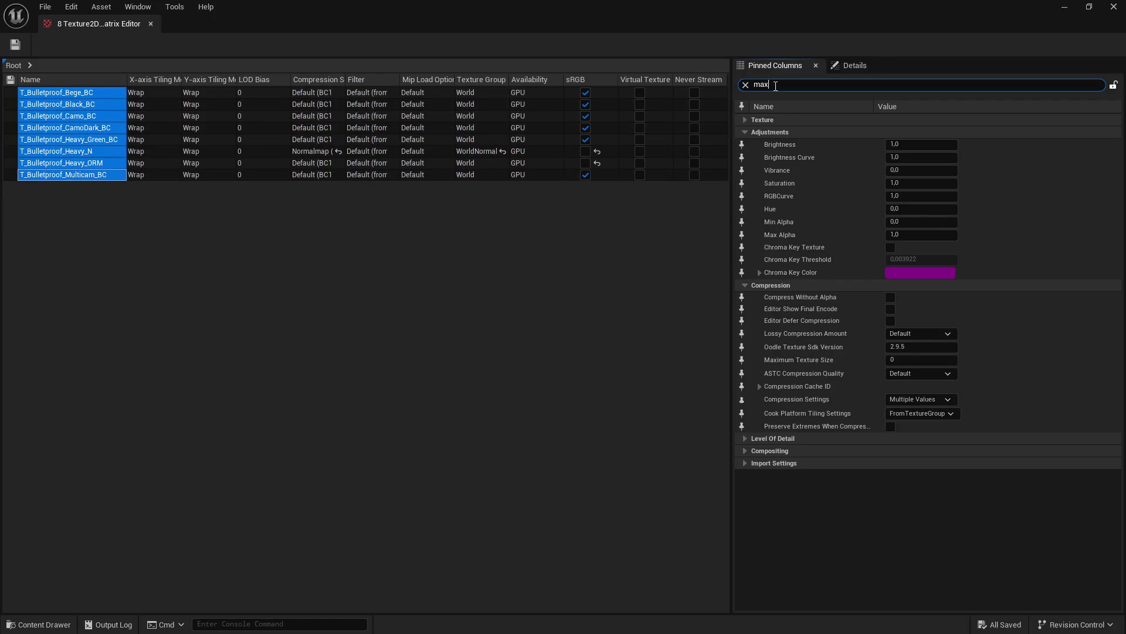
pyautogui.click(900, 159)
pyautogui.write('2048')
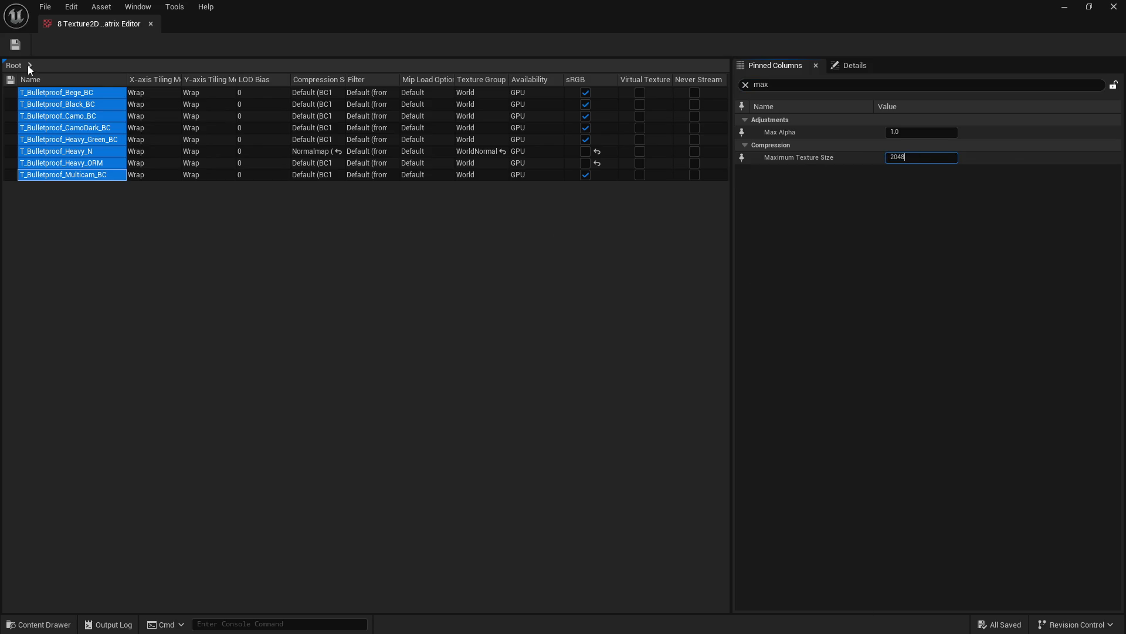
pyautogui.press('Return')
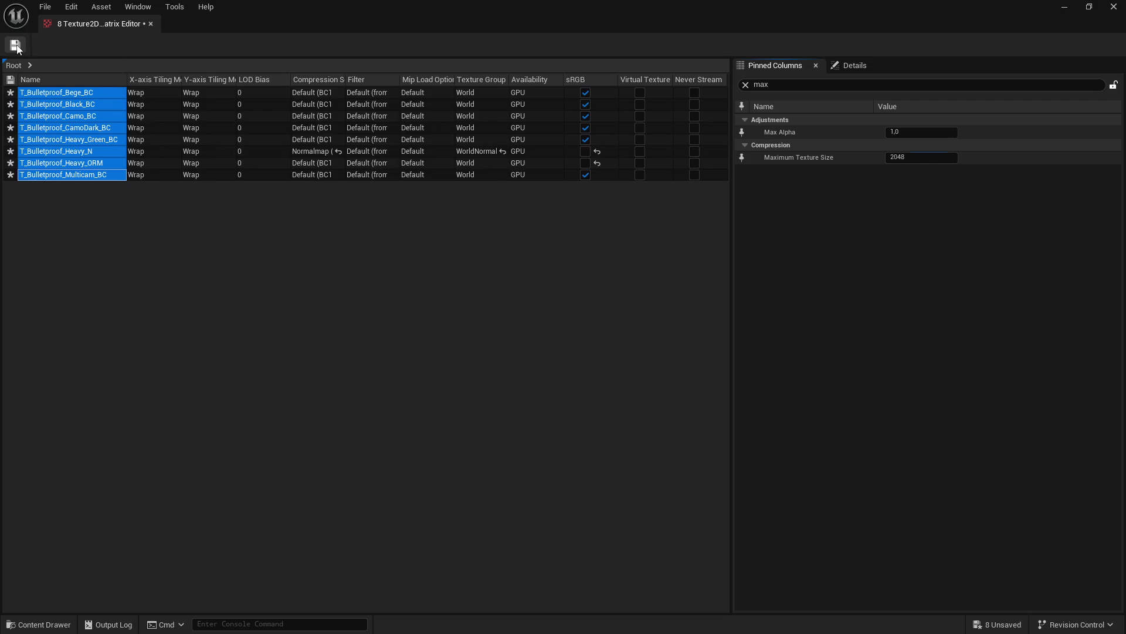
pyautogui.click(16, 45)
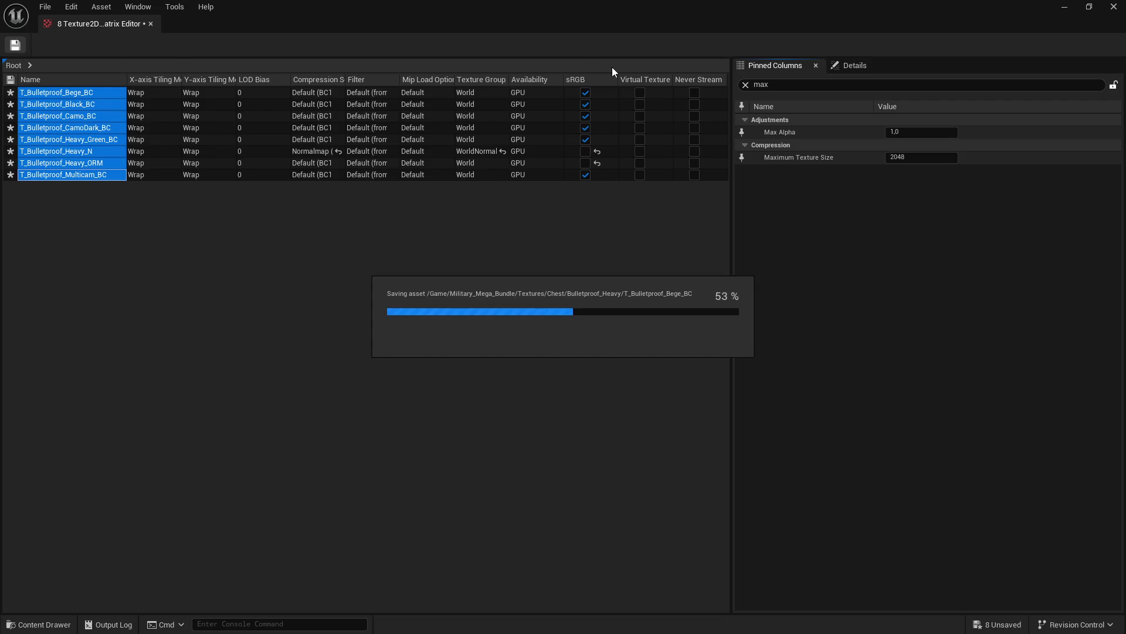
pyautogui.click(1114, 7)
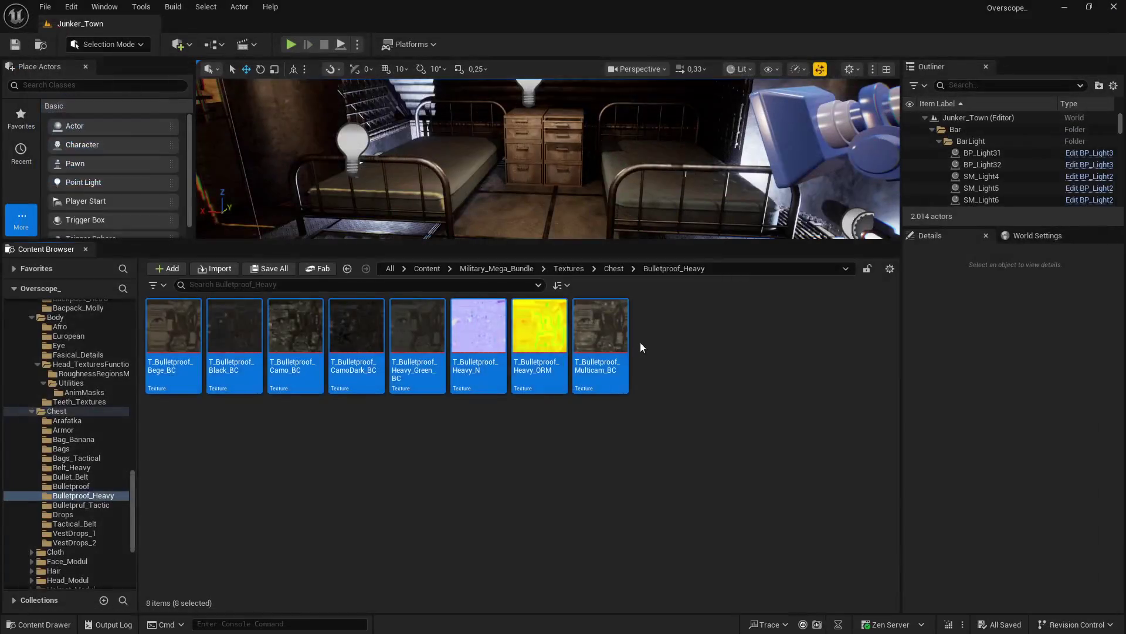
pyautogui.hotkey('alt', 'Left')
# Step: Open the eight Bulletpruf_Tactic textures together in the Property Matrix
pyautogui.doubleClick(713, 336)
pyautogui.click(174, 336)
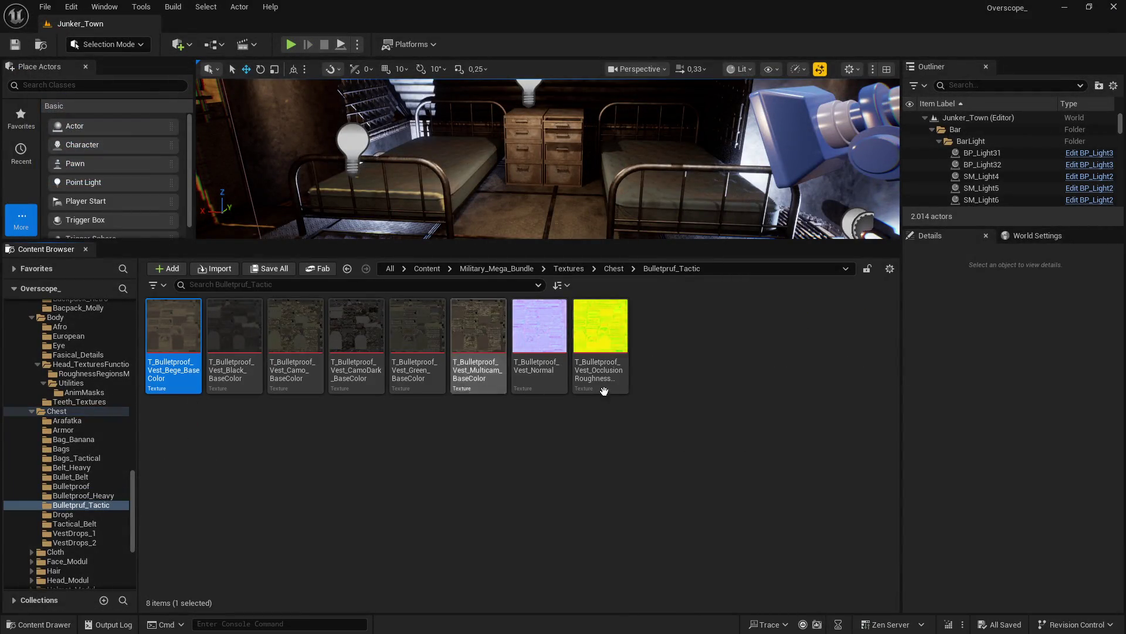
pyautogui.keyDown('shift'); pyautogui.click(595, 352); pyautogui.keyUp('shift')
pyautogui.rightClick(596, 352)
pyautogui.moveTo(677, 434)
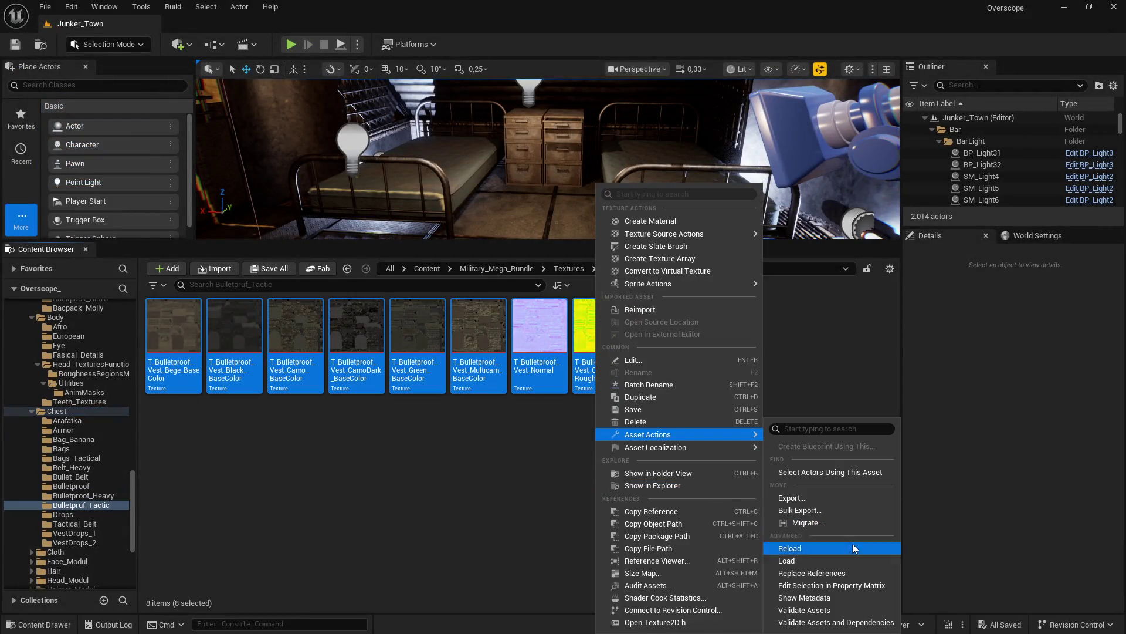
pyautogui.click(829, 585)
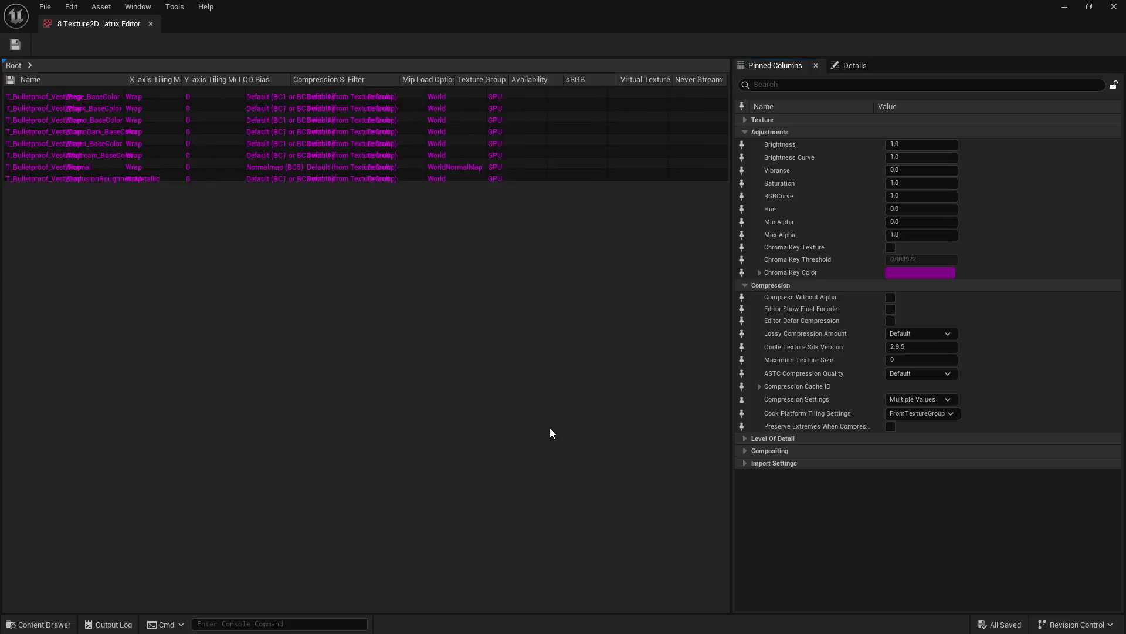
# Step: Set all eight Bulletpruf_Tactic rows to Maximum Texture Size 2048, save, and return to Chest
pyautogui.click(70, 92)
pyautogui.keyDown('shift'); pyautogui.click(69, 175); pyautogui.keyUp('shift')
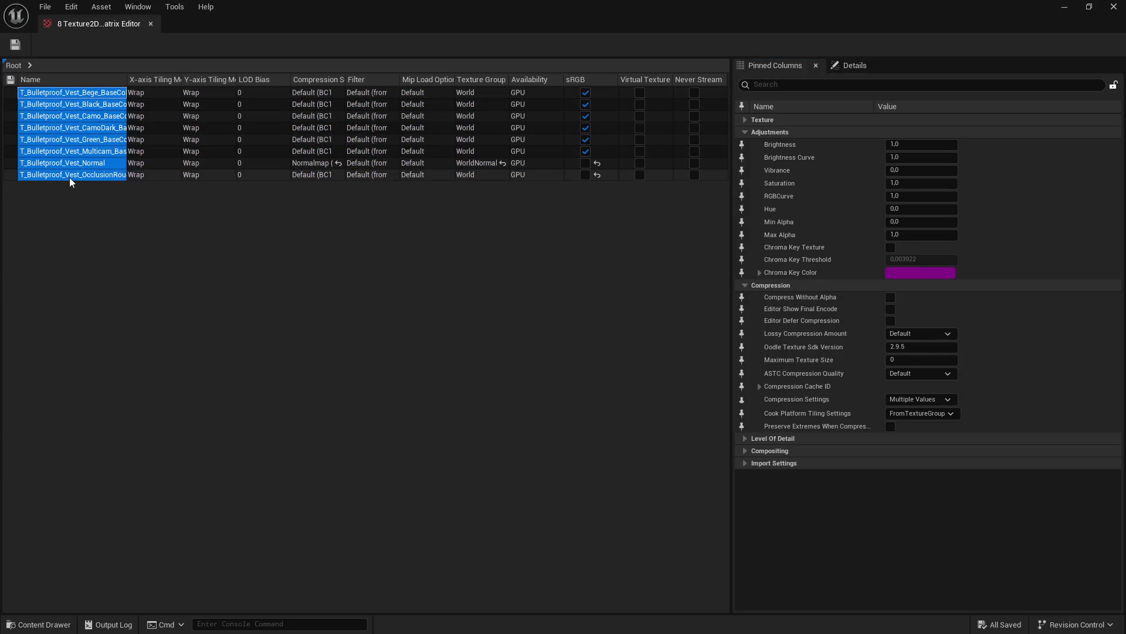
pyautogui.click(798, 86)
pyautogui.write('x')
pyautogui.click(898, 157)
pyautogui.write('2048')
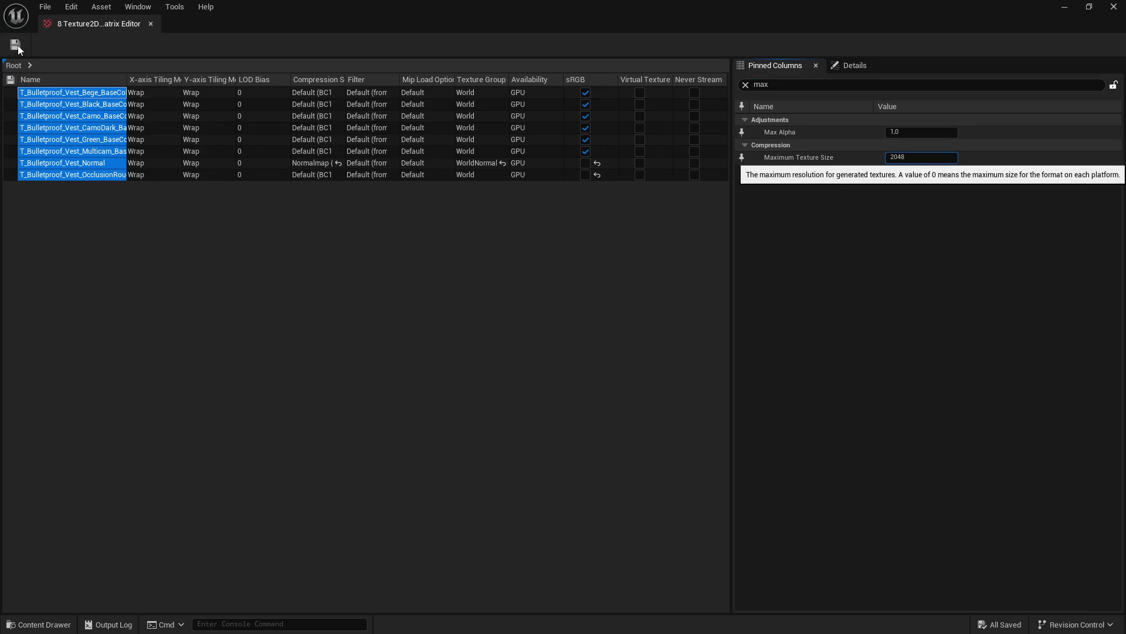
pyautogui.click(19, 46)
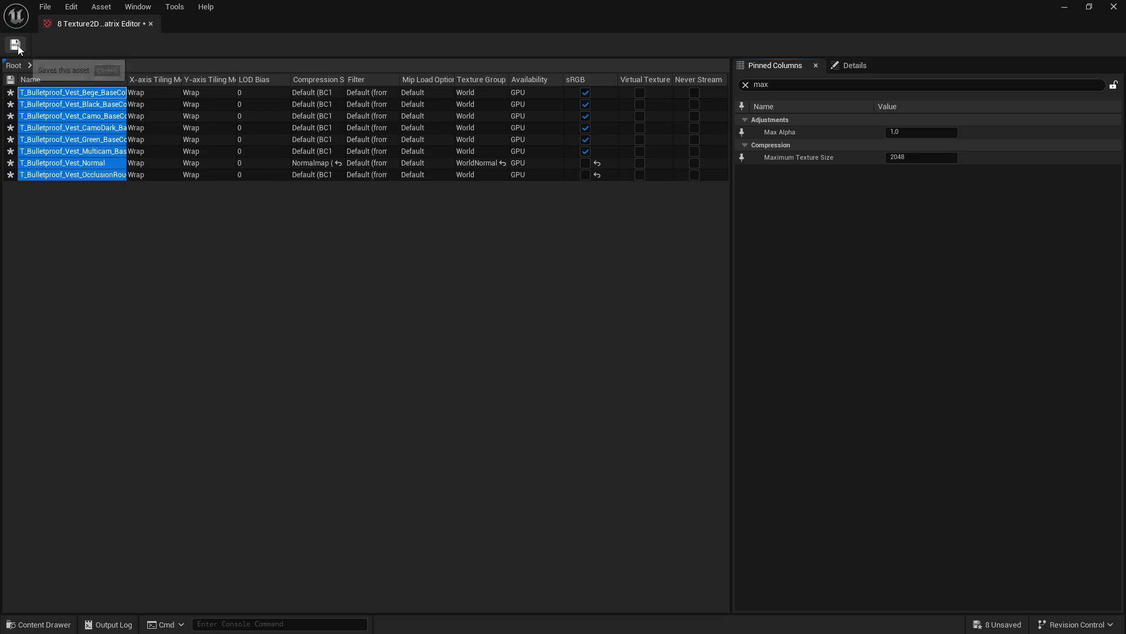
pyautogui.click(15, 47)
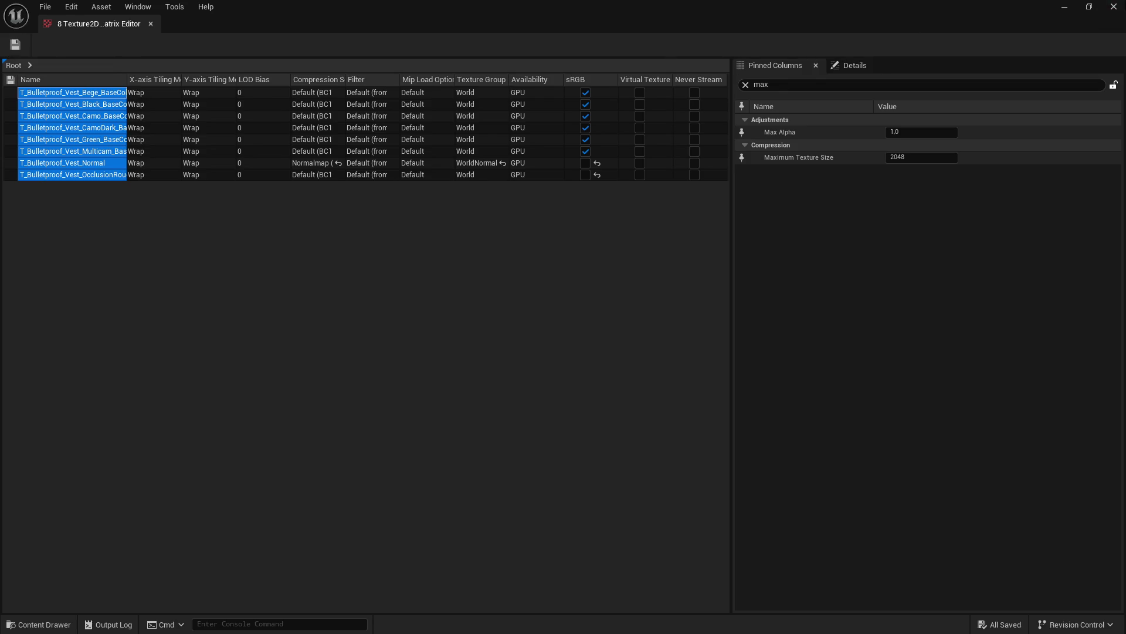
pyautogui.click(1114, 7)
pyautogui.hotkey('alt', 'Left')
# Step: Open the Drops folder and load all eight Drops textures into the Property Matrix
pyautogui.doubleClick(784, 340)
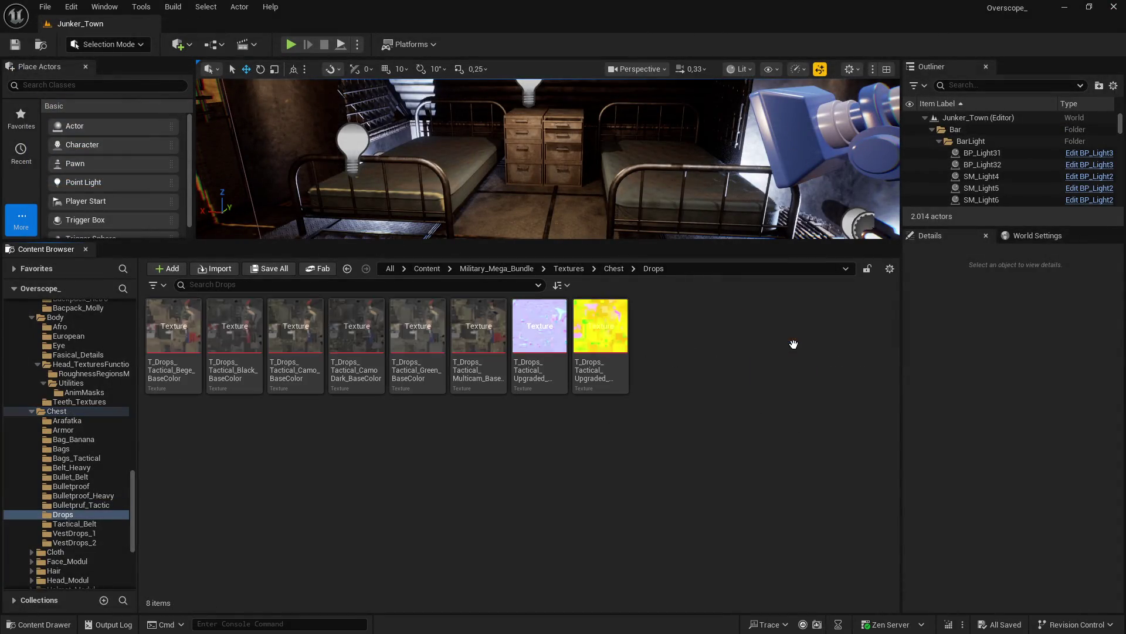
pyautogui.click(184, 336)
pyautogui.keyDown('shift'); pyautogui.click(601, 344); pyautogui.keyUp('shift')
pyautogui.rightClick(600, 344)
pyautogui.moveTo(669, 434)
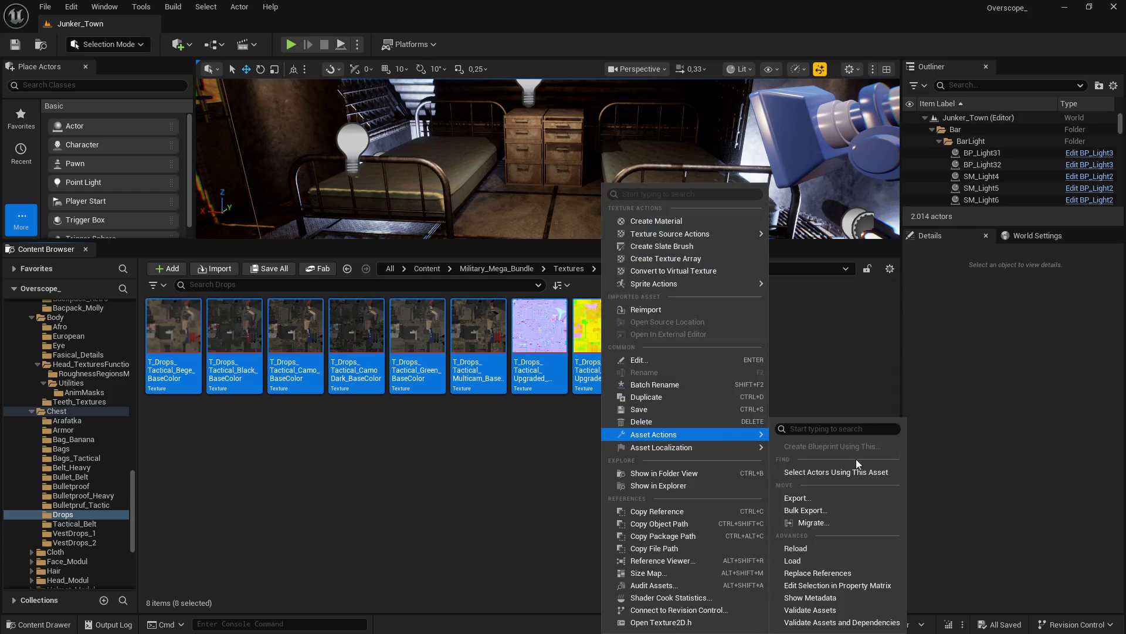
pyautogui.click(823, 582)
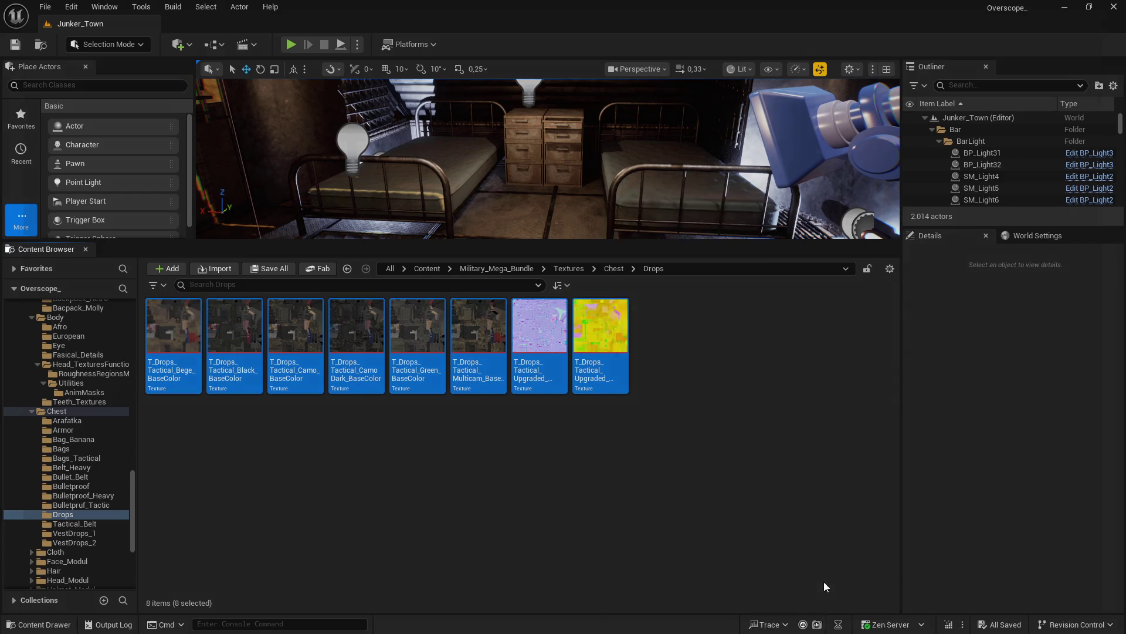
# Step: Set Maximum Texture Size 2048 on all eight rows, save, and go back to the Chest folder
pyautogui.click(44, 93)
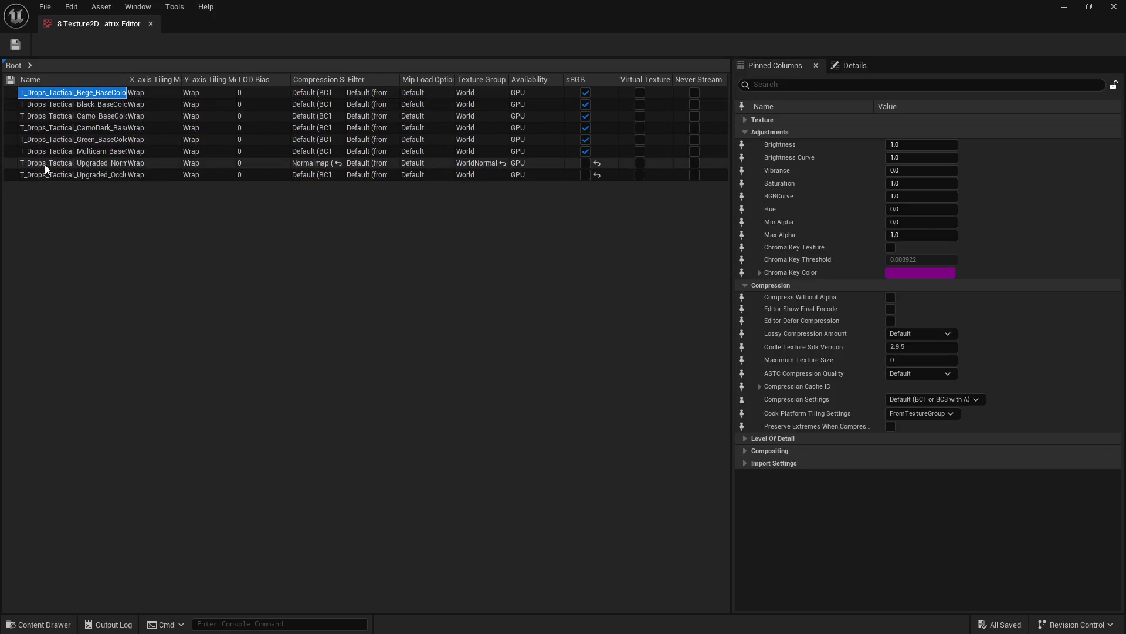
pyautogui.keyDown('shift'); pyautogui.click(45, 174); pyautogui.keyUp('shift')
pyautogui.write('max')
pyautogui.click(904, 157)
pyautogui.write('2048')
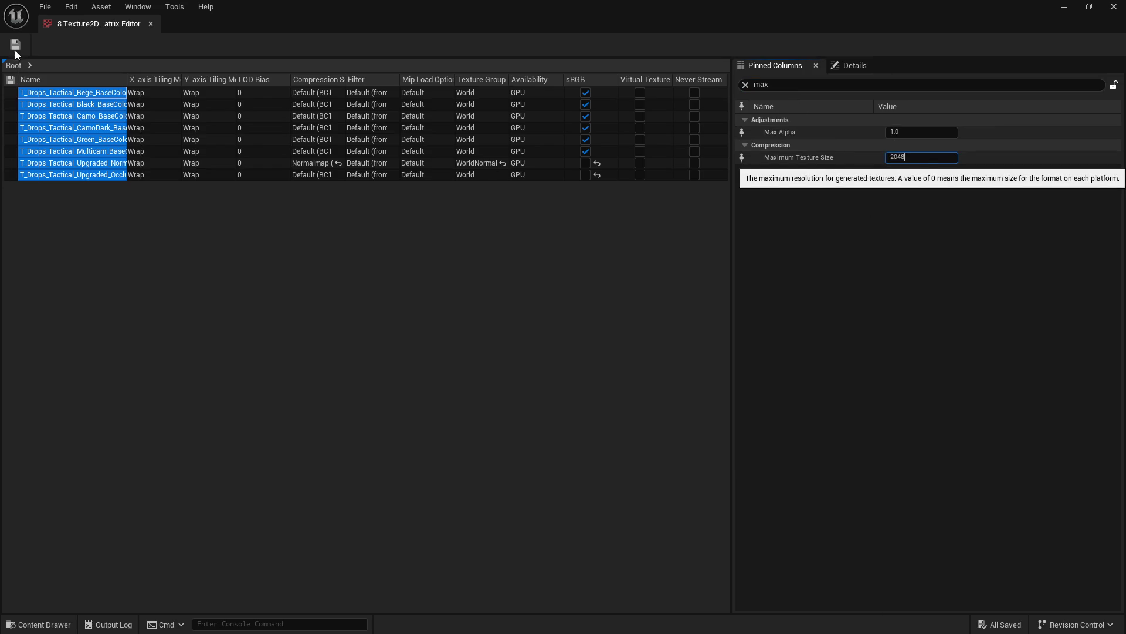
pyautogui.press('Return')
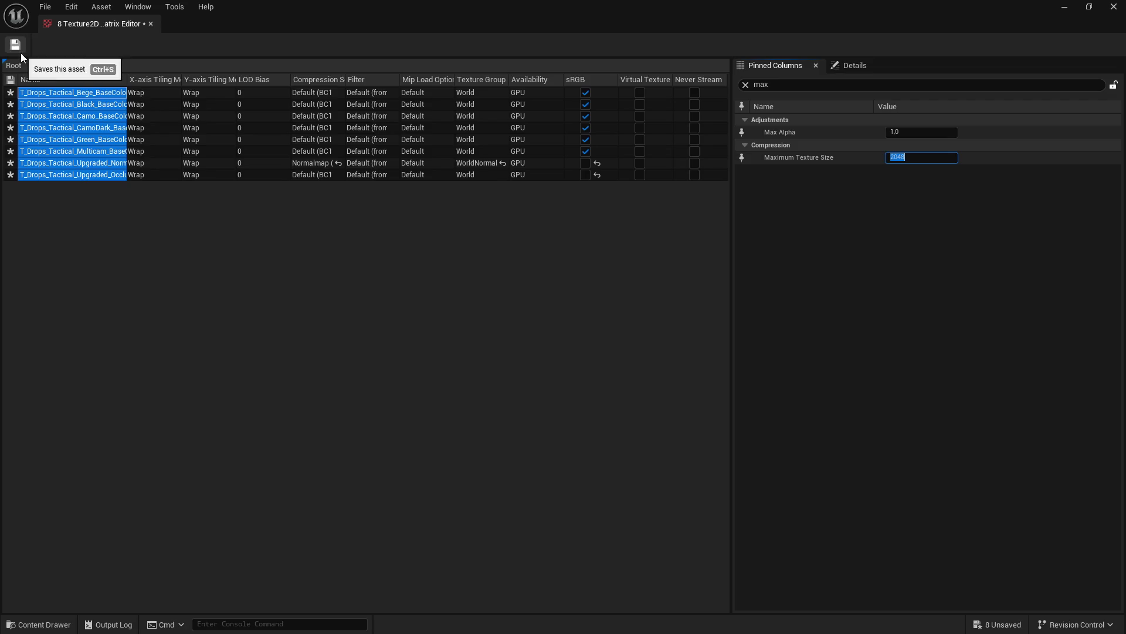
pyautogui.click(20, 44)
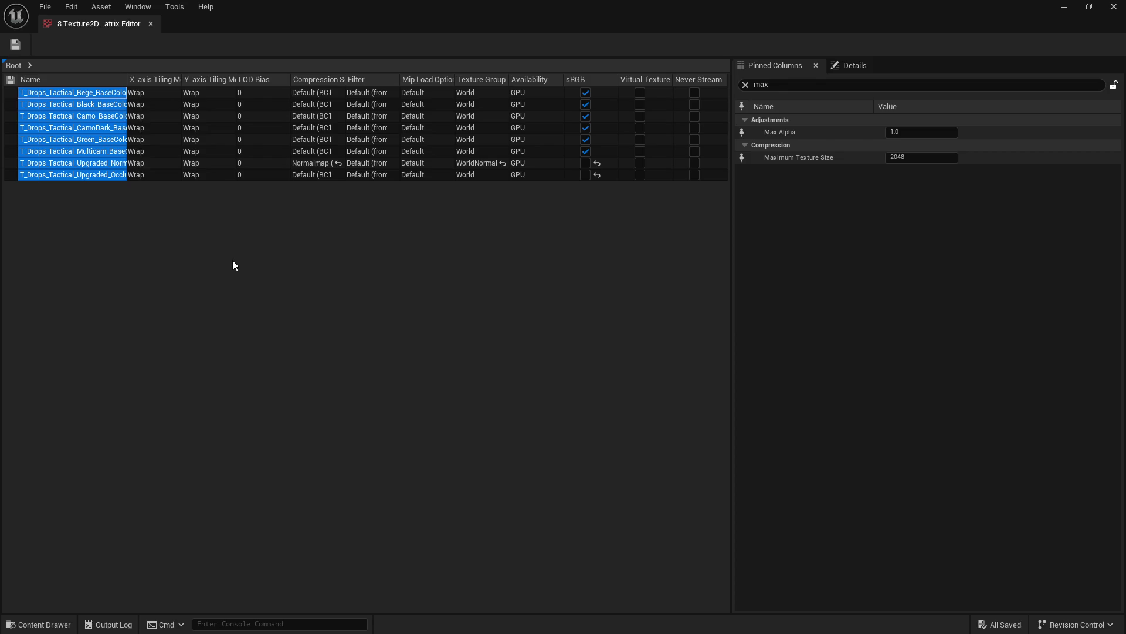
pyautogui.click(1113, 7)
pyautogui.hotkey('alt', 'Left')
# Step: Open the Tactical_Belt folder and load its five textures into the Property Matrix
pyautogui.doubleClick(848, 334)
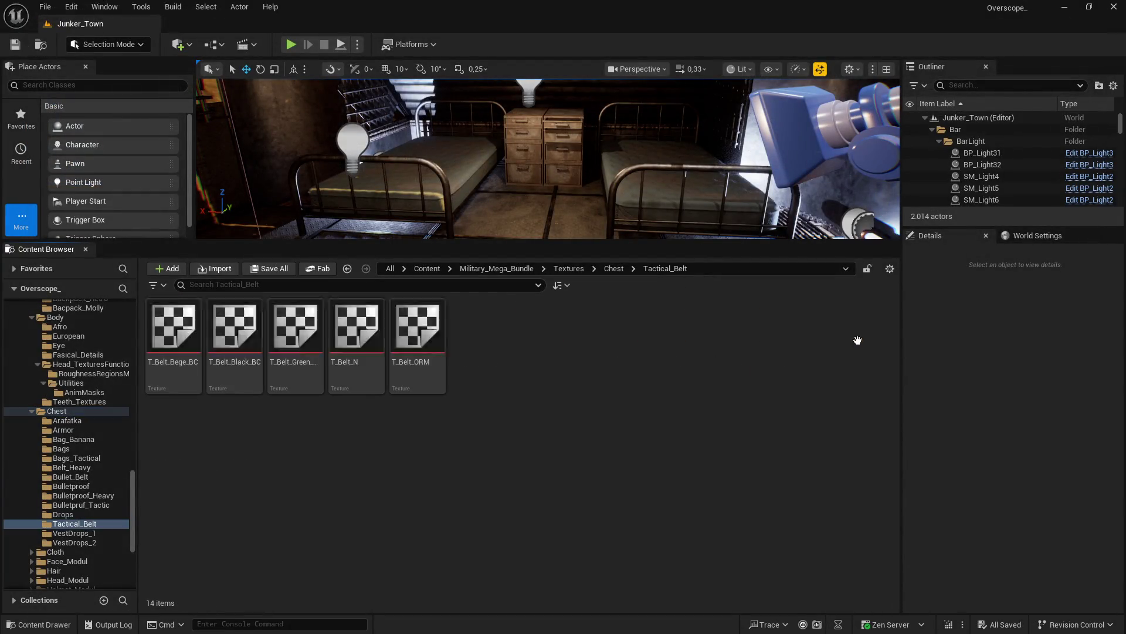
pyautogui.click(164, 331)
pyautogui.keyDown('shift'); pyautogui.click(418, 325); pyautogui.keyUp('shift')
pyautogui.rightClick(419, 328)
pyautogui.moveTo(504, 434)
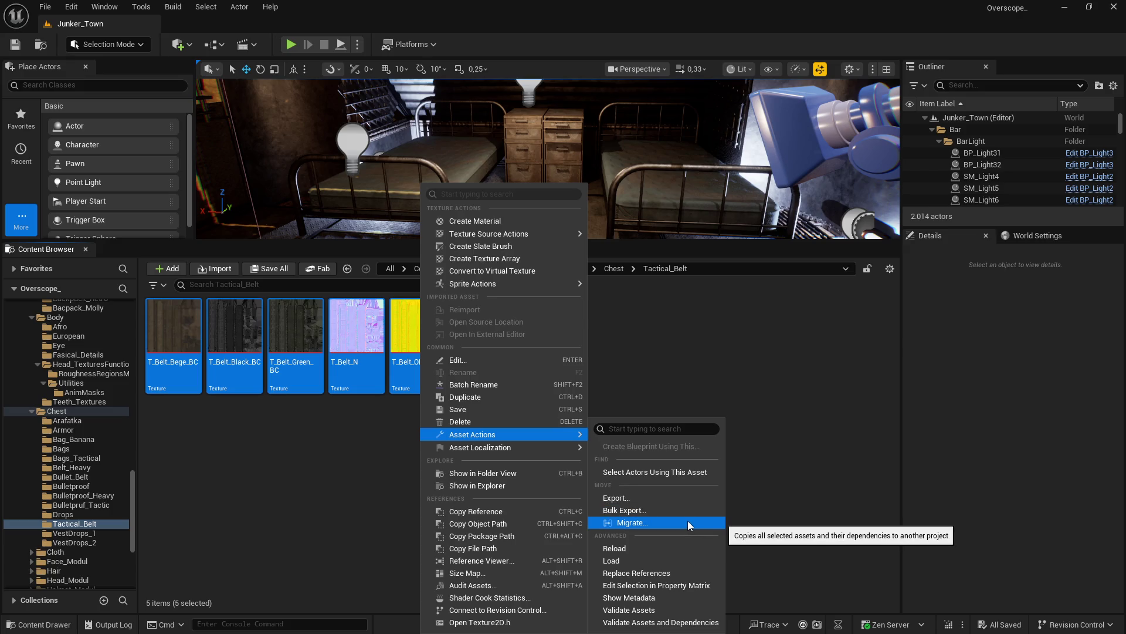
pyautogui.click(657, 585)
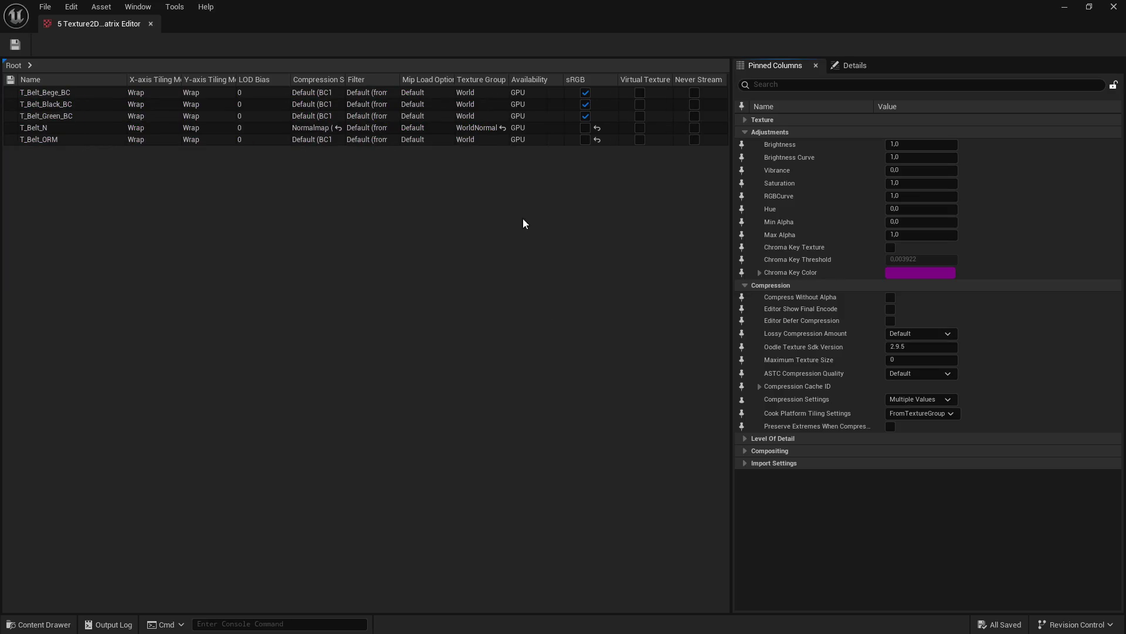
# Step: Give all five belt texture rows Maximum Texture Size 2048, save, and close the matrix
pyautogui.click(44, 92)
pyautogui.keyDown('shift'); pyautogui.click(38, 139); pyautogui.keyUp('shift')
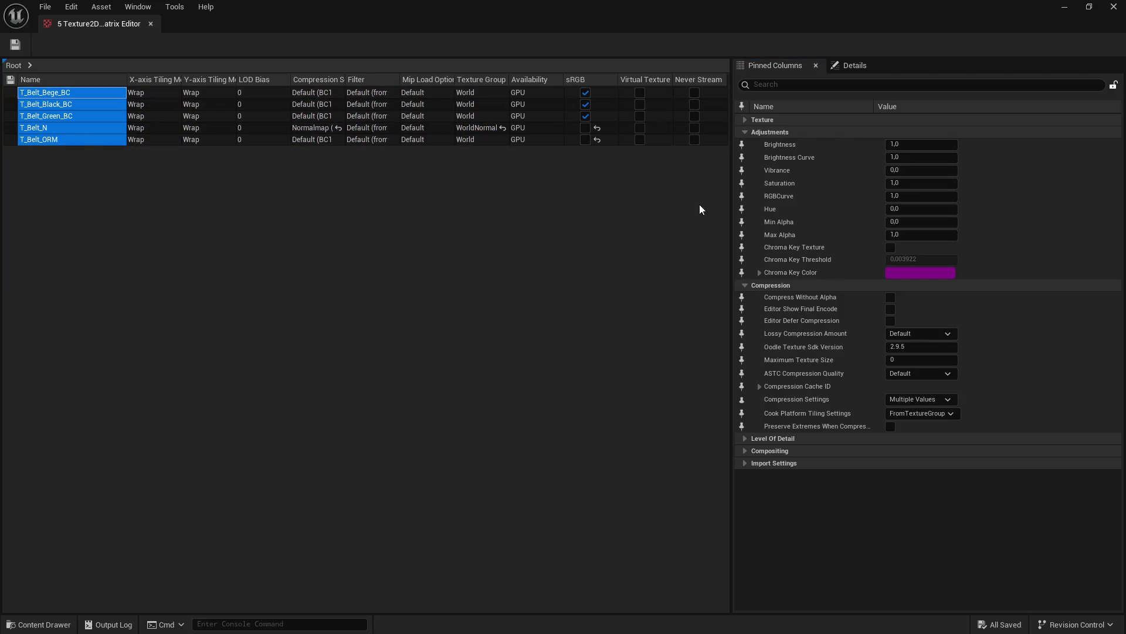
pyautogui.click(797, 86)
pyautogui.write('2048')
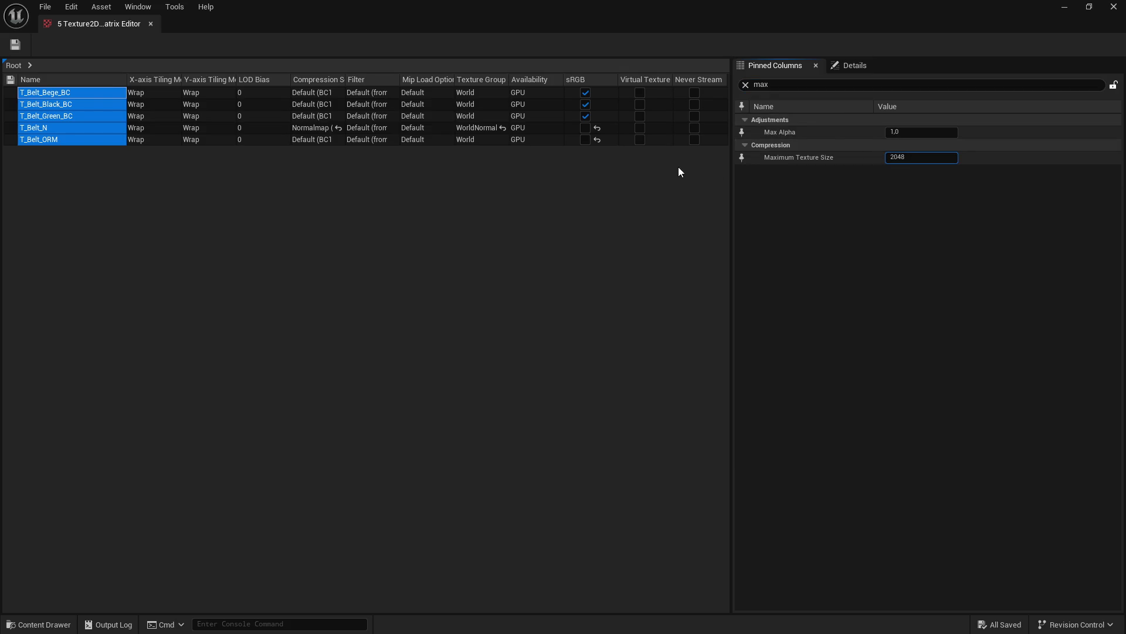
pyautogui.press('Return')
pyautogui.click(17, 49)
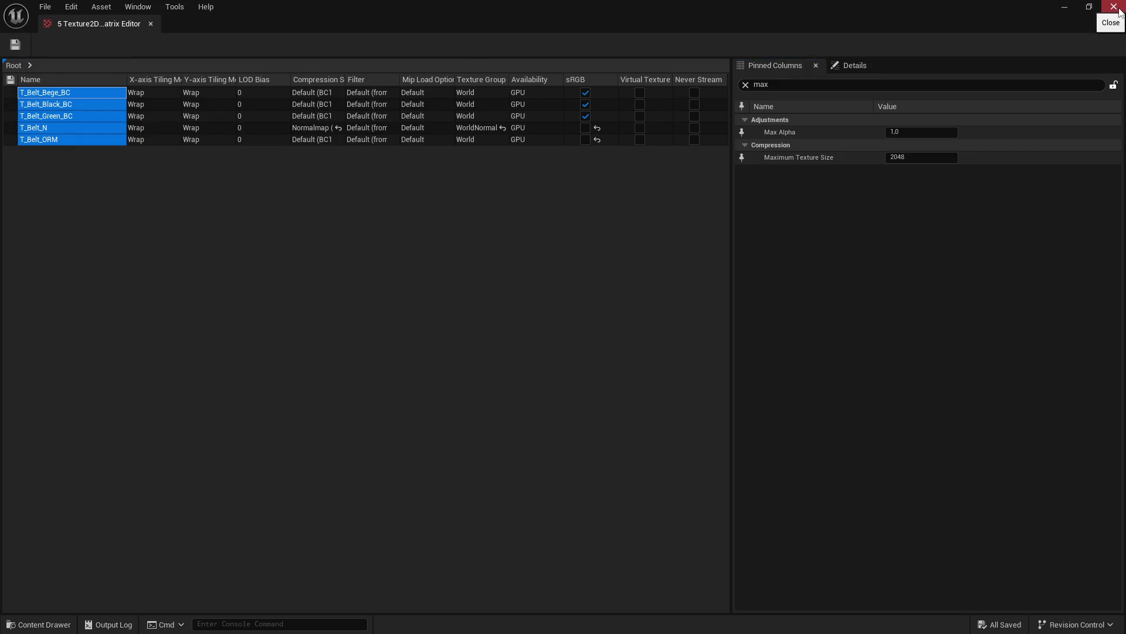
pyautogui.click(1120, 12)
# Step: Open the VestDrops_1 folder and load its five textures into the Property Matrix
pyautogui.doubleClick(173, 427)
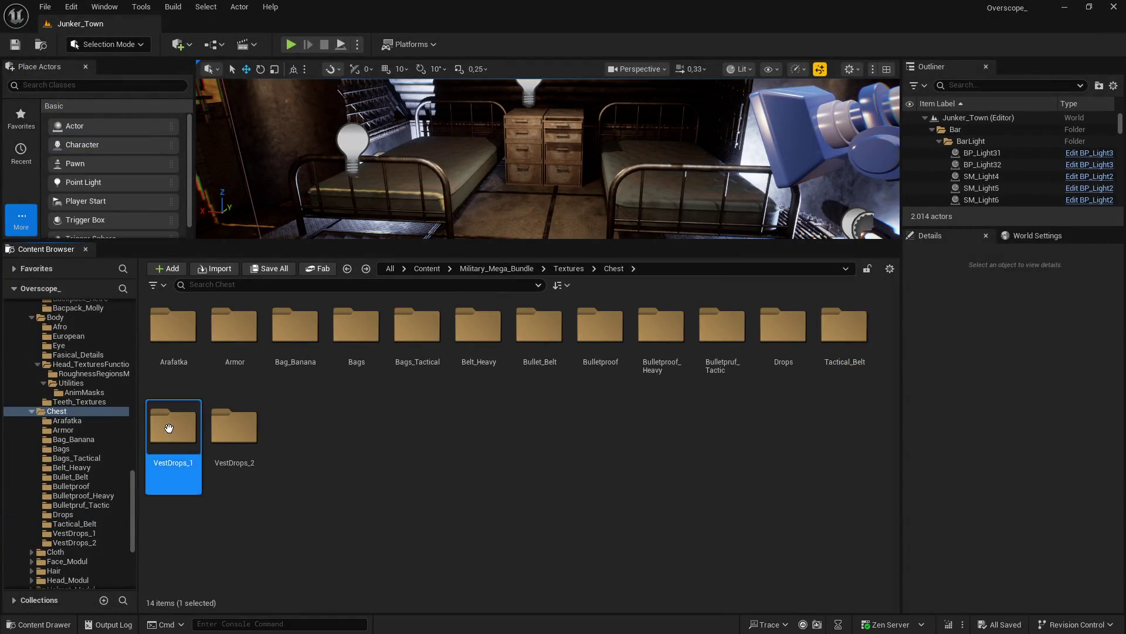
pyautogui.keyDown('shift'); pyautogui.click(411, 341); pyautogui.keyUp('shift')
pyautogui.rightClick(427, 342)
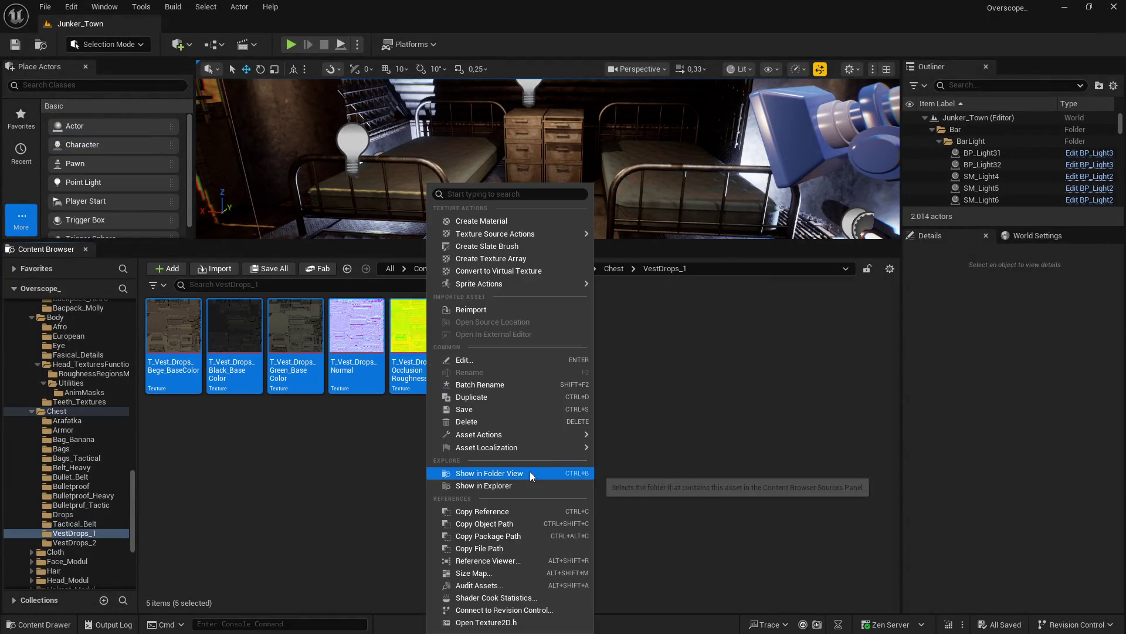
pyautogui.moveTo(534, 436)
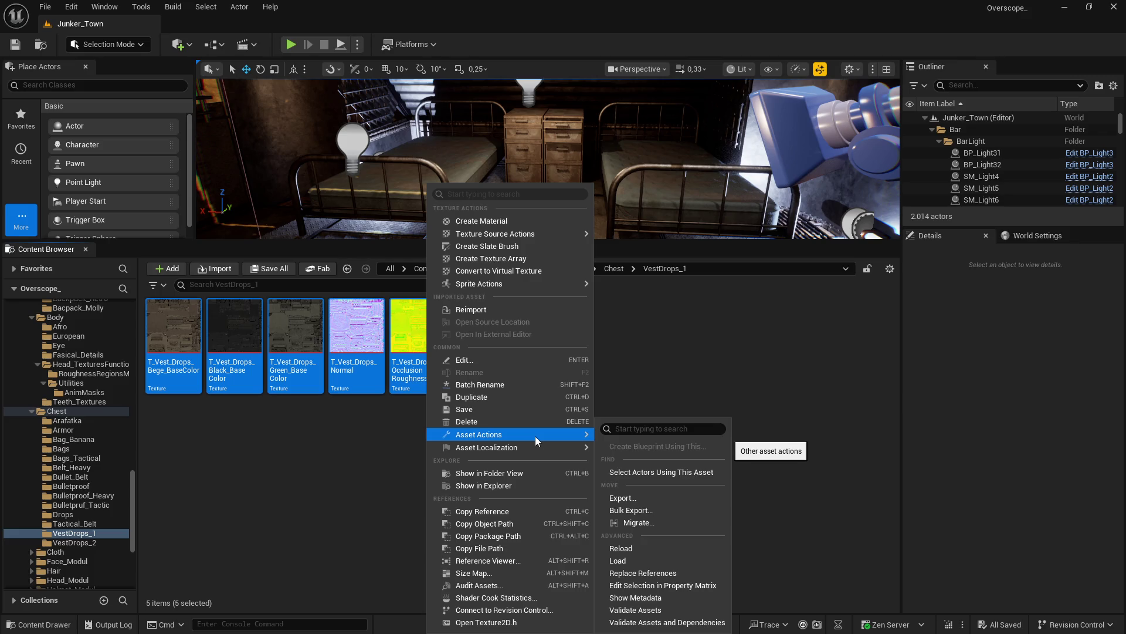
pyautogui.click(657, 585)
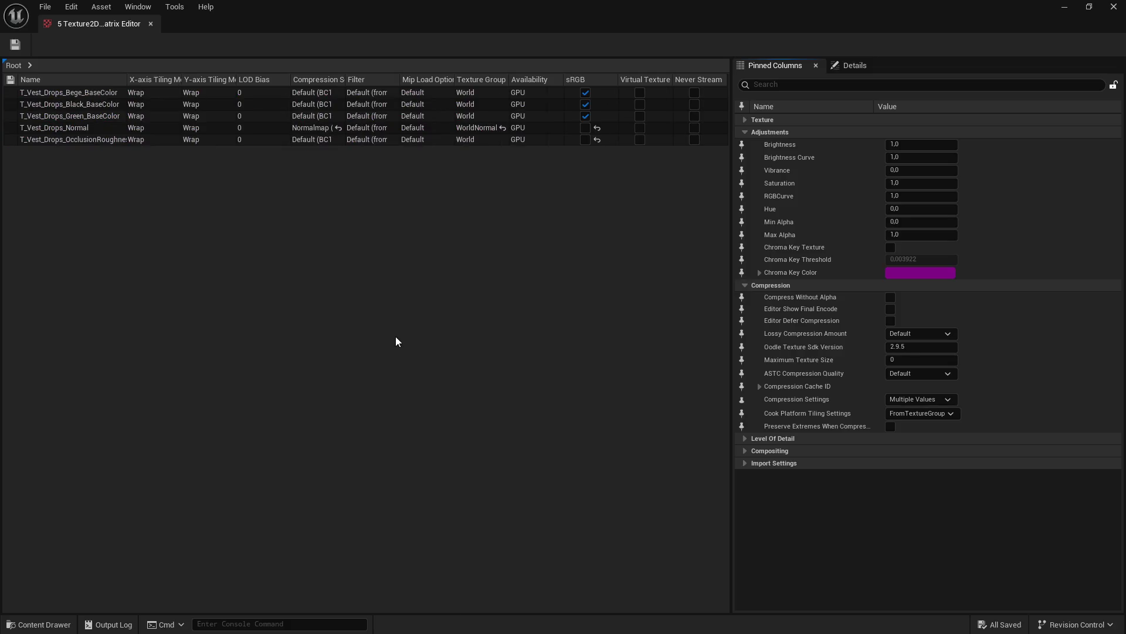
# Step: Filter by 'max', set all five rows to Maximum Texture Size 2048, save, and close
pyautogui.click(88, 139)
pyautogui.keyDown('shift'); pyautogui.click(68, 92); pyautogui.keyUp('shift')
pyautogui.click(774, 84)
pyautogui.write('2048')
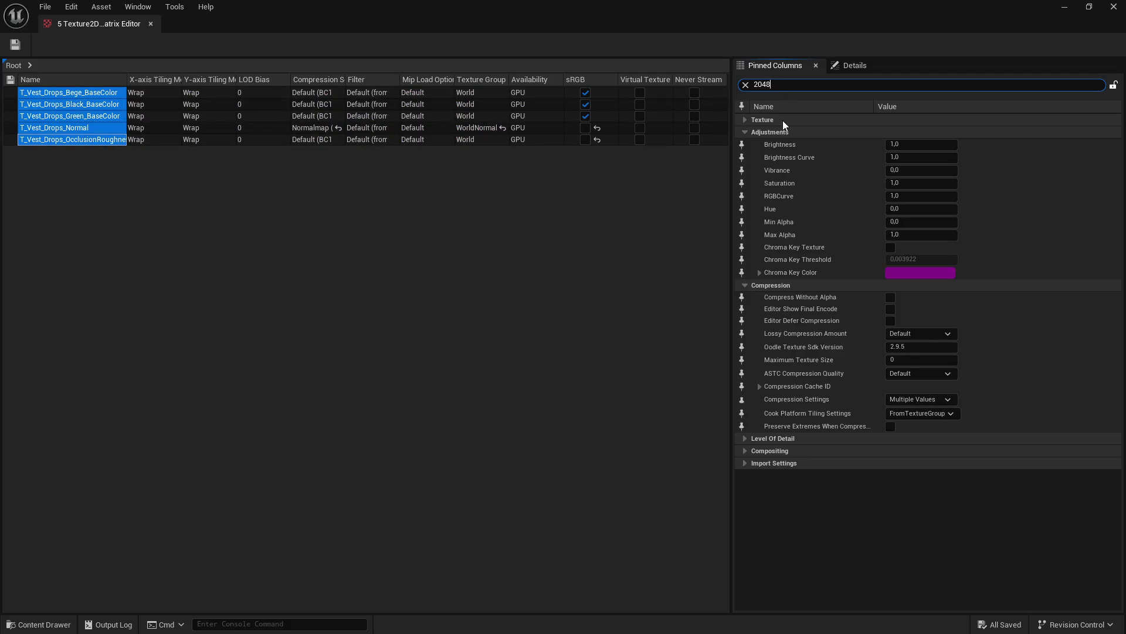
pyautogui.hotkey('ctrl', 'a')
pyautogui.write('max')
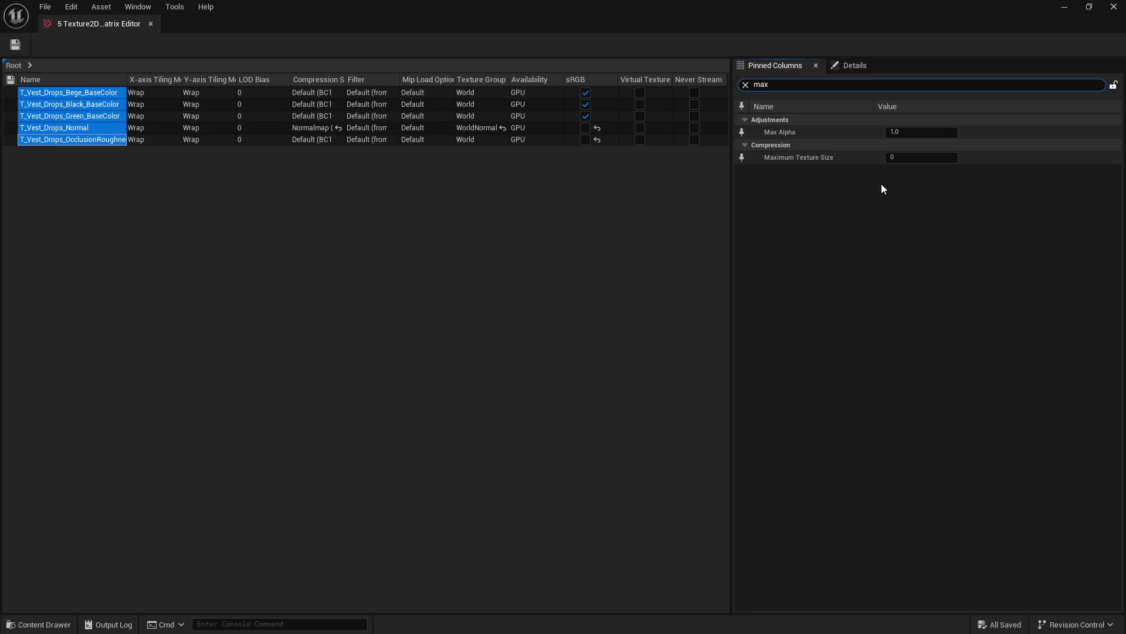
pyautogui.click(903, 157)
pyautogui.write('2048')
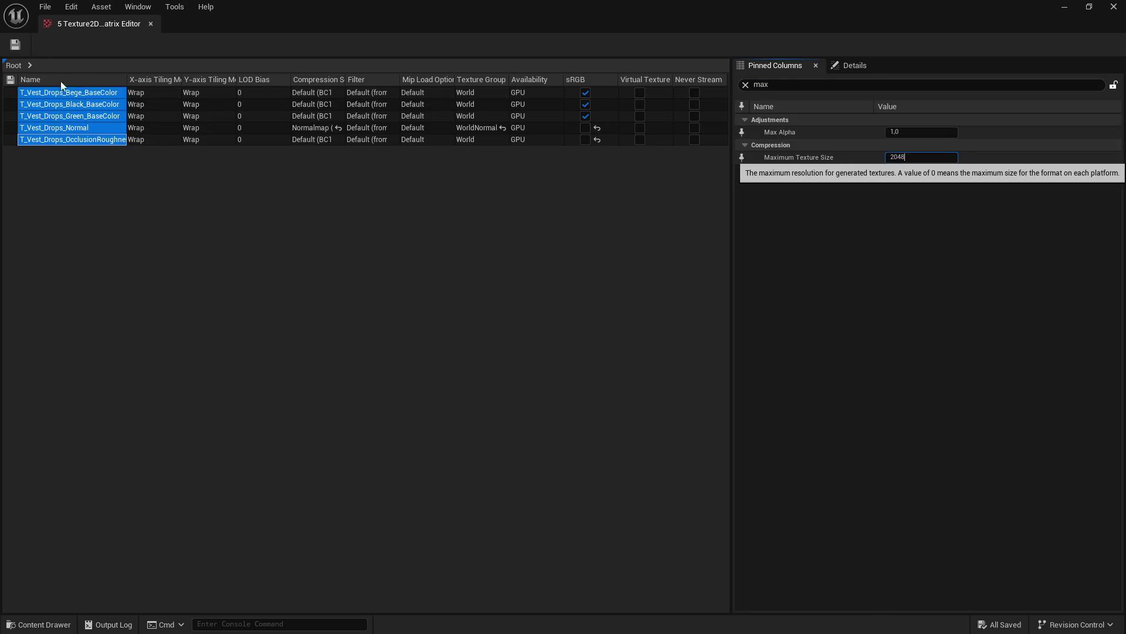
pyautogui.press('Return')
pyautogui.click(16, 45)
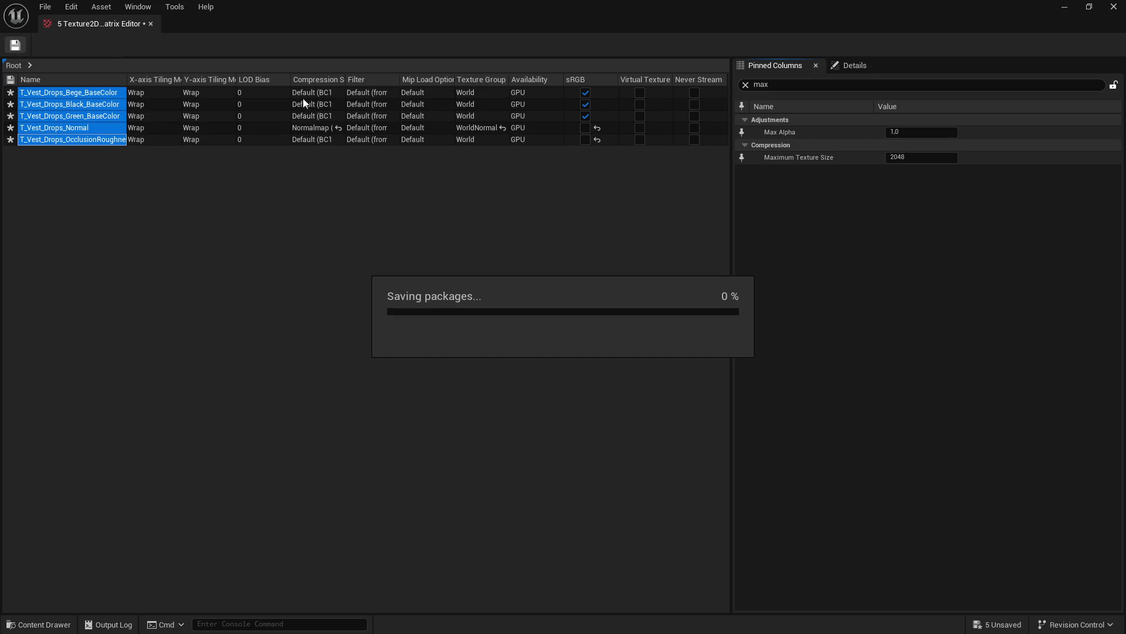
pyautogui.click(1114, 7)
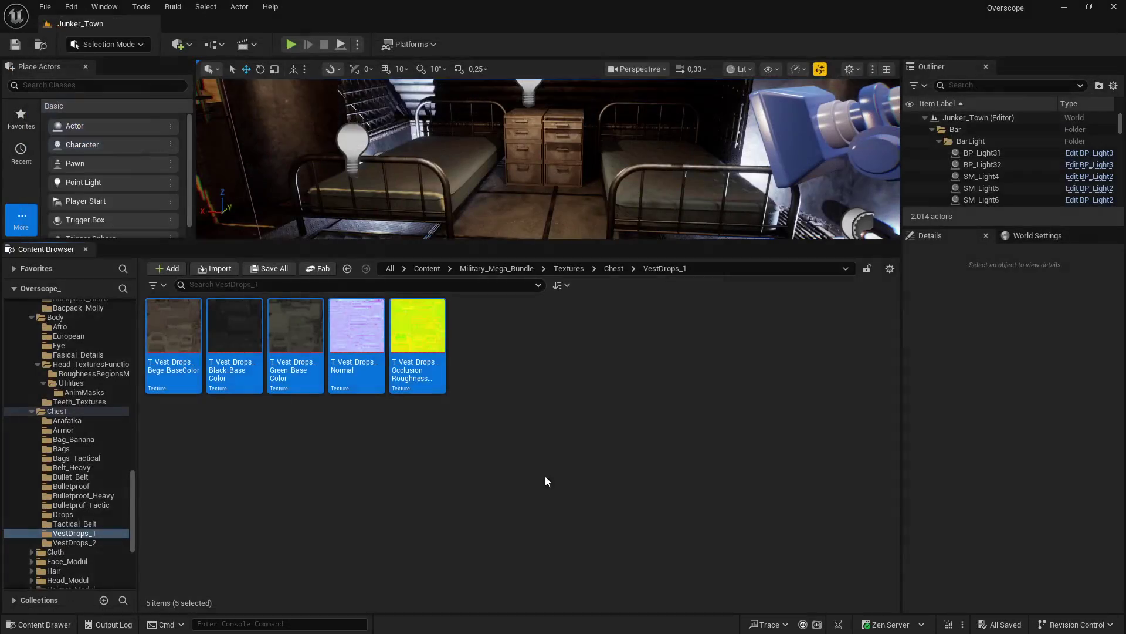
# Step: Open the VestDrops_2 folder and load its five textures into the Property Matrix
pyautogui.hotkey('alt', 'Left')
pyautogui.doubleClick(233, 452)
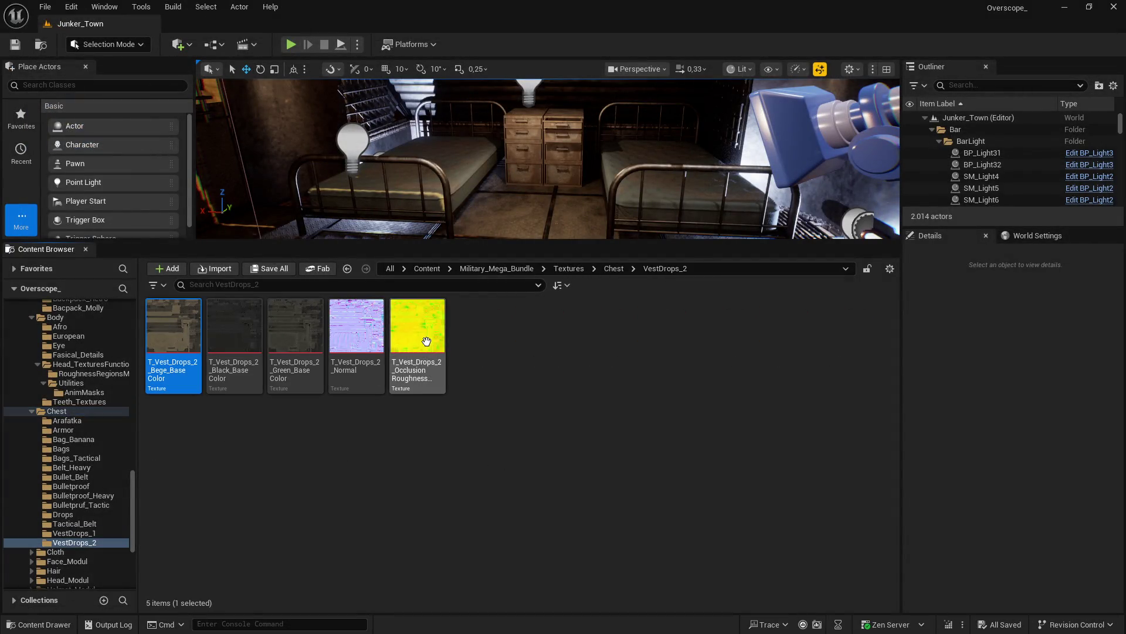
pyautogui.keyDown('shift'); pyautogui.click(426, 341); pyautogui.keyUp('shift')
pyautogui.rightClick(426, 341)
pyautogui.moveTo(528, 435)
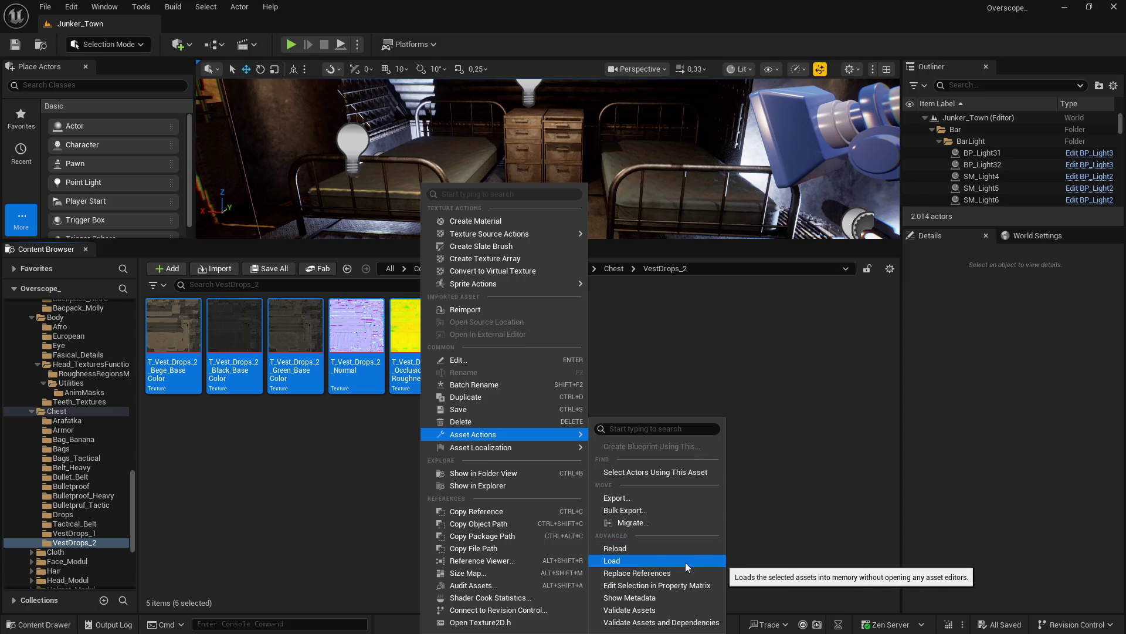
pyautogui.click(675, 585)
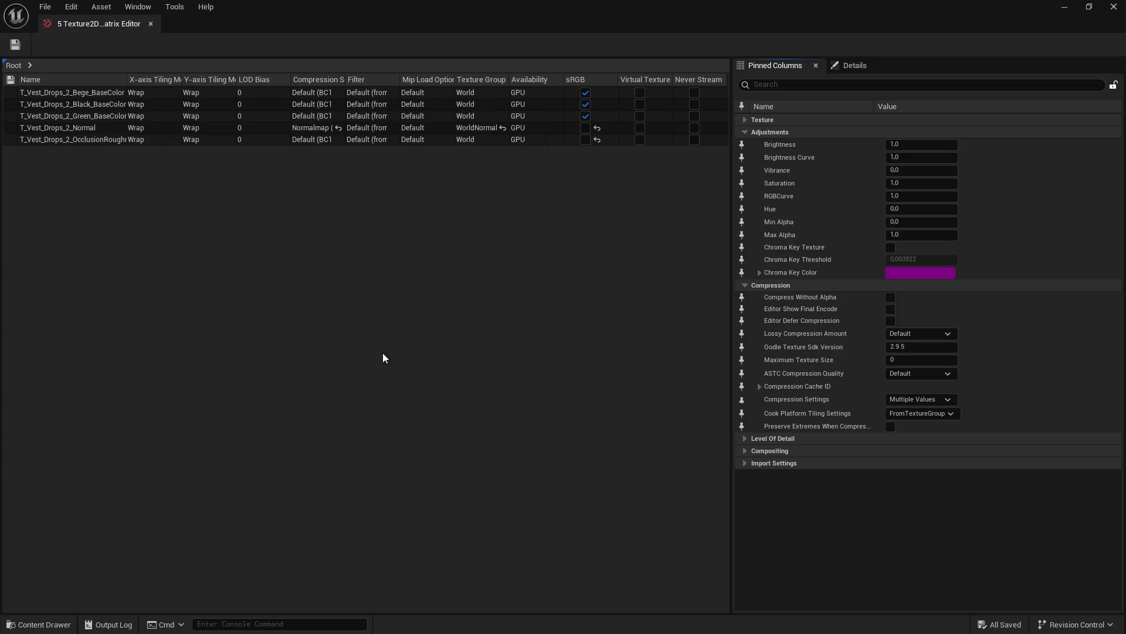
# Step: Set all five rows to Maximum Texture Size 2048, save, close, and navigate back
pyautogui.click(70, 139)
pyautogui.keyDown('shift'); pyautogui.click(70, 92); pyautogui.keyUp('shift')
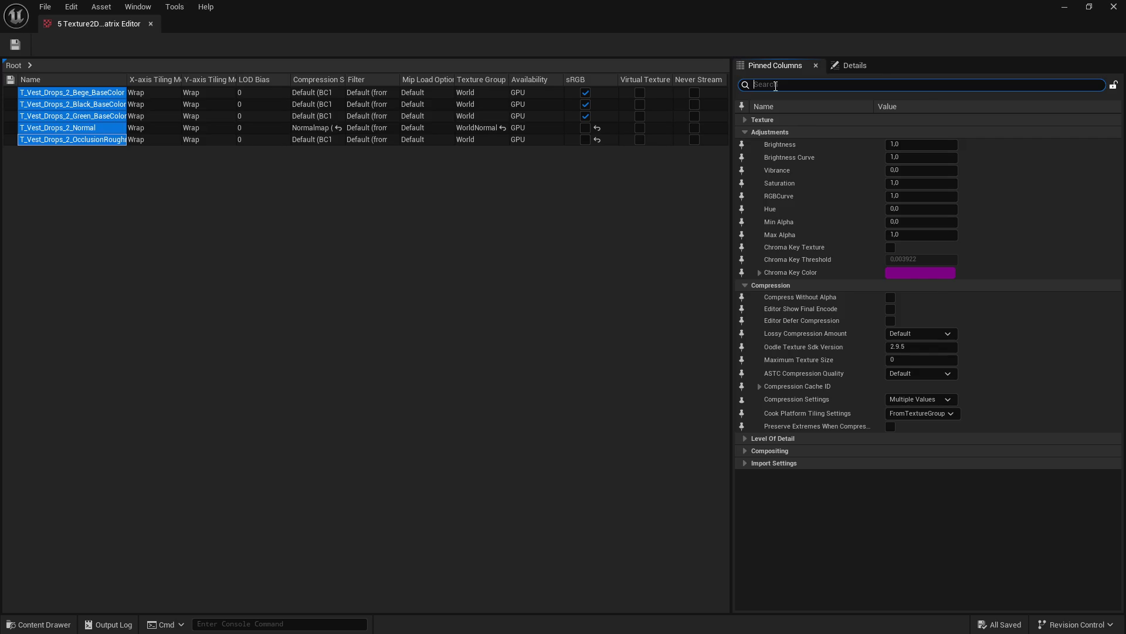
pyautogui.write('max')
pyautogui.click(903, 157)
pyautogui.write('2048')
pyautogui.press('Return')
pyautogui.click(26, 51)
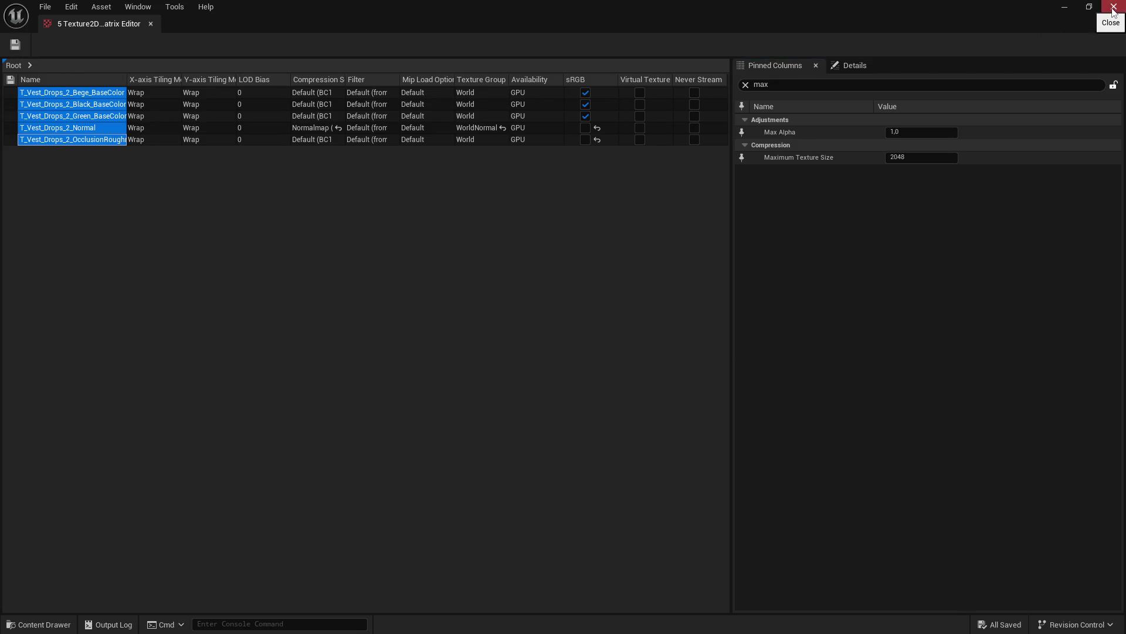
pyautogui.click(1113, 7)
pyautogui.hotkey('alt', 'Left')
pyautogui.hotkey('alt', 'Left')
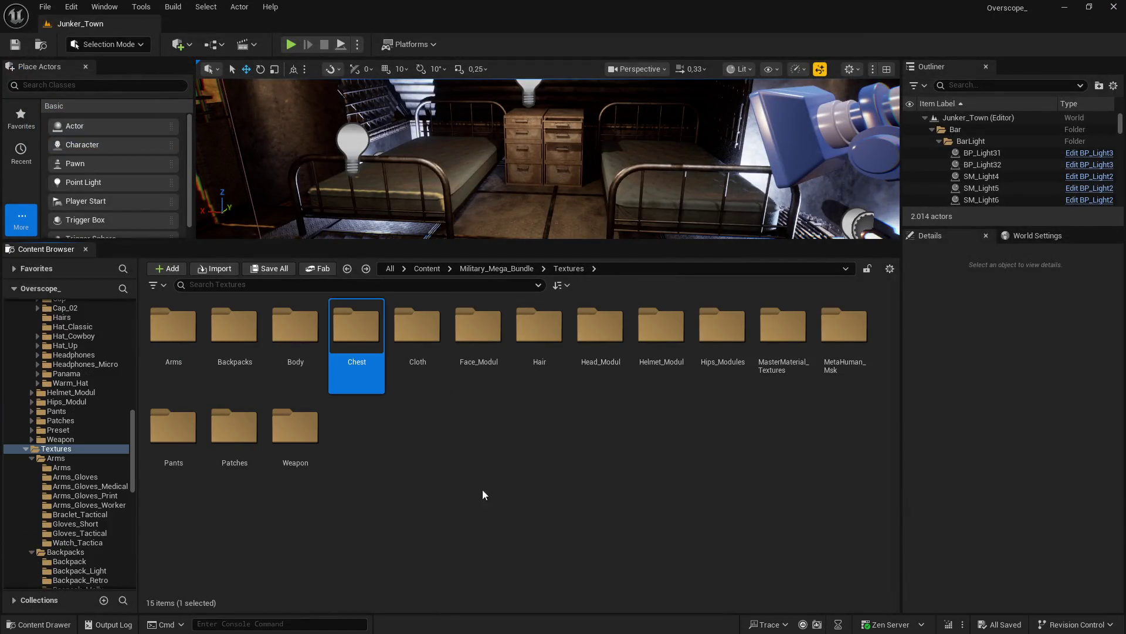
# Step: Open Cloth > Bomber and load all nine Bomber textures into the Property Matrix
pyautogui.doubleClick(417, 338)
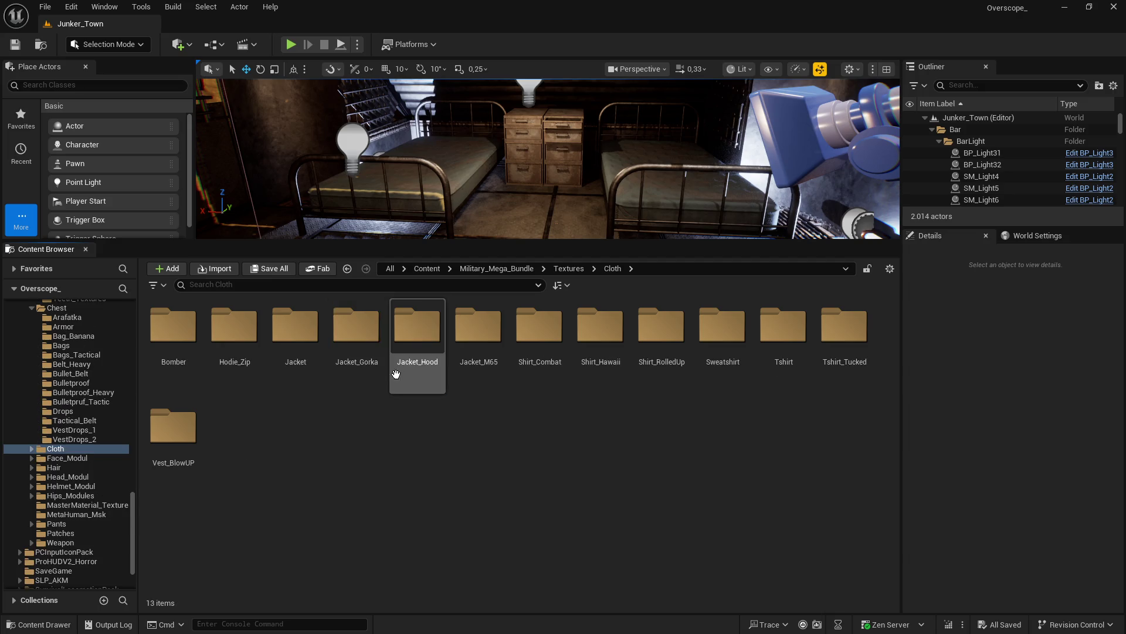
pyautogui.doubleClick(175, 346)
pyautogui.hotkey('ctrl', 'a')
pyautogui.rightClick(623, 368)
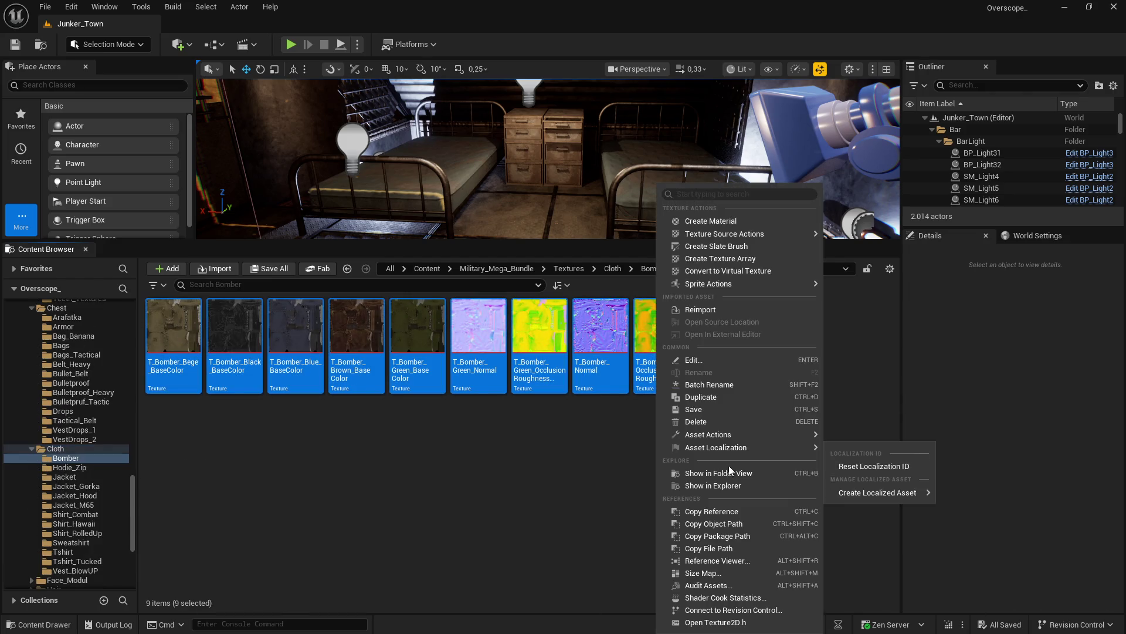
pyautogui.moveTo(732, 437)
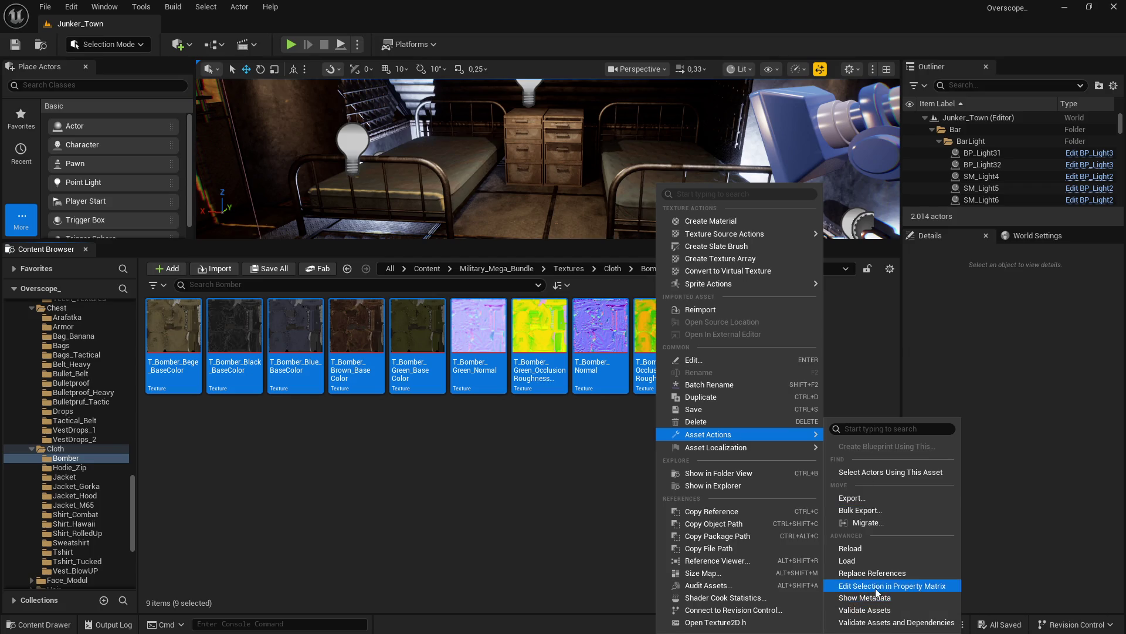
pyautogui.click(865, 585)
# Step: Set all nine rows to Maximum Texture Size 2048, save, and close the matrix
pyautogui.click(56, 93)
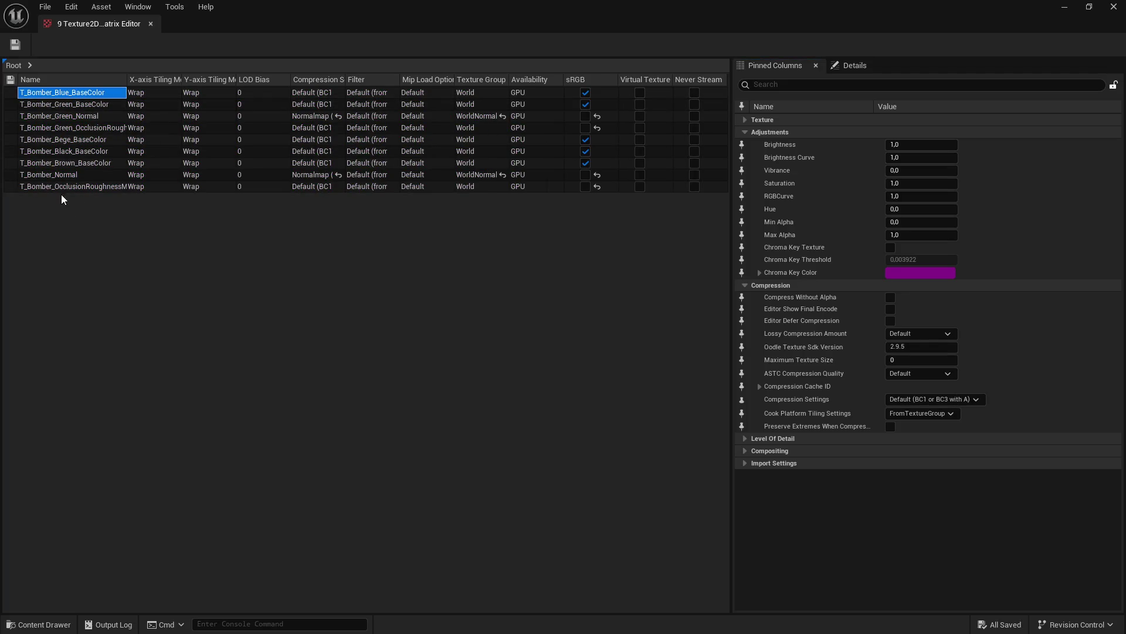
pyautogui.keyDown('shift'); pyautogui.click(61, 187); pyautogui.keyUp('shift')
pyautogui.click(777, 86)
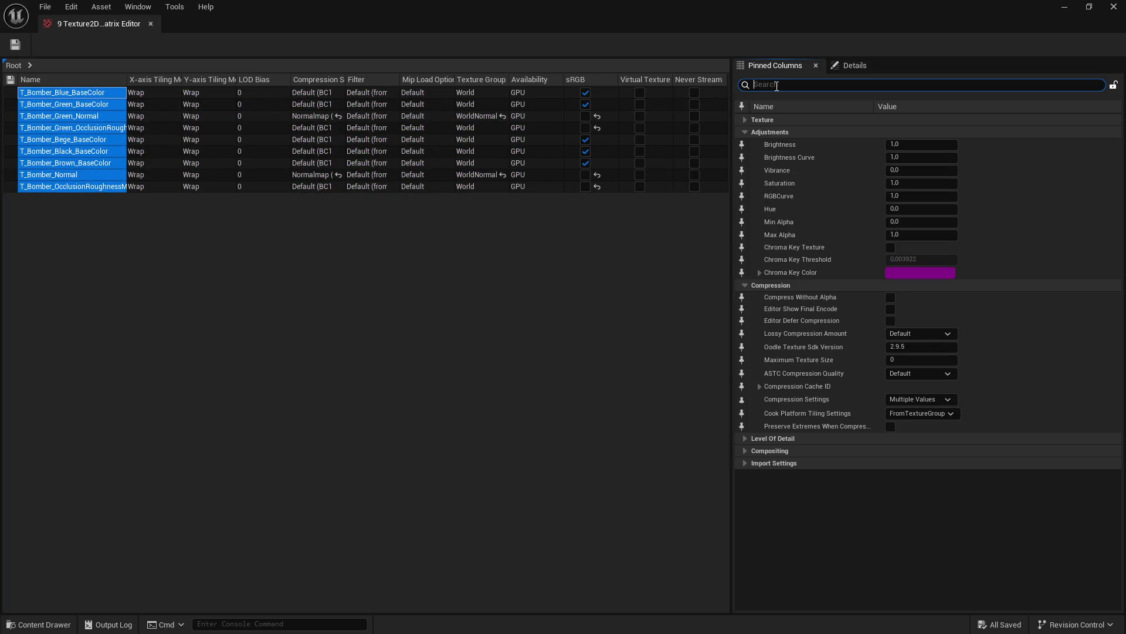
pyautogui.write('max')
pyautogui.click(900, 157)
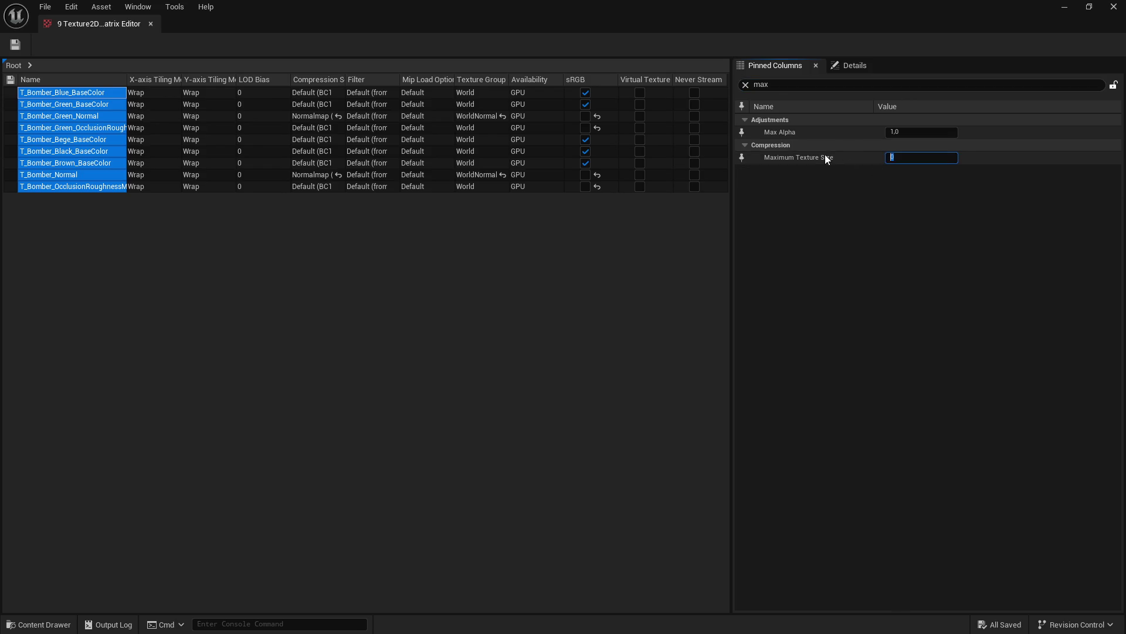
pyautogui.write('2048')
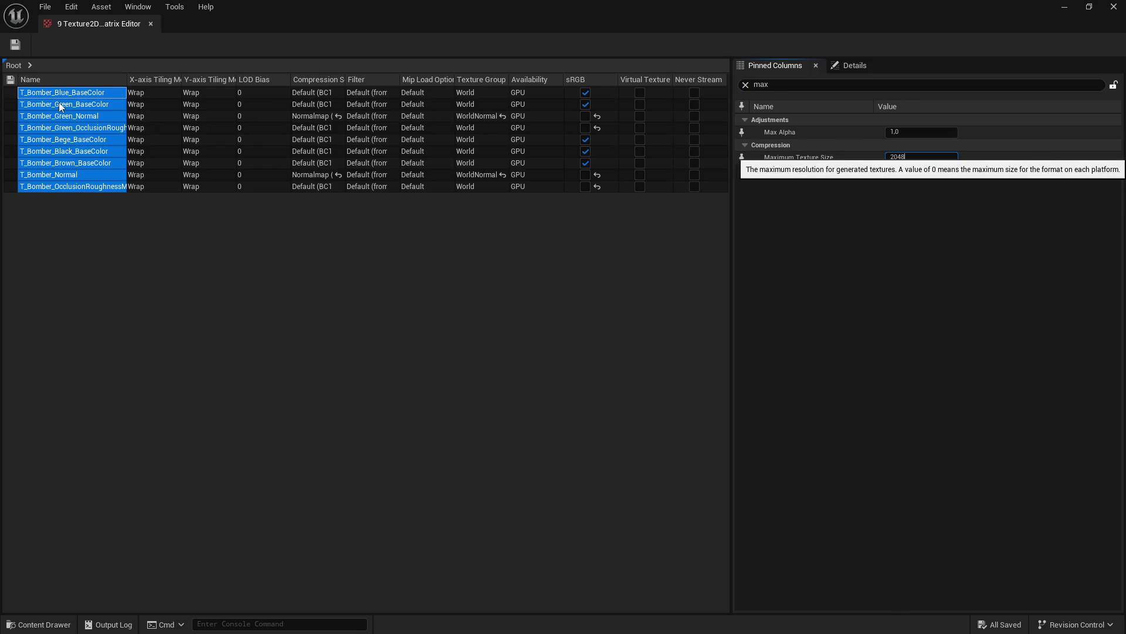
pyautogui.click(15, 44)
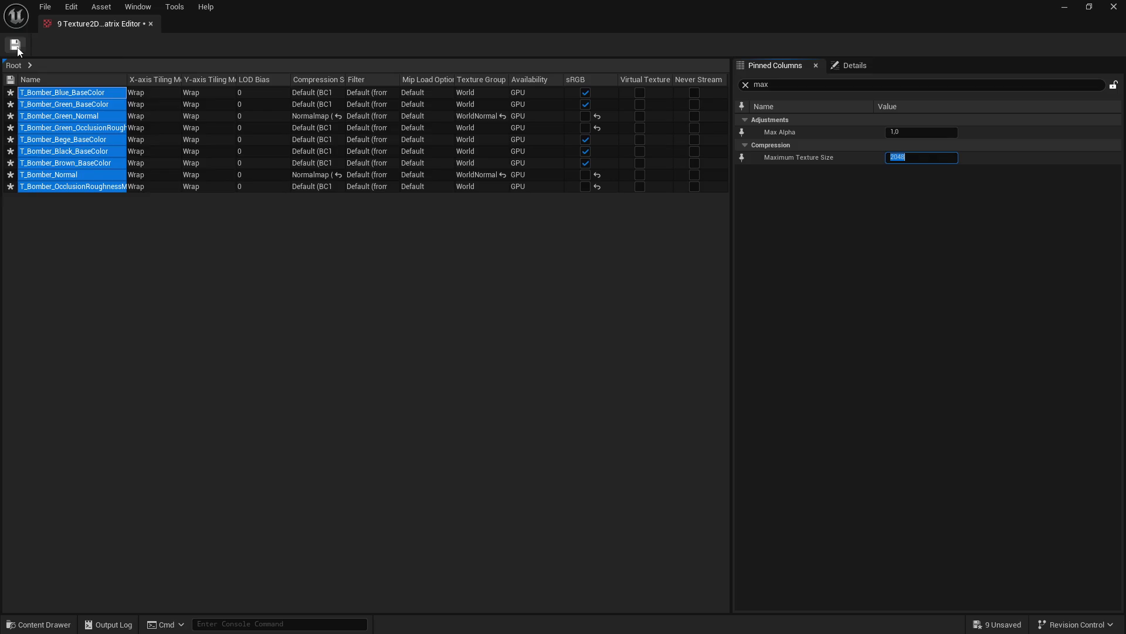
pyautogui.click(17, 49)
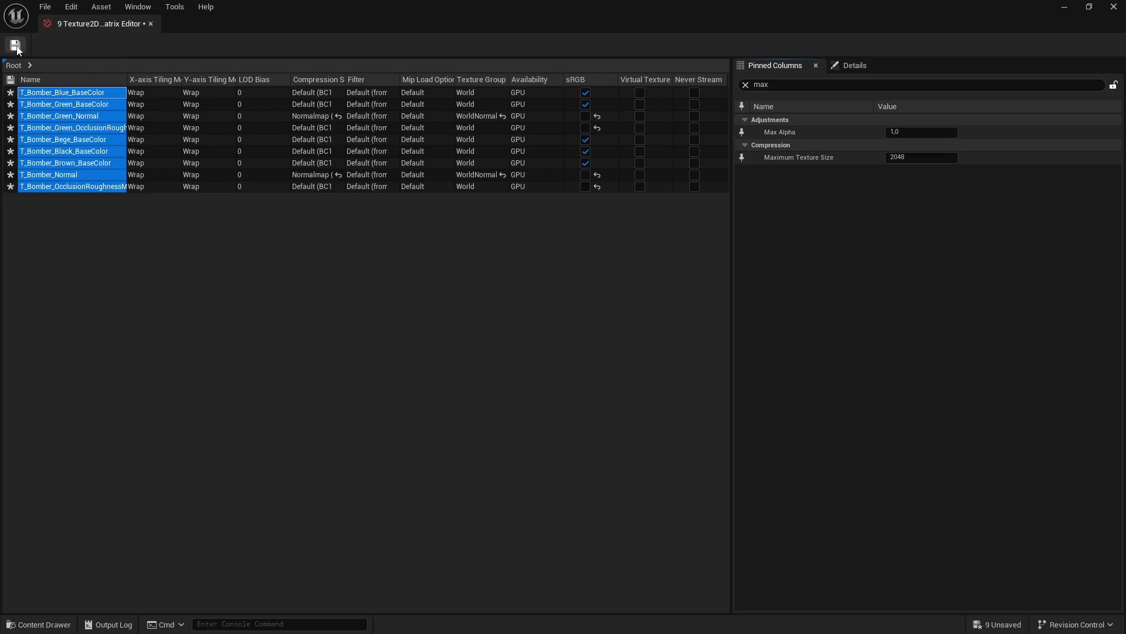
pyautogui.click(1114, 7)
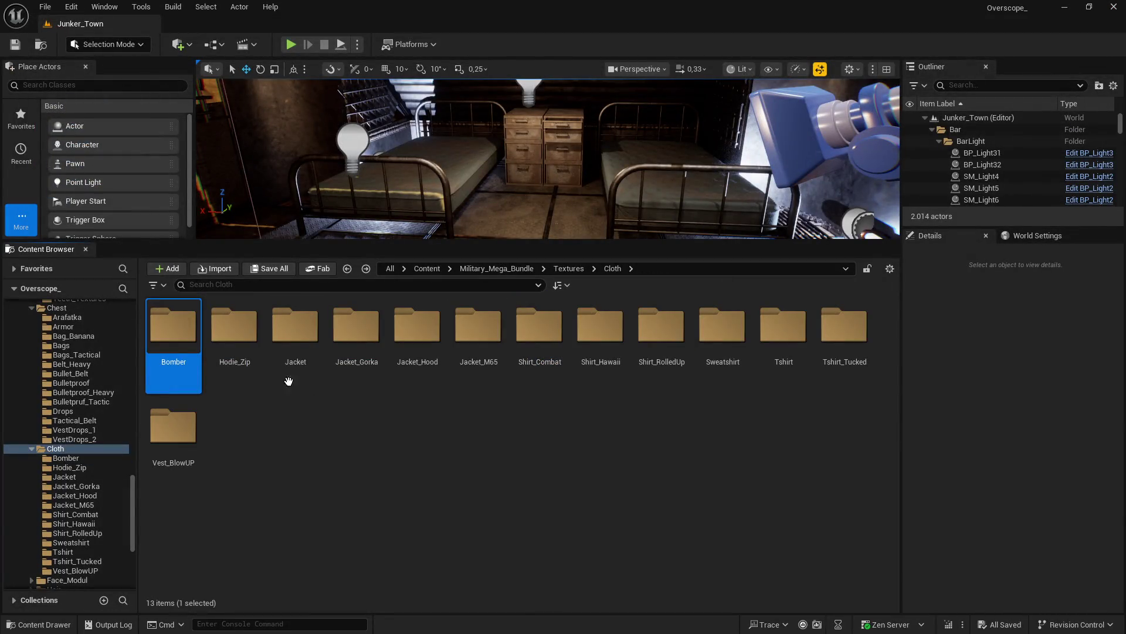
# Step: Open the Hodie_Zip folder and load its eight textures into the Property Matrix
pyautogui.doubleClick(234, 326)
pyautogui.hotkey('ctrl', 'a')
pyautogui.rightClick(603, 346)
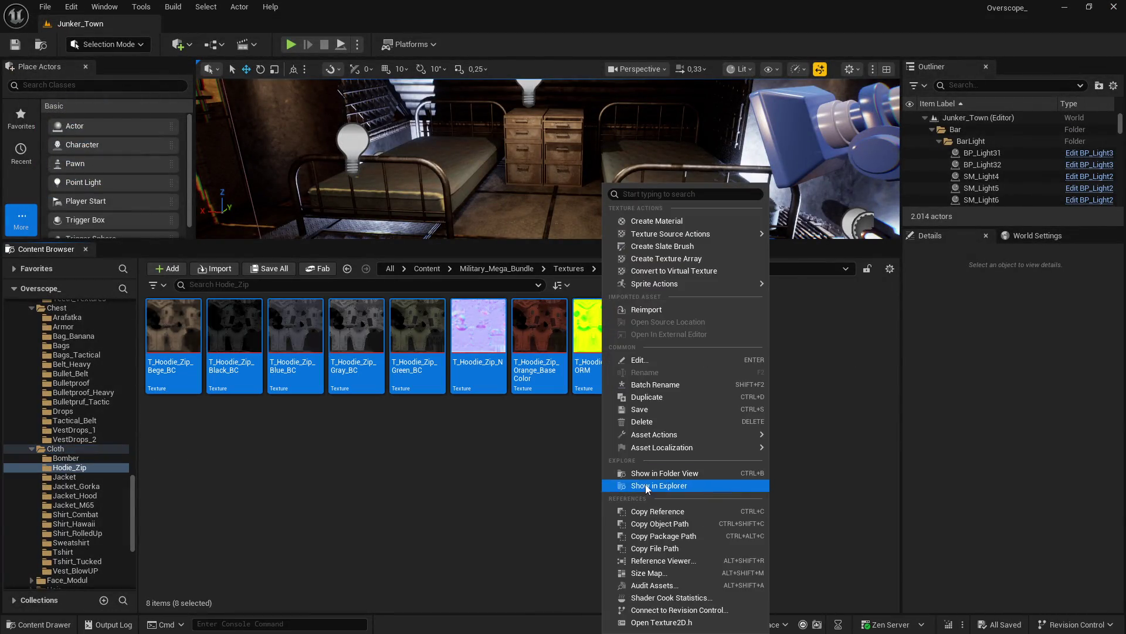
pyautogui.moveTo(692, 447)
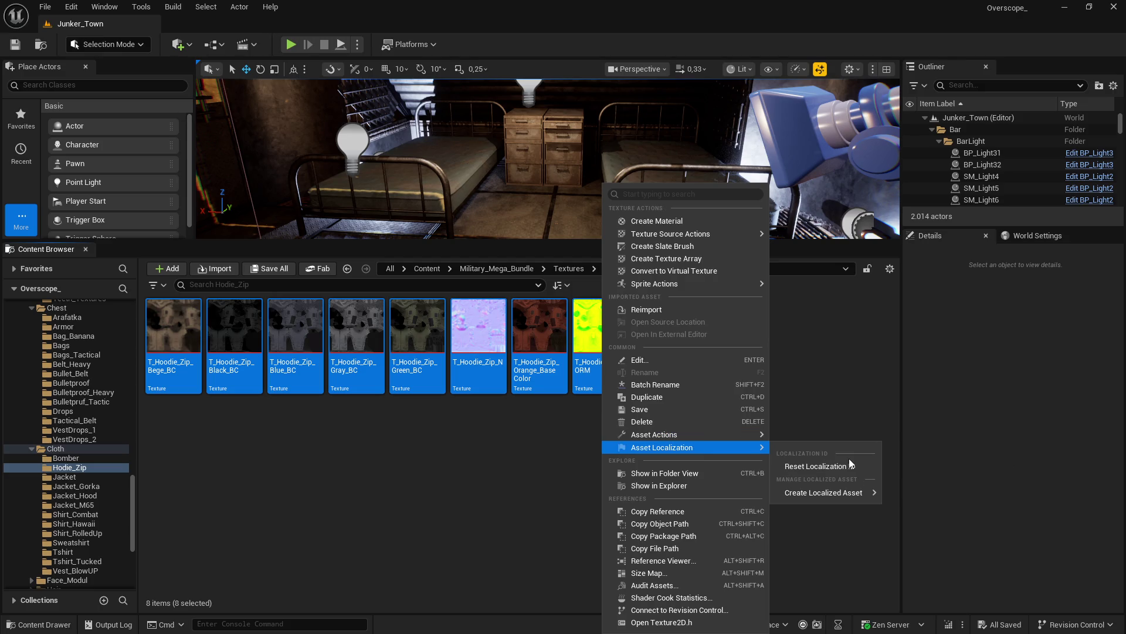
pyautogui.moveTo(744, 434)
pyautogui.click(830, 592)
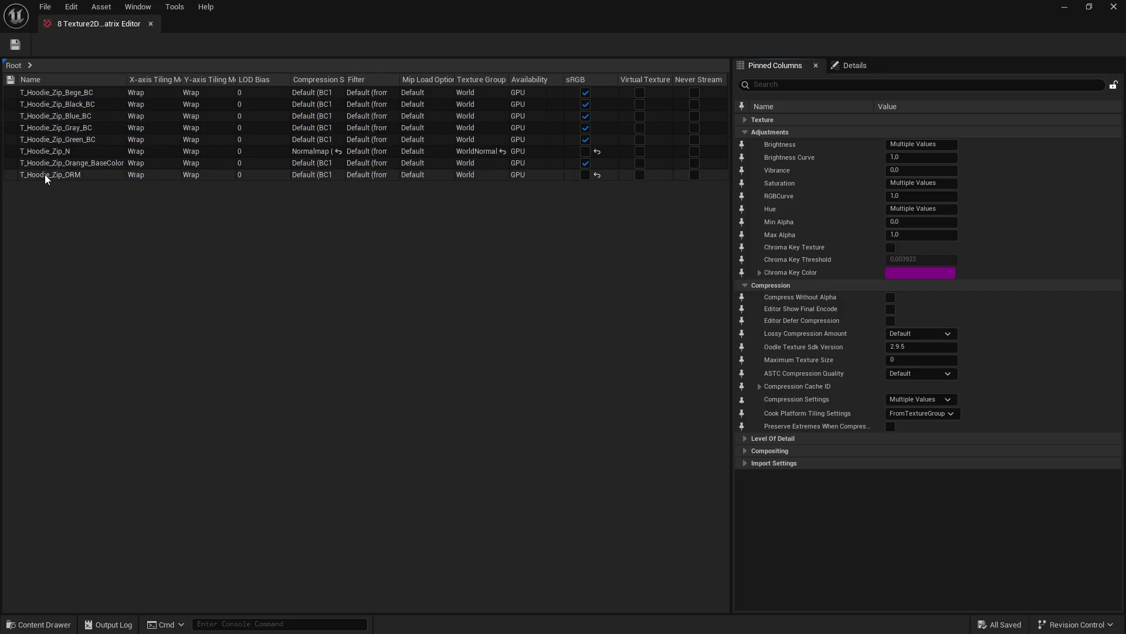
# Step: Filter by 'max', set all eight rows to Maximum Texture Size 2048, save, and close
pyautogui.click(45, 175)
pyautogui.keyDown('shift'); pyautogui.click(41, 94); pyautogui.keyUp('shift')
pyautogui.click(782, 85)
pyautogui.write('ax')
pyautogui.write('2048')
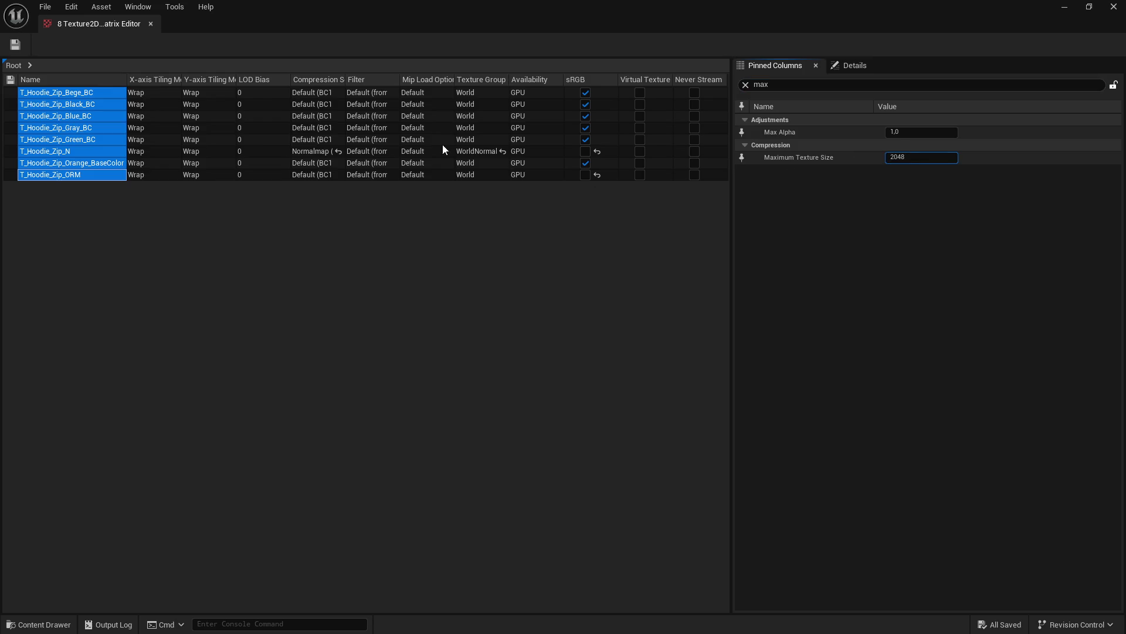
pyautogui.press('Return')
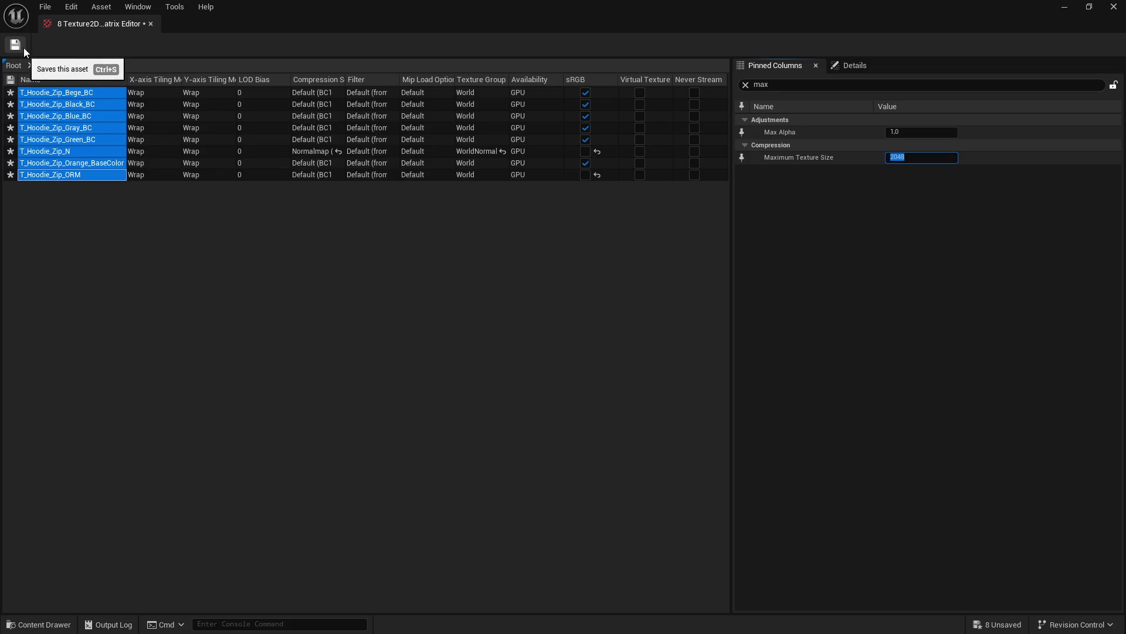
pyautogui.click(24, 51)
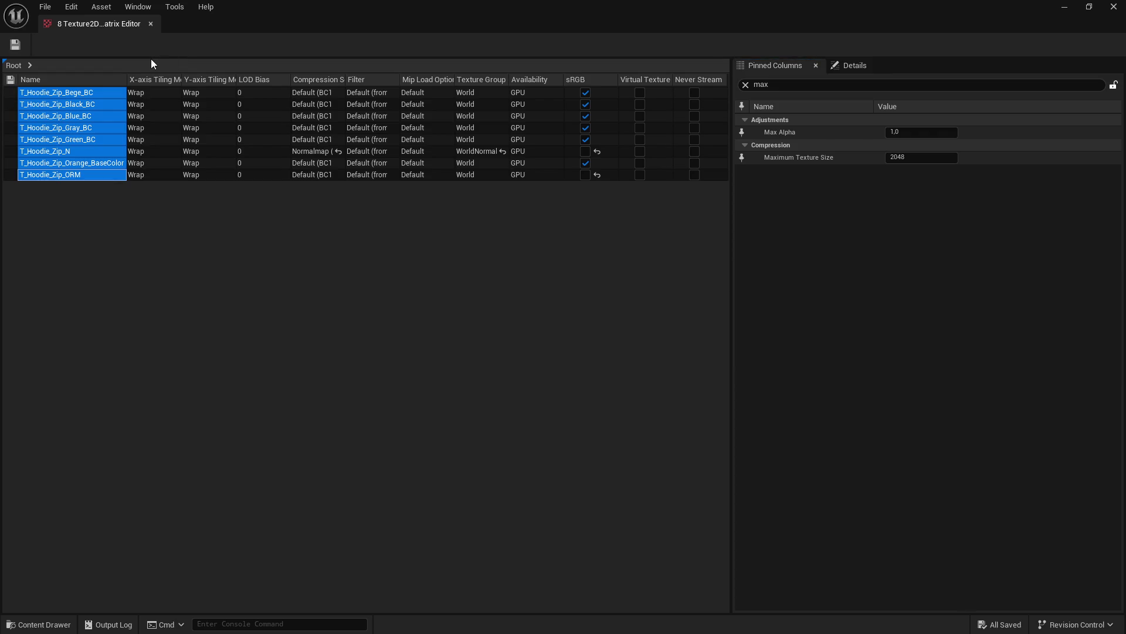
pyautogui.click(1113, 7)
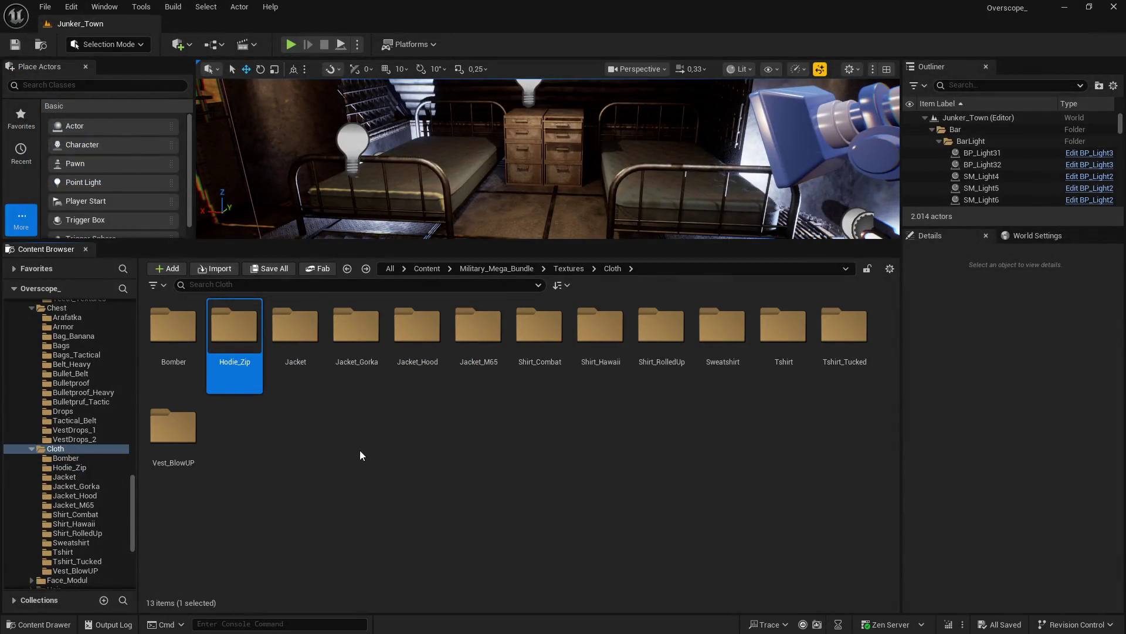
# Step: Open the Jacket folder and load all twelve Jacket textures into the Property Matrix
pyautogui.doubleClick(293, 343)
pyautogui.click(174, 344)
pyautogui.keyDown('shift'); pyautogui.click(845, 339); pyautogui.keyUp('shift')
pyautogui.rightClick(847, 338)
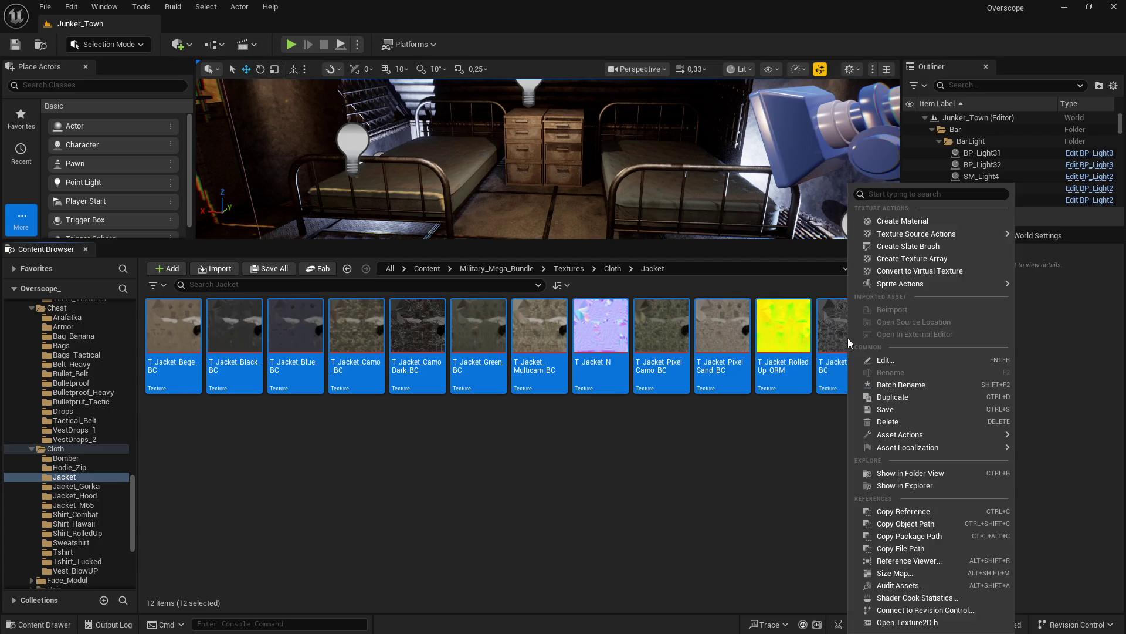
pyautogui.moveTo(916, 437)
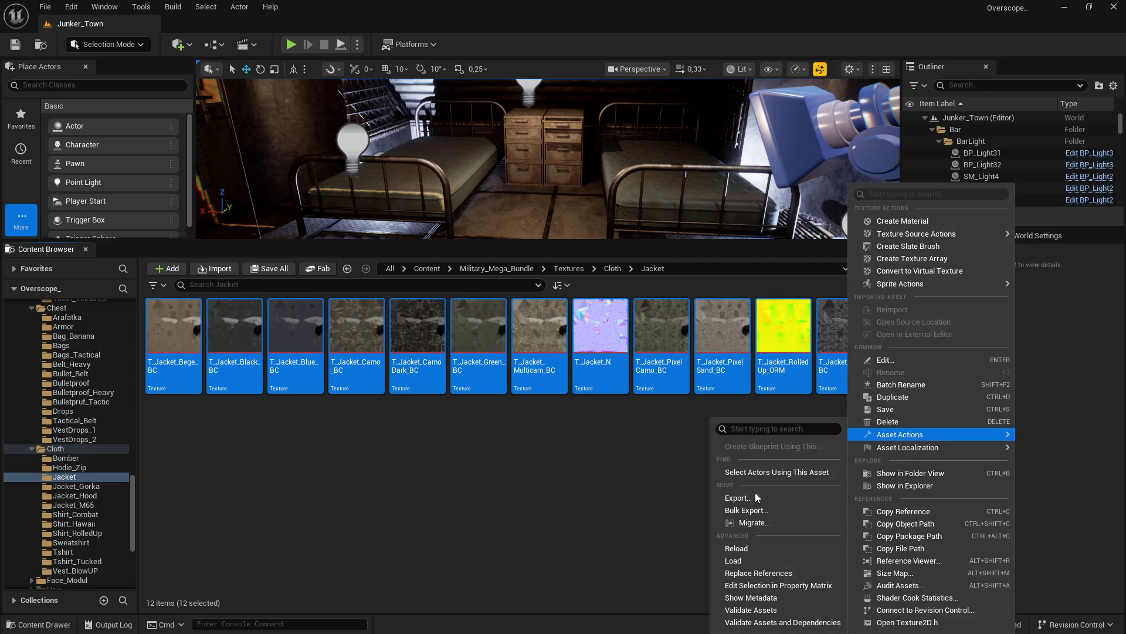
pyautogui.click(777, 585)
# Step: Set all twelve rows to Maximum Texture Size 2048, save, close, and open Jacket_Gorka
pyautogui.click(59, 221)
pyautogui.keyDown('shift'); pyautogui.click(53, 92); pyautogui.keyUp('shift')
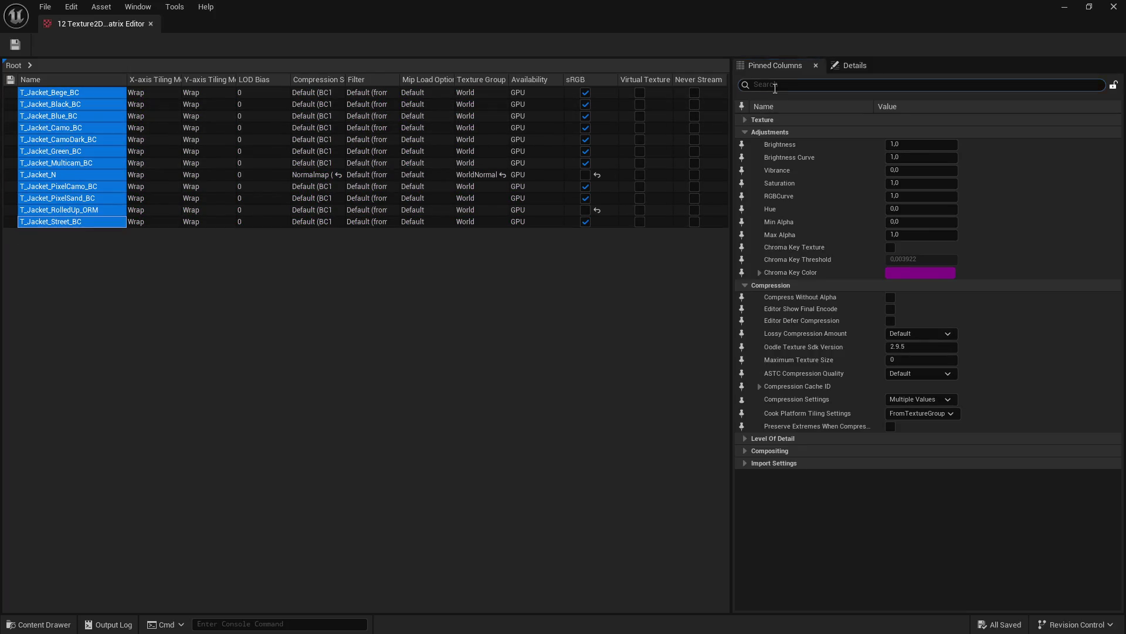
pyautogui.write('max')
pyautogui.click(889, 157)
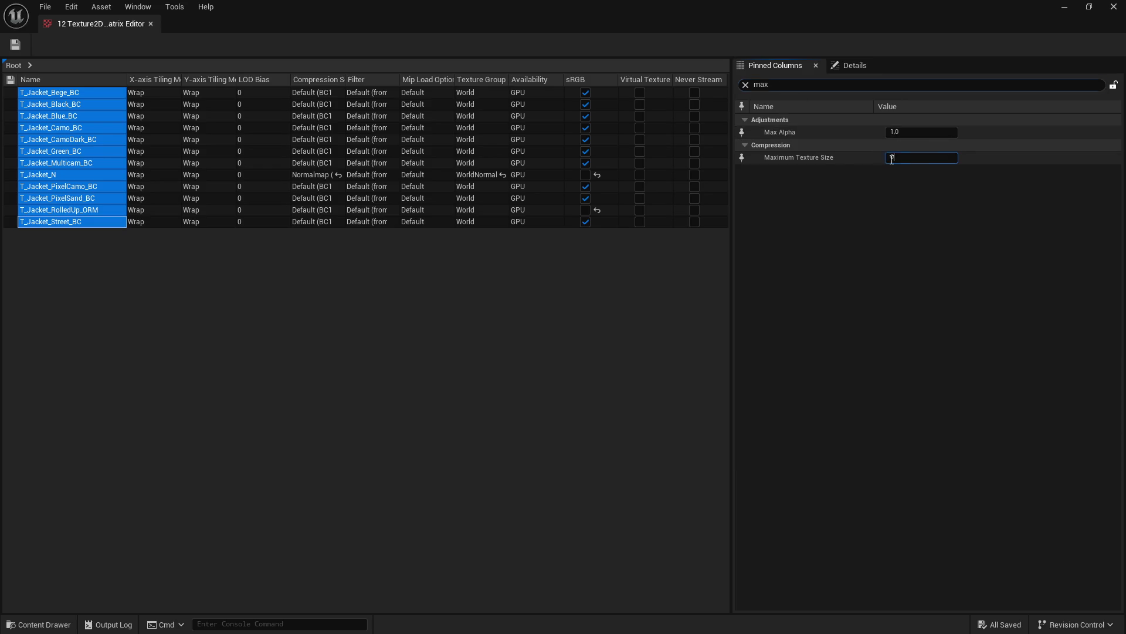
pyautogui.write('2048')
pyautogui.click(20, 44)
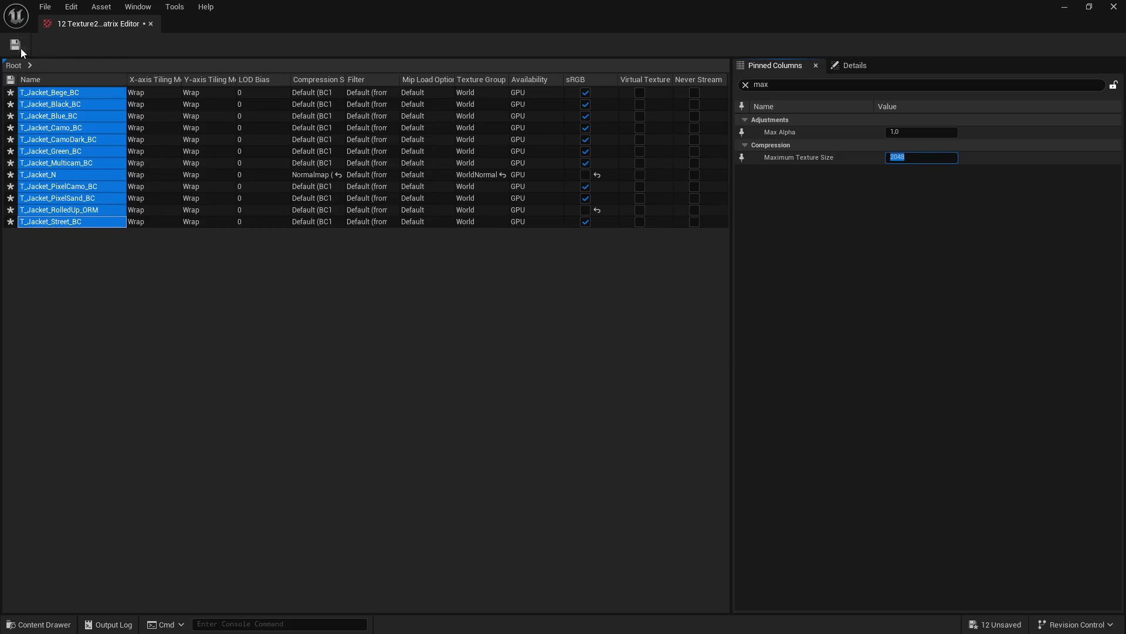
pyautogui.click(20, 48)
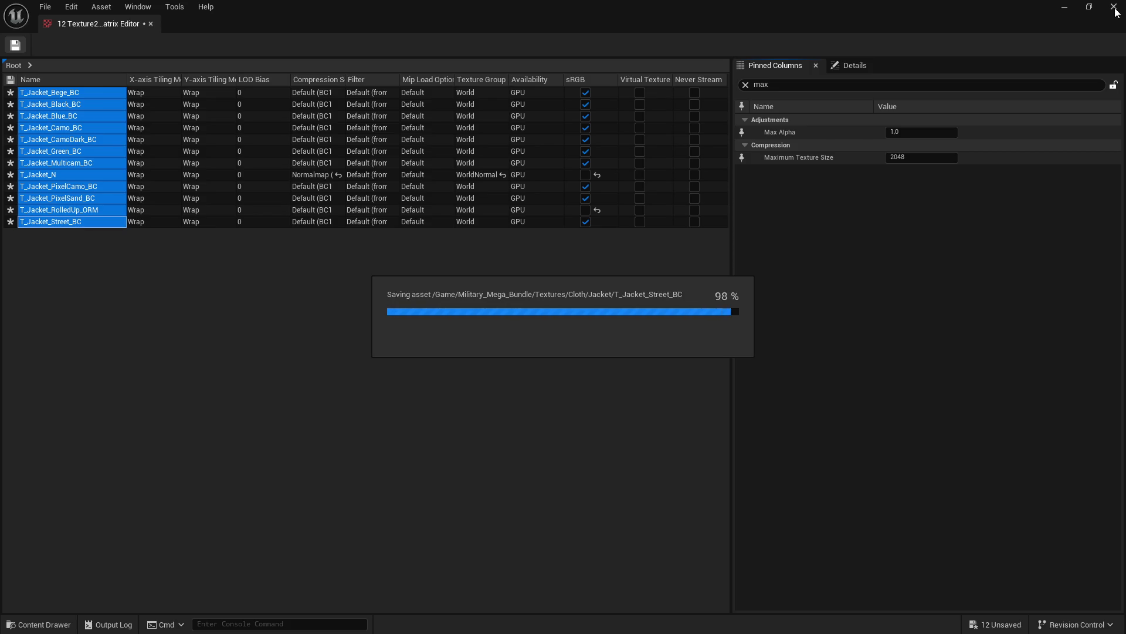
pyautogui.click(1114, 7)
pyautogui.doubleClick(344, 341)
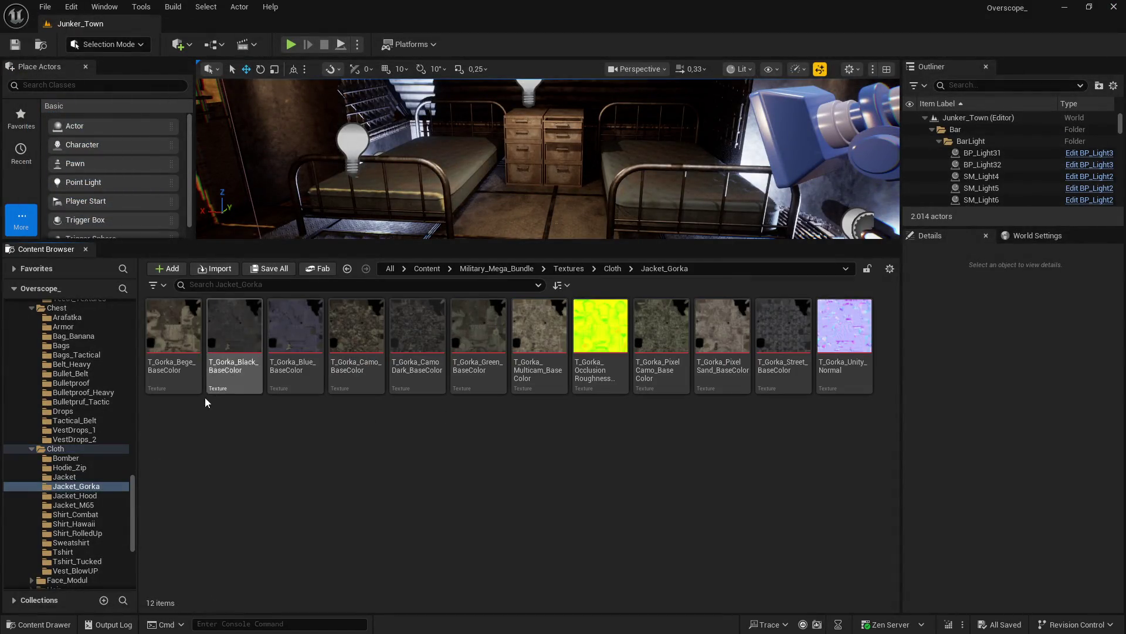
# Step: Load all twelve Jacket_Gorka textures into the Property Matrix
pyautogui.keyDown('shift'); pyautogui.click(838, 338); pyautogui.keyUp('shift')
pyautogui.rightClick(838, 339)
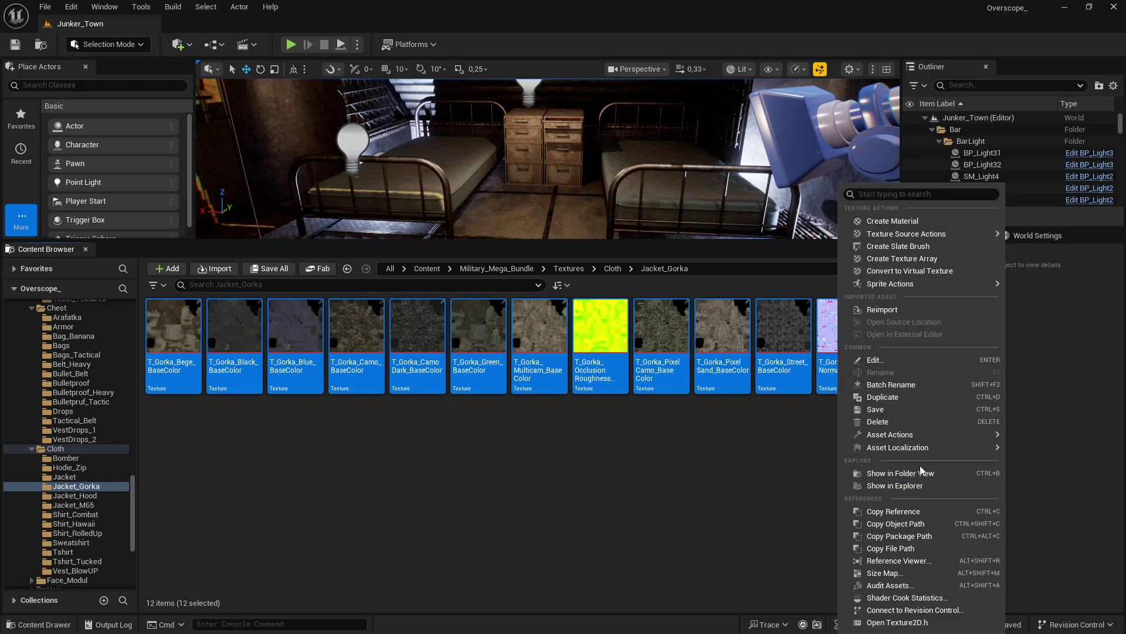
pyautogui.moveTo(917, 437)
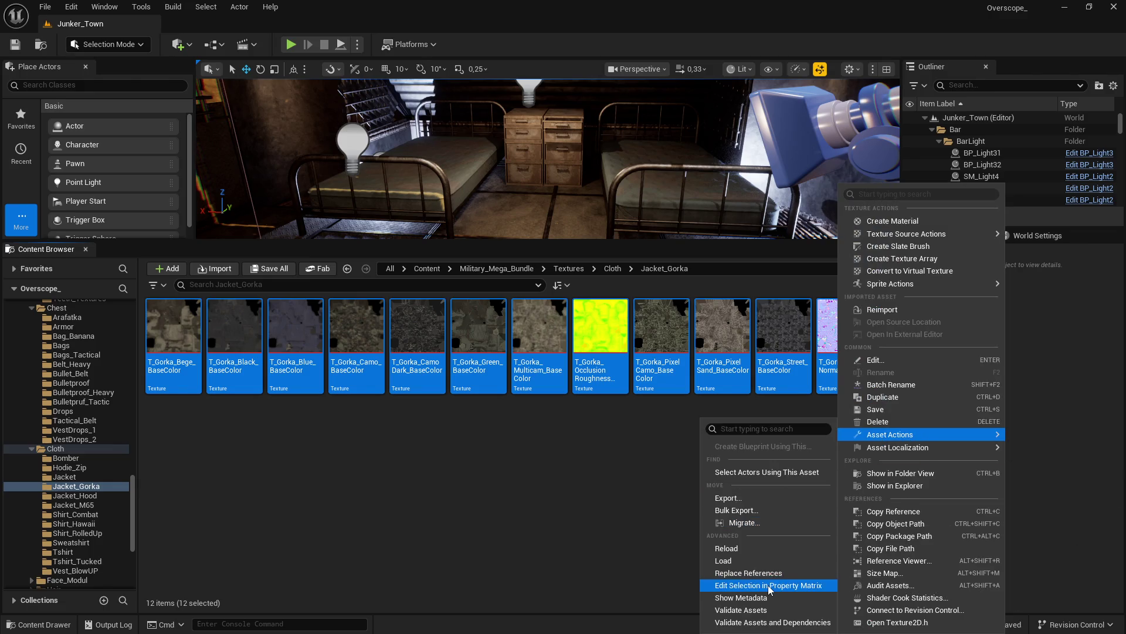
pyautogui.click(762, 584)
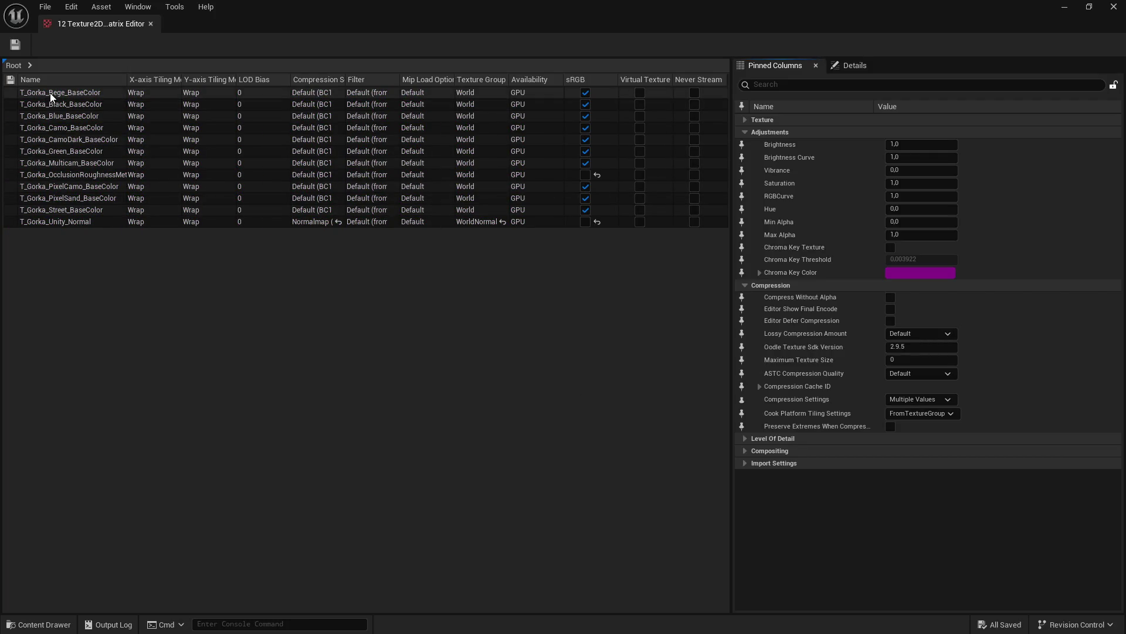
# Step: Set all twelve rows to Maximum Texture Size 2048, save, close, and open Jacket_Hood
pyautogui.click(50, 92)
pyautogui.keyDown('shift'); pyautogui.click(45, 221); pyautogui.keyUp('shift')
pyautogui.click(804, 85)
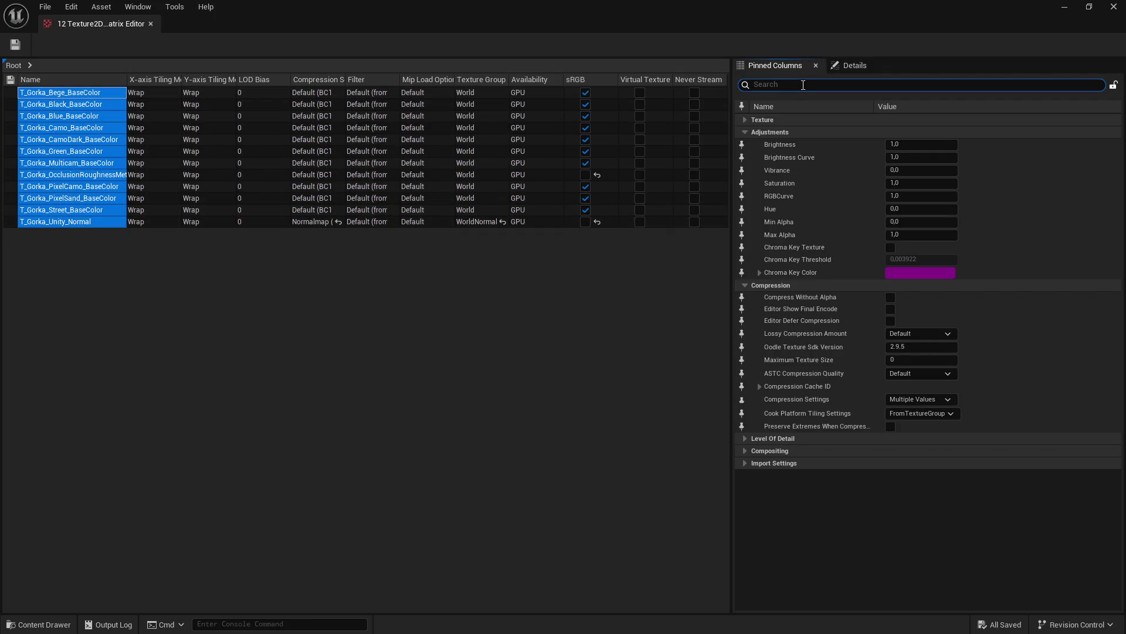
pyautogui.write('max')
pyautogui.click(892, 158)
pyautogui.write('2048')
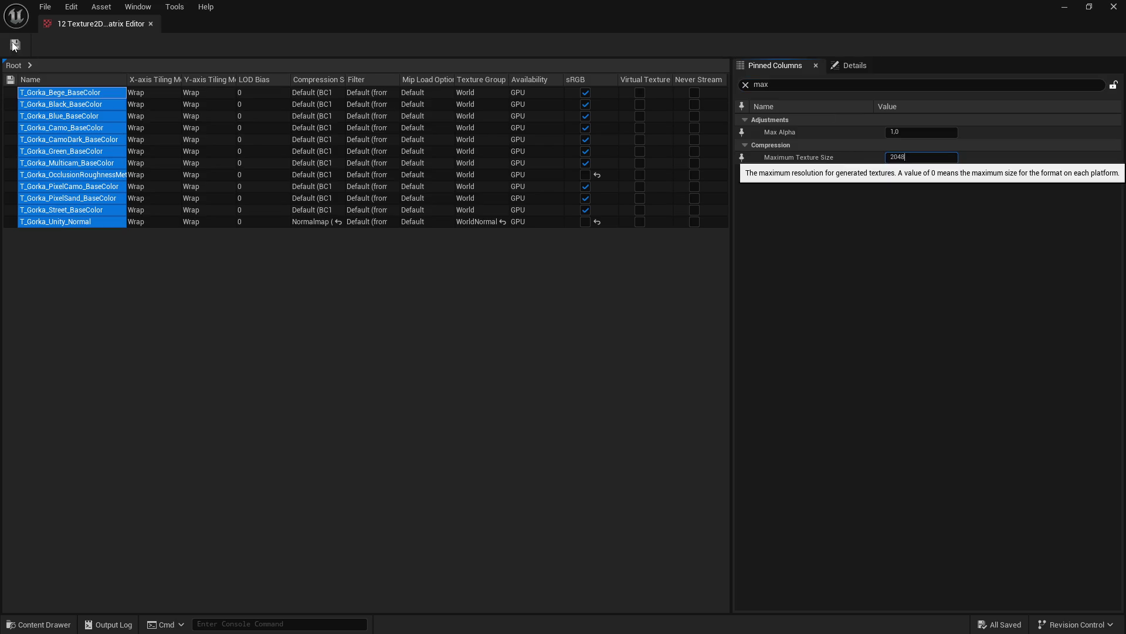
pyautogui.click(15, 45)
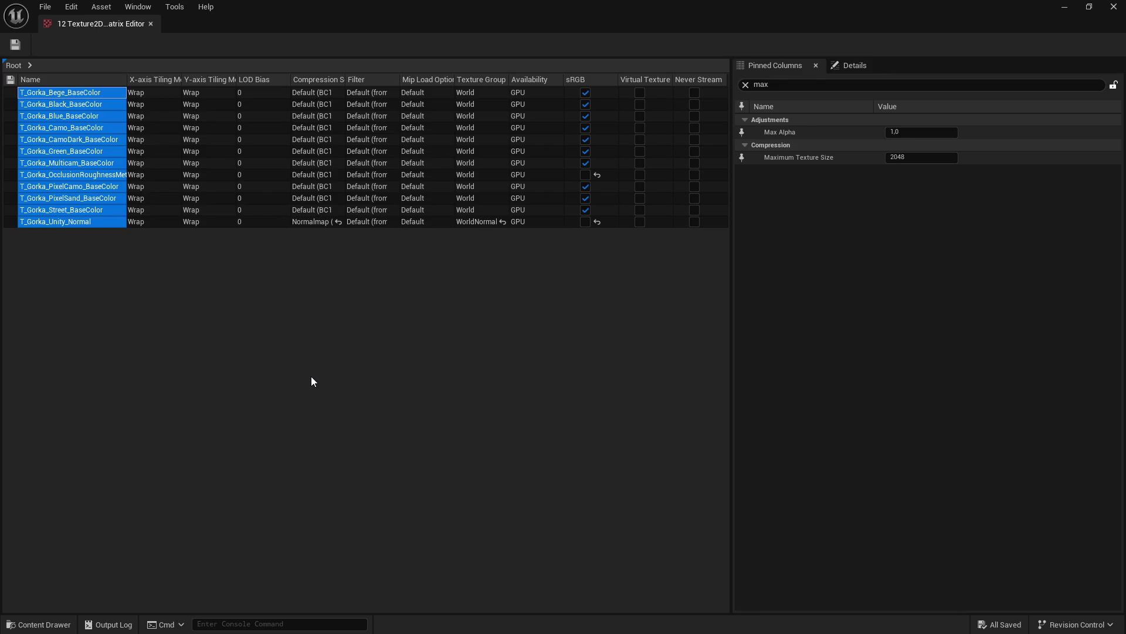
pyautogui.doubleClick(761, 85)
pyautogui.press('BackSpace')
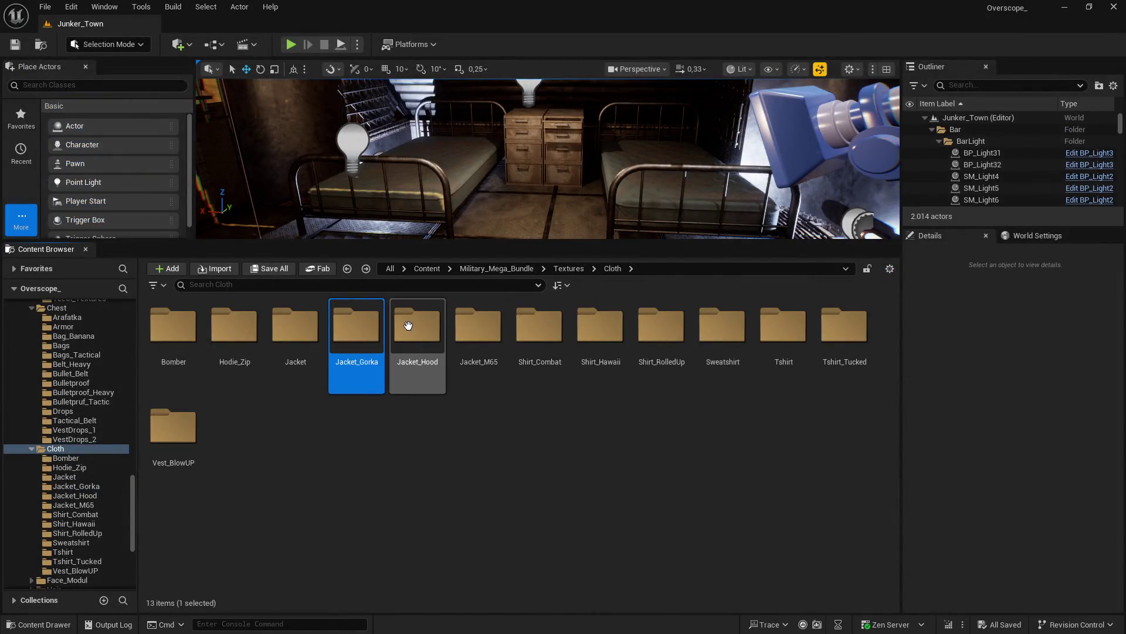
pyautogui.doubleClick(410, 324)
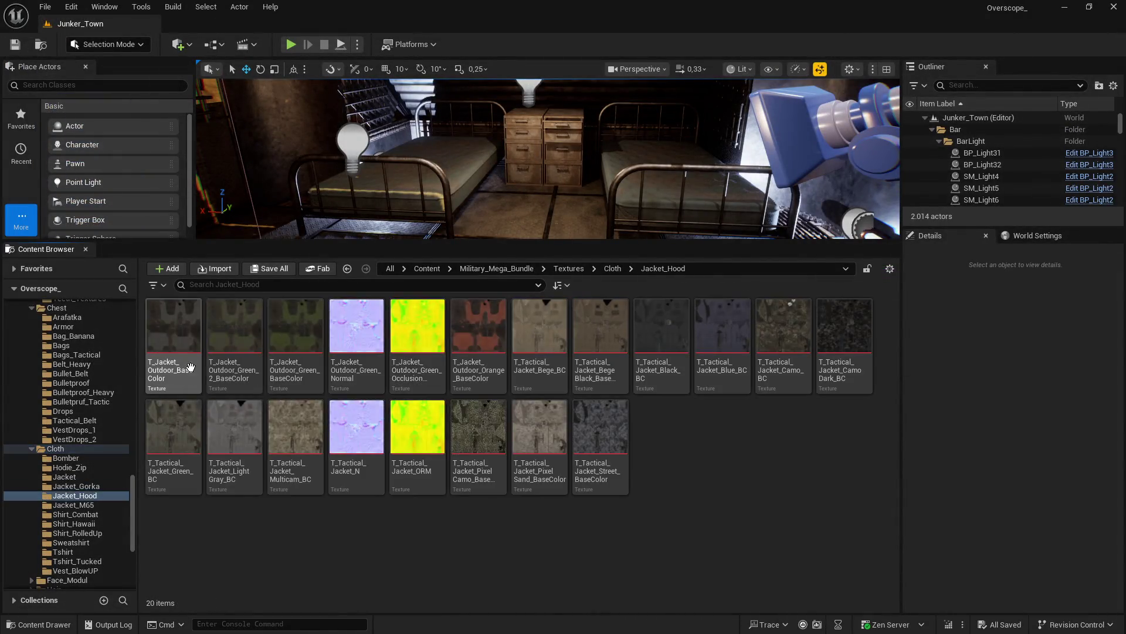
# Step: Select all 20 Jacket_Hood textures and load them into the Property Matrix
pyautogui.hotkey('ctrl', 'a')
pyautogui.rightClick(600, 477)
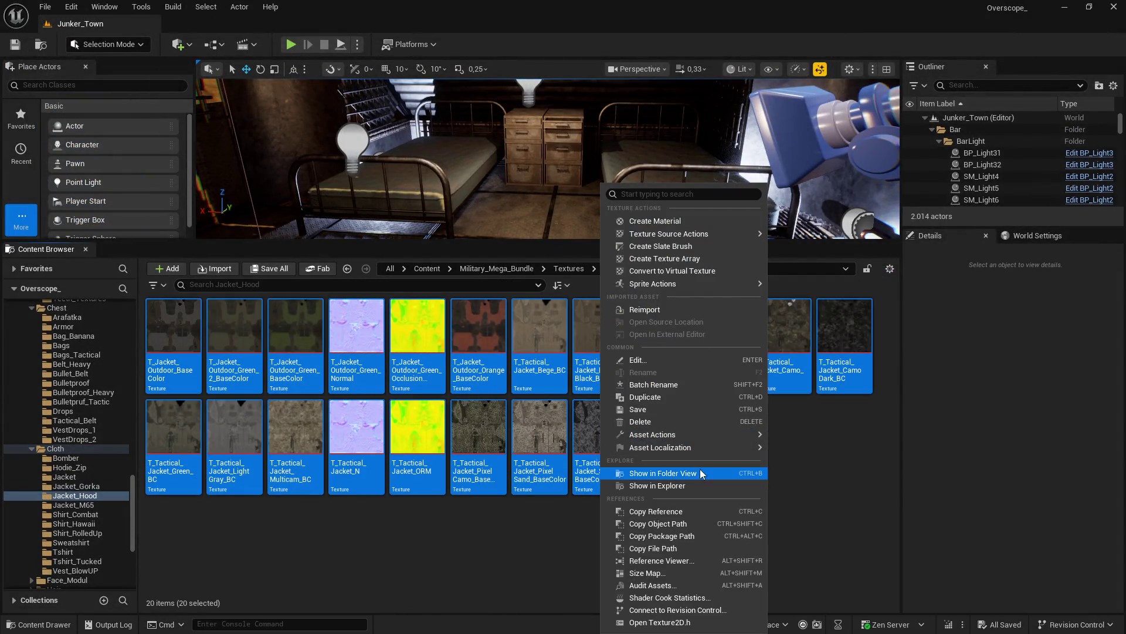
pyautogui.moveTo(714, 435)
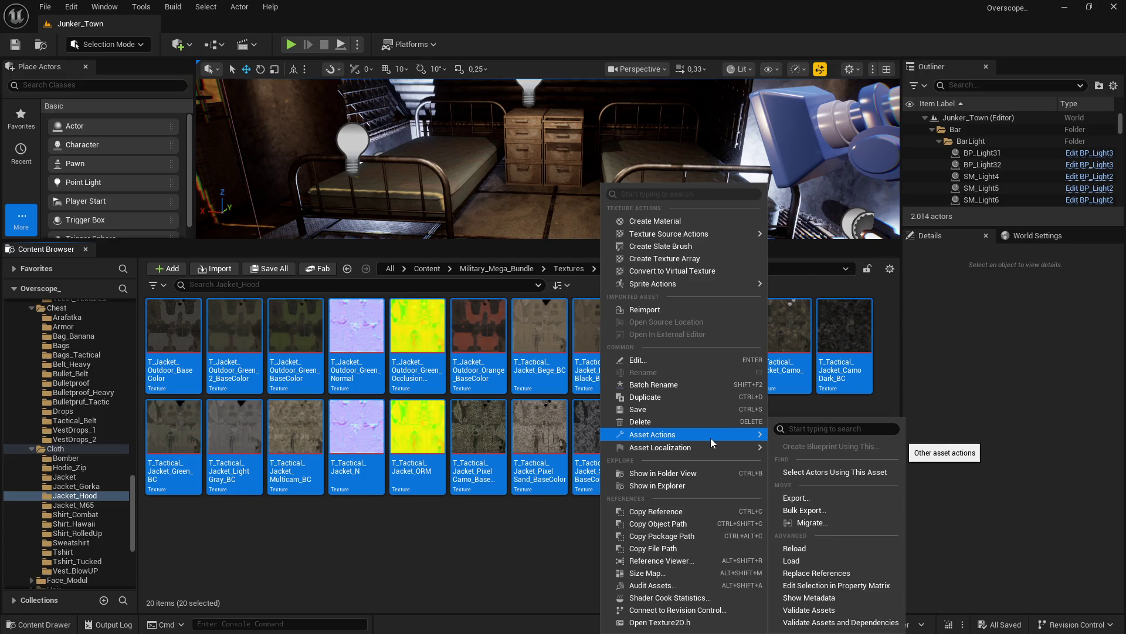
pyautogui.click(838, 585)
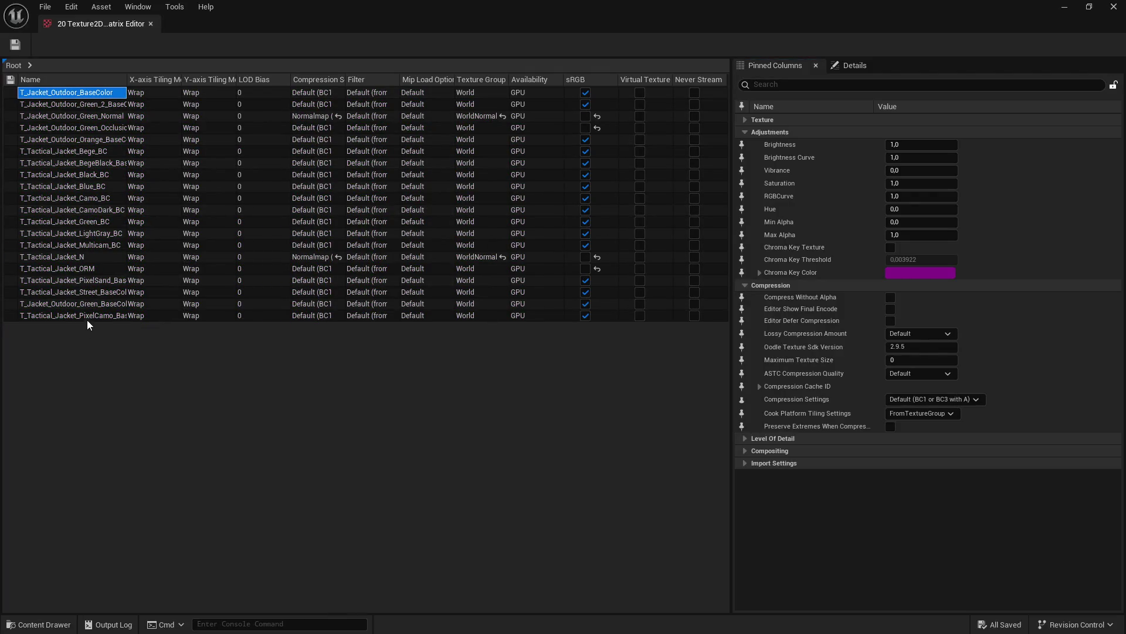
# Step: Set all 20 rows to Maximum Texture Size 2048, save, and return to the Cloth folder
pyautogui.keyDown('shift'); pyautogui.click(86, 317); pyautogui.keyUp('shift')
pyautogui.click(799, 84)
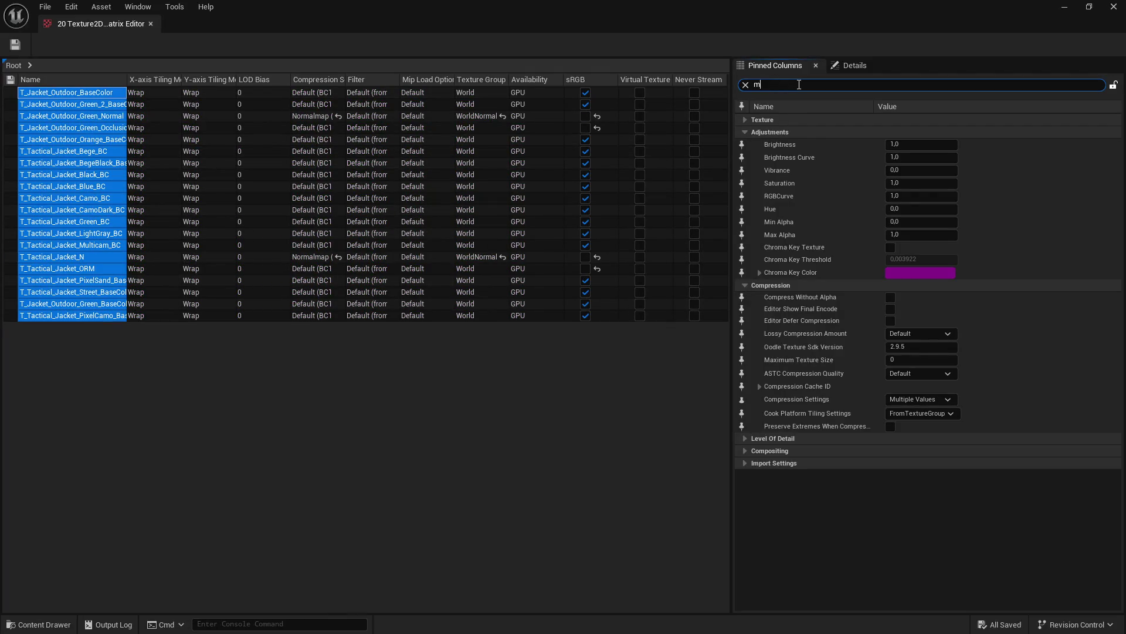
pyautogui.write('ax')
pyautogui.click(921, 158)
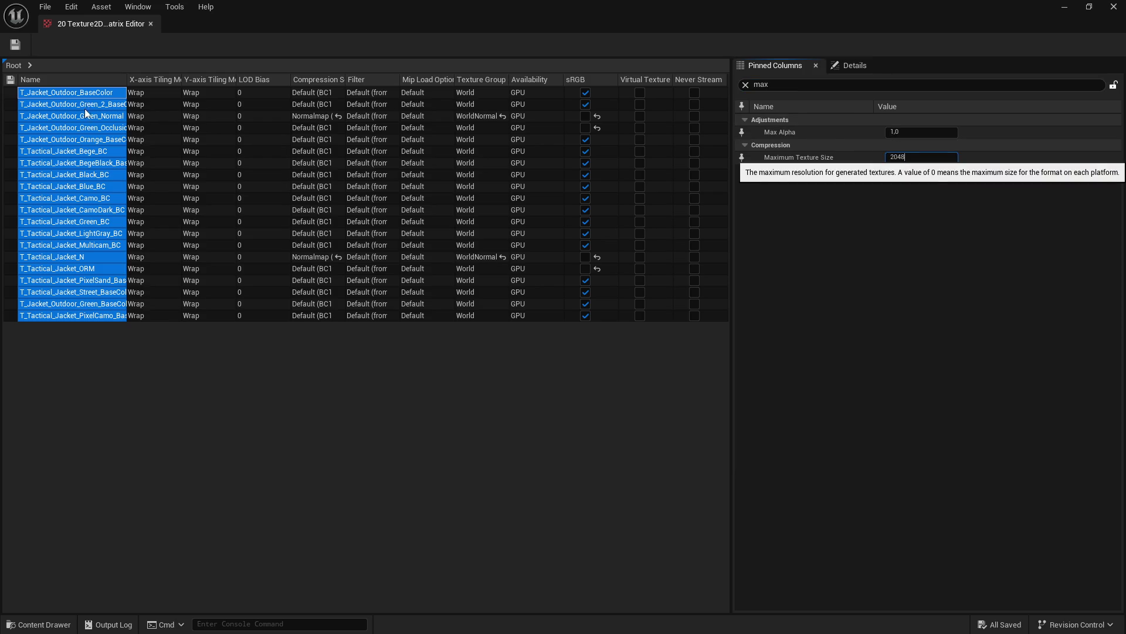
pyautogui.press('Return')
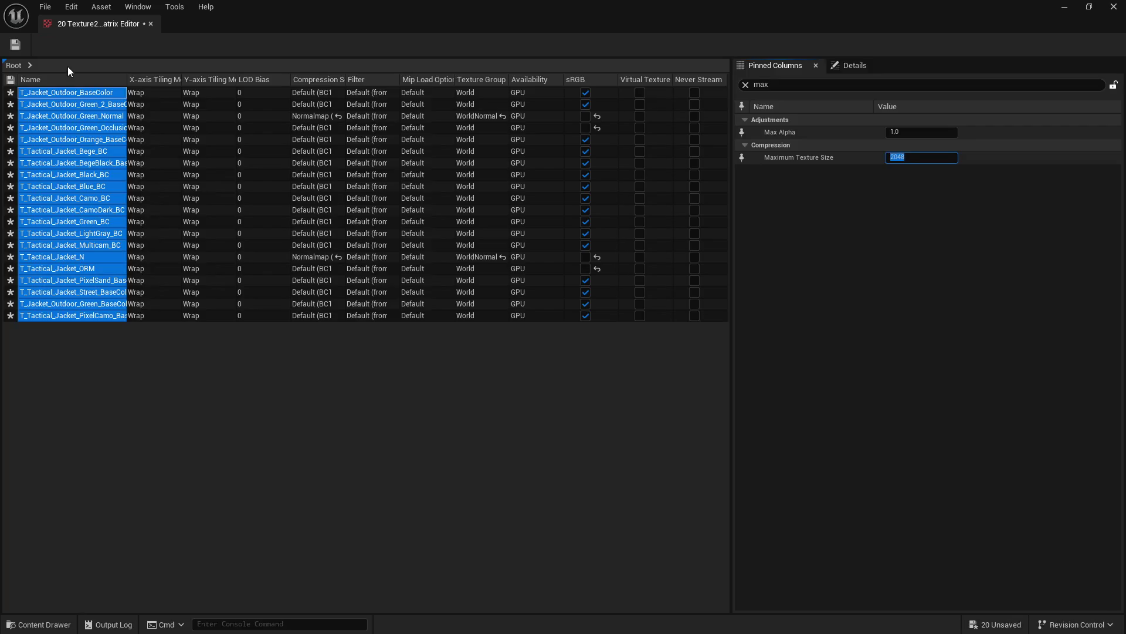
pyautogui.click(14, 45)
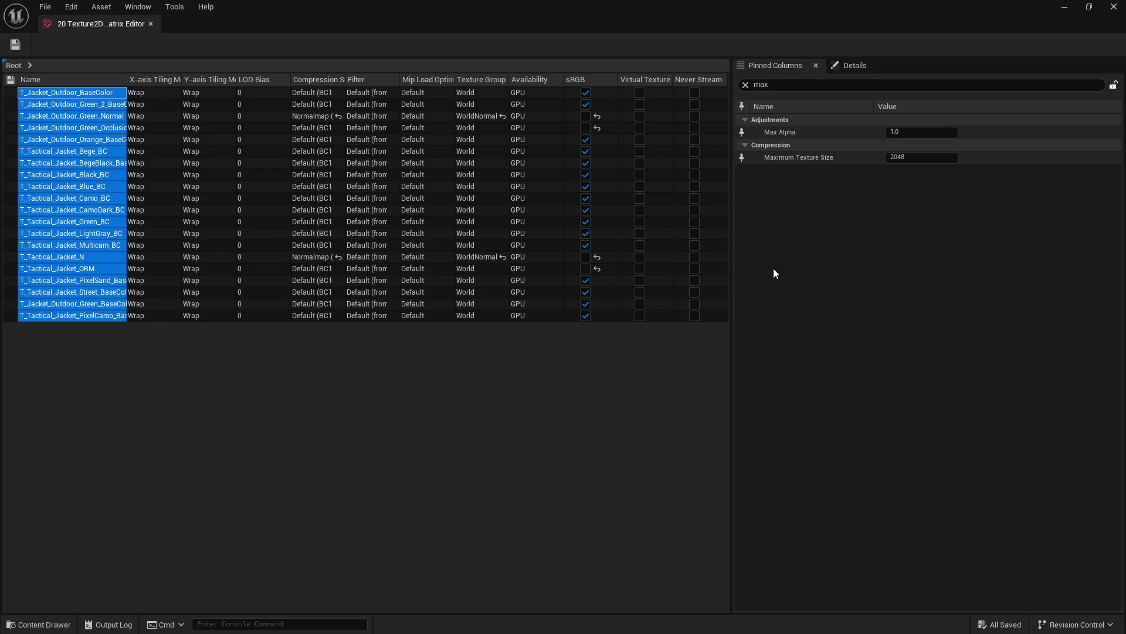
pyautogui.click(1115, 7)
pyautogui.hotkey('alt', 'Left')
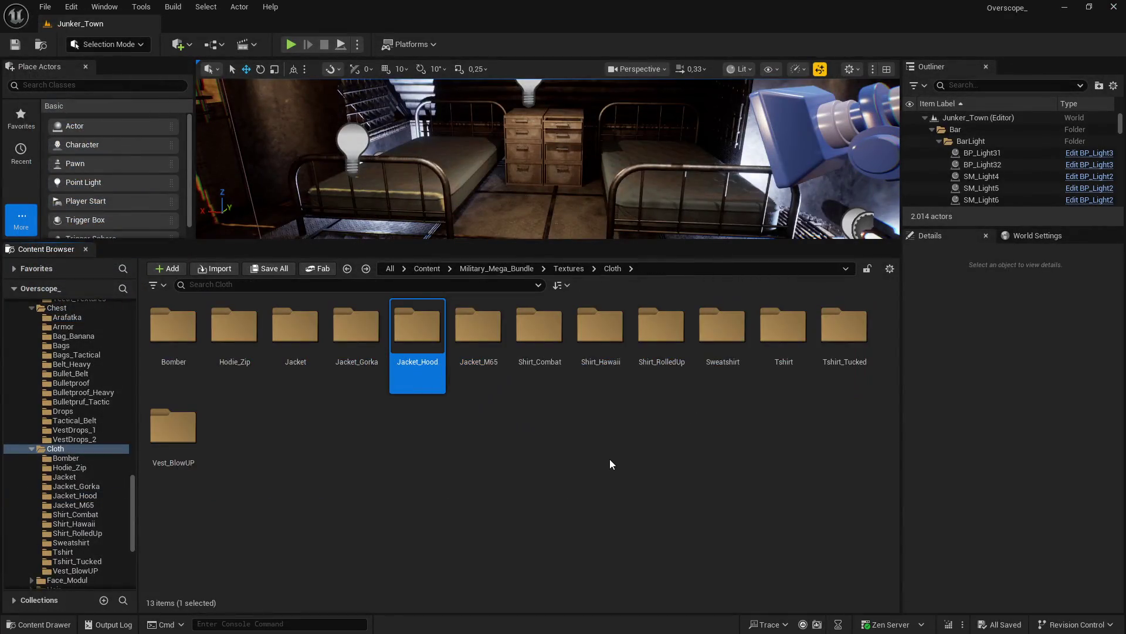
# Step: Open the Jacket_M65 folder and load its eight textures into the Property Matrix
pyautogui.doubleClick(478, 329)
pyautogui.click(173, 329)
pyautogui.keyDown('shift'); pyautogui.click(597, 334); pyautogui.keyUp('shift')
pyautogui.rightClick(598, 335)
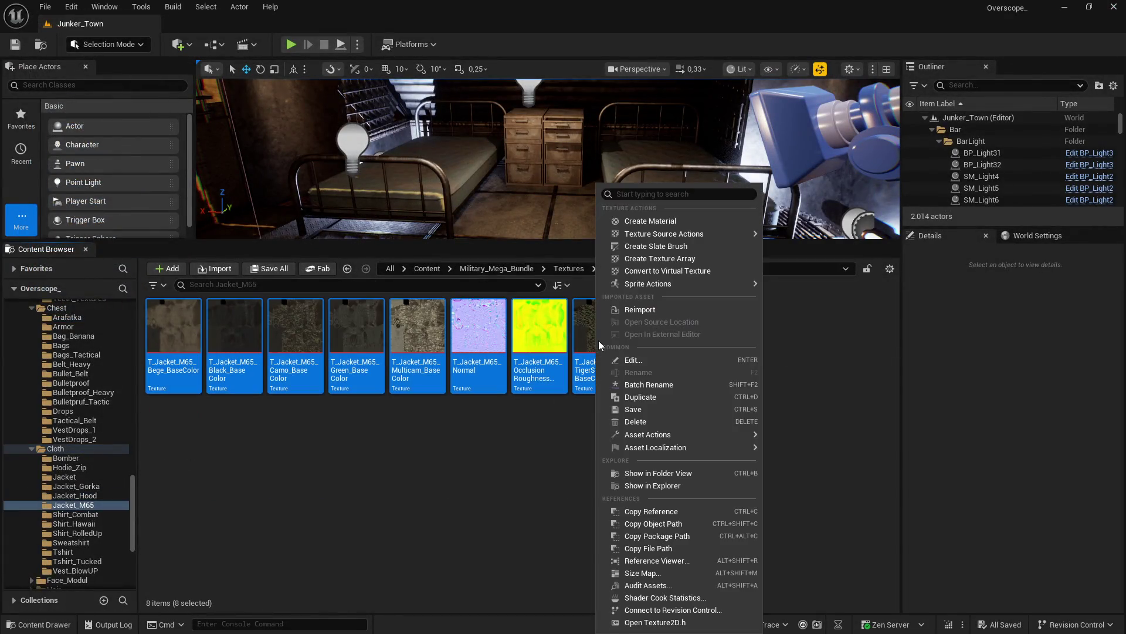
pyautogui.moveTo(702, 434)
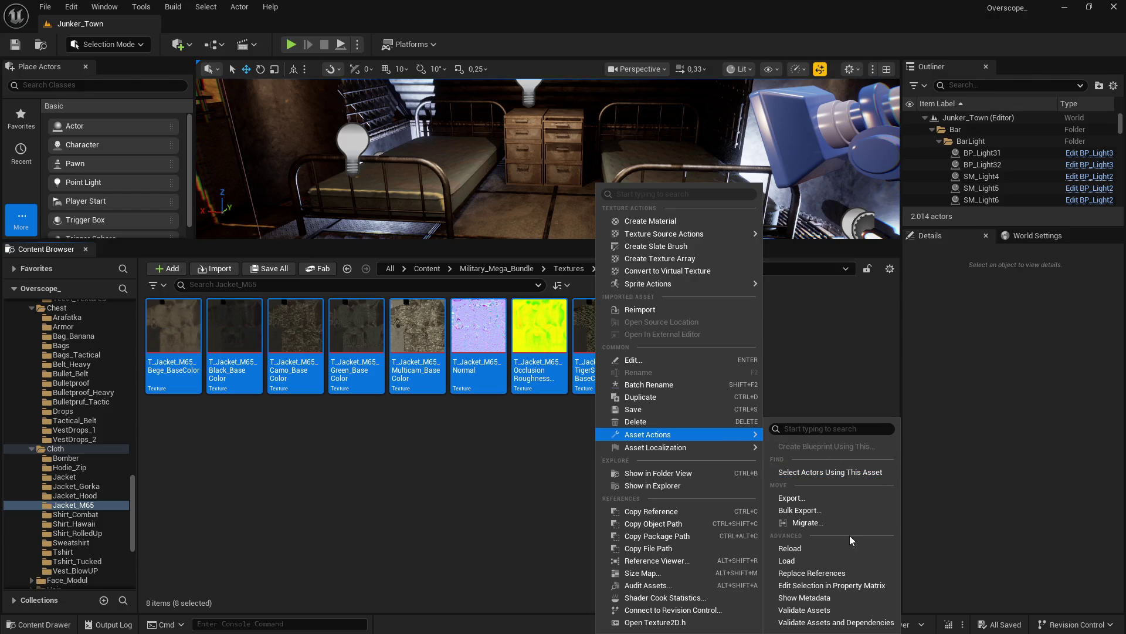
pyautogui.click(820, 585)
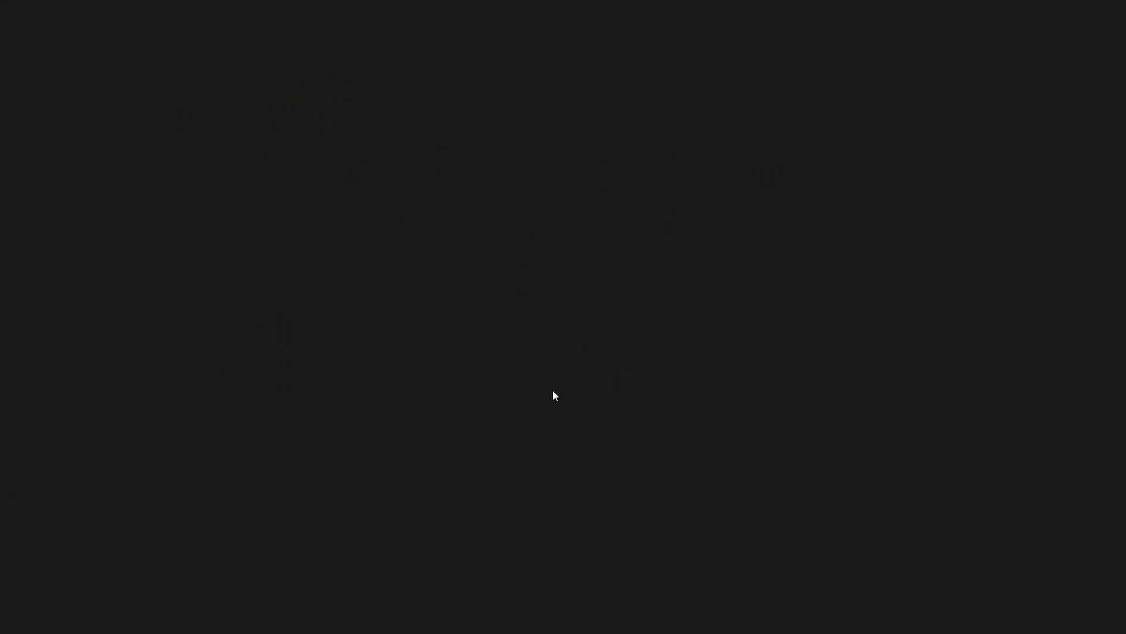
# Step: Set all eight rows to Maximum Texture Size 2048, save, and return to Cloth
pyautogui.click(88, 174)
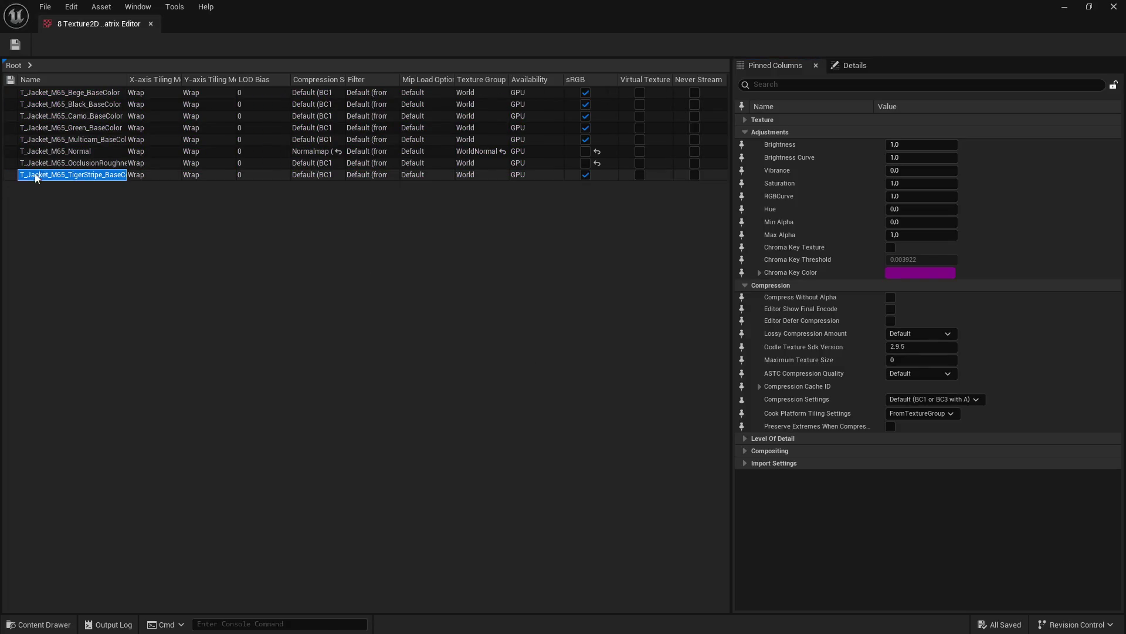
pyautogui.keyDown('shift'); pyautogui.click(51, 94); pyautogui.keyUp('shift')
pyautogui.click(780, 86)
pyautogui.write('max')
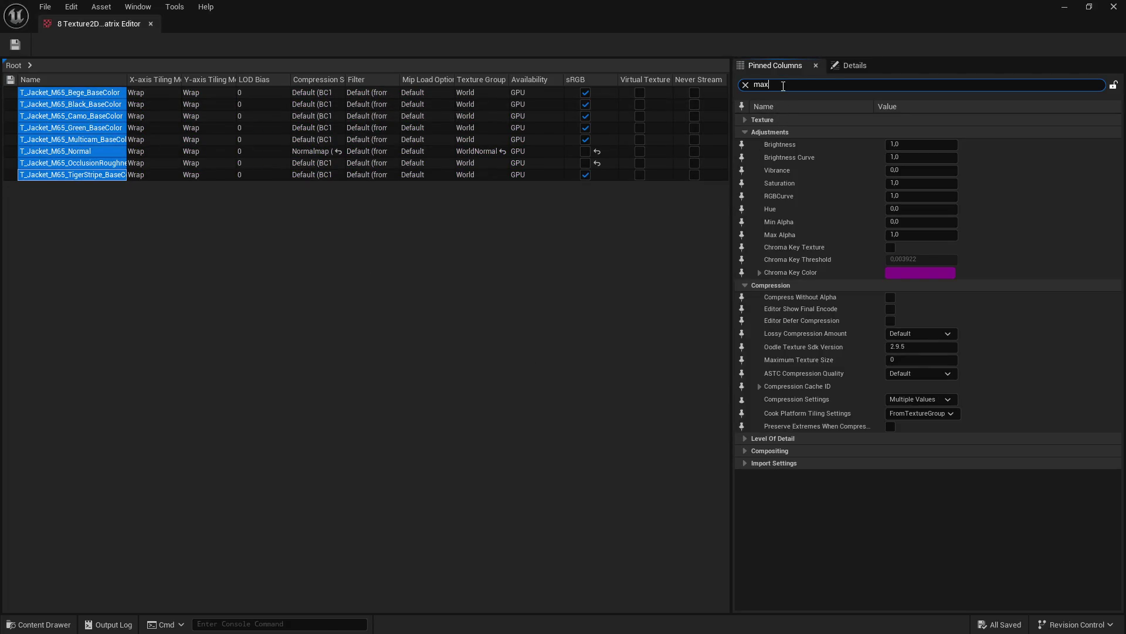
pyautogui.click(901, 159)
pyautogui.write('2048')
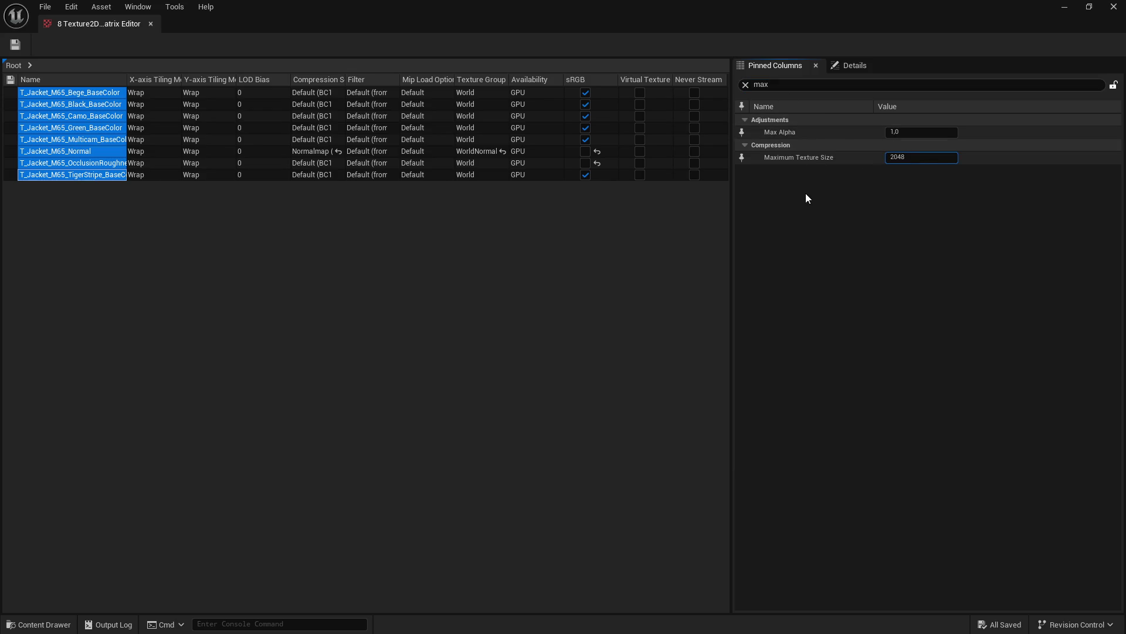
pyautogui.click(16, 46)
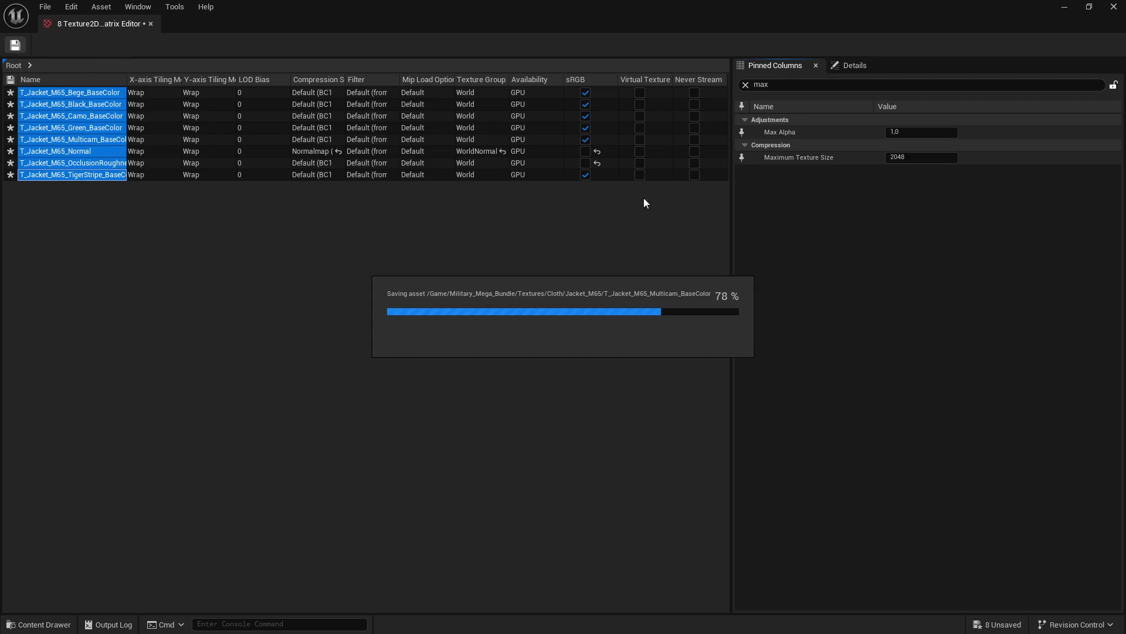
pyautogui.click(1114, 7)
pyautogui.click(612, 268)
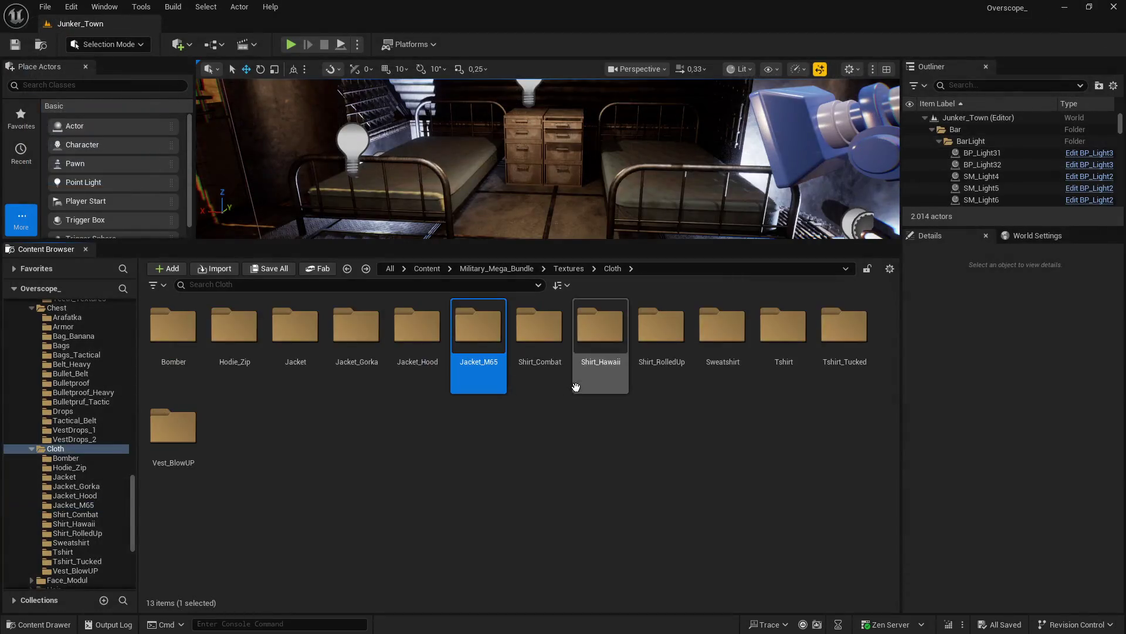
# Step: Open the Shirt_Combat folder and load all 12 textures into the Property Matrix
pyautogui.doubleClick(540, 325)
pyautogui.keyDown('shift'); pyautogui.click(843, 337); pyautogui.keyUp('shift')
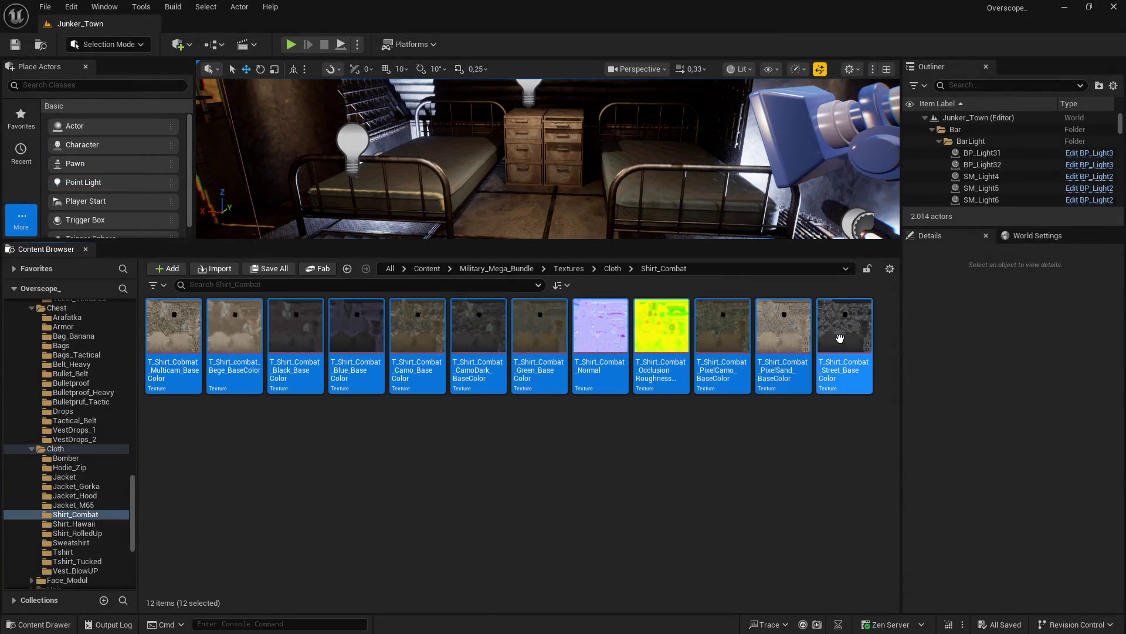
pyautogui.rightClick(842, 337)
pyautogui.moveTo(918, 440)
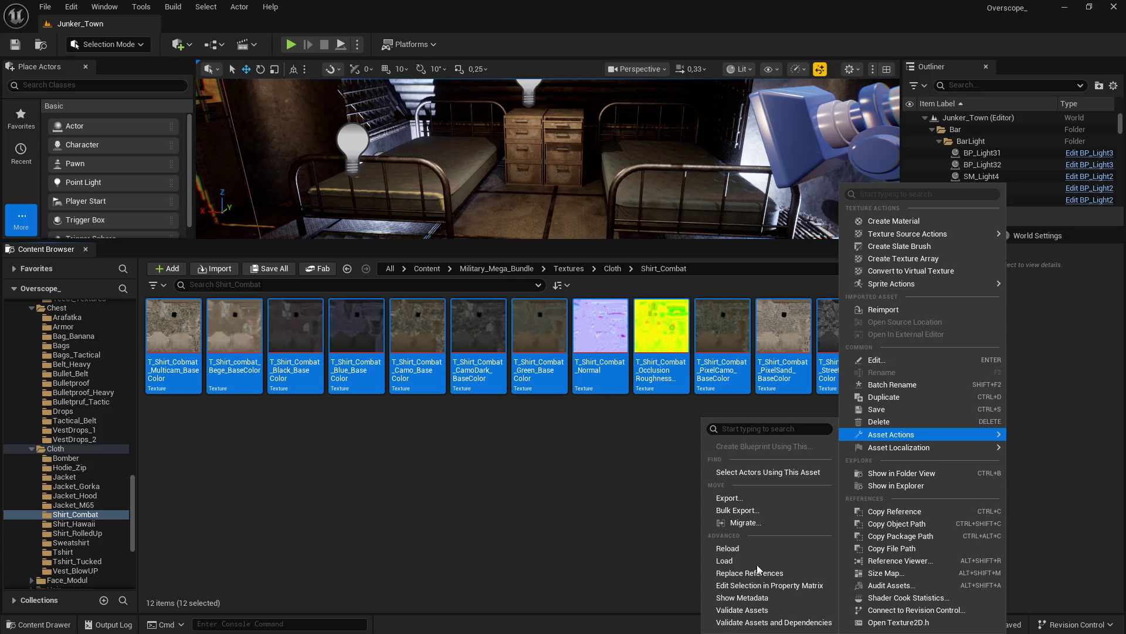
pyautogui.click(770, 585)
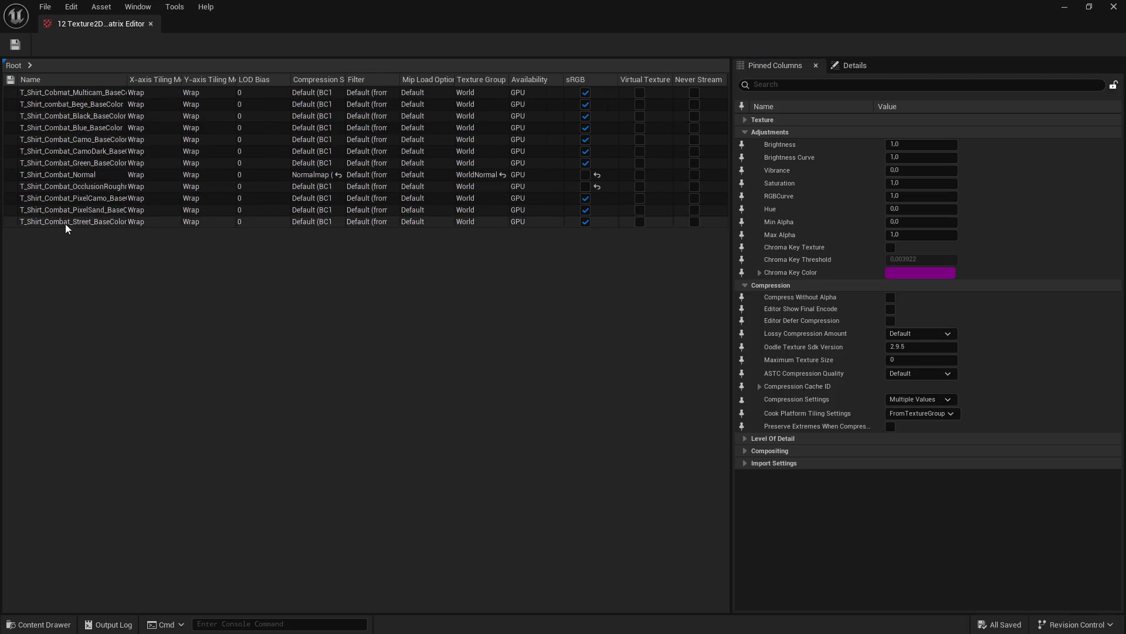
# Step: Set Maximum Texture Size to 2048 for every texture row in the grid
pyautogui.click(65, 221)
pyautogui.keyDown('shift'); pyautogui.click(58, 92); pyautogui.keyUp('shift')
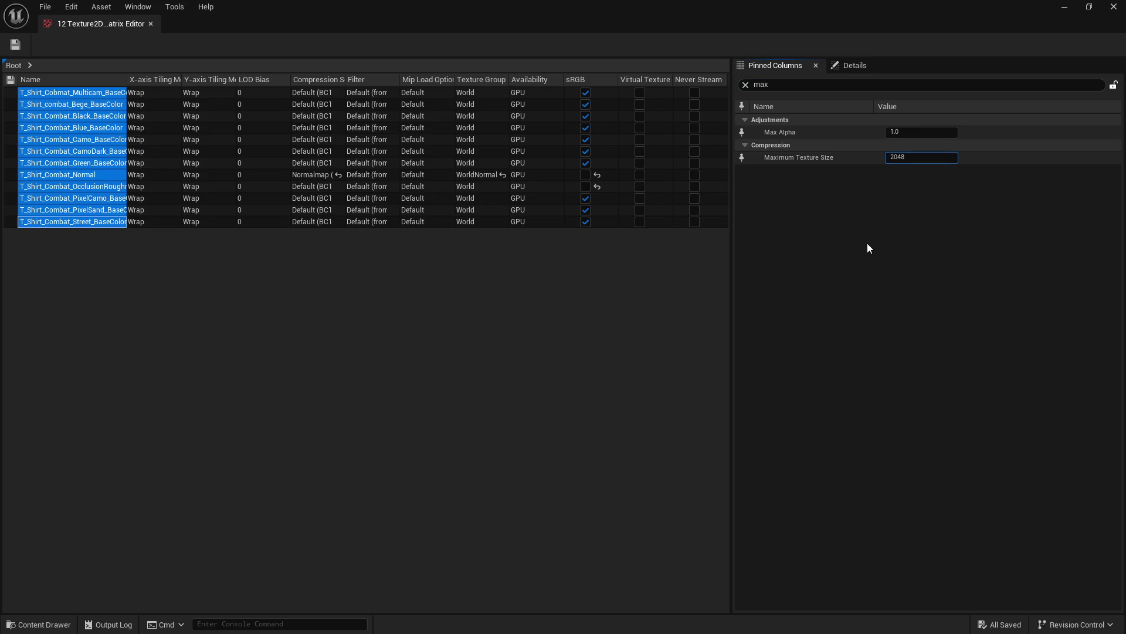
pyautogui.press('Return')
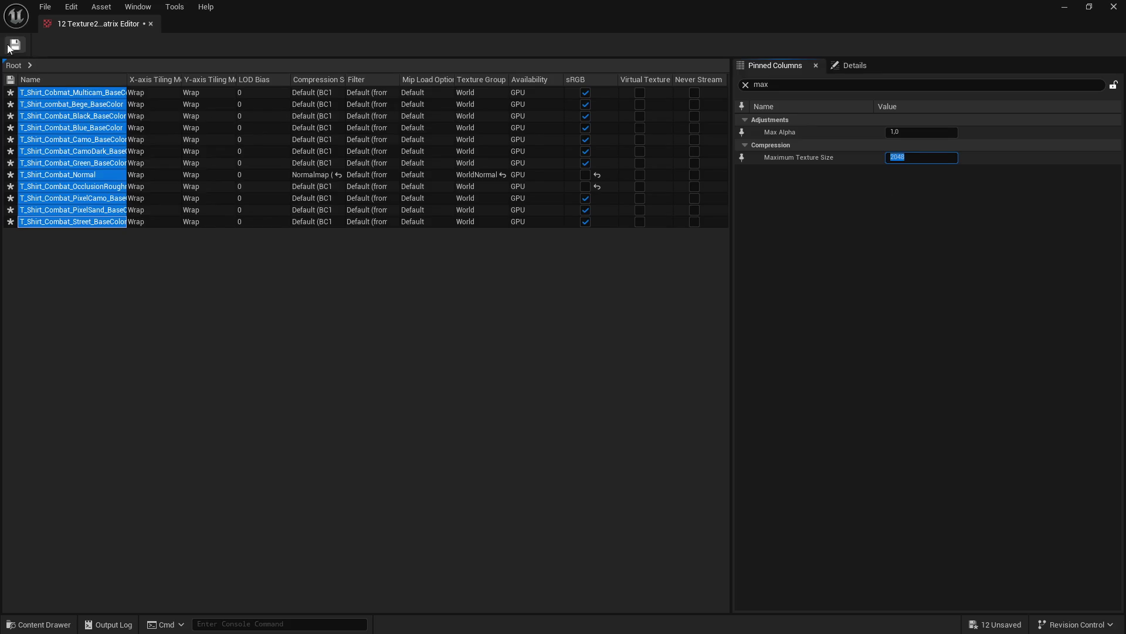
# Step: Save the 12 edited textures, close the Property Matrix and return to Cloth
pyautogui.hotkey('ctrl', 's')
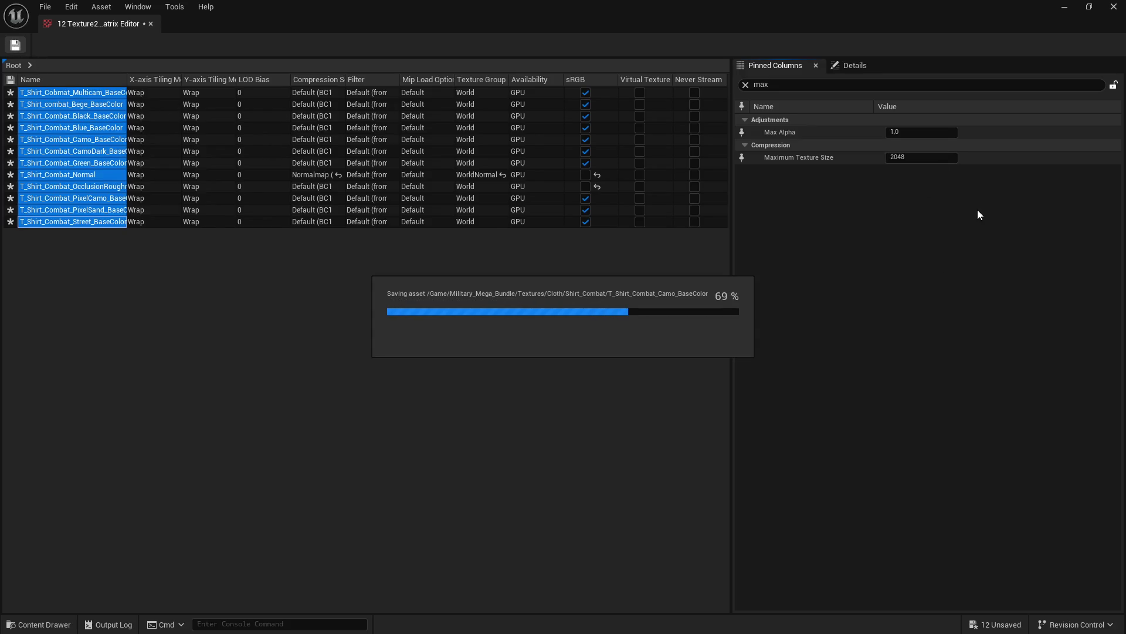
pyautogui.click(1115, 7)
pyautogui.press('BackSpace')
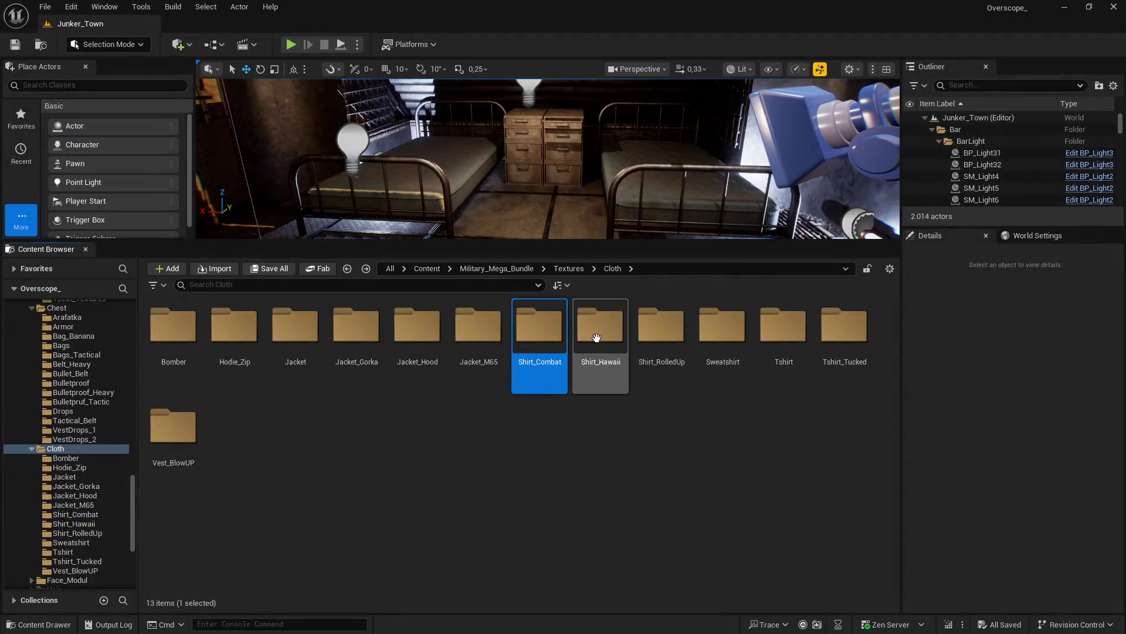
# Step: Open the Shirt_Hawaii folder and load all six textures into the Property Matrix
pyautogui.doubleClick(595, 326)
pyautogui.hotkey('ctrl', 'a')
pyautogui.rightClick(472, 352)
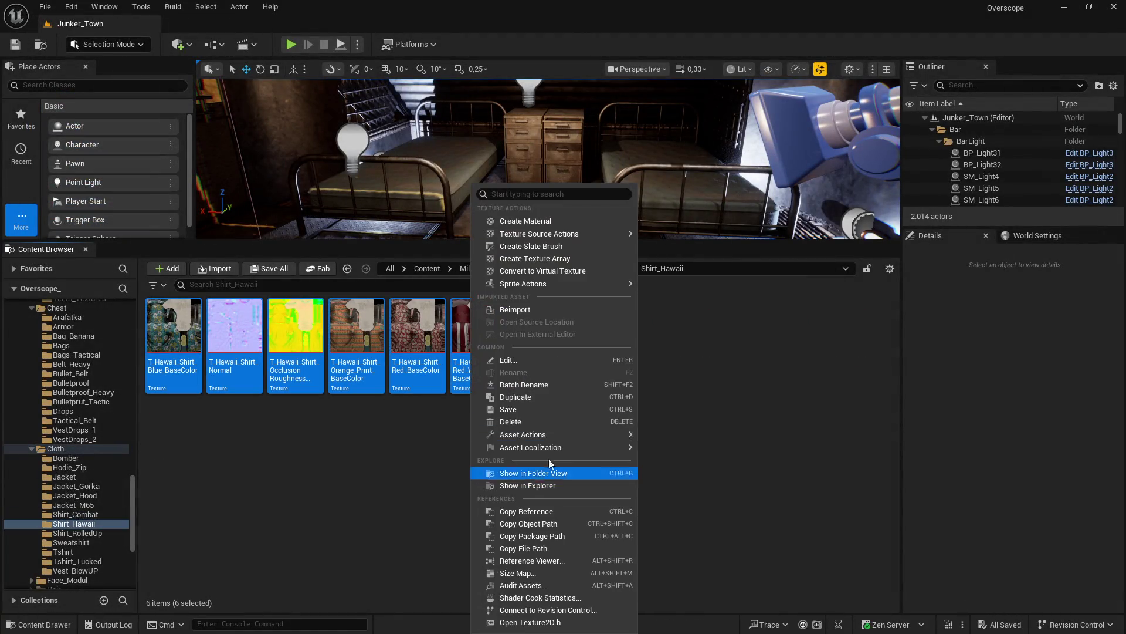
pyautogui.moveTo(572, 434)
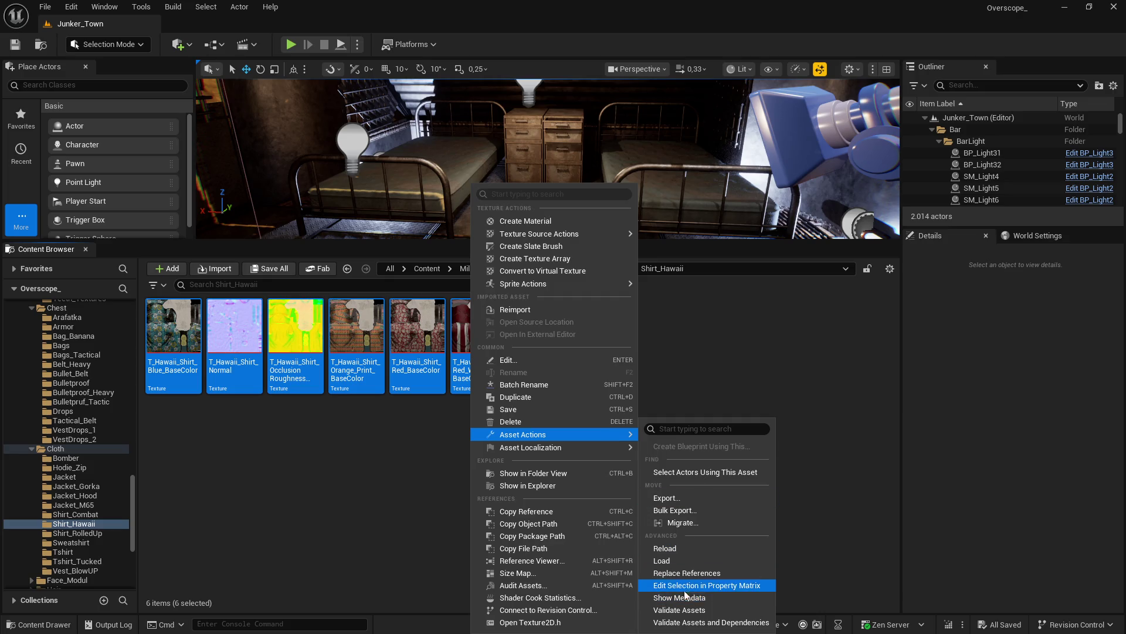
pyautogui.click(684, 585)
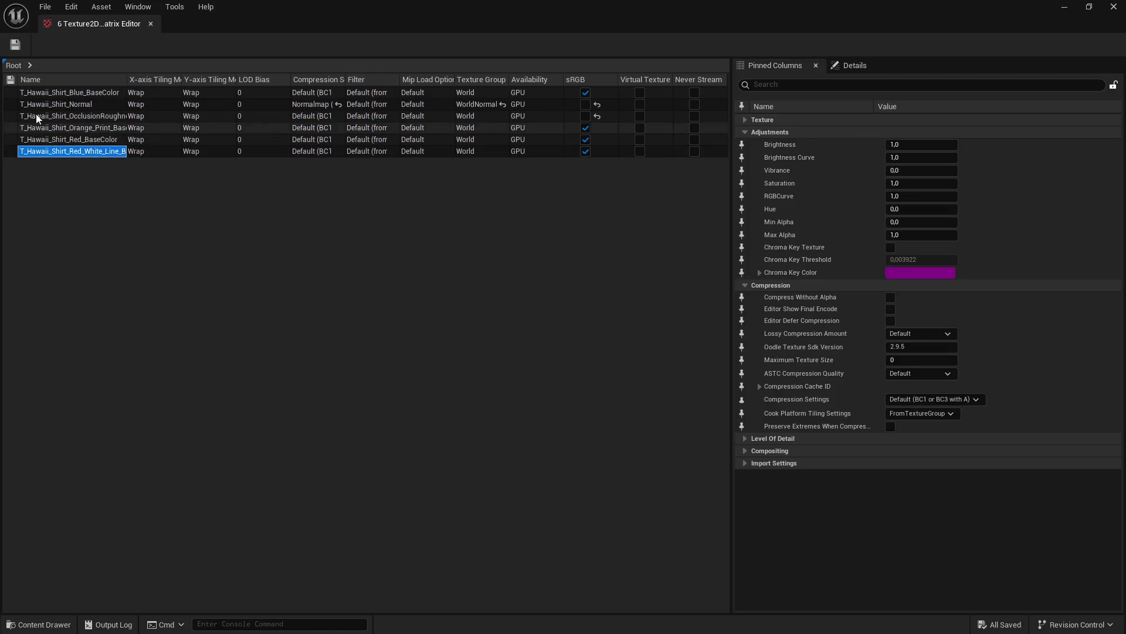
# Step: Select all six rows, filter properties by 'ax', and enter Maximum Texture Size 2048
pyautogui.moveTo(73, 151); pyautogui.dragTo(70, 93)
pyautogui.click(773, 85)
pyautogui.write('ax')
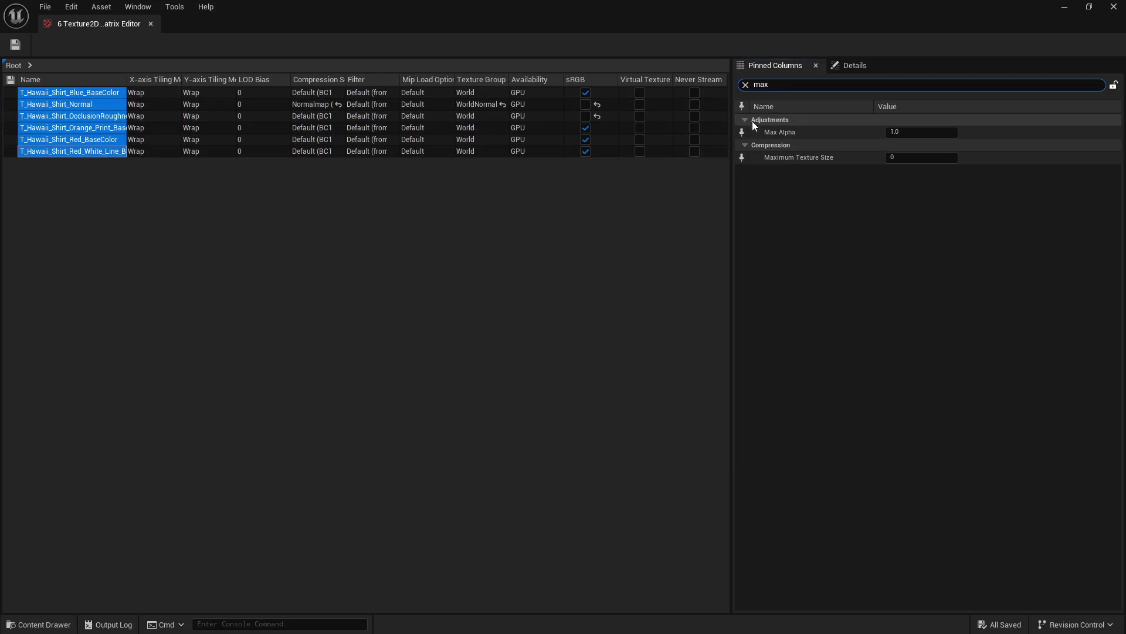
pyautogui.click(921, 156)
pyautogui.write('2048')
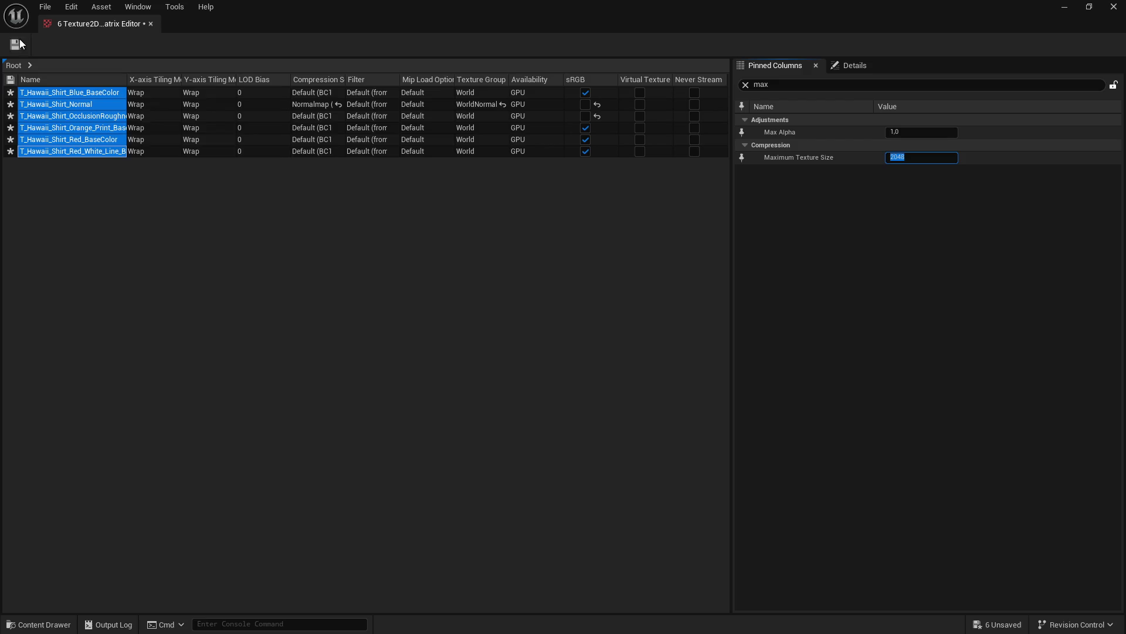
# Step: Save the six textures, close the editor and go back to the Cloth folder
pyautogui.click(16, 45)
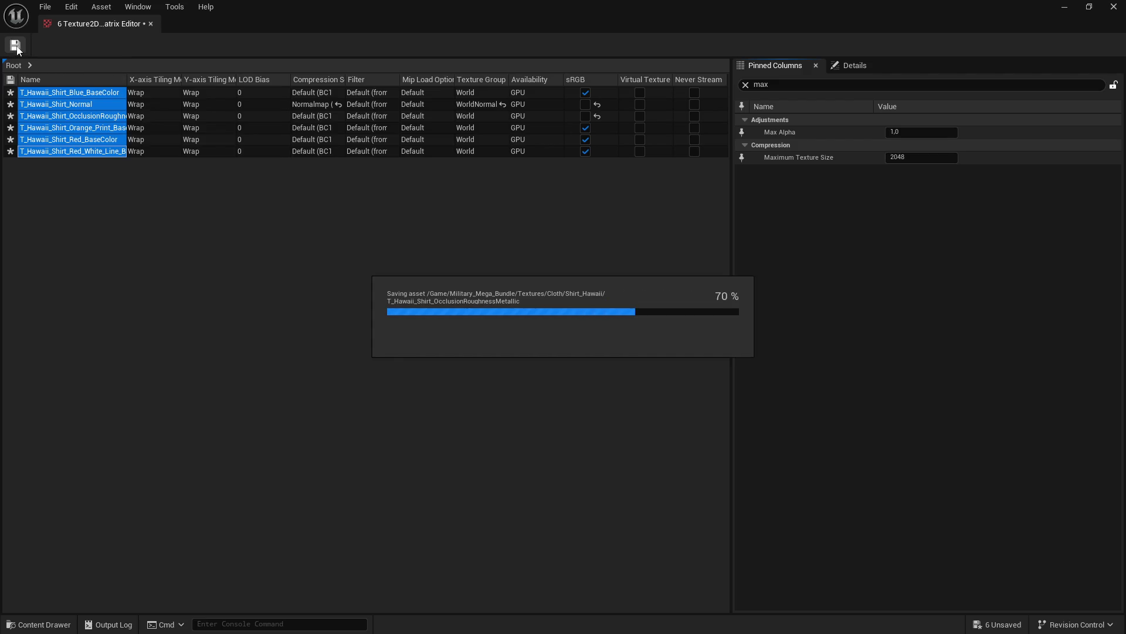
pyautogui.click(1113, 7)
pyautogui.click(612, 268)
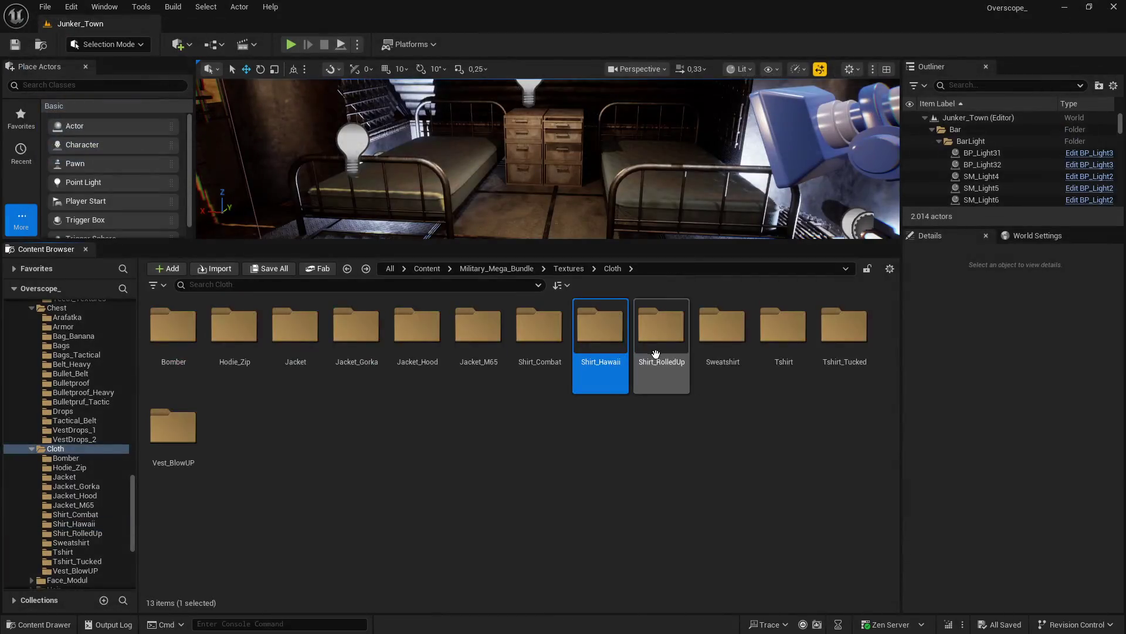
# Step: Open the Shirt_RolledUp folder and load all ten textures into the Property Matrix
pyautogui.doubleClick(657, 334)
pyautogui.click(173, 326)
pyautogui.keyDown('shift'); pyautogui.click(724, 323); pyautogui.keyUp('shift')
pyautogui.rightClick(724, 323)
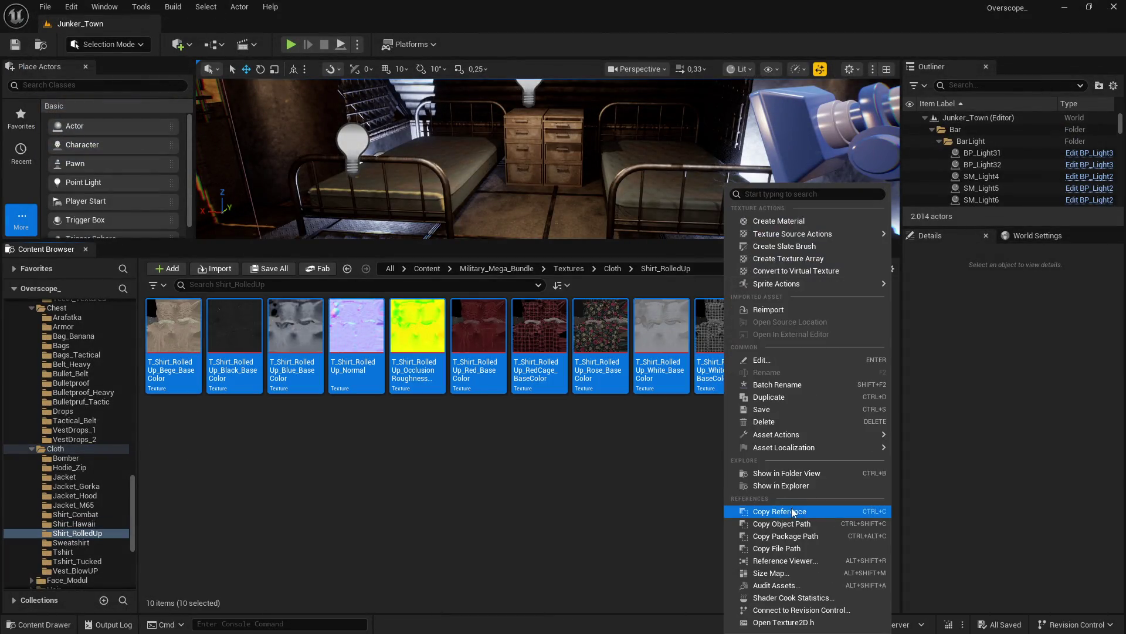
pyautogui.moveTo(789, 440)
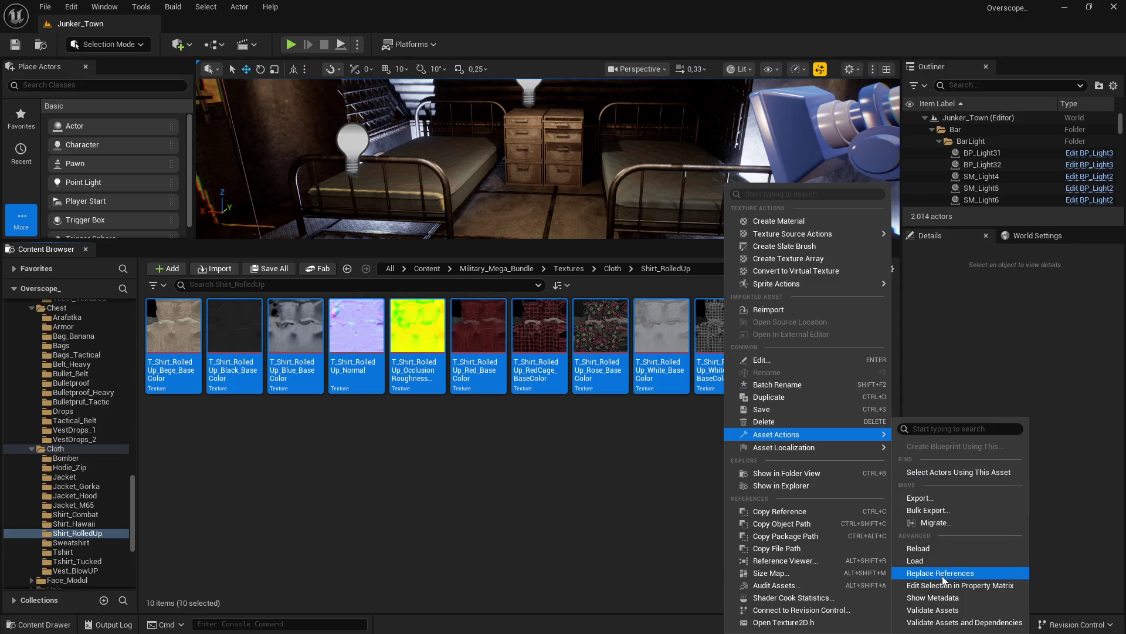
pyautogui.click(938, 585)
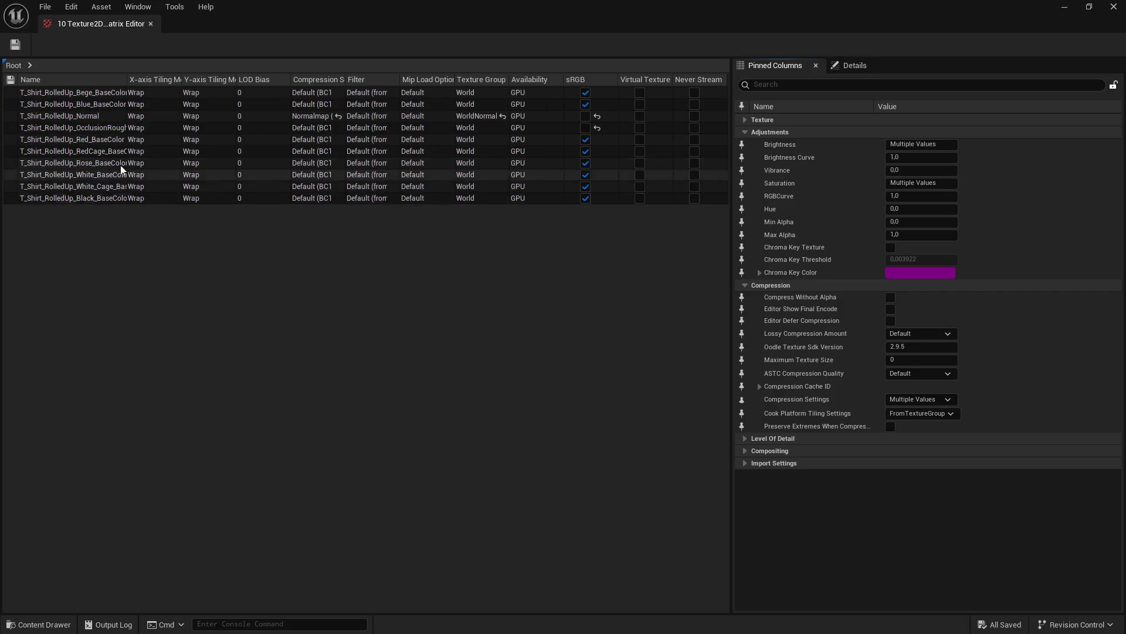
# Step: Set Maximum Texture Size 2048 on all ten rows via the 'max' filter, save, and close
pyautogui.click(63, 198)
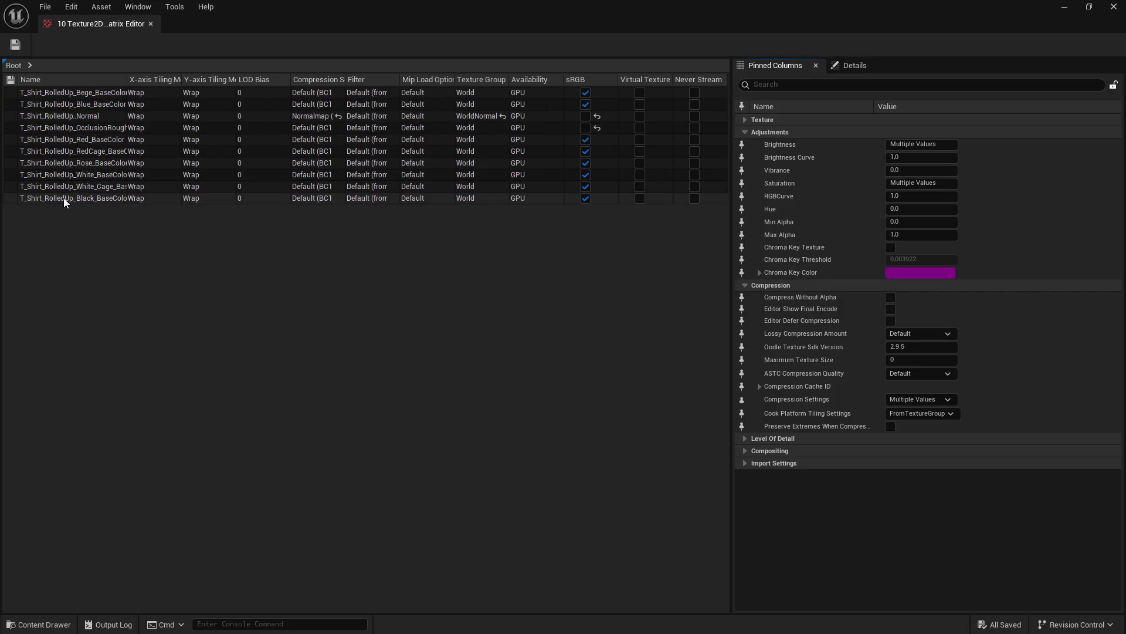
pyautogui.keyDown('shift'); pyautogui.click(41, 96); pyautogui.keyUp('shift')
pyautogui.click(764, 85)
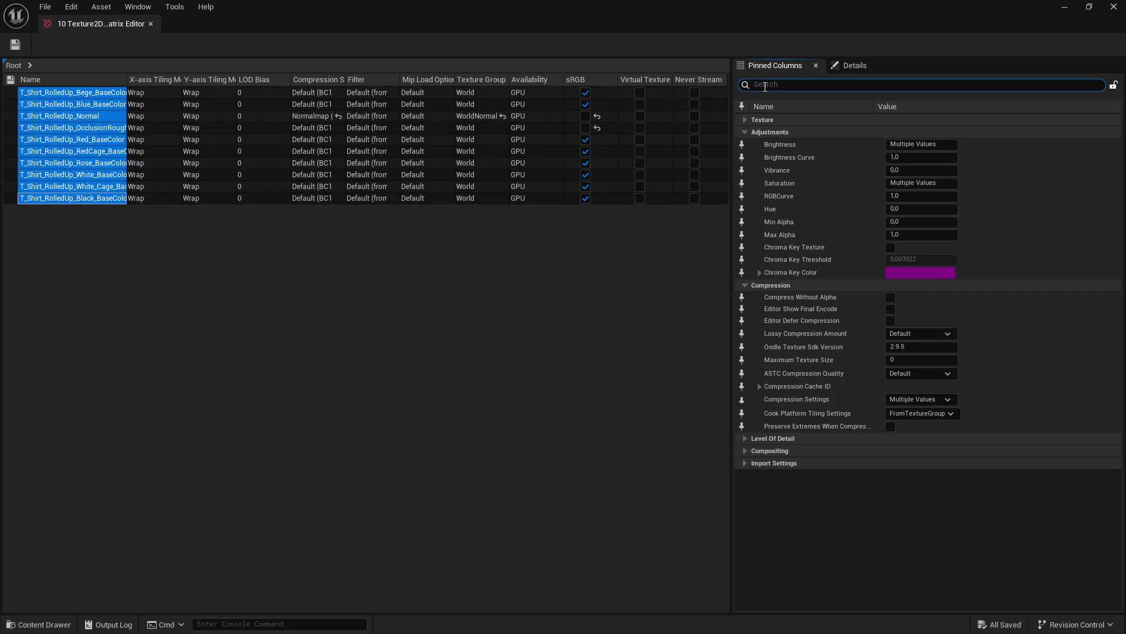
pyautogui.write('max')
pyautogui.click(912, 157)
pyautogui.write('2048')
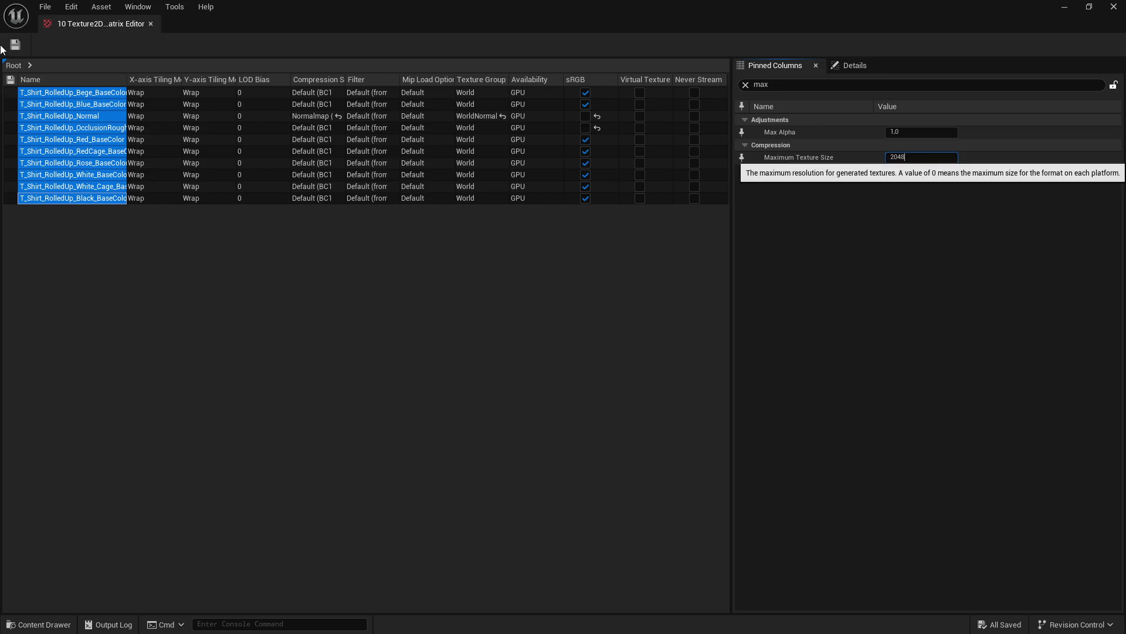
pyautogui.press('Return')
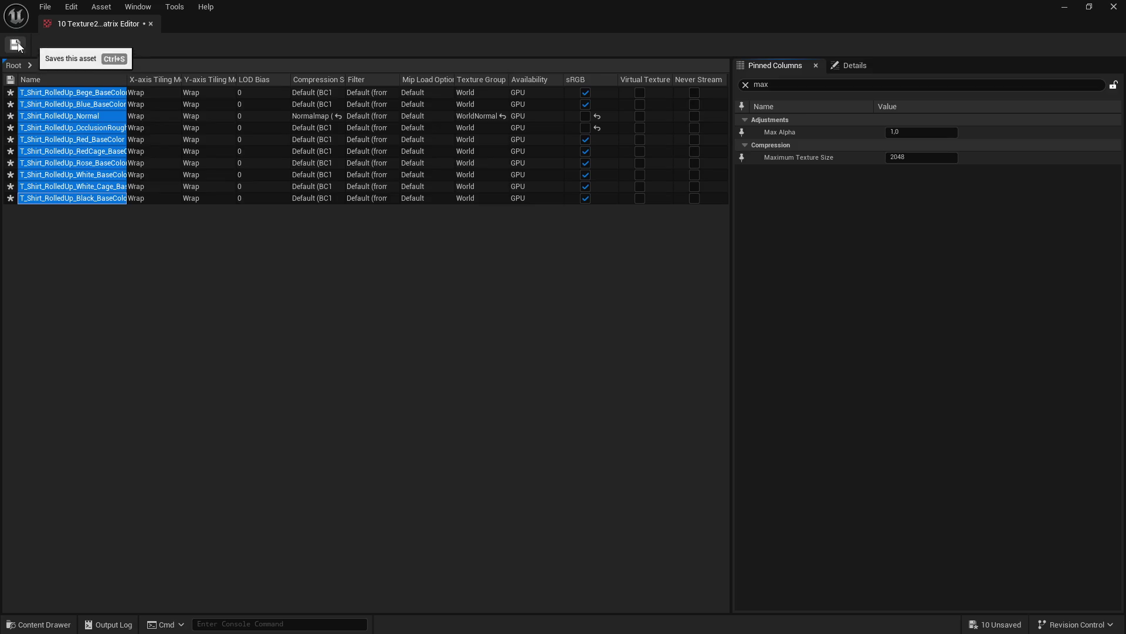
pyautogui.click(16, 45)
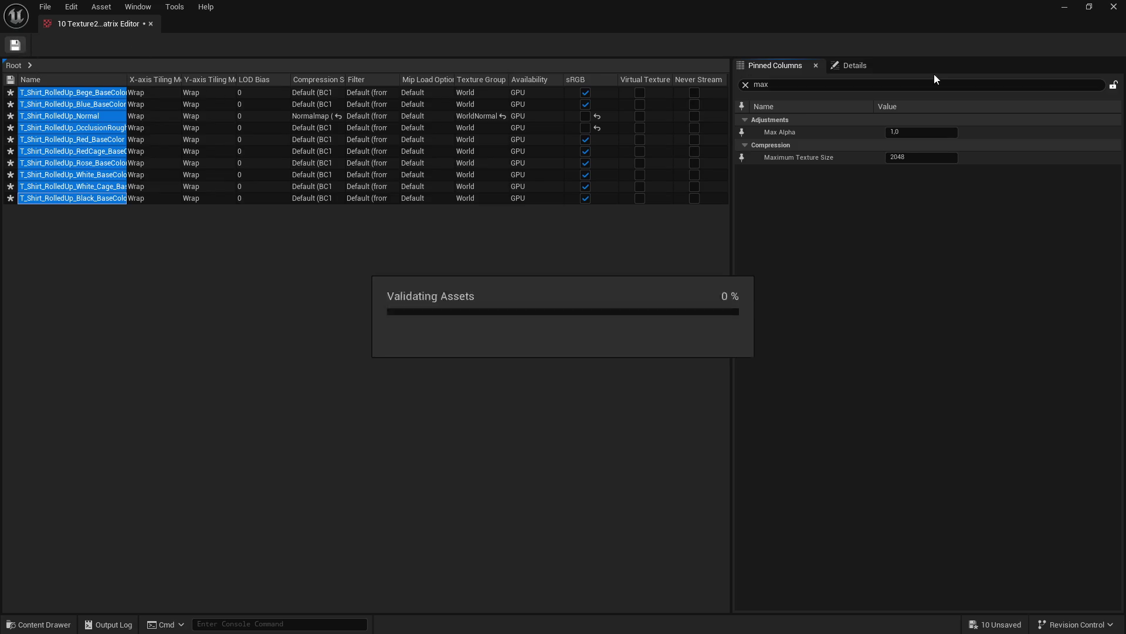
pyautogui.click(1116, 9)
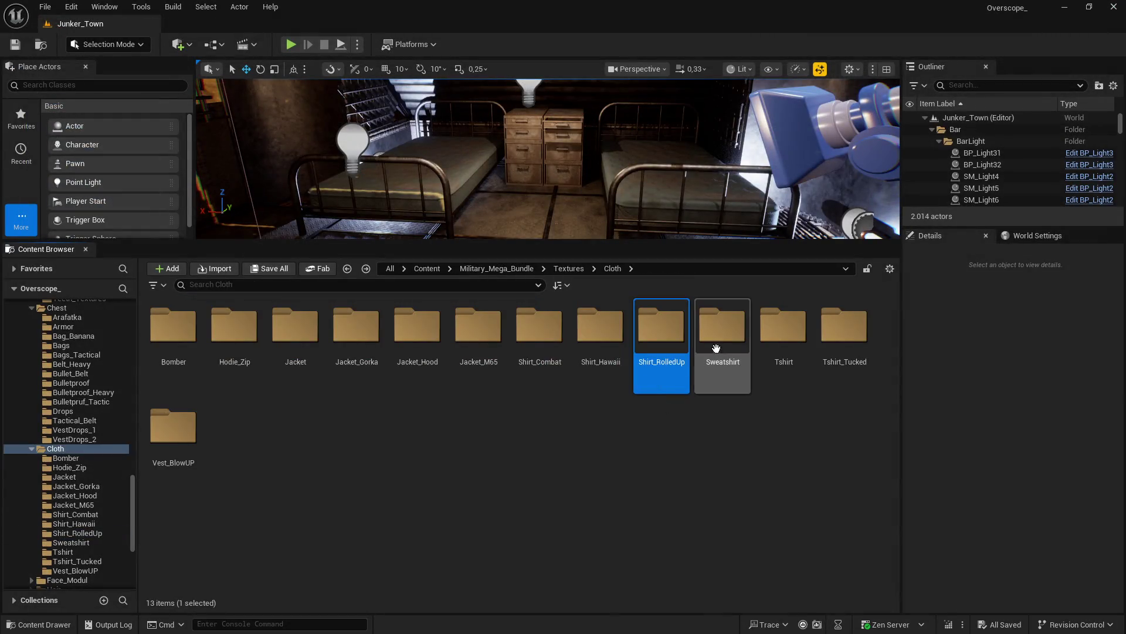
# Step: Open the Sweatshirt folder and load all twelve textures into the Property Matrix
pyautogui.doubleClick(722, 337)
pyautogui.hotkey('ctrl', 'a')
pyautogui.rightClick(833, 336)
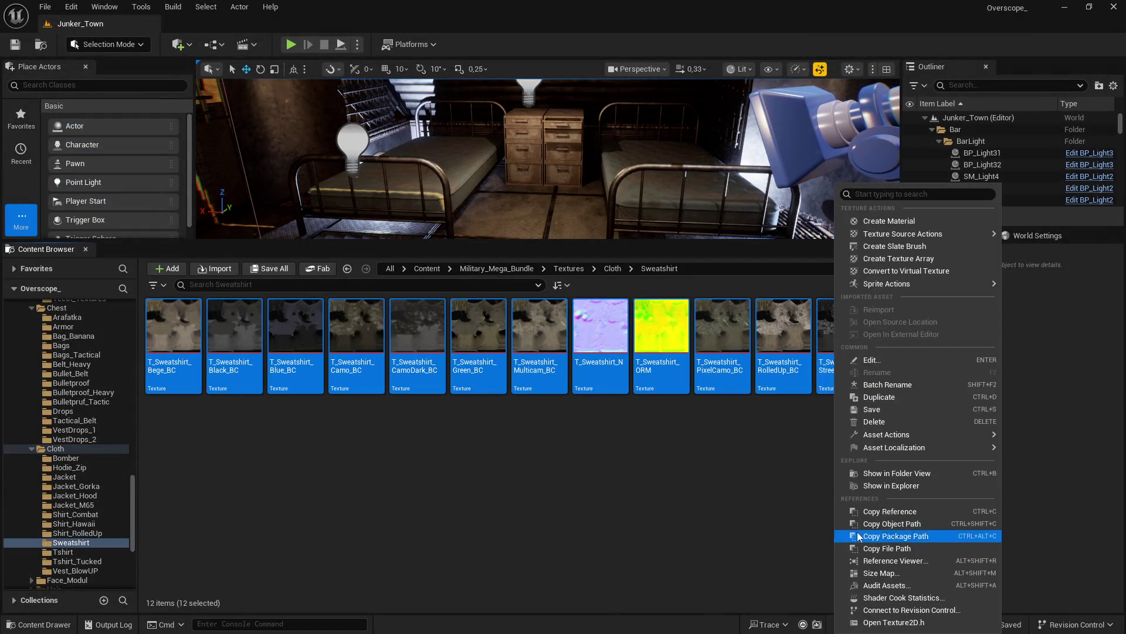
pyautogui.moveTo(911, 439)
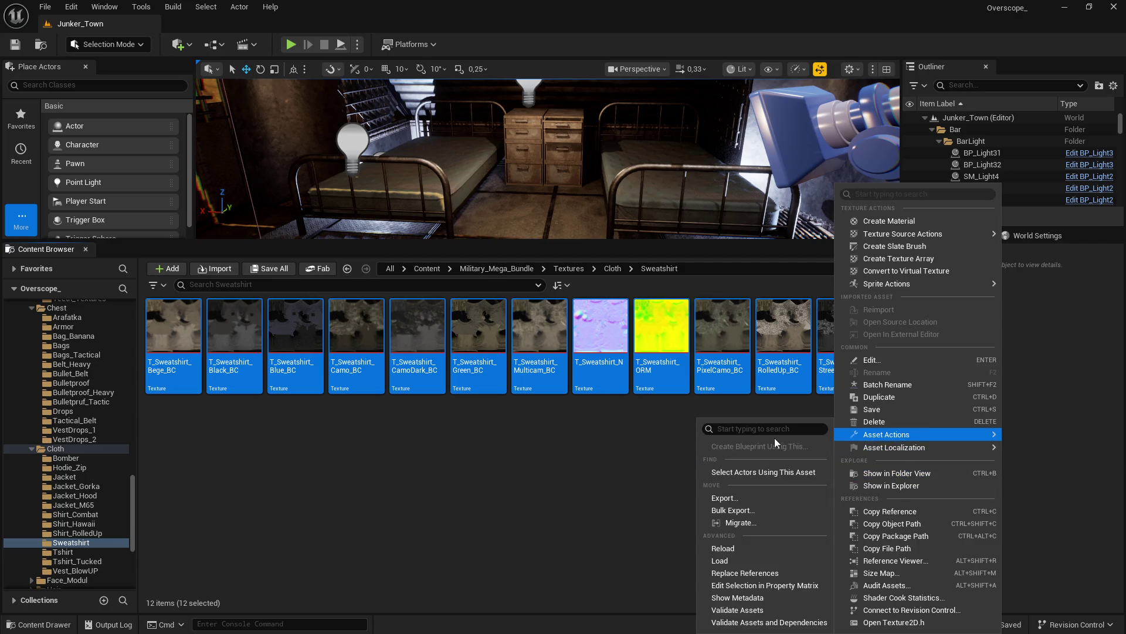
pyautogui.click(741, 586)
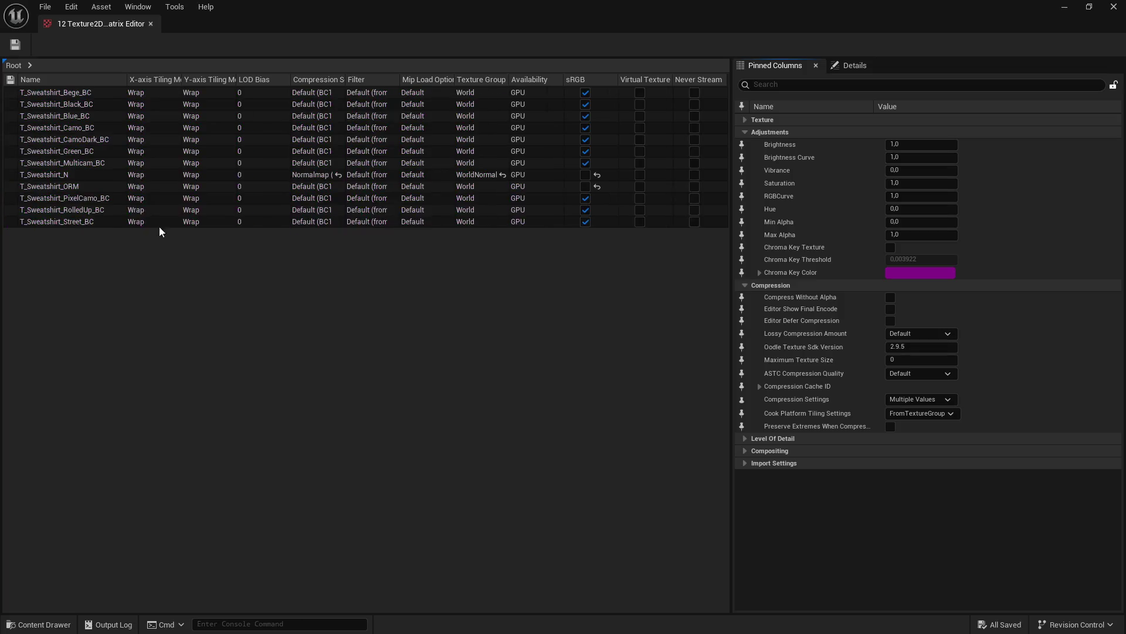
# Step: Set Maximum Texture Size 2048 on all twelve rows, save, and close the editor
pyautogui.keyDown('shift'); pyautogui.click(48, 93); pyautogui.keyUp('shift')
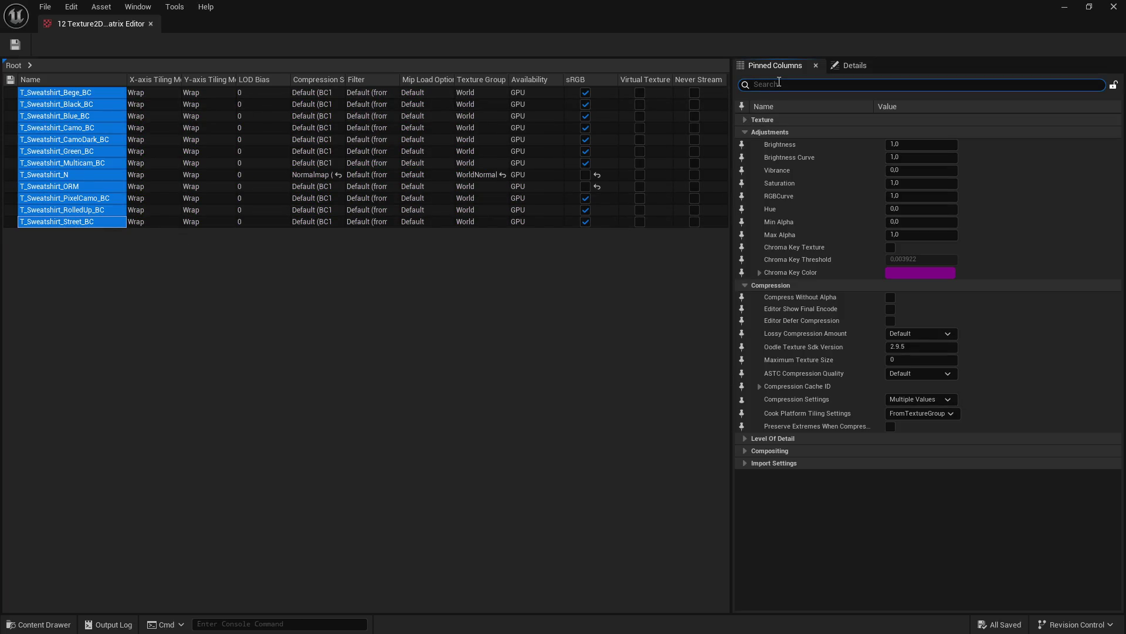
pyautogui.write('max')
pyautogui.click(921, 157)
pyautogui.write('2048')
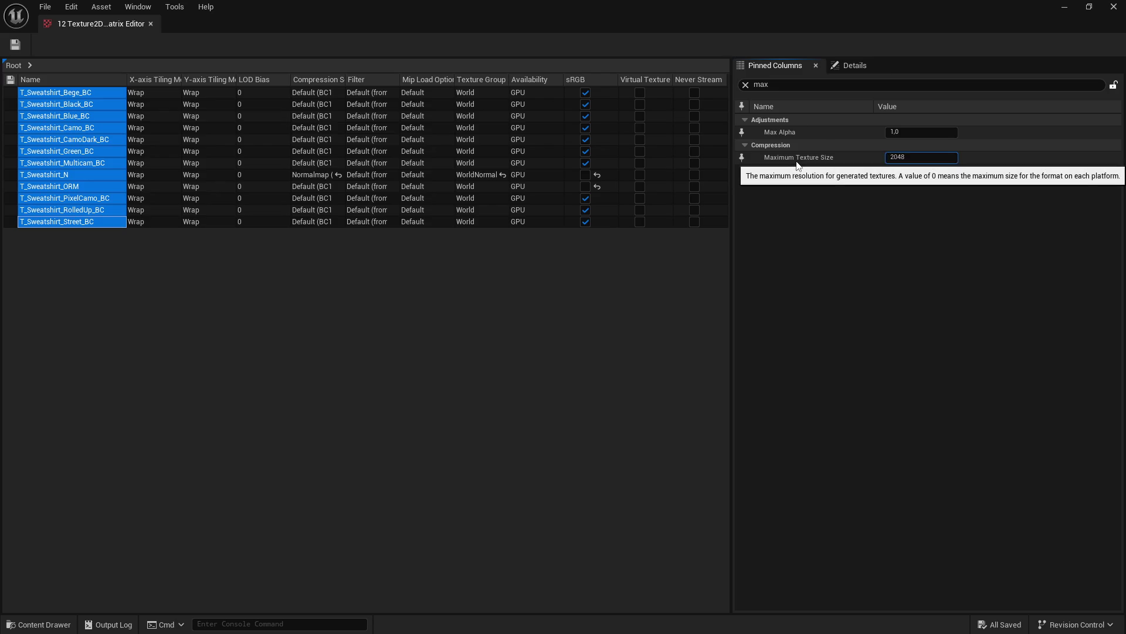
pyautogui.click(15, 46)
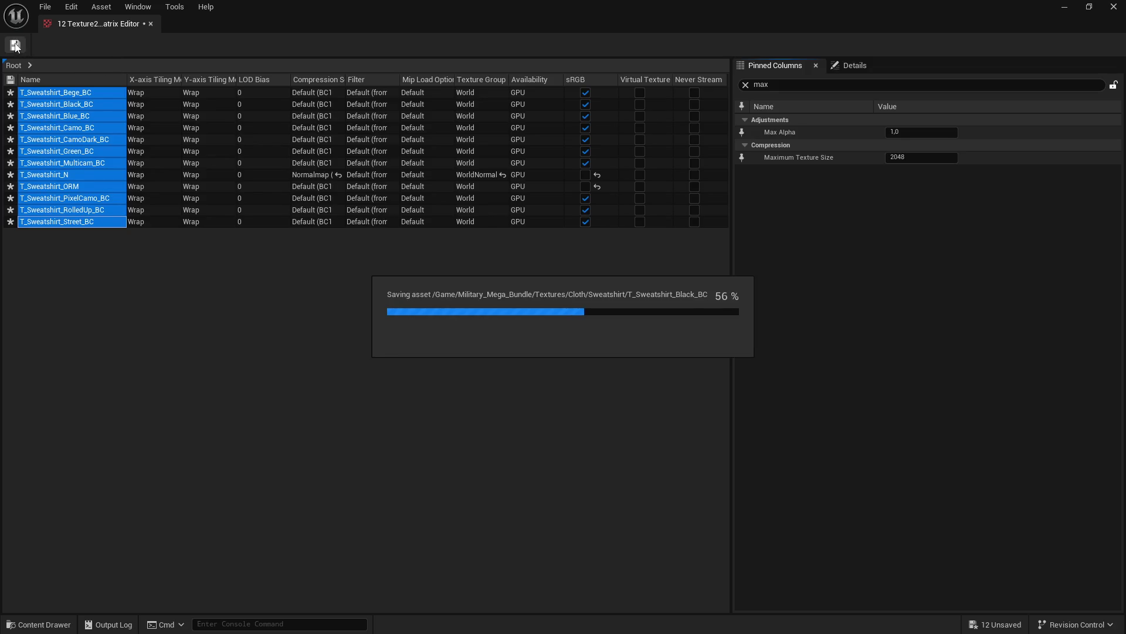
pyautogui.click(1114, 8)
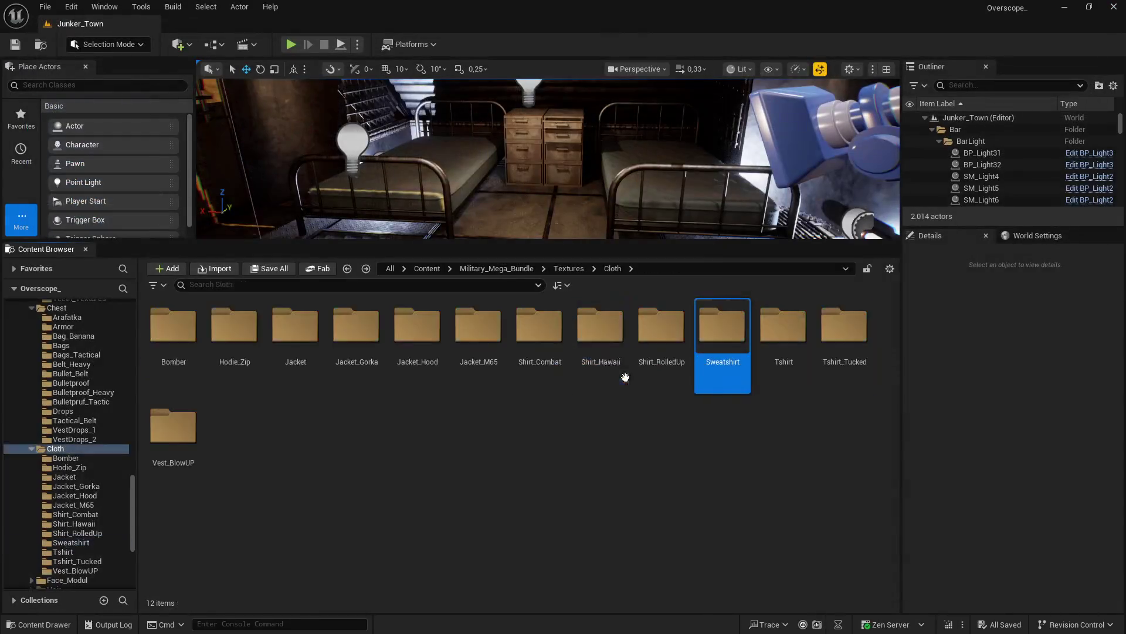
# Step: Open the Tshirt folder and load all eight textures into the Property Matrix
pyautogui.doubleClick(786, 334)
pyautogui.click(170, 331)
pyautogui.keyDown('shift'); pyautogui.click(586, 335); pyautogui.keyUp('shift')
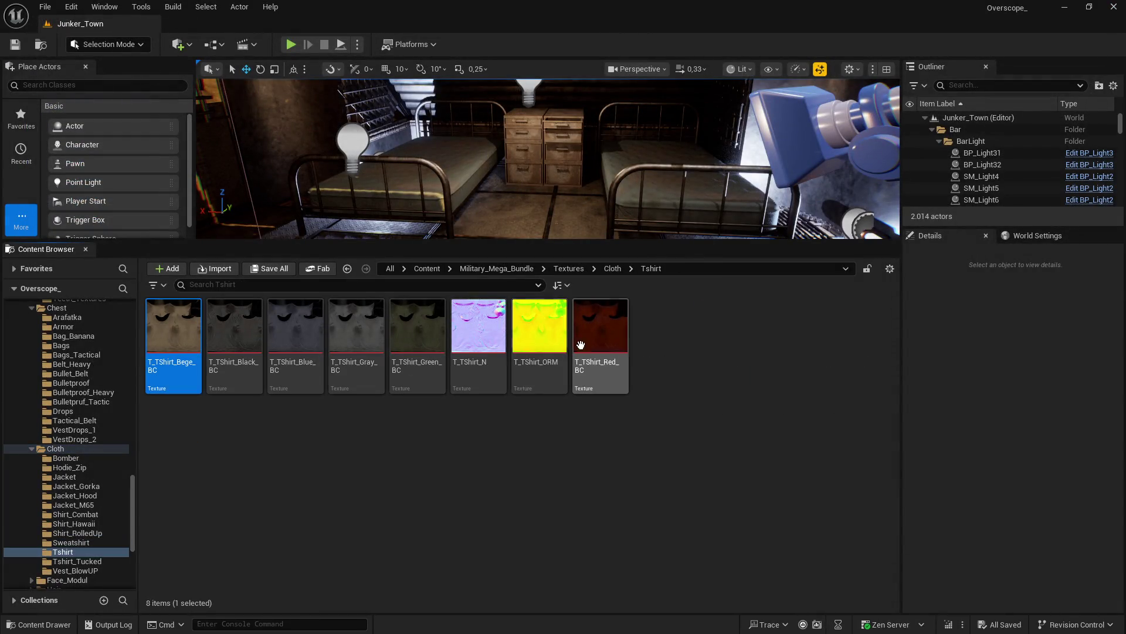
pyautogui.rightClick(593, 339)
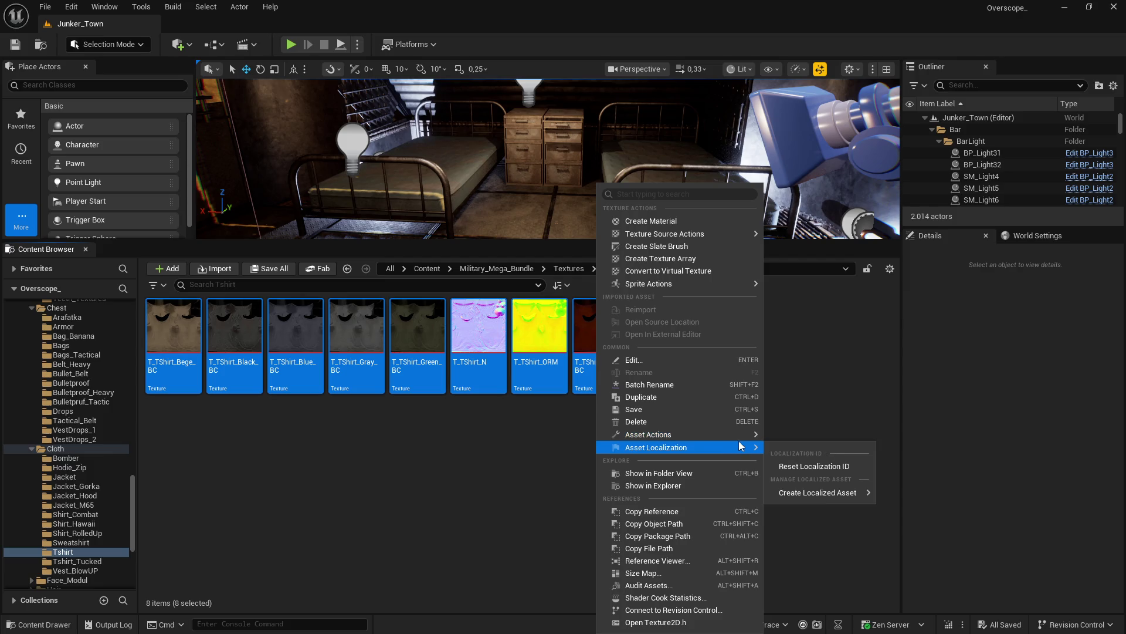
pyautogui.moveTo(734, 431)
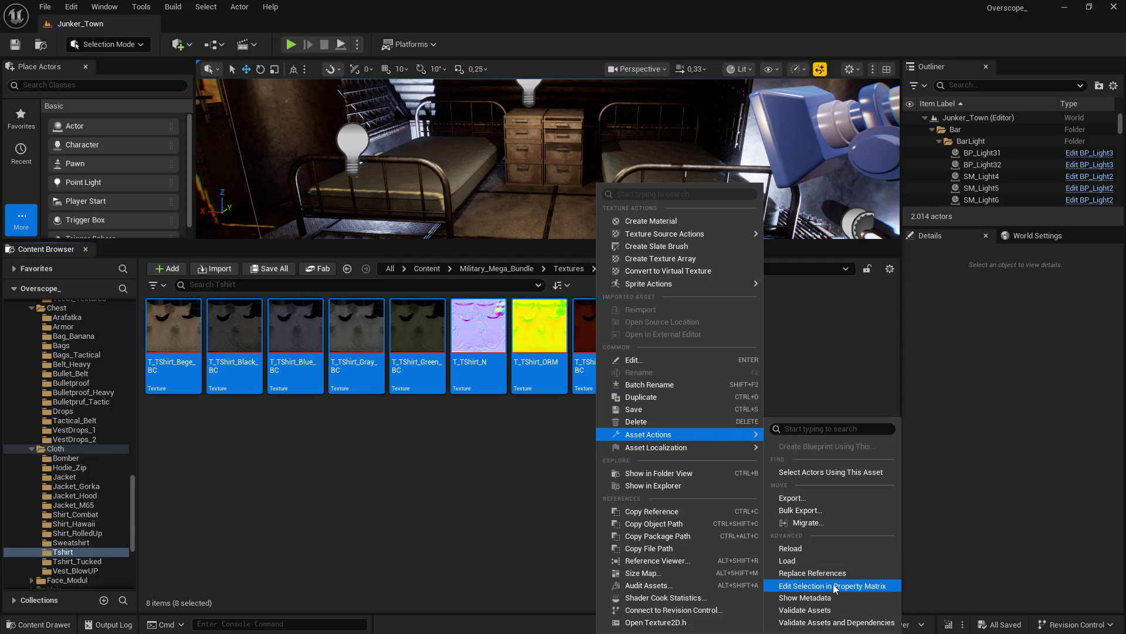
pyautogui.click(844, 583)
# Step: Select all eight rows, filter by 'max', and set Maximum Texture Size to 2048
pyautogui.click(47, 174)
pyautogui.click(41, 152)
pyautogui.click(47, 174)
pyautogui.keyDown('shift'); pyautogui.click(54, 92); pyautogui.keyUp('shift')
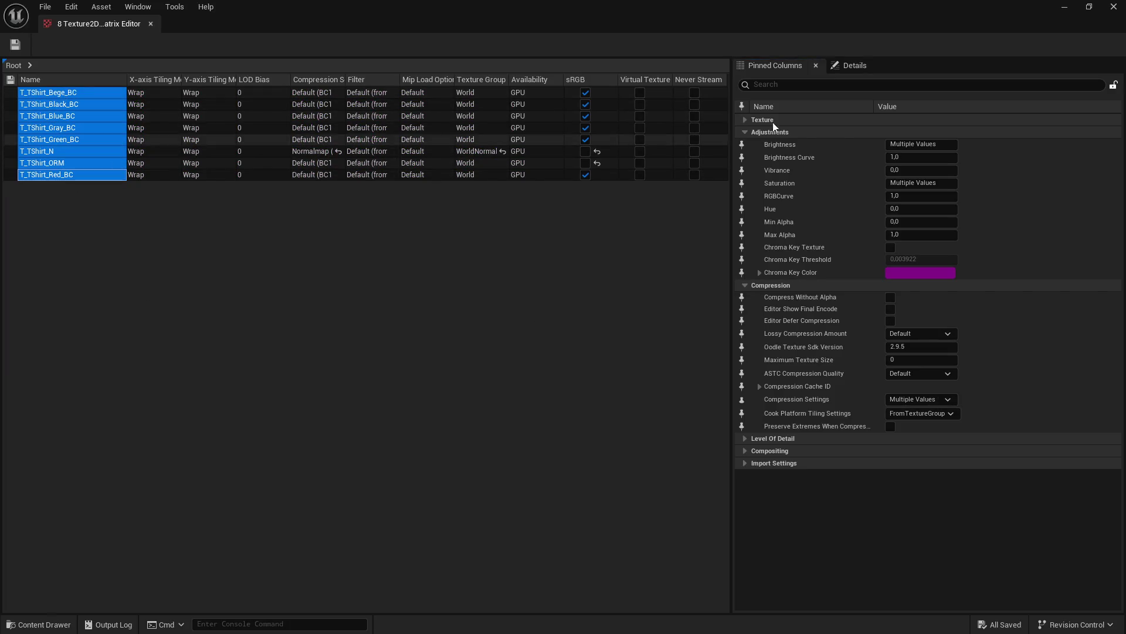
pyautogui.click(787, 84)
pyautogui.write('max')
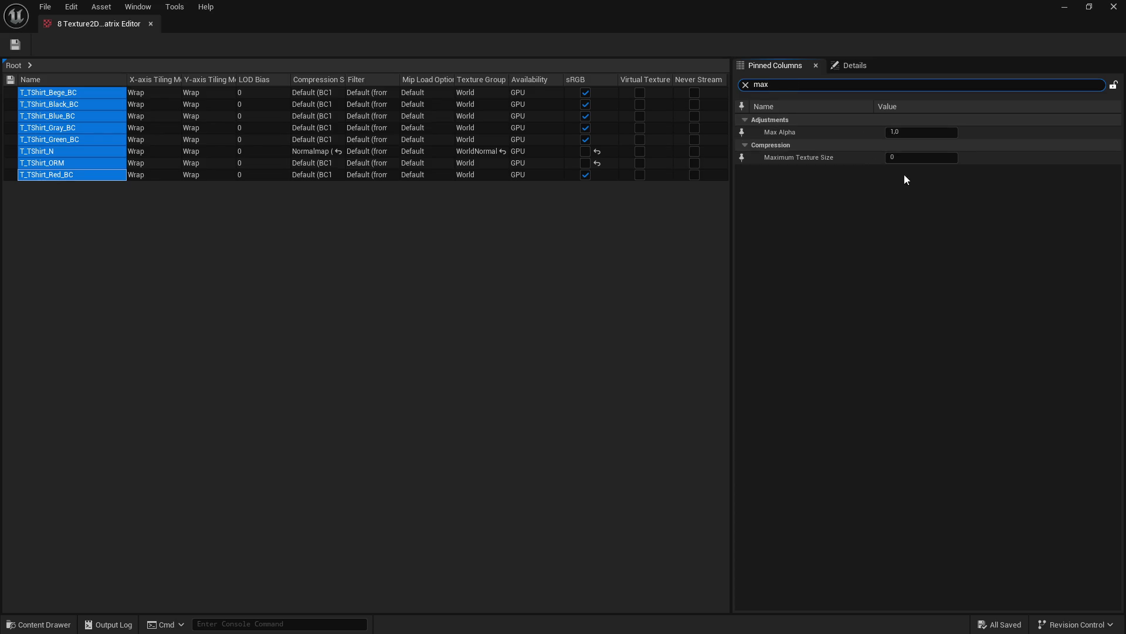
pyautogui.click(906, 157)
pyautogui.write('2048')
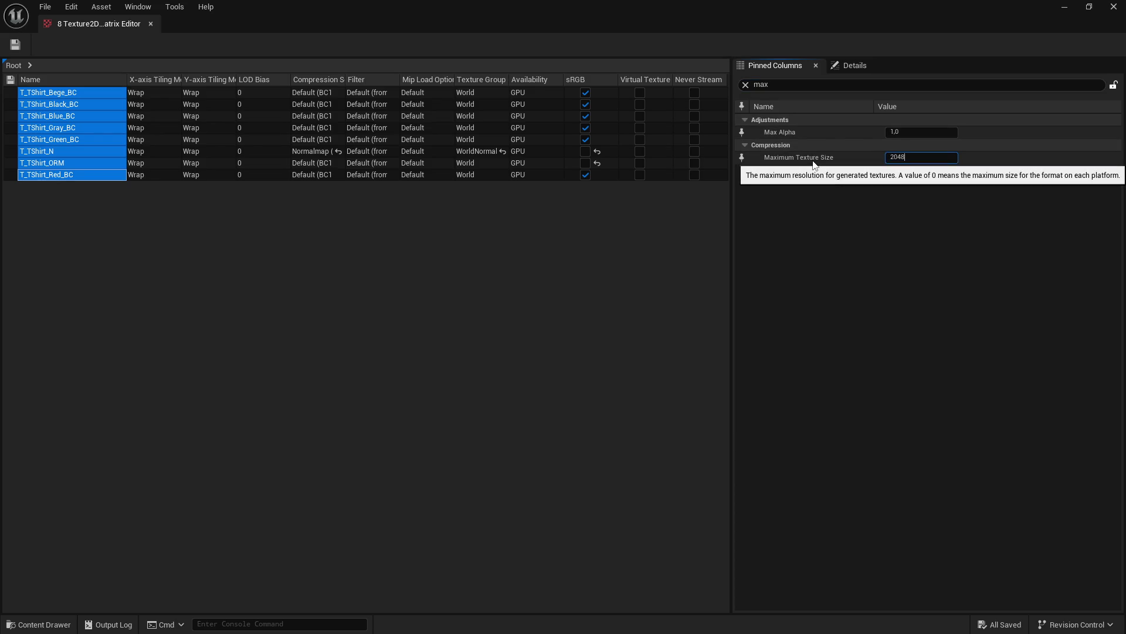
pyautogui.press('Return')
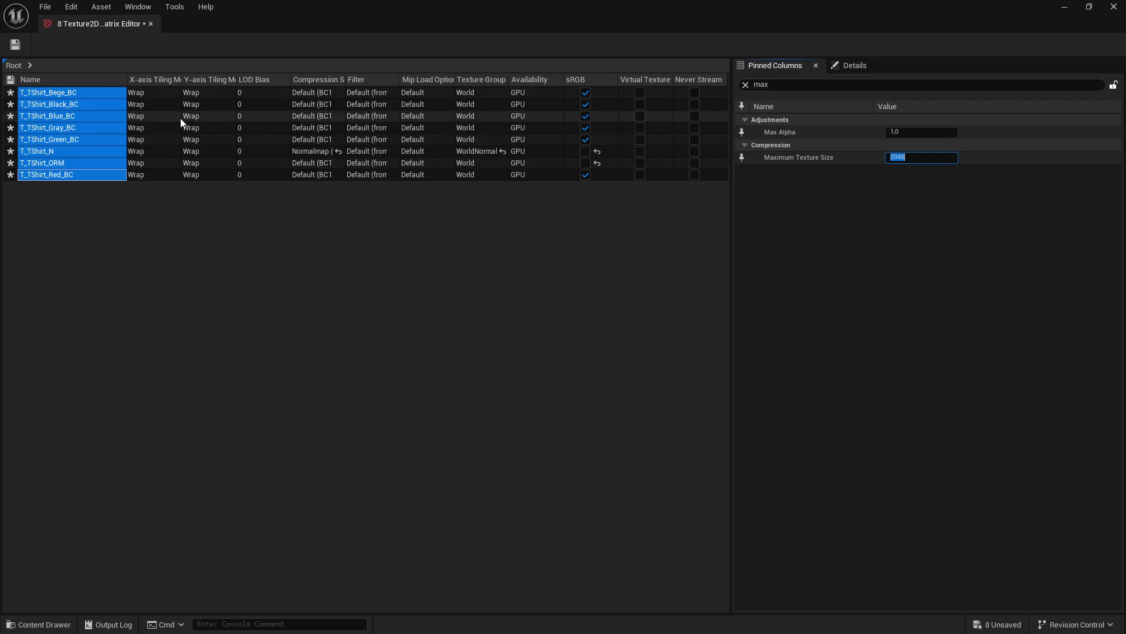
# Step: Save the eight textures, close the editor, and open the Tshirt_Tucked folder from Cloth
pyautogui.click(16, 47)
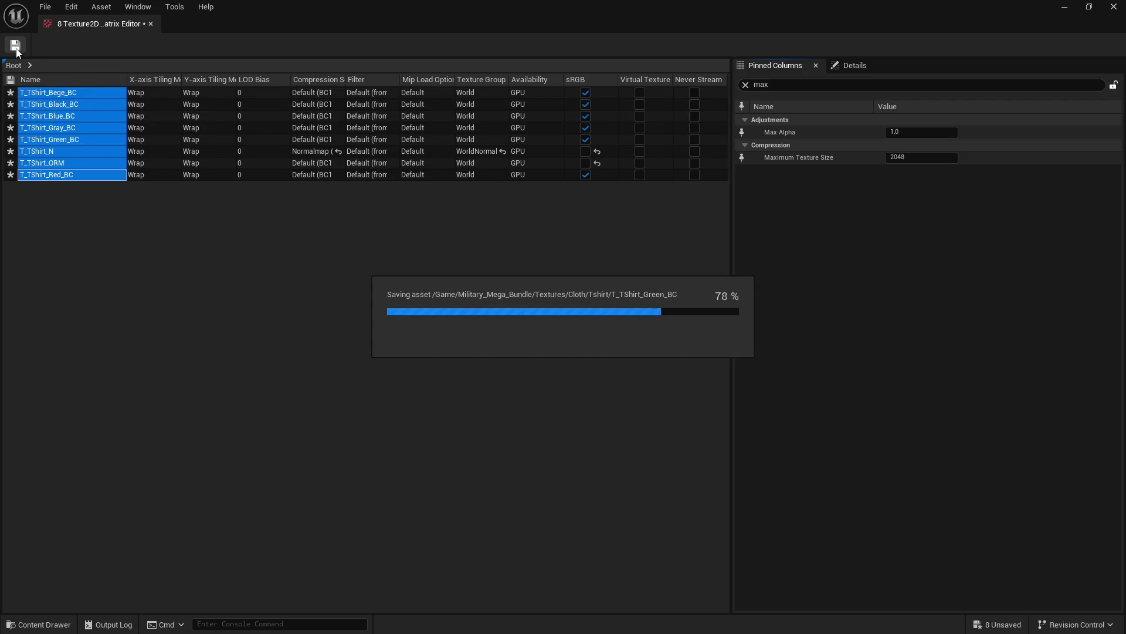
pyautogui.click(150, 23)
pyautogui.hotkey('alt', 'Left')
pyautogui.doubleClick(843, 323)
# Step: Select all ten Tshirt_Tucked textures and open them in the Property Matrix
pyautogui.click(748, 361)
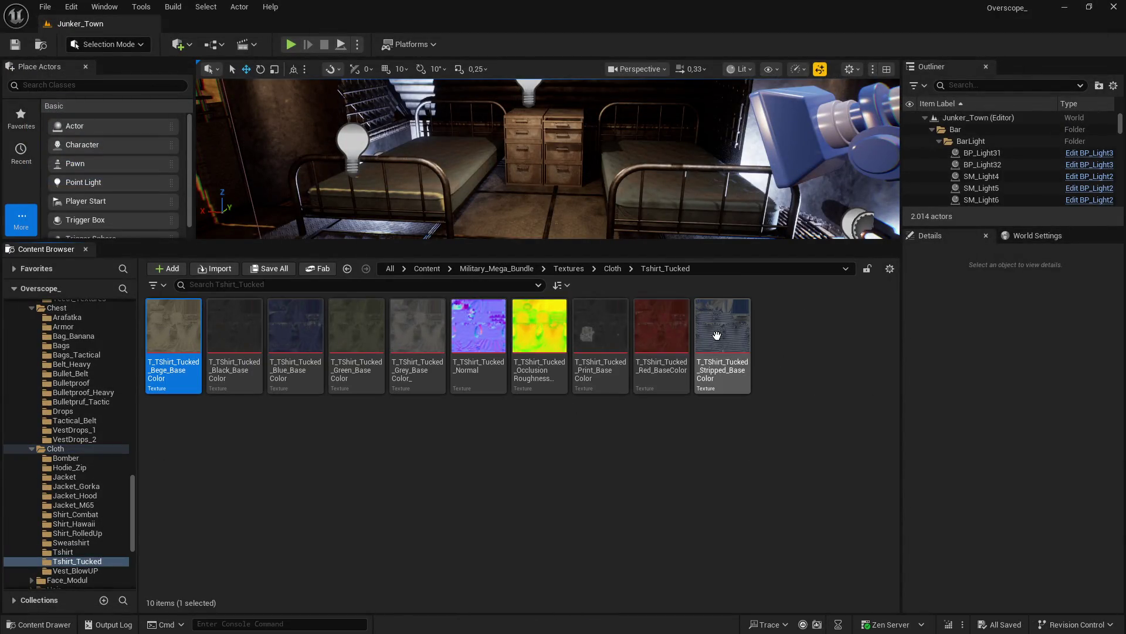
pyautogui.hotkey('ctrl', 'a')
pyautogui.rightClick(725, 360)
pyautogui.moveTo(797, 447)
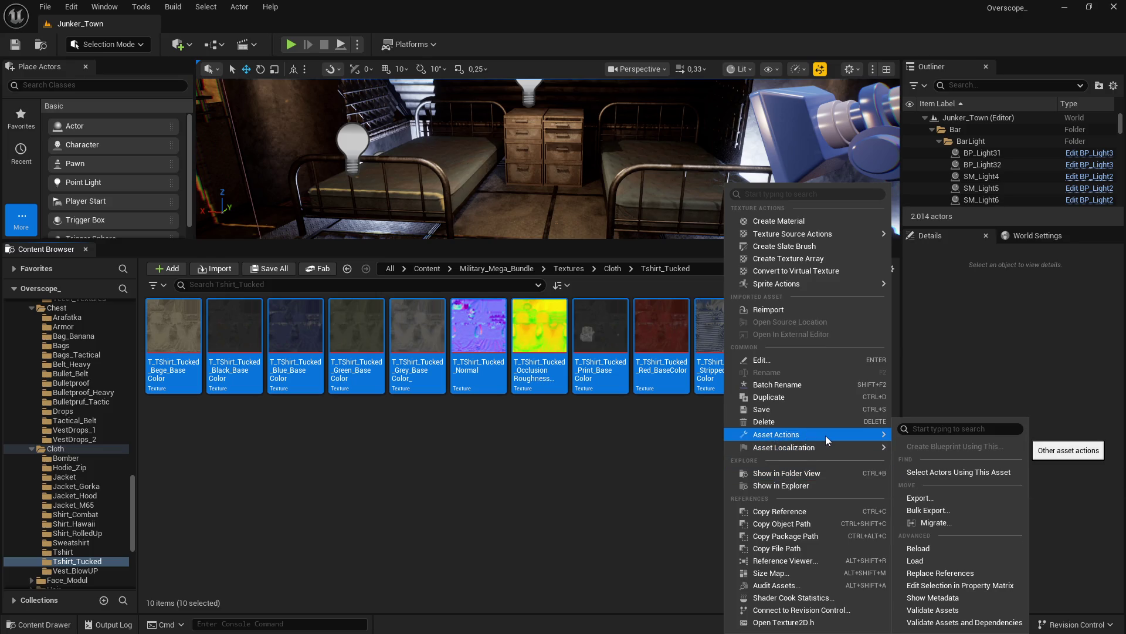
pyautogui.click(951, 585)
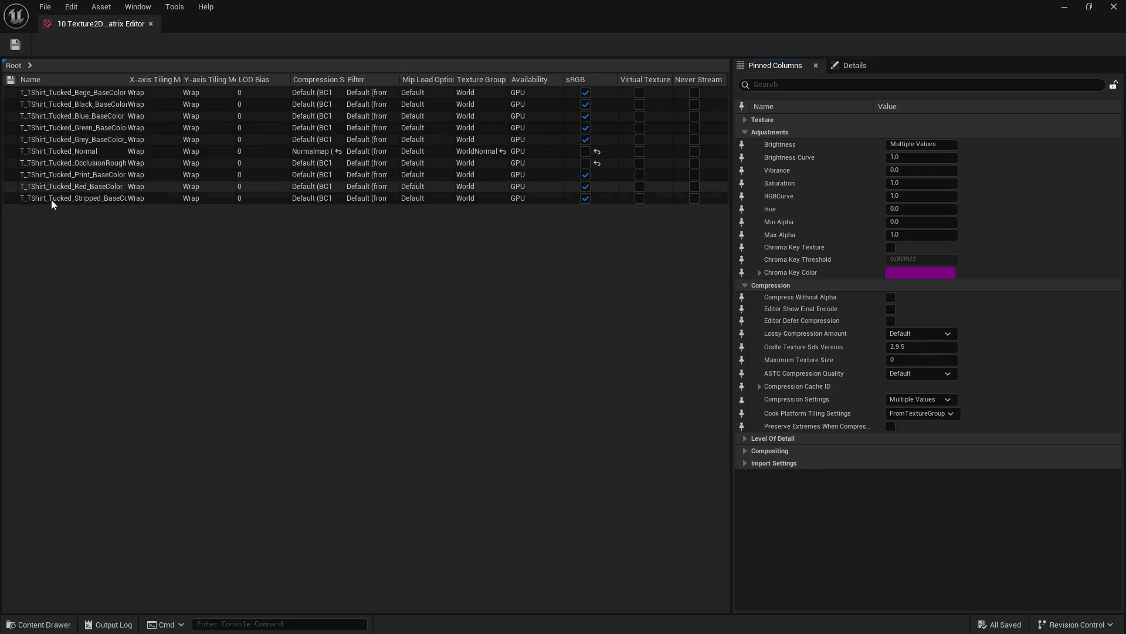
# Step: Set Maximum Texture Size 2048 on all ten rows, save, and close the editor
pyautogui.click(50, 197)
pyautogui.keyDown('shift'); pyautogui.click(45, 93); pyautogui.keyUp('shift')
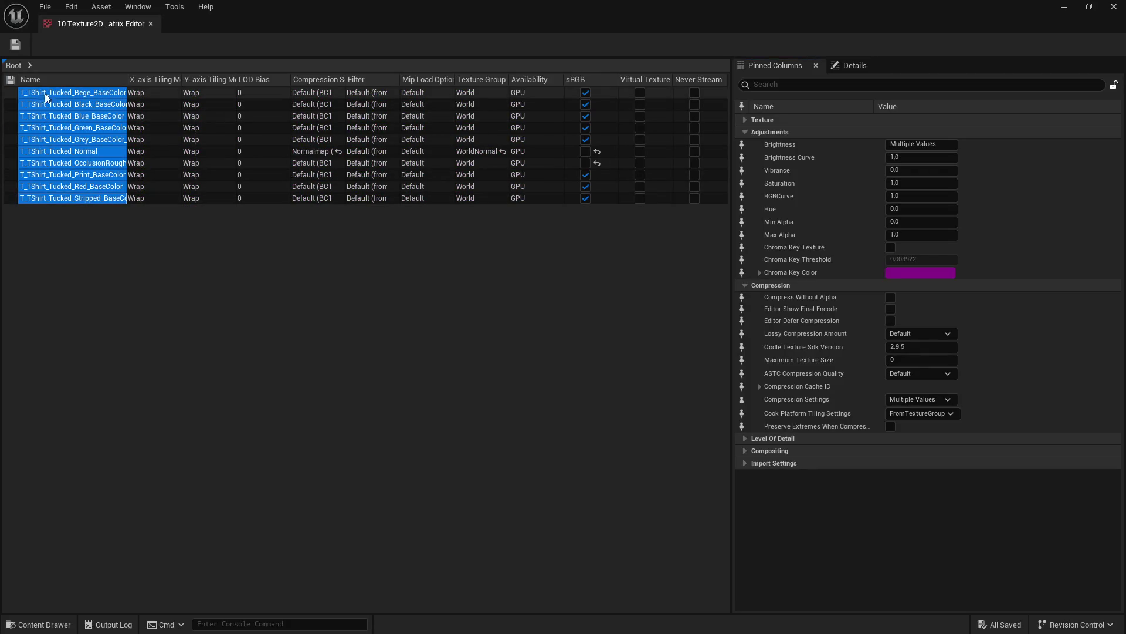
pyautogui.click(776, 85)
pyautogui.write('x')
pyautogui.click(886, 158)
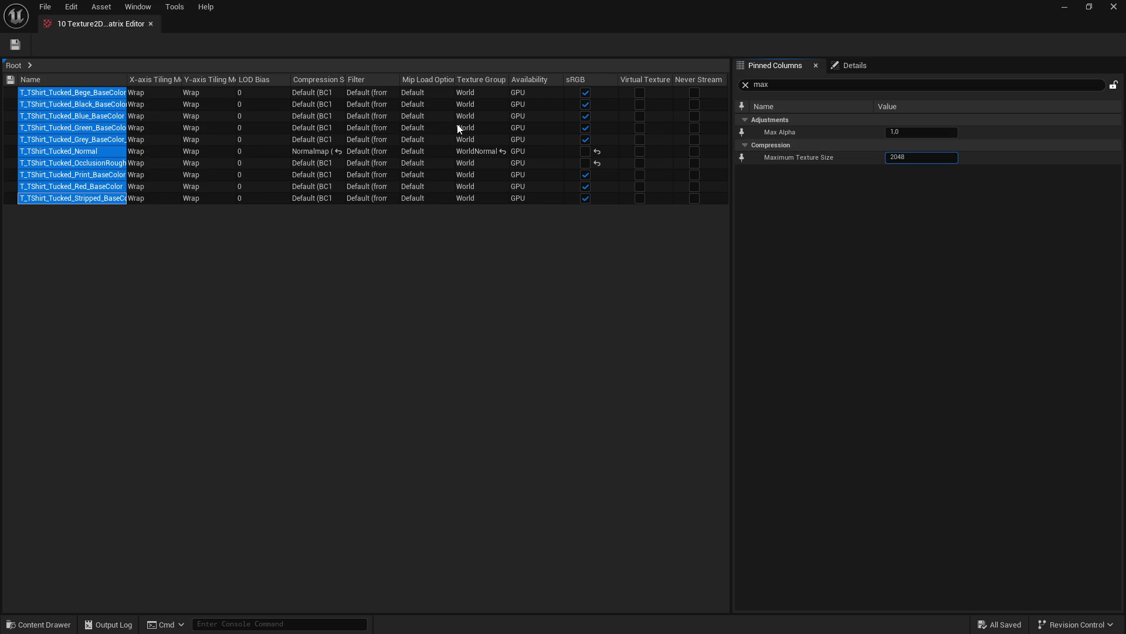
pyautogui.press('Return')
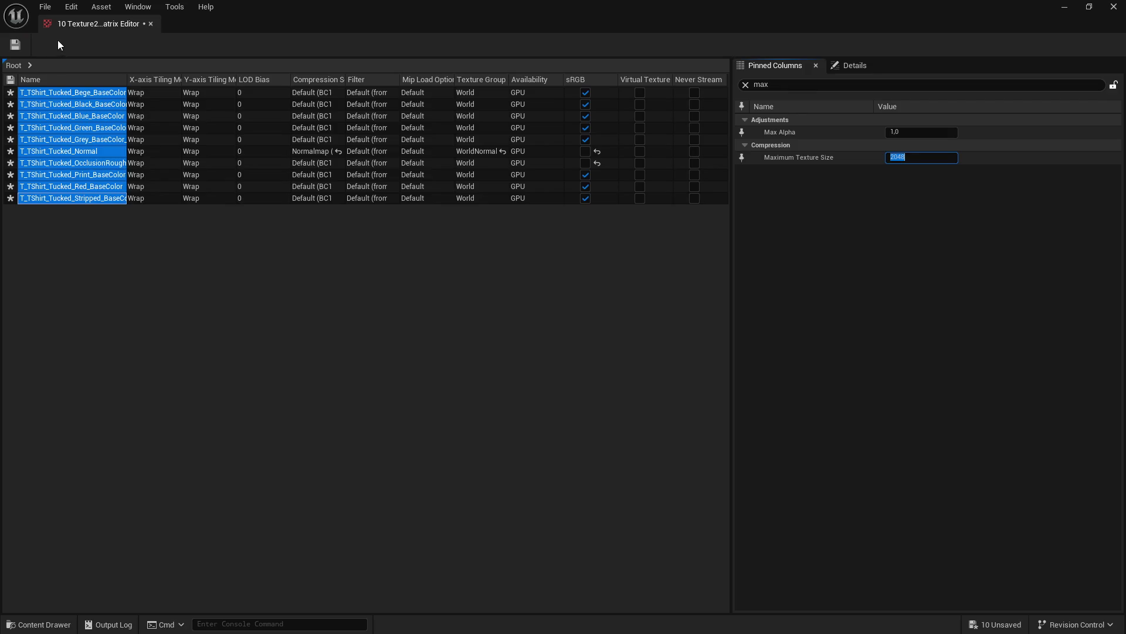
pyautogui.click(17, 49)
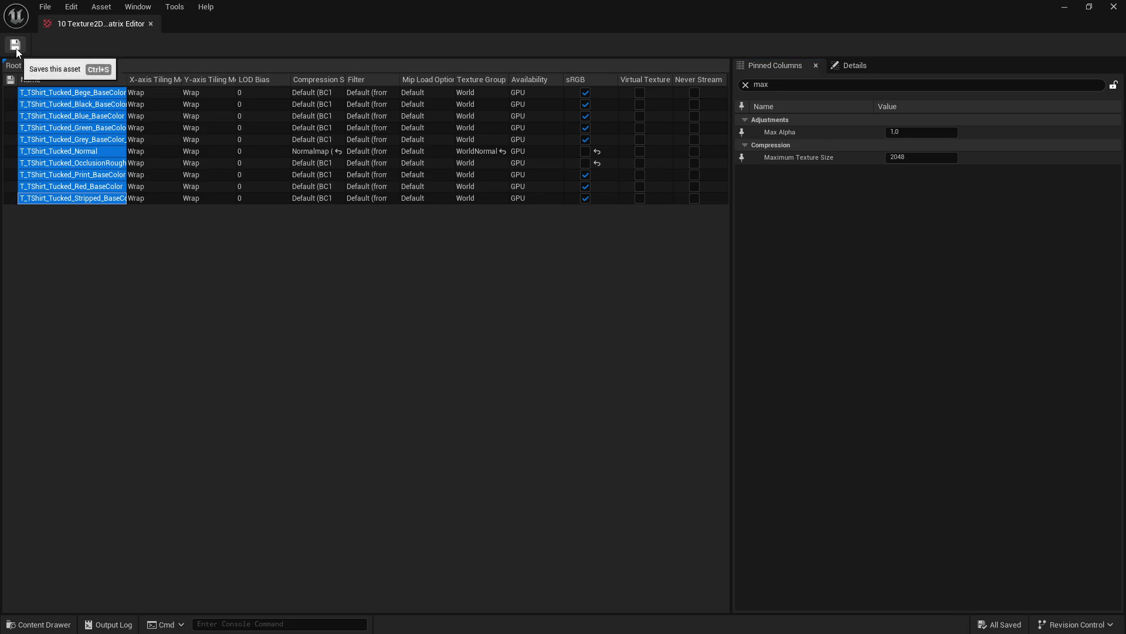
pyautogui.click(151, 23)
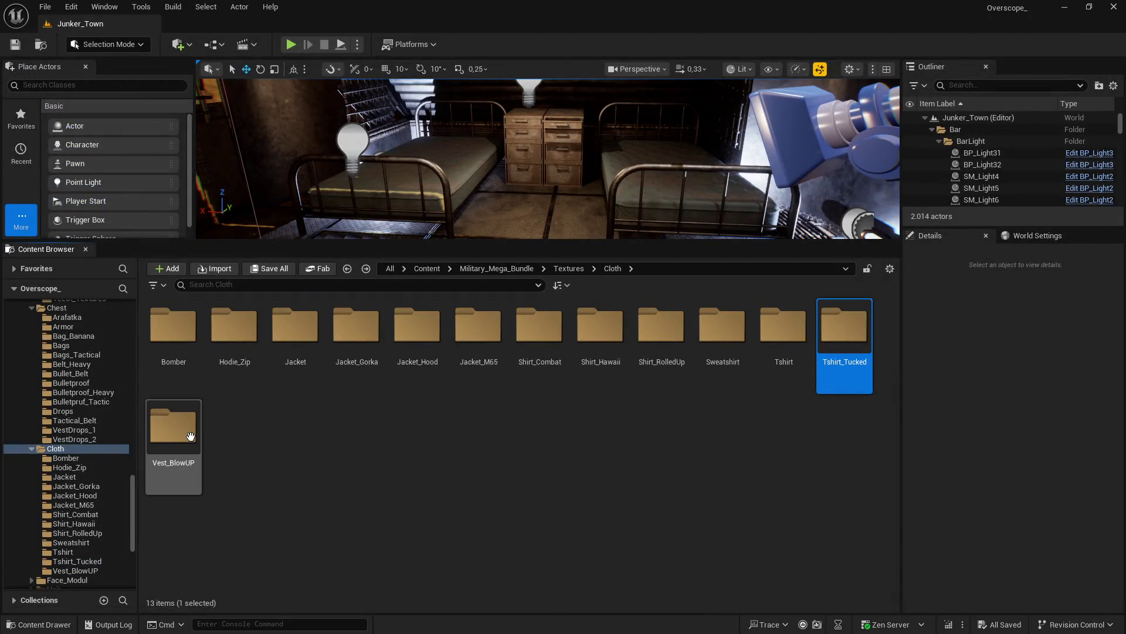
# Step: Open the Vest_BlowUP folder and load all nine textures into the Property Matrix
pyautogui.doubleClick(173, 434)
pyautogui.click(173, 346)
pyautogui.keyDown('shift'); pyautogui.click(665, 337); pyautogui.keyUp('shift')
pyautogui.rightClick(664, 337)
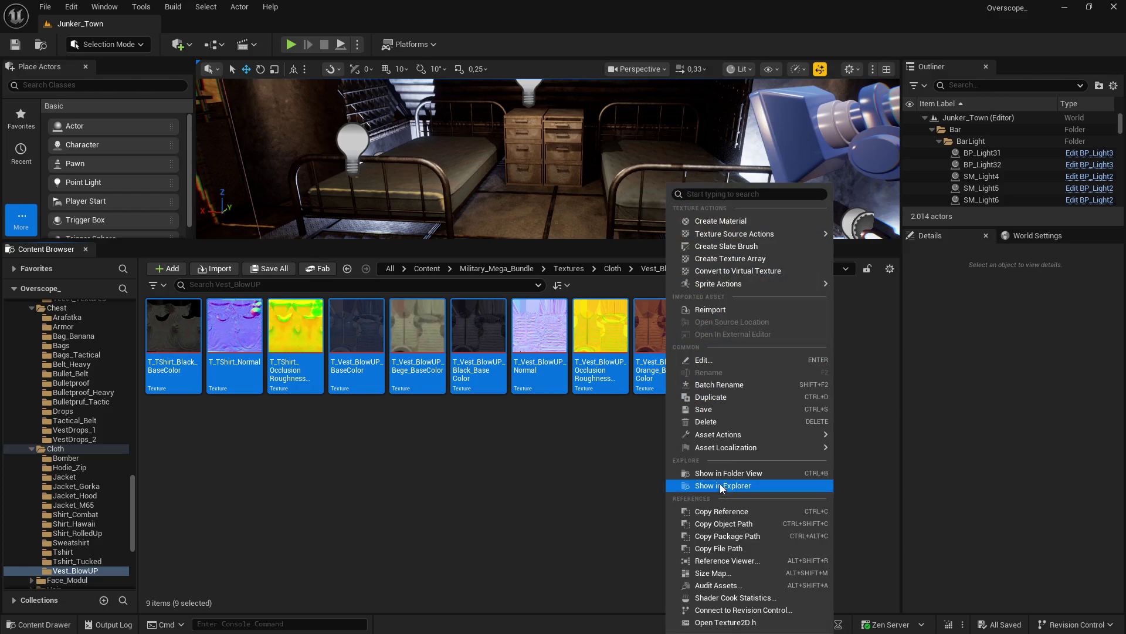
pyautogui.moveTo(739, 434)
pyautogui.click(900, 585)
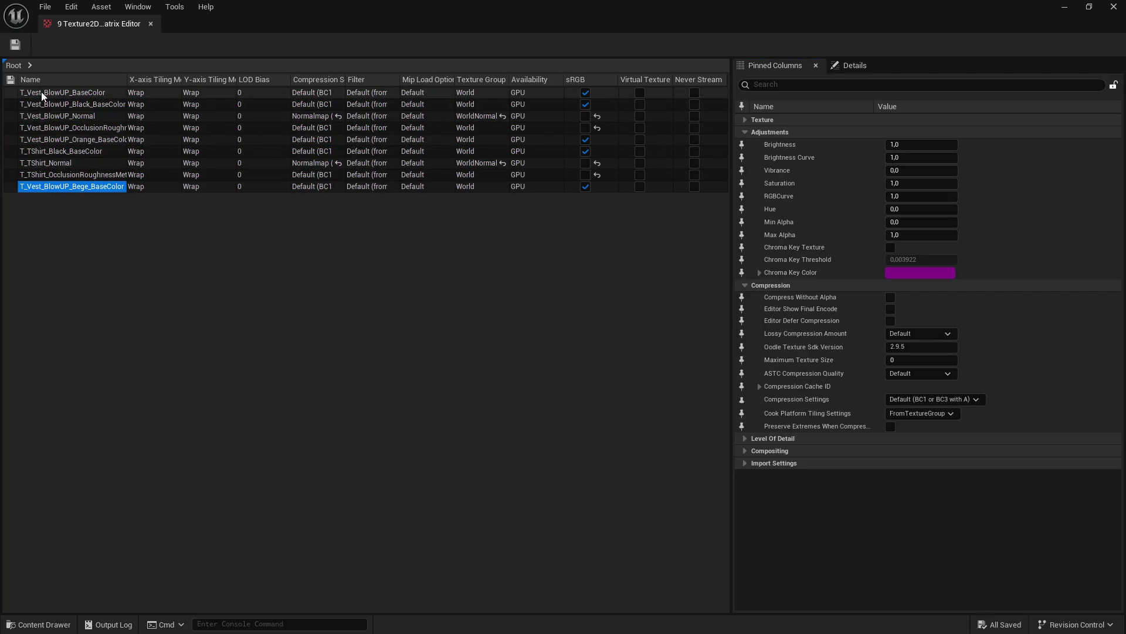
# Step: Set Maximum Texture Size 2048 on all nine rows and save them
pyautogui.keyDown('shift'); pyautogui.click(41, 92); pyautogui.keyUp('shift')
pyautogui.click(893, 160)
pyautogui.press('Return')
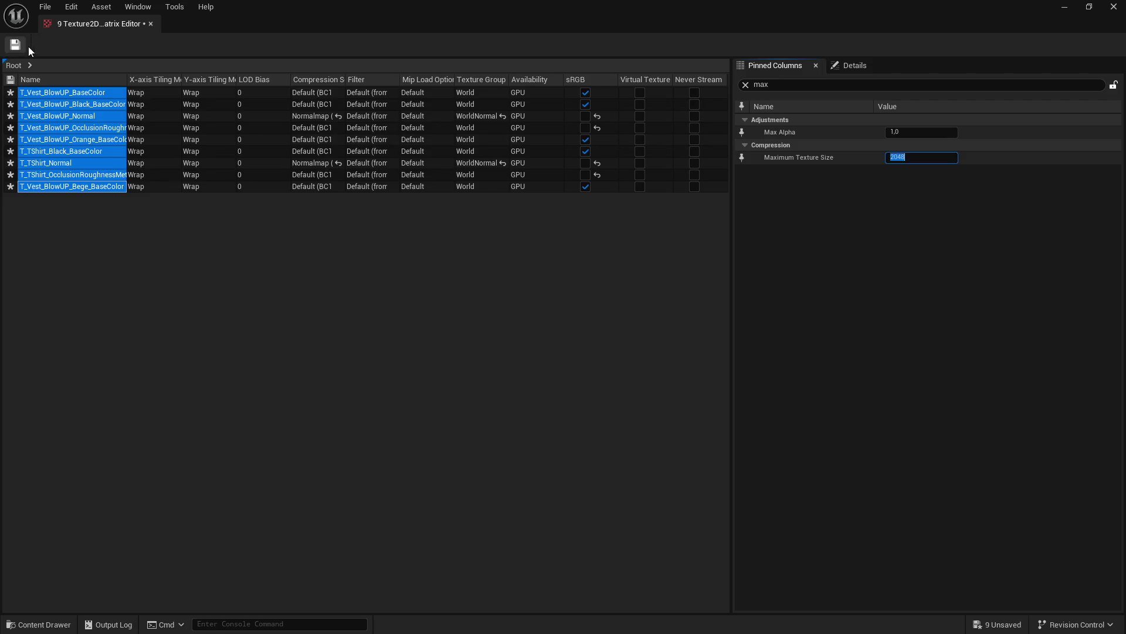
pyautogui.click(16, 45)
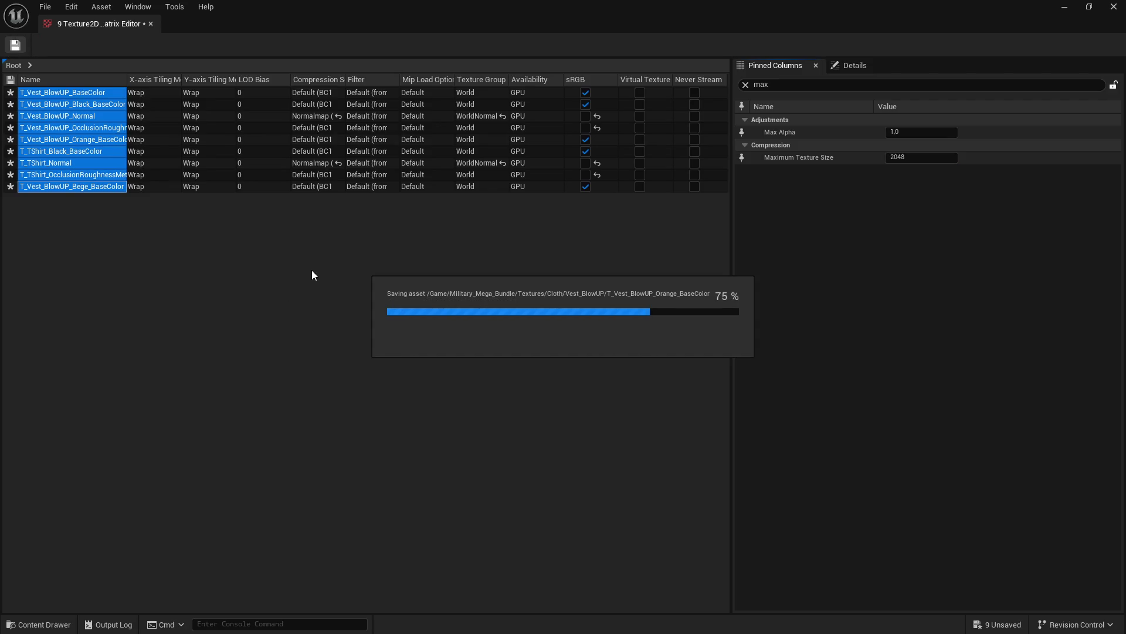
# Step: Close the editor, go back up to Textures, and open the Face_Modul folder
pyautogui.click(1122, 5)
pyautogui.hotkey('alt', 'Left')
pyautogui.hotkey('alt', 'Left')
pyautogui.doubleClick(450, 342)
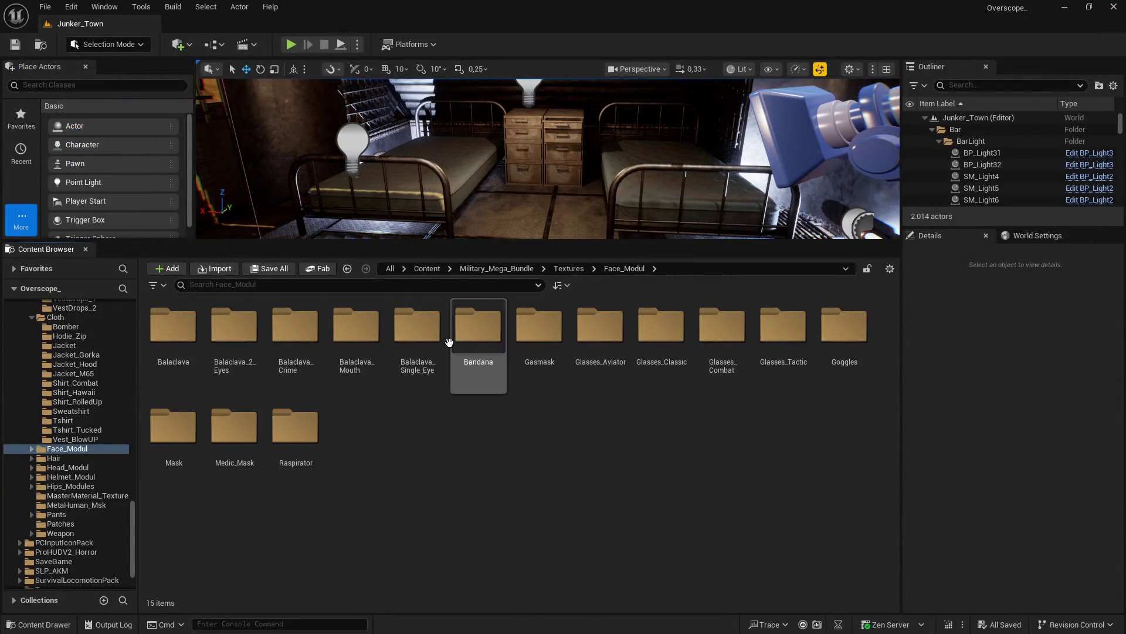
# Step: Open the Balaclava folder and load all twelve textures into the Property Matrix
pyautogui.doubleClick(173, 326)
pyautogui.click(174, 329)
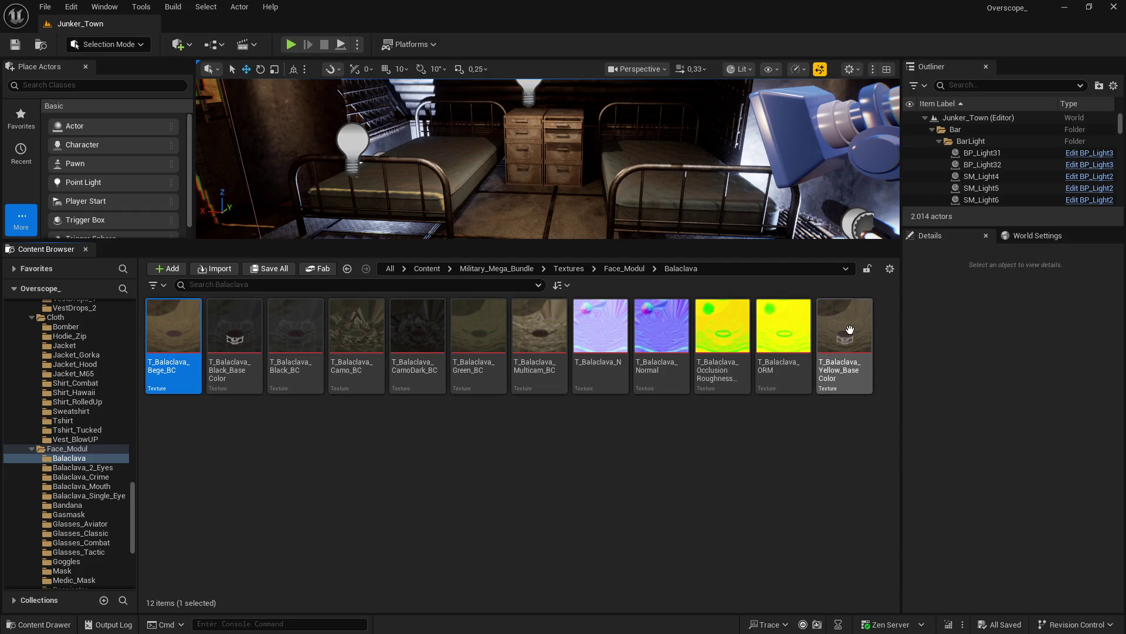
pyautogui.keyDown('shift'); pyautogui.click(849, 329); pyautogui.keyUp('shift')
pyautogui.rightClick(849, 330)
pyautogui.moveTo(923, 435)
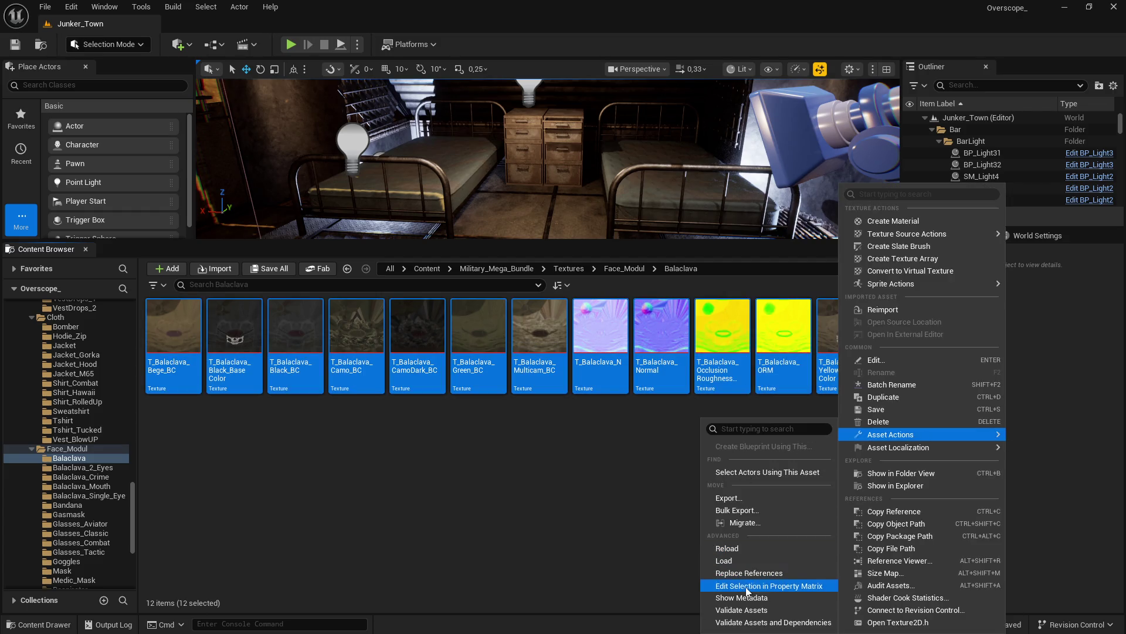
pyautogui.click(745, 585)
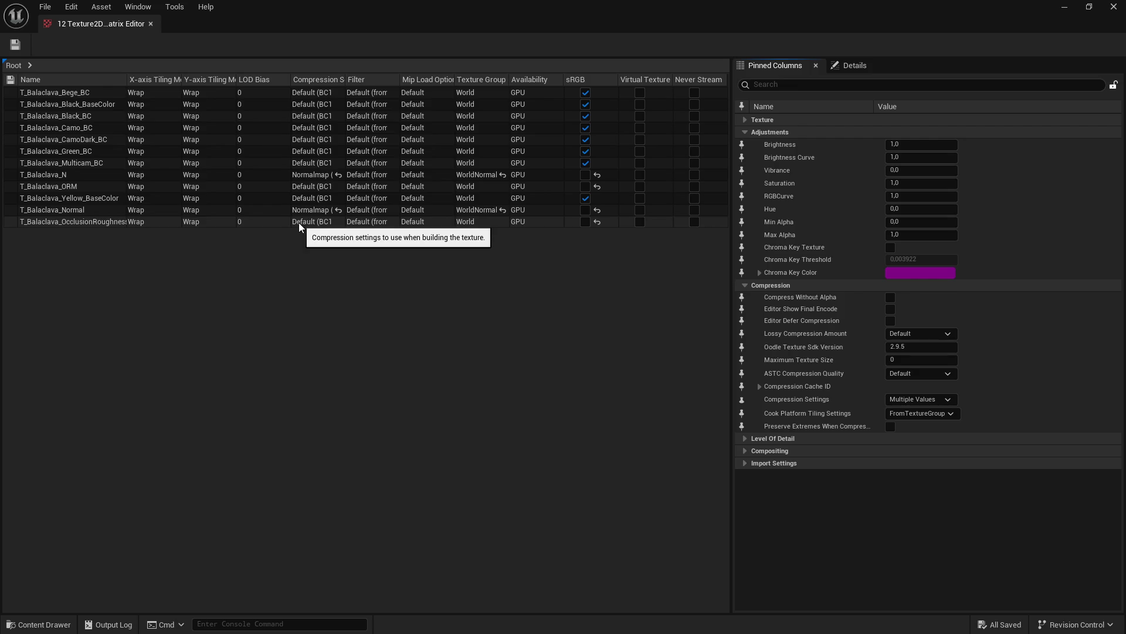
# Step: Set Maximum Texture Size 2048 on all twelve rows, save with Ctrl+S, and close
pyautogui.click(59, 92)
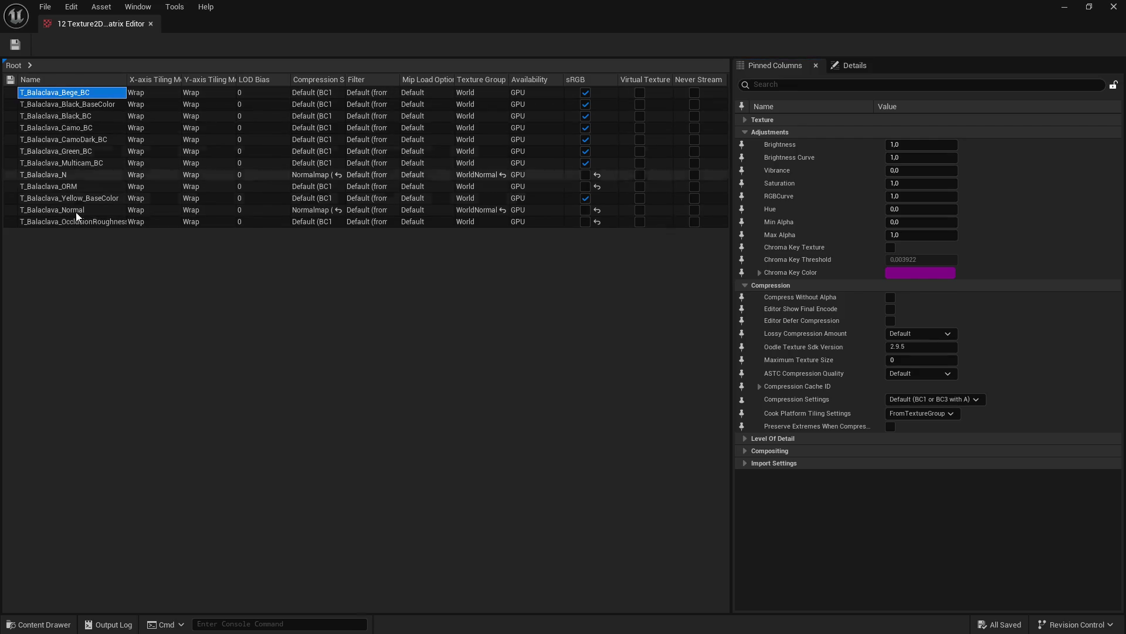
pyautogui.keyDown('shift'); pyautogui.click(94, 220); pyautogui.keyUp('shift')
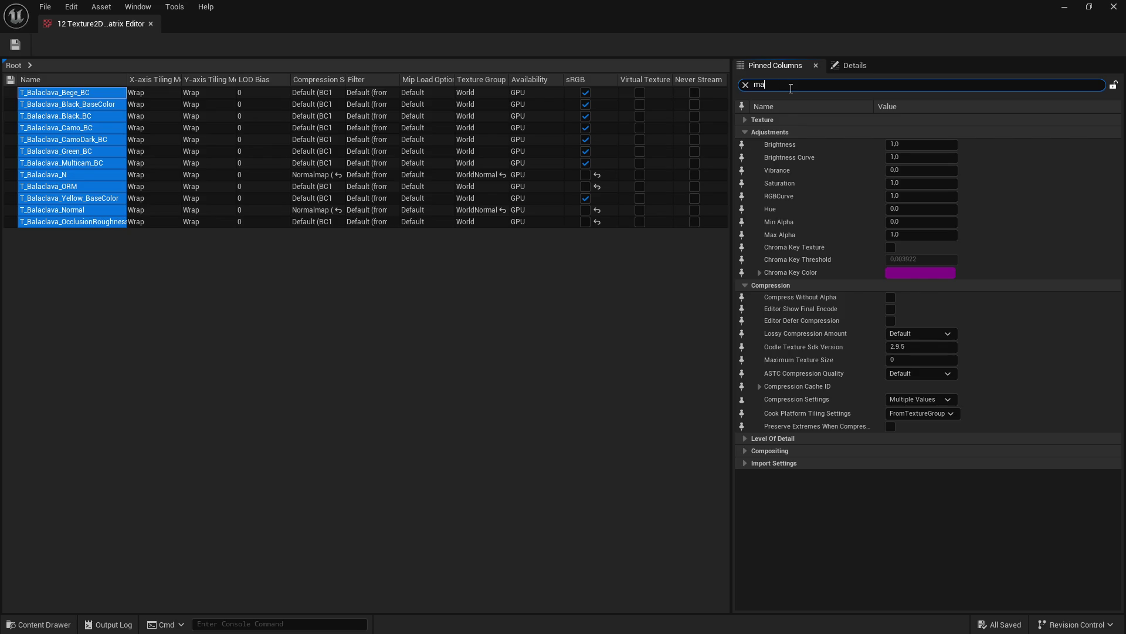
pyautogui.write('x')
pyautogui.click(924, 157)
pyautogui.write('2048')
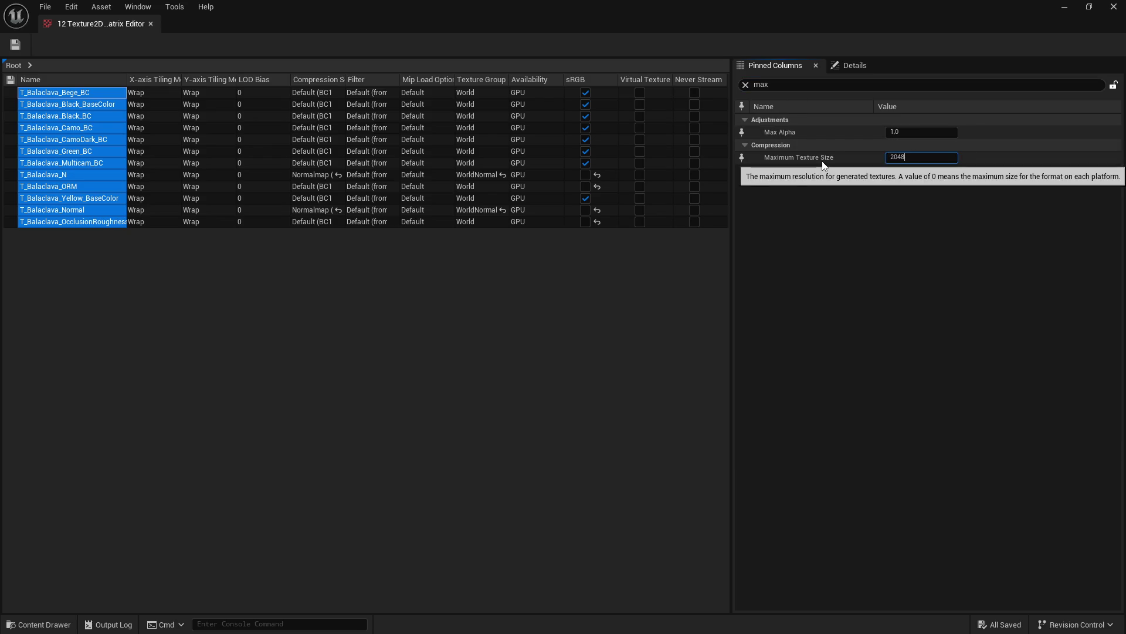
pyautogui.press('Return')
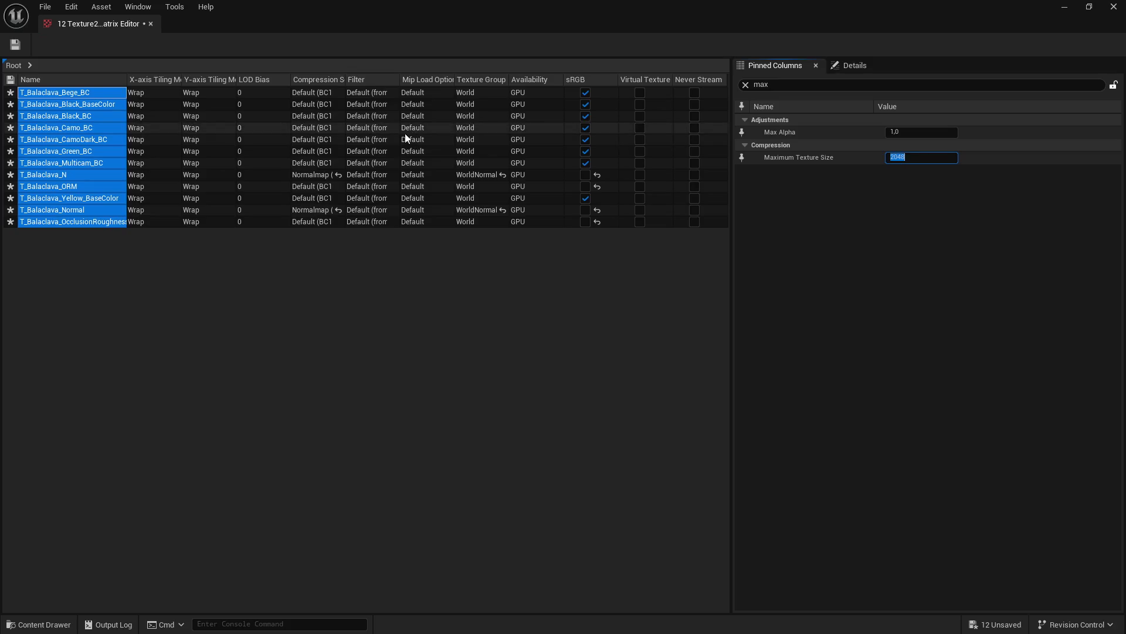
pyautogui.hotkey('ctrl', 's')
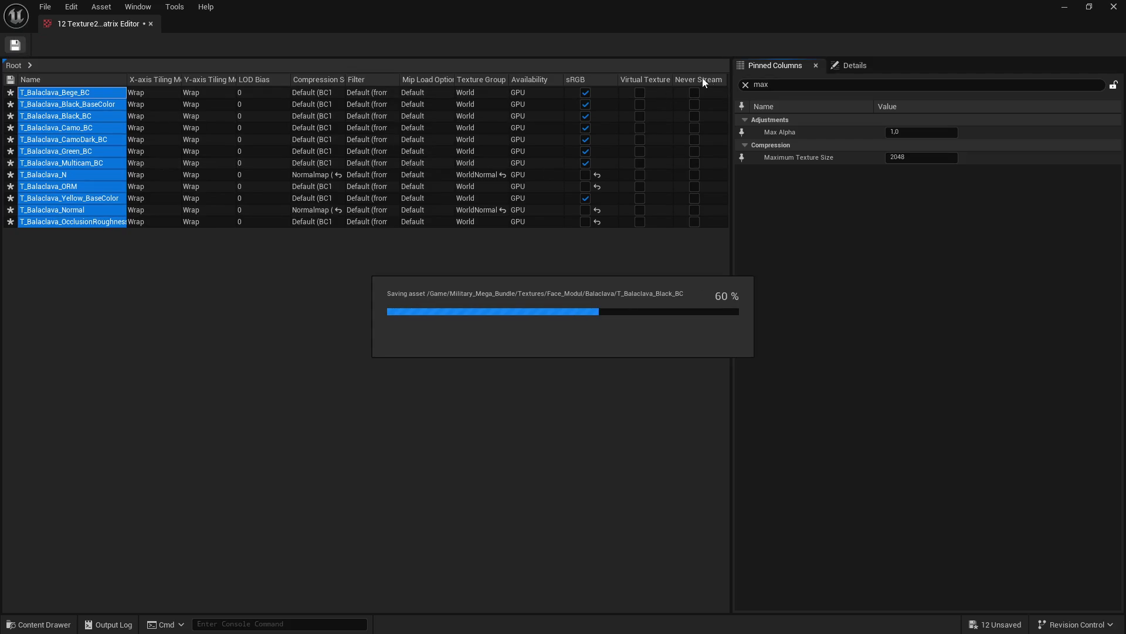
pyautogui.click(1113, 7)
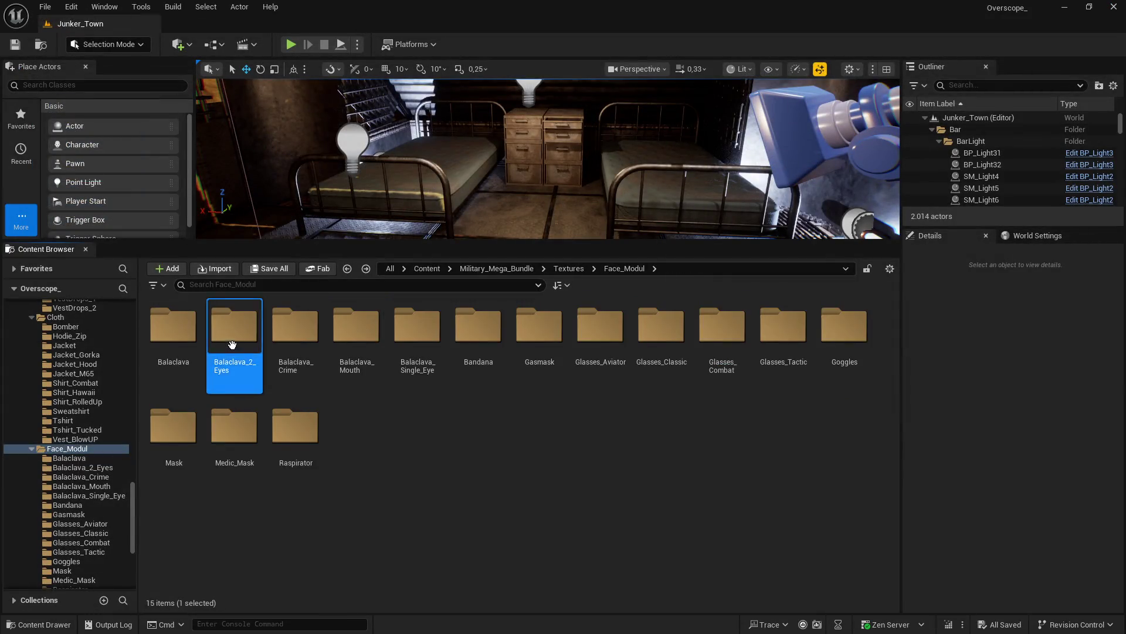
# Step: Open the Balaclava_2_Eyes folder and load all seven textures into the Property Matrix
pyautogui.doubleClick(232, 337)
pyautogui.keyDown('shift'); pyautogui.click(531, 337); pyautogui.keyUp('shift')
pyautogui.rightClick(530, 336)
pyautogui.moveTo(635, 444)
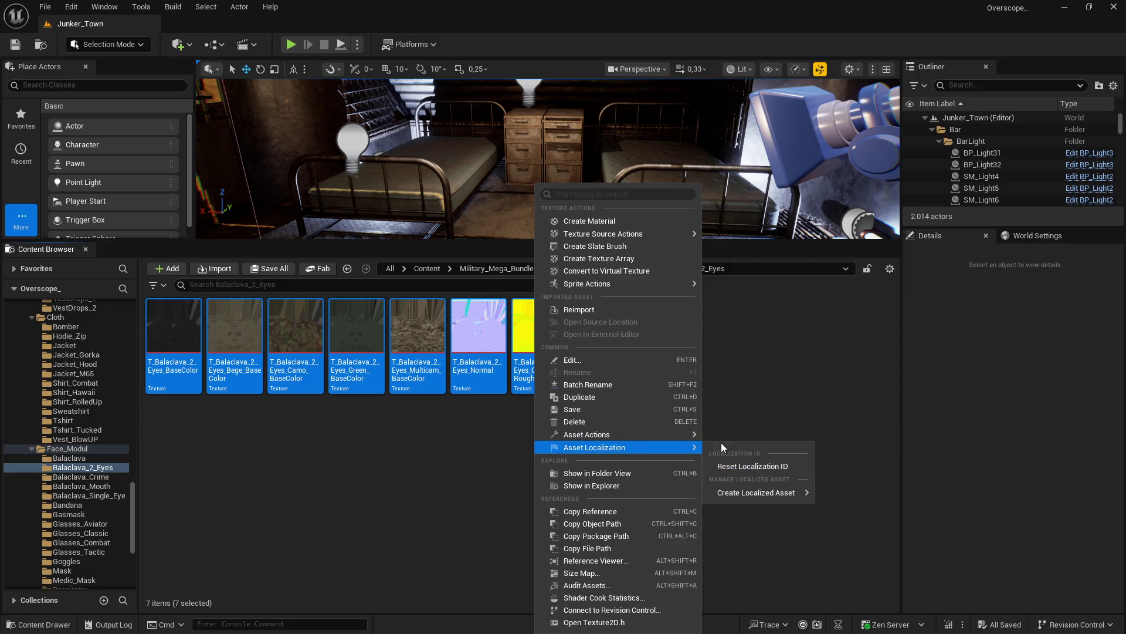
pyautogui.click(761, 585)
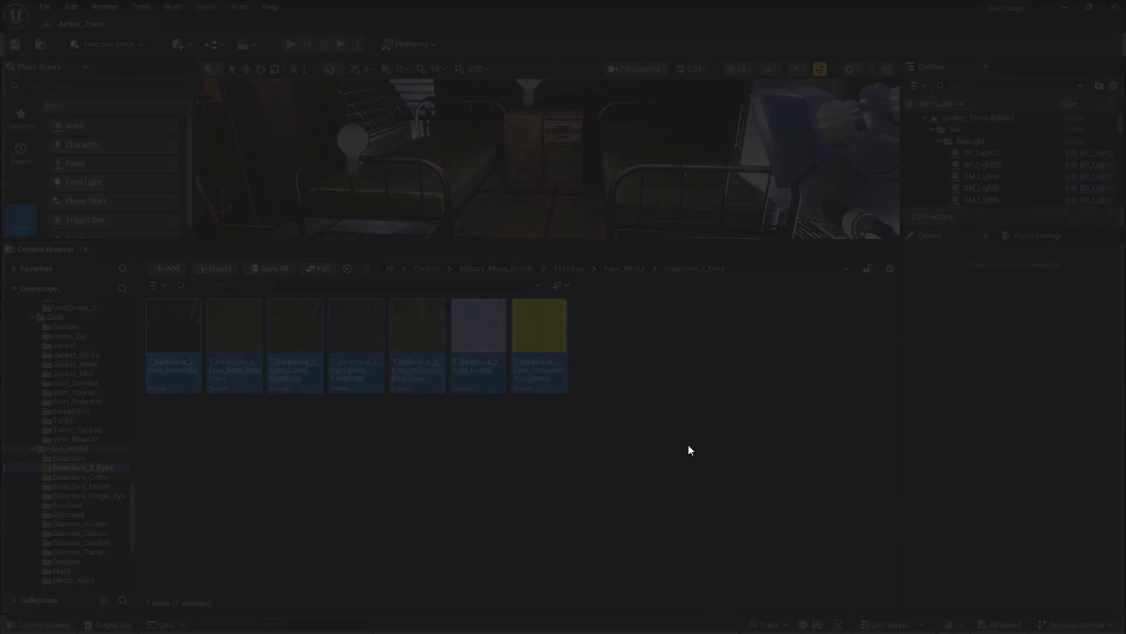
# Step: Select all seven rows, set Maximum Texture Size to 2048, and save
pyautogui.hotkey('ctrl', 'a')
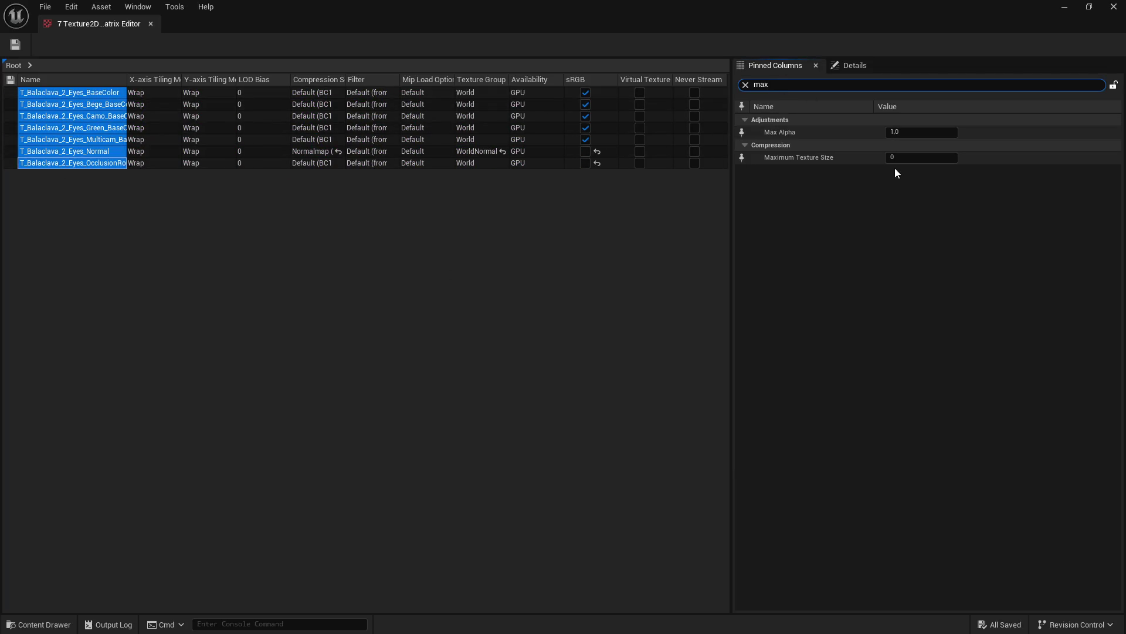
pyautogui.click(902, 160)
pyautogui.write('2048')
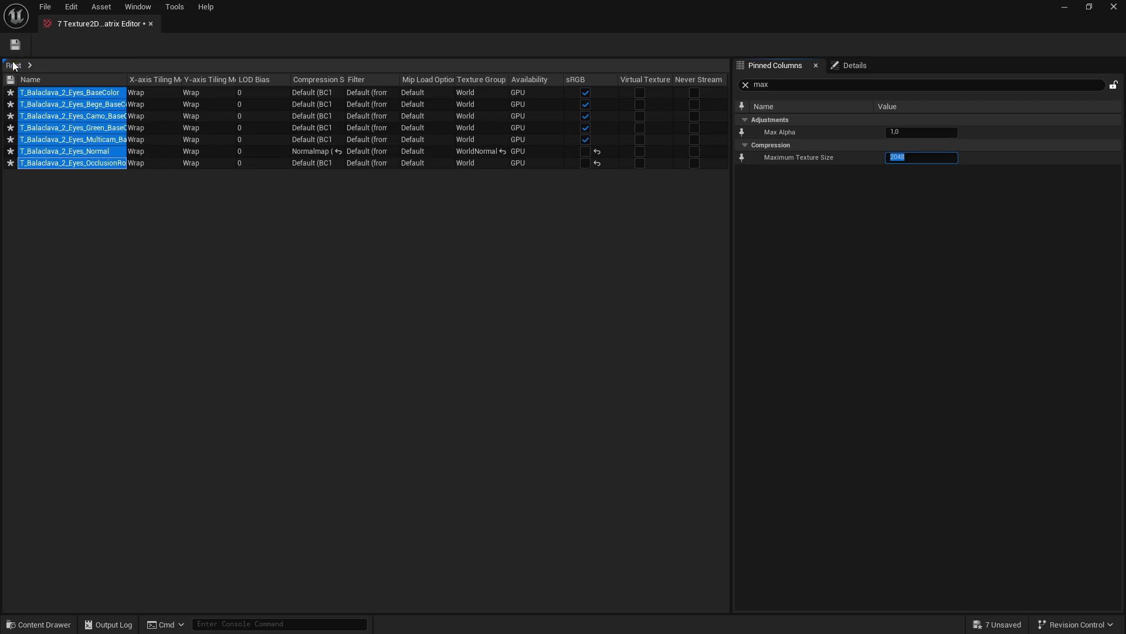
pyautogui.click(15, 46)
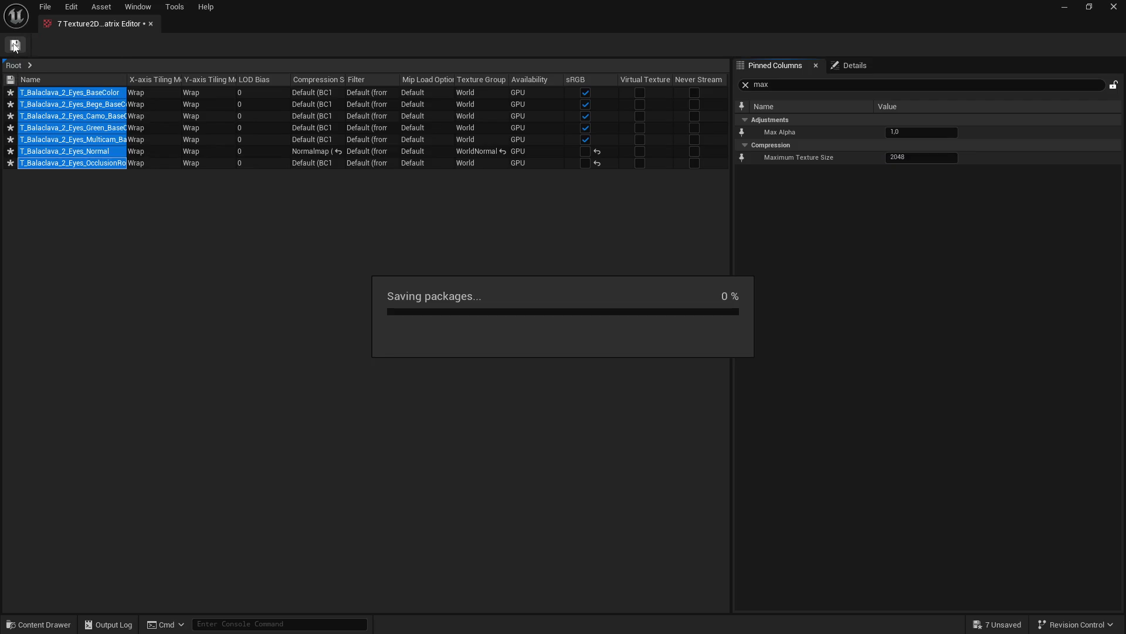
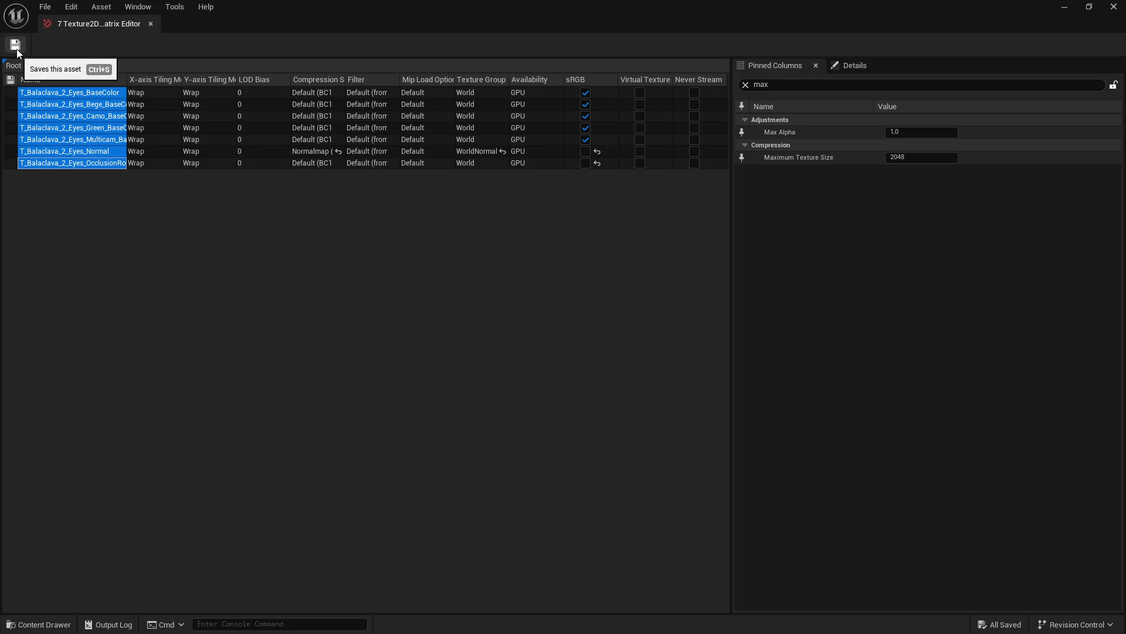
# Step: Save the Balaclava_2_Eyes textures, then open the Balaclava_Crime textures together in the Property Matrix
pyautogui.click(17, 51)
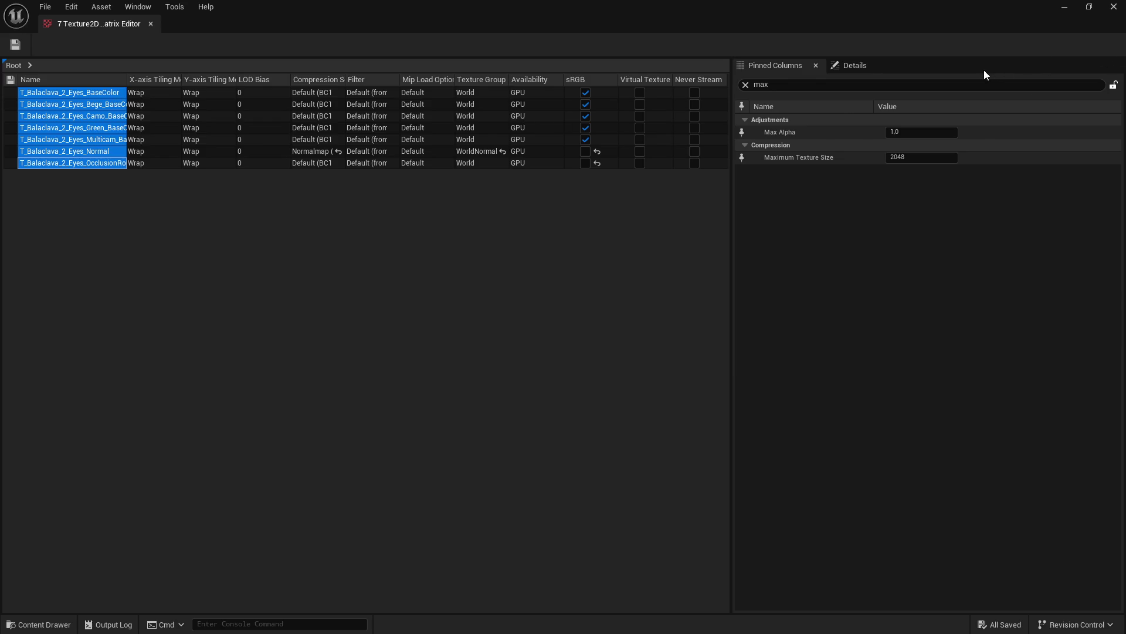
pyautogui.click(1114, 8)
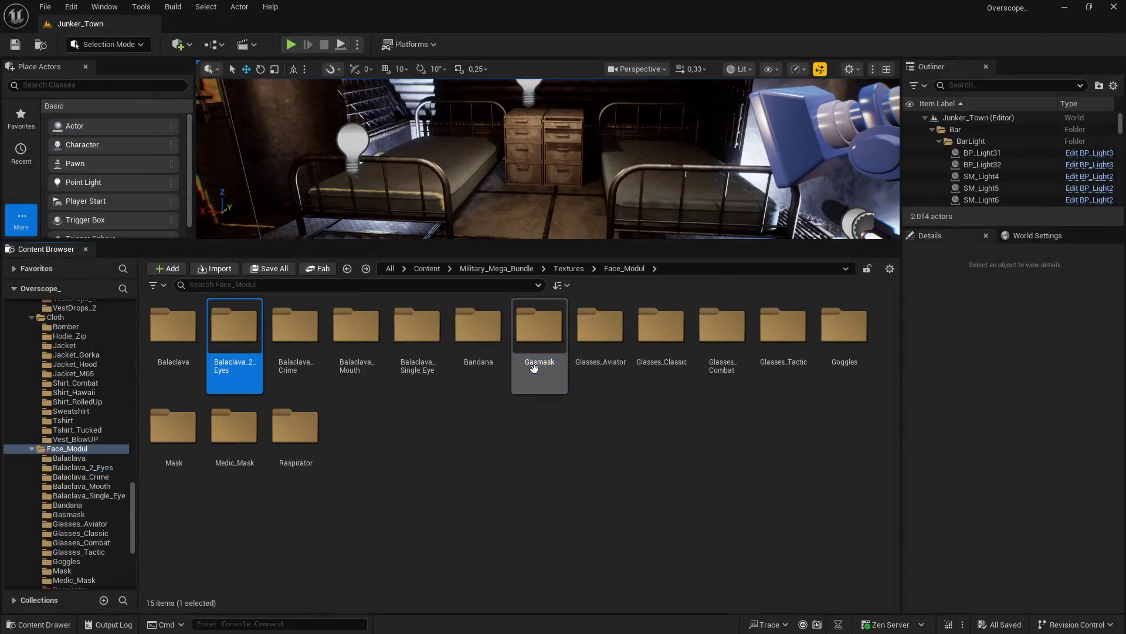
pyautogui.doubleClick(305, 324)
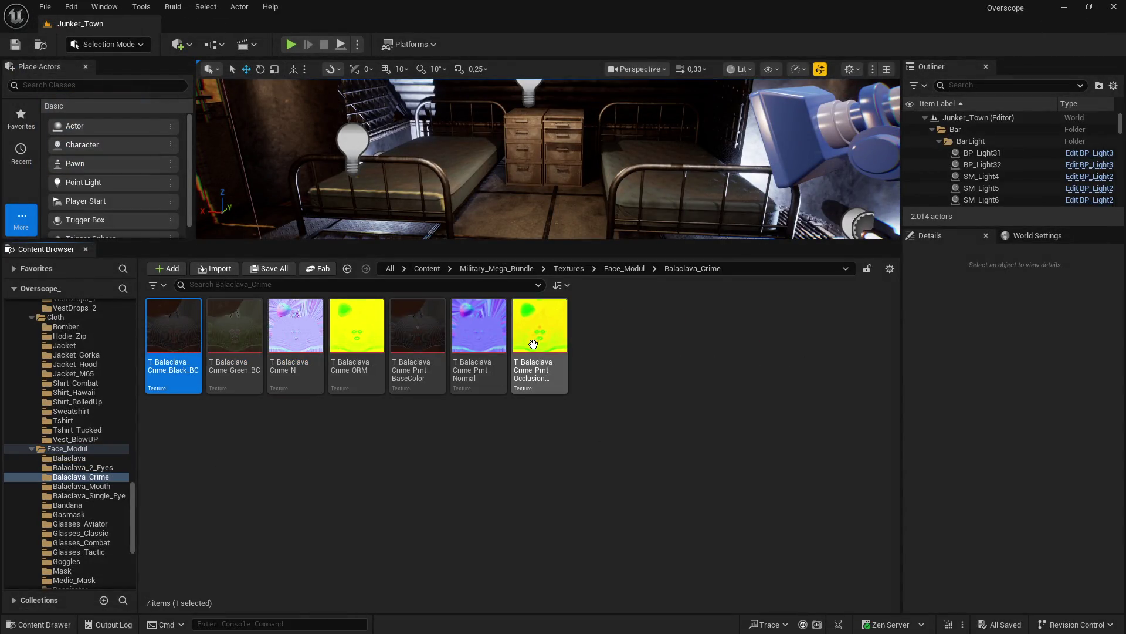
pyautogui.keyDown('shift'); pyautogui.click(534, 344); pyautogui.keyUp('shift')
pyautogui.rightClick(535, 339)
pyautogui.moveTo(663, 438)
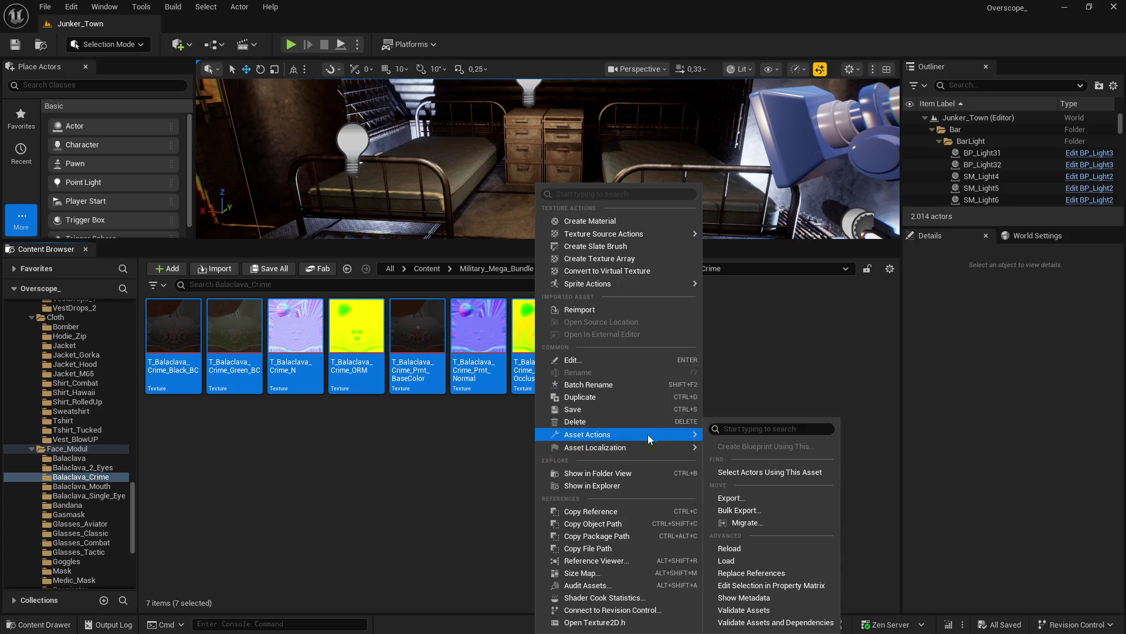
pyautogui.click(756, 587)
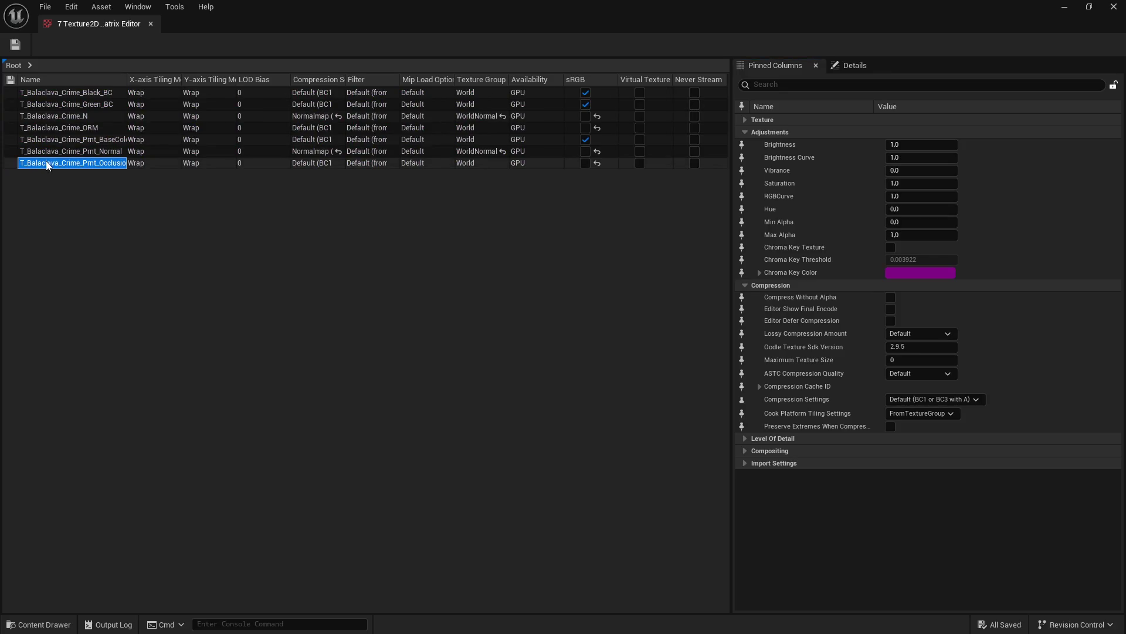
# Step: Set Maximum Texture Size to 2048 on all seven Balaclava_Crime rows, save, and close the matrix
pyautogui.keyDown('shift'); pyautogui.click(176, 93); pyautogui.keyUp('shift')
pyautogui.write('max')
pyautogui.click(921, 157)
pyautogui.write('2048')
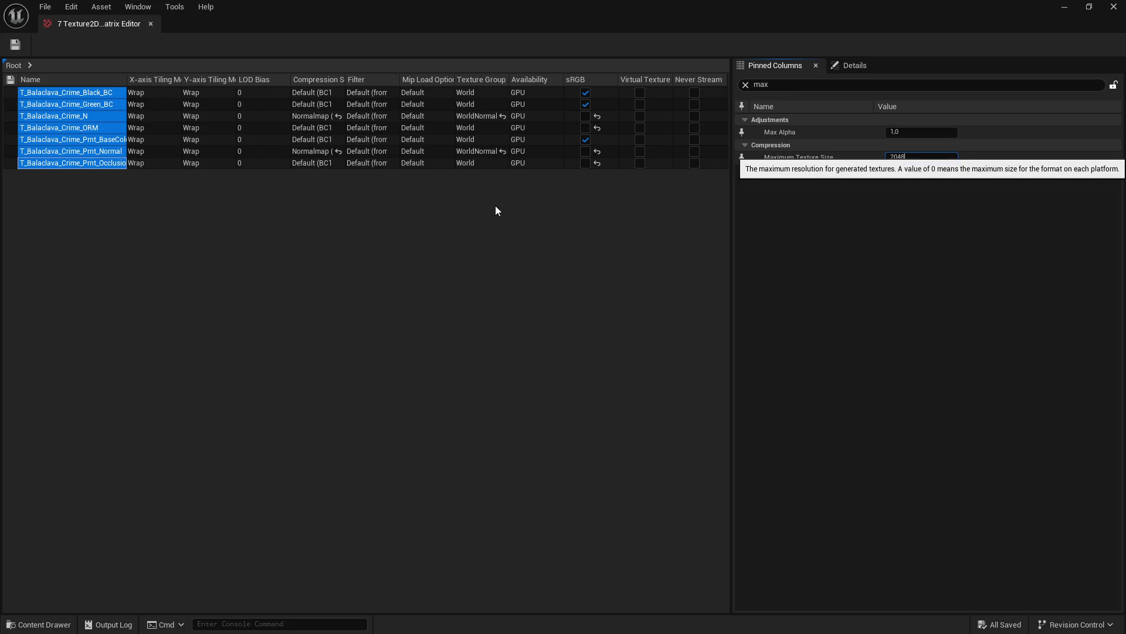
pyautogui.press('Return')
pyautogui.click(15, 45)
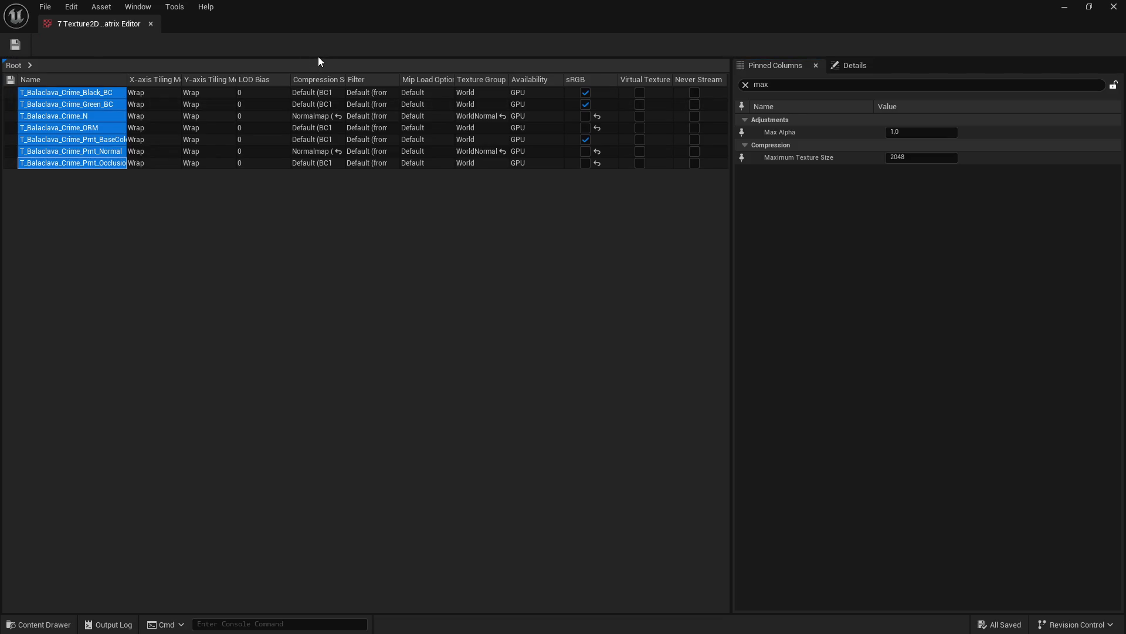
pyautogui.click(1113, 6)
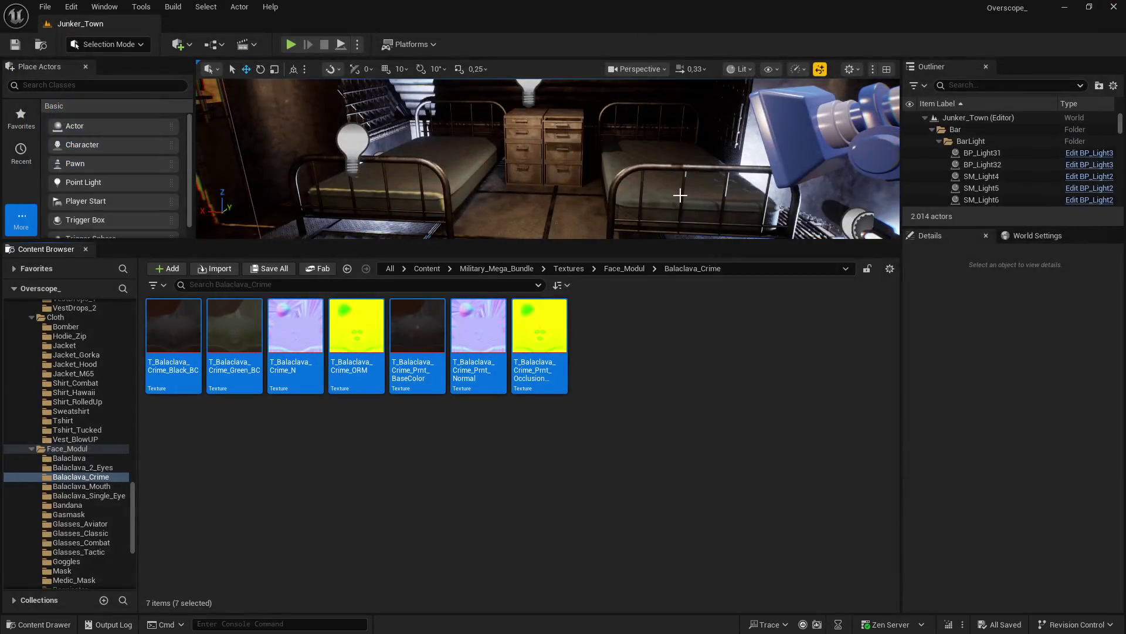
# Step: Select all eight Balaclava_Mouth textures and edit them together in the Property Matrix
pyautogui.doubleClick(356, 329)
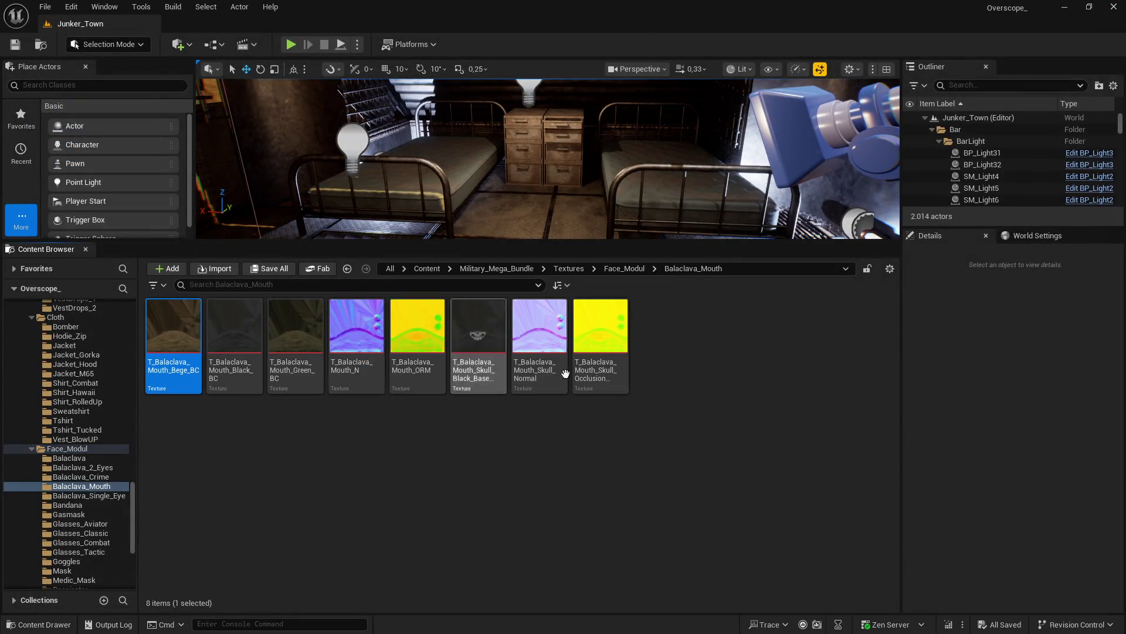
pyautogui.hotkey('ctrl', 'a')
pyautogui.rightClick(603, 339)
pyautogui.moveTo(705, 452)
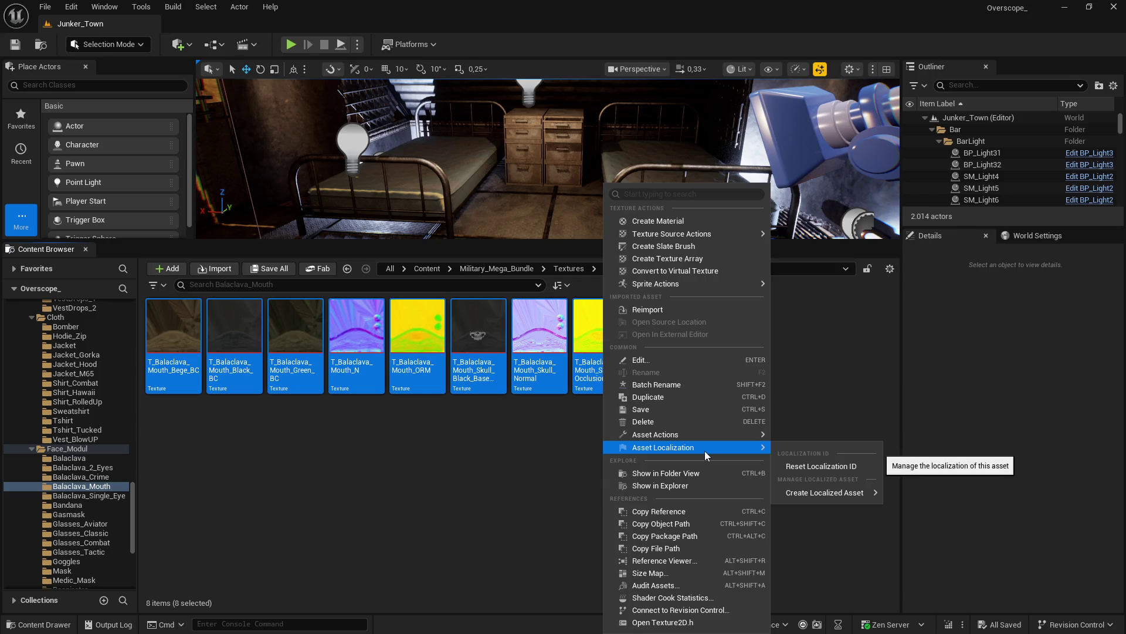
pyautogui.moveTo(724, 434)
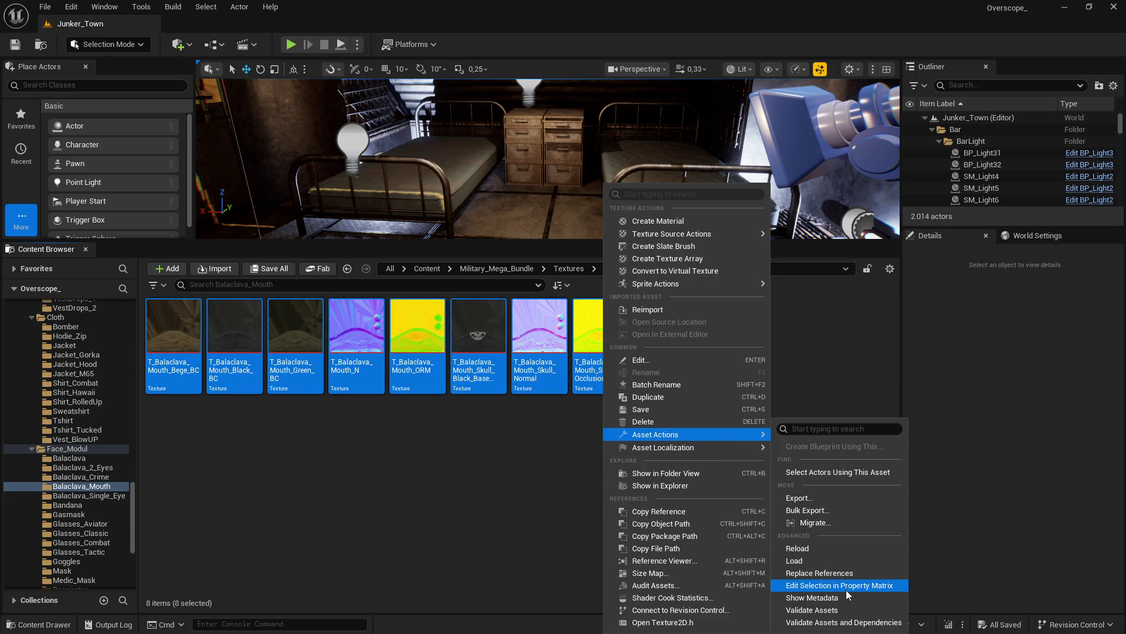
pyautogui.click(846, 586)
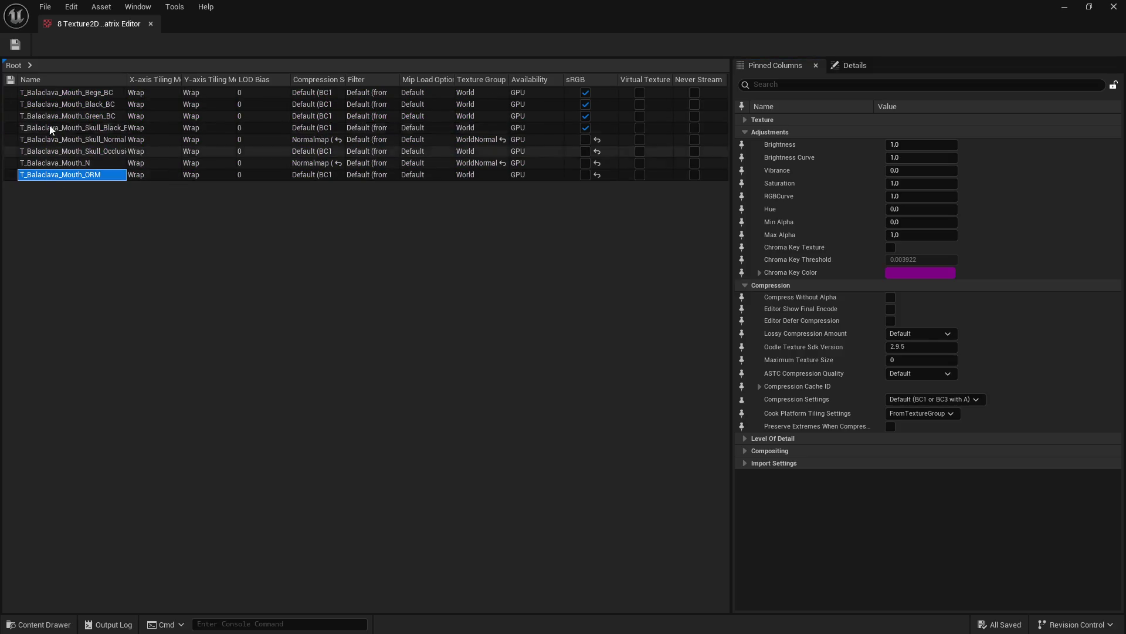
# Step: Set Maximum Texture Size to 2048 on all eight rows, save with Ctrl+S, and close the matrix
pyautogui.keyDown('shift'); pyautogui.click(68, 92); pyautogui.keyUp('shift')
pyautogui.click(757, 86)
pyautogui.write('ma')
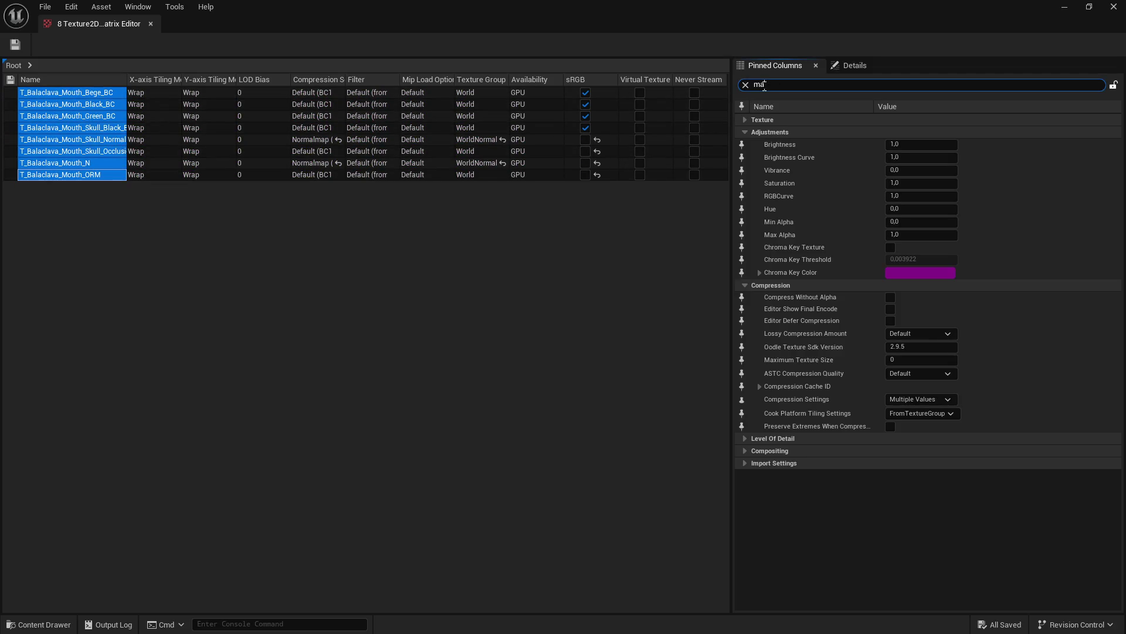
pyautogui.write('x')
pyautogui.click(907, 157)
pyautogui.write('2048')
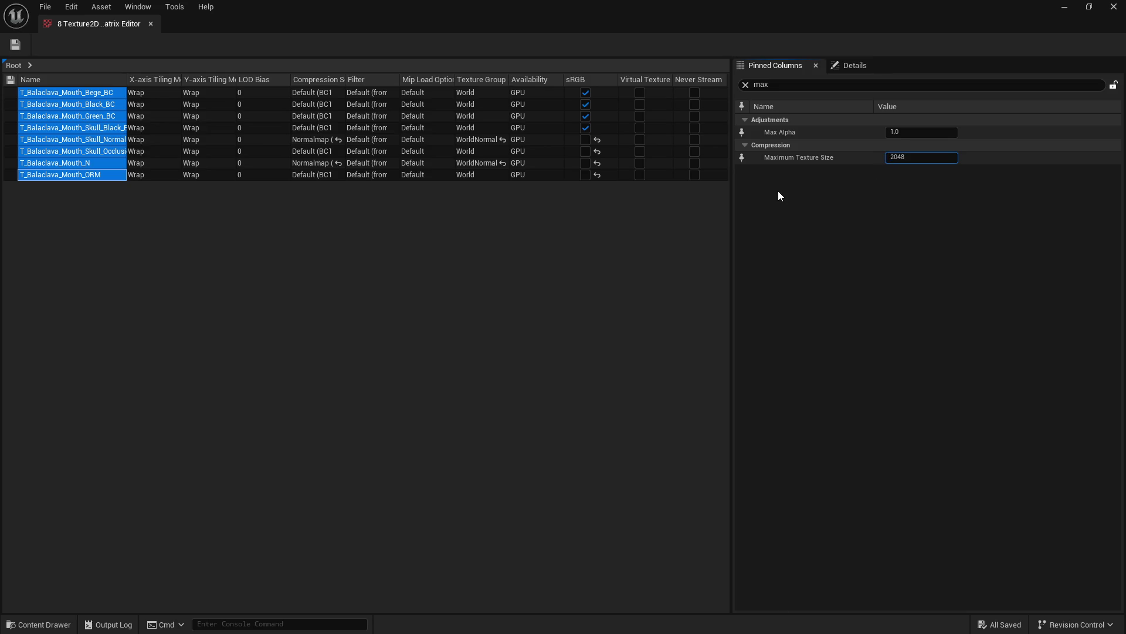
pyautogui.press('Return')
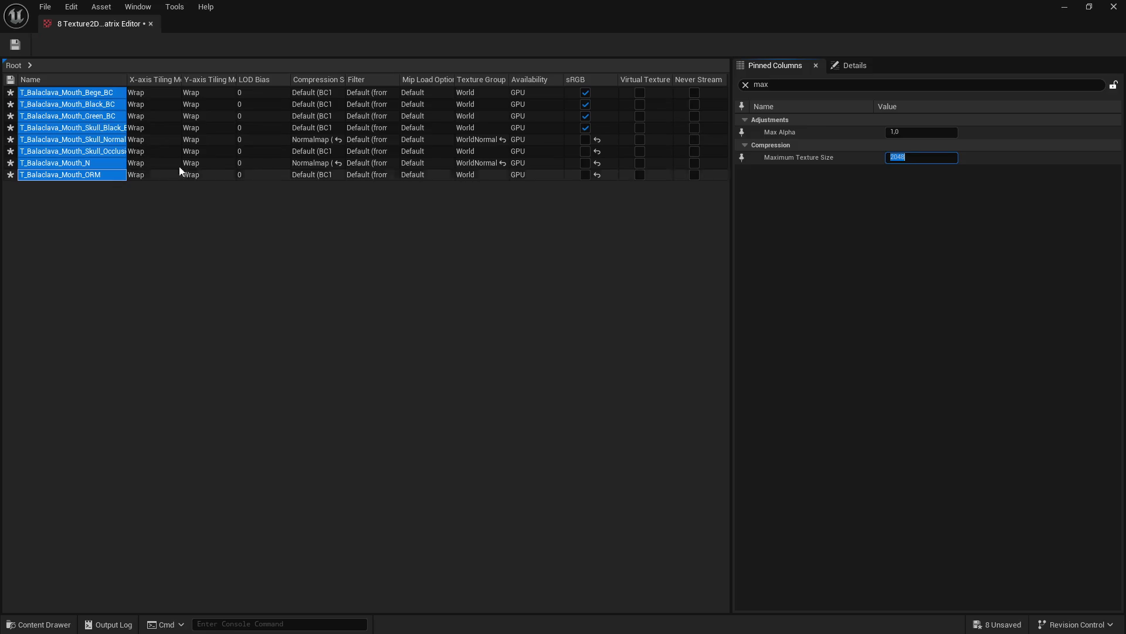
pyautogui.hotkey('ctrl', 's')
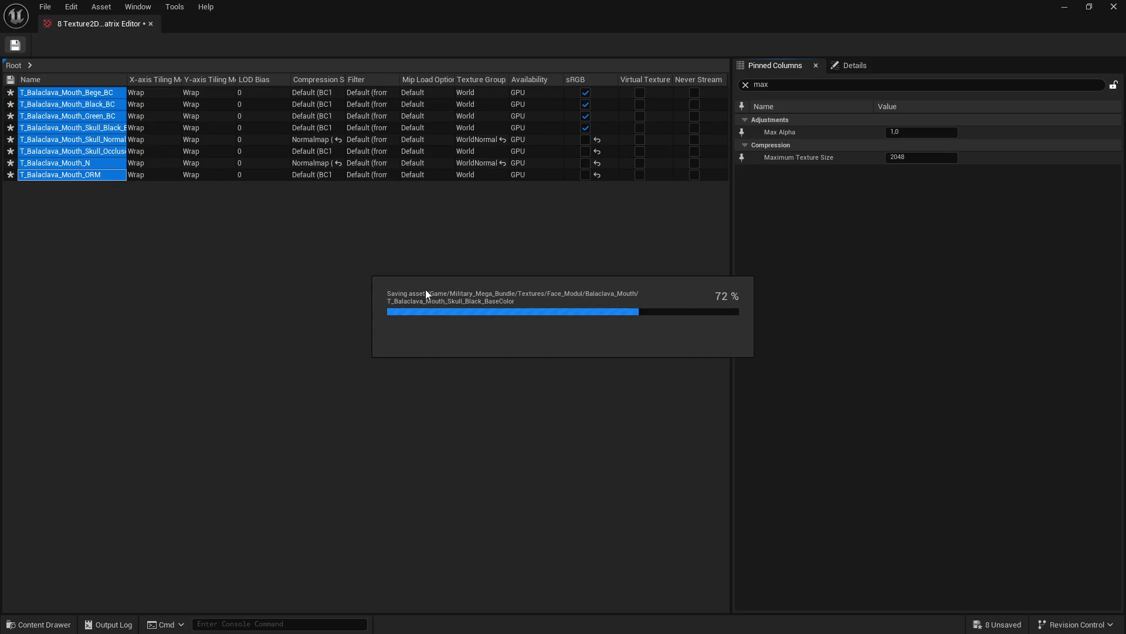
pyautogui.click(1113, 6)
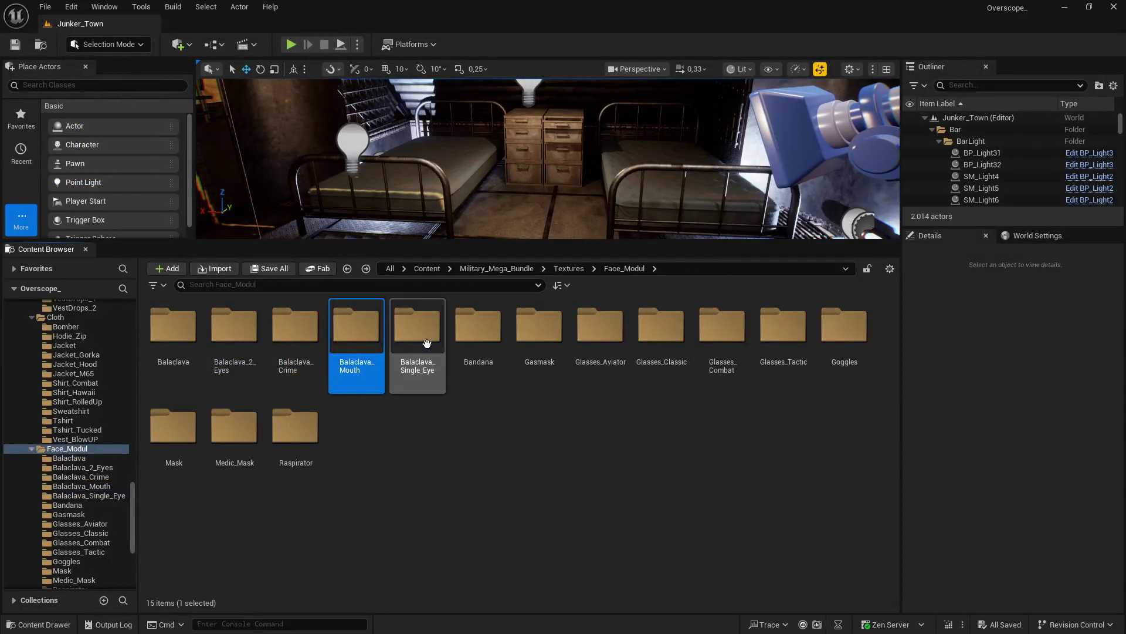
# Step: Select all five Balaclava_Single_Eye textures and open them via Edit Selection in Property Matrix
pyautogui.doubleClick(427, 344)
pyautogui.click(184, 346)
pyautogui.keyDown('shift'); pyautogui.click(405, 346); pyautogui.keyUp('shift')
pyautogui.rightClick(410, 346)
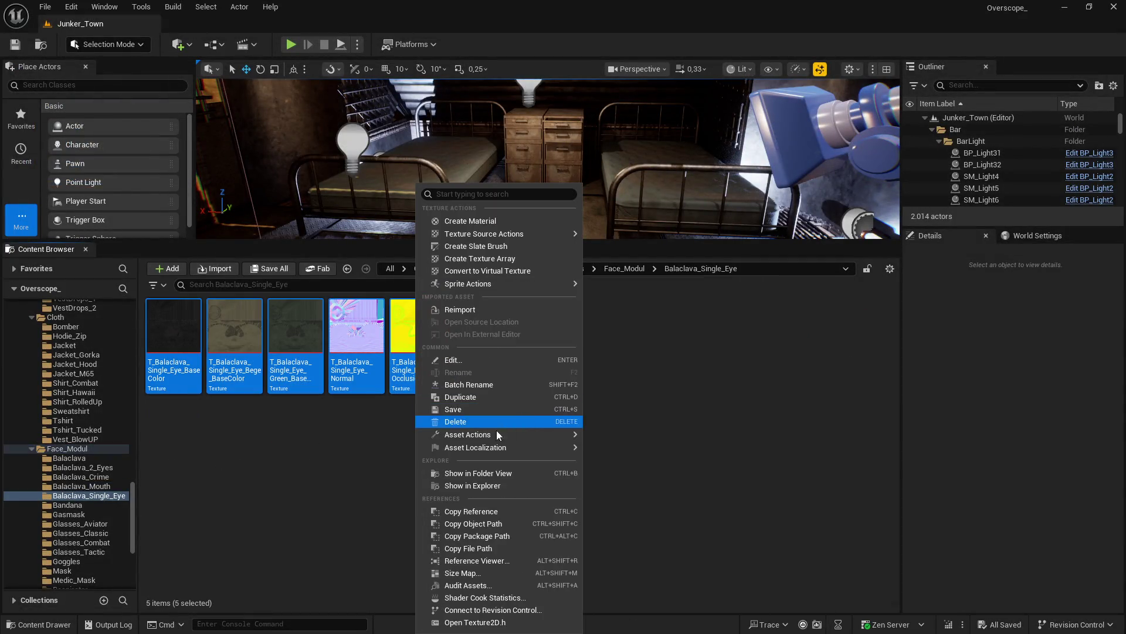
pyautogui.moveTo(516, 436)
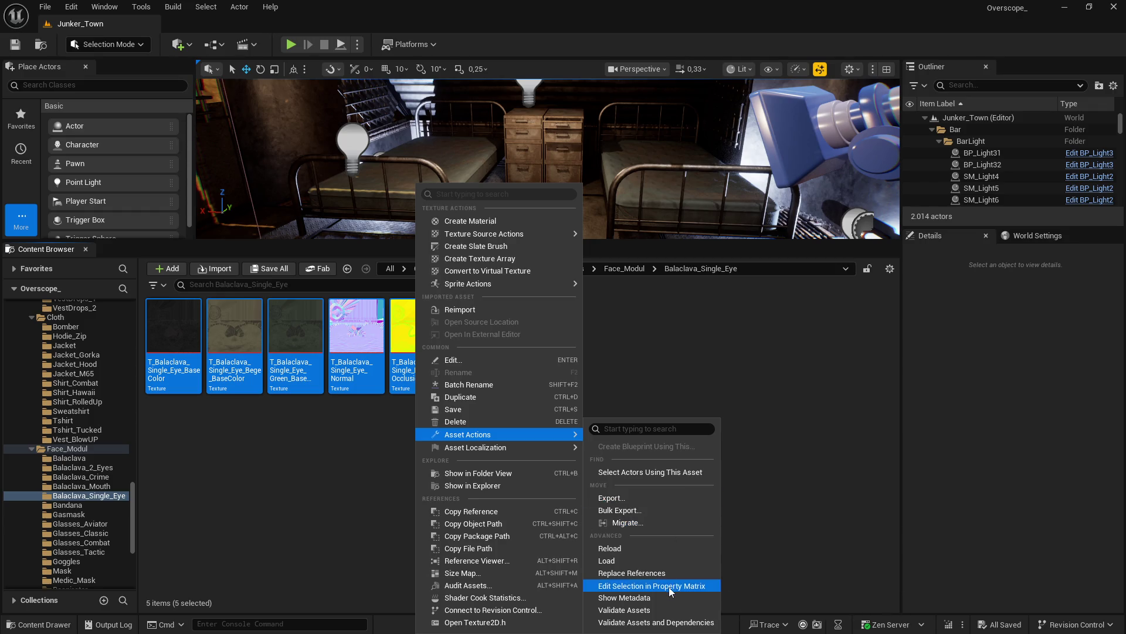
pyautogui.click(671, 587)
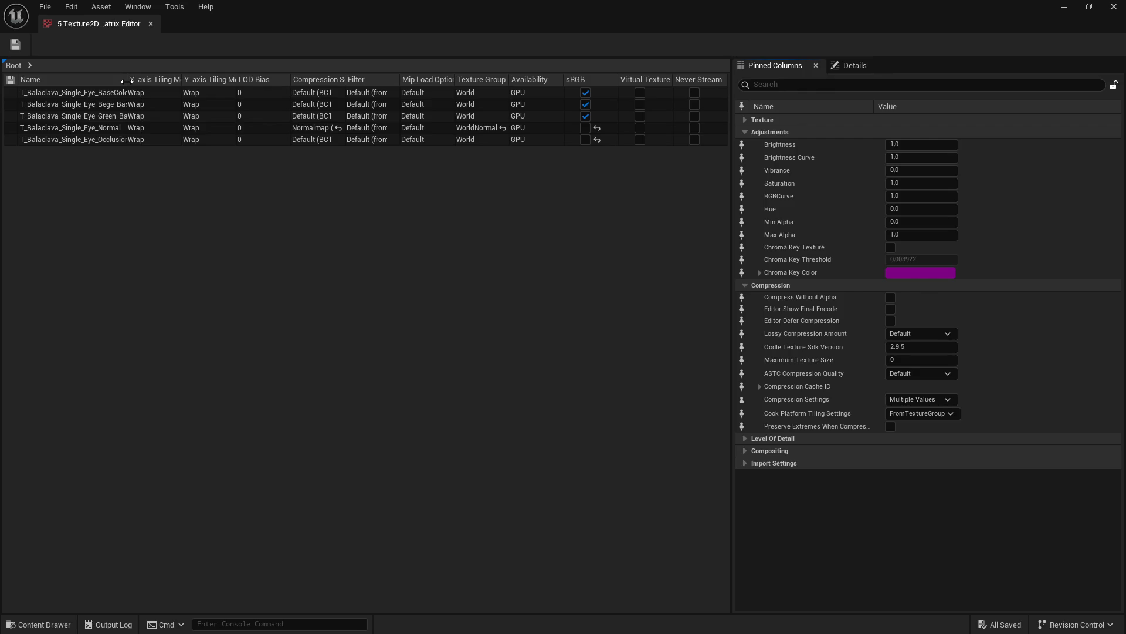
pyautogui.press('super')
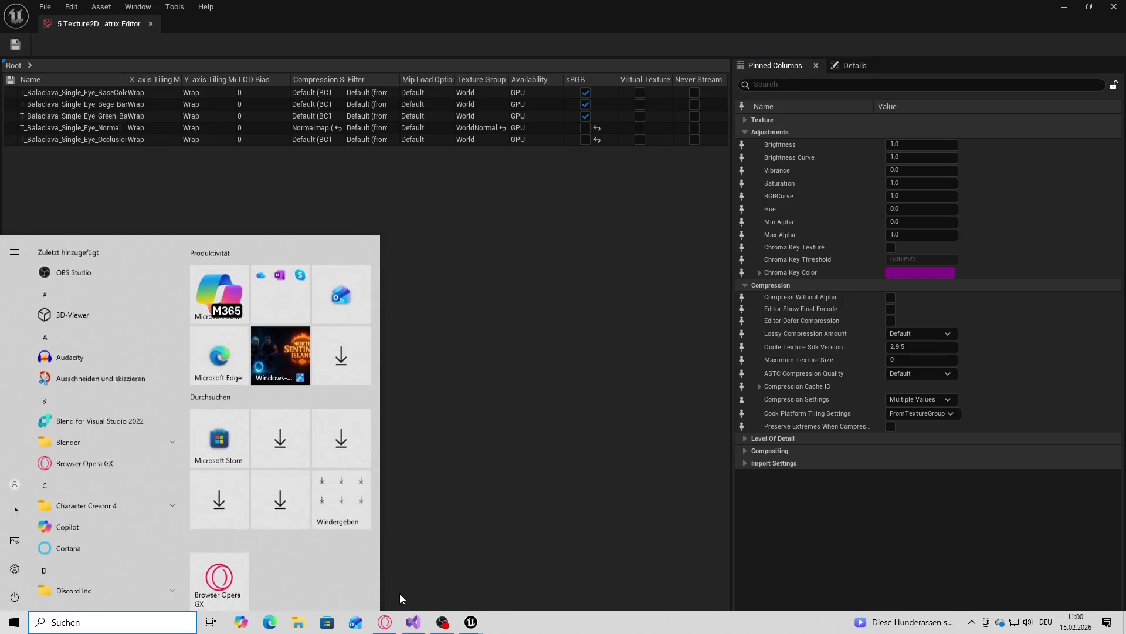
pyautogui.click(412, 629)
pyautogui.click(110, 9)
pyautogui.click(135, 65)
pyautogui.scroll(-1, 915, 342)
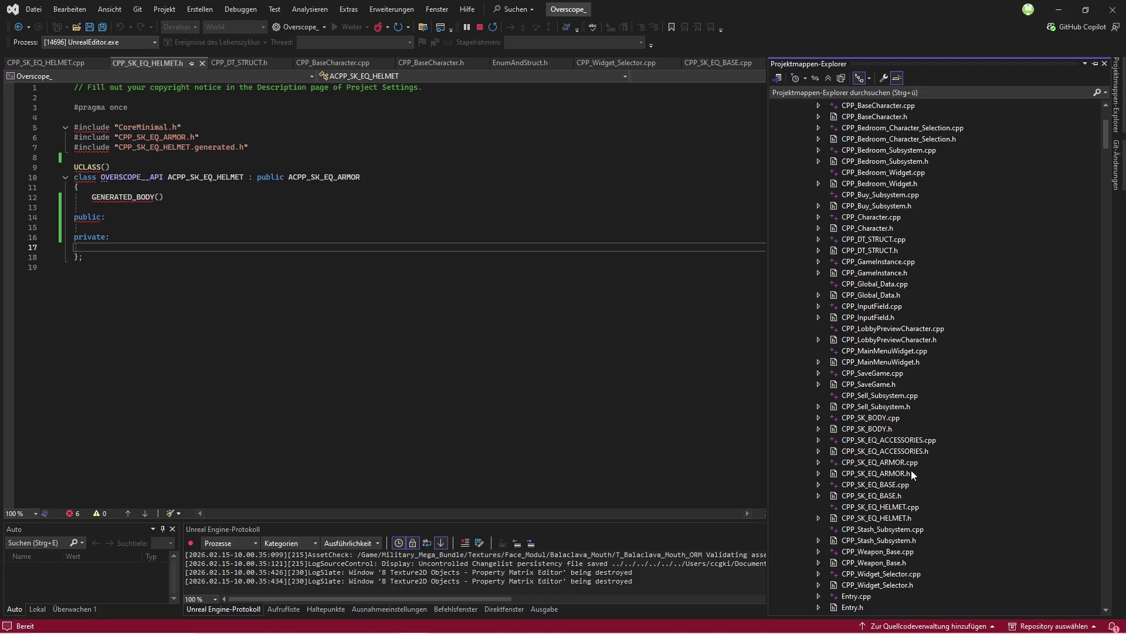
pyautogui.scroll(1, 947, 478)
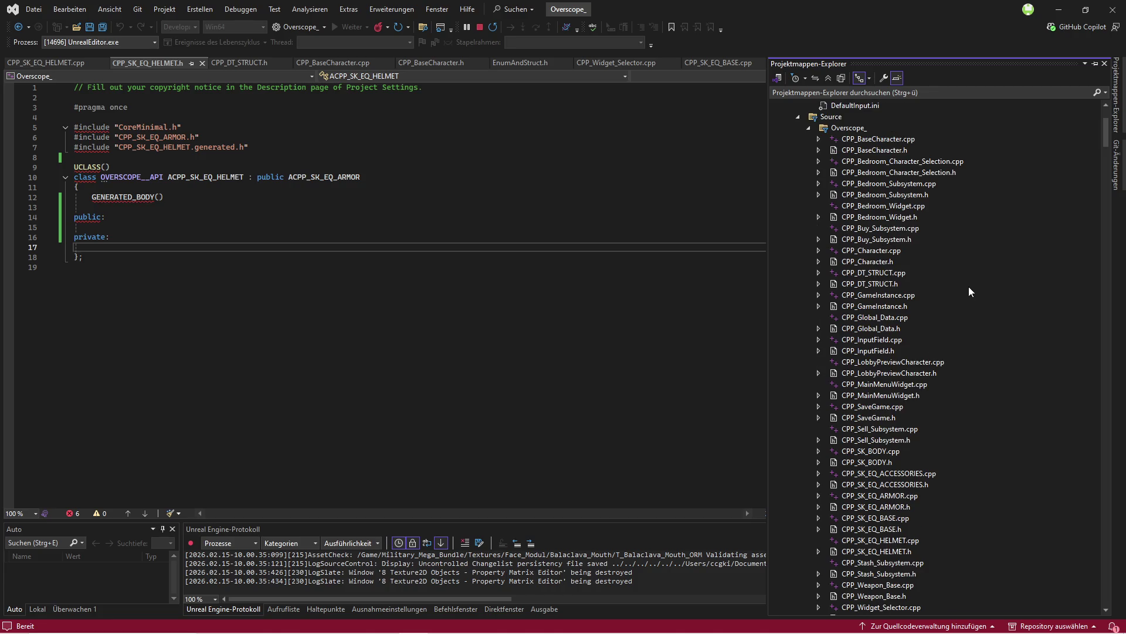
pyautogui.doubleClick(895, 141)
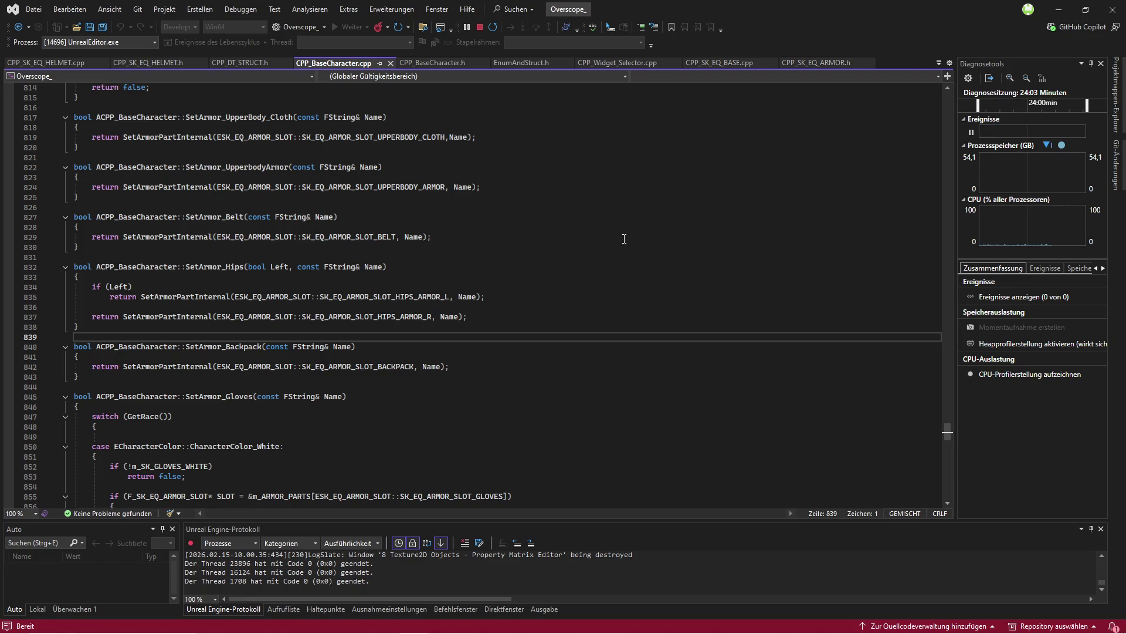
pyautogui.scroll(-10, 610, 262)
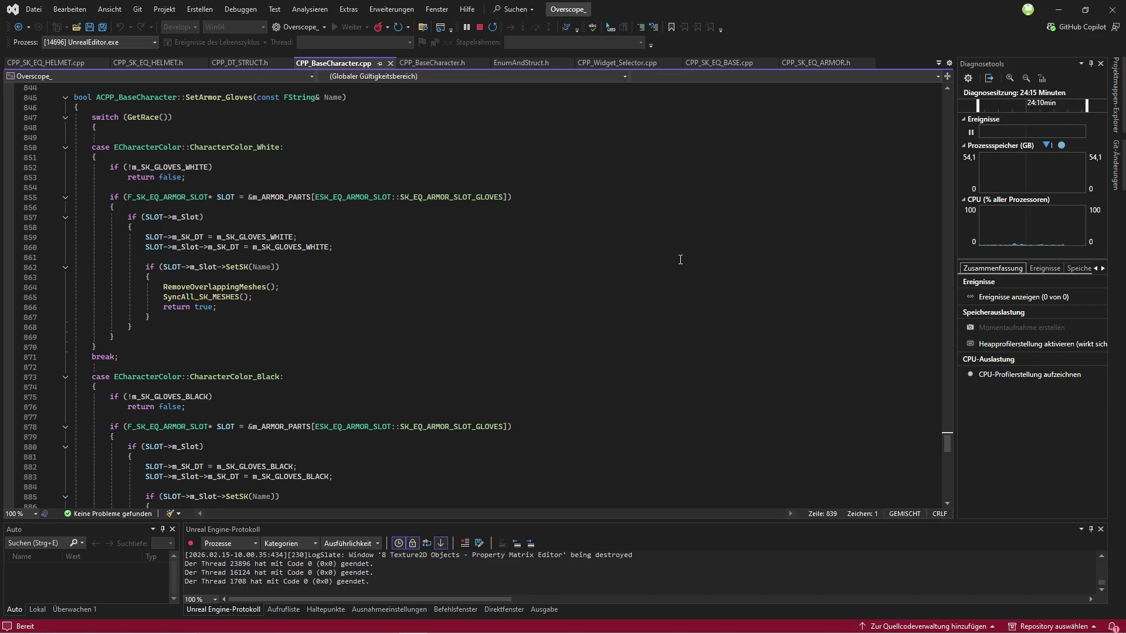
pyautogui.scroll(-10, 687, 259)
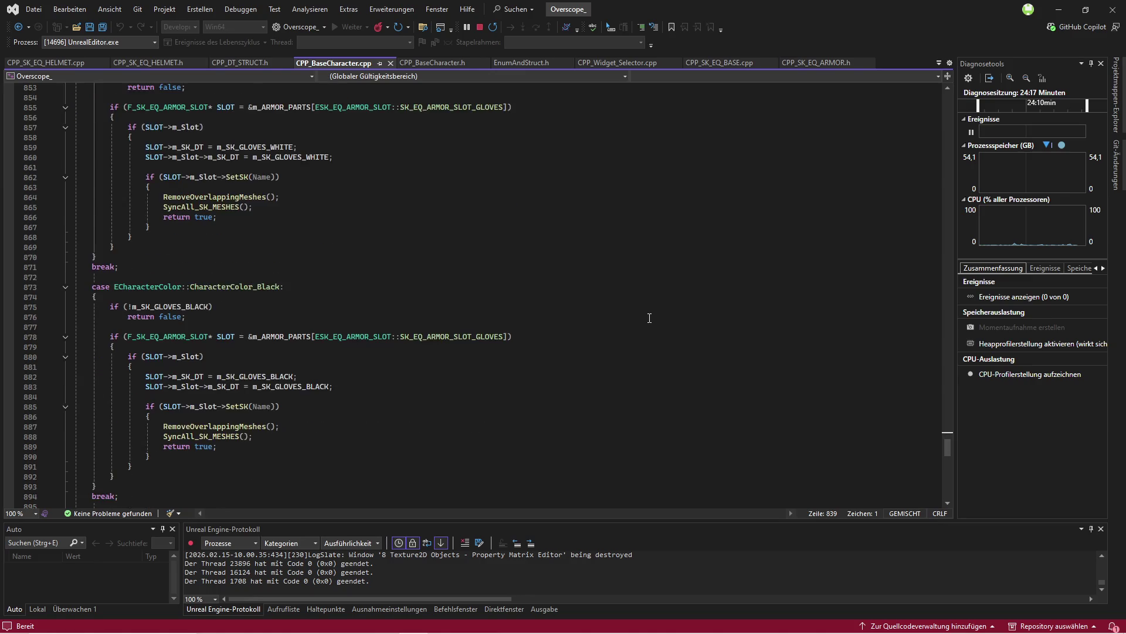
pyautogui.scroll(-8, 647, 304)
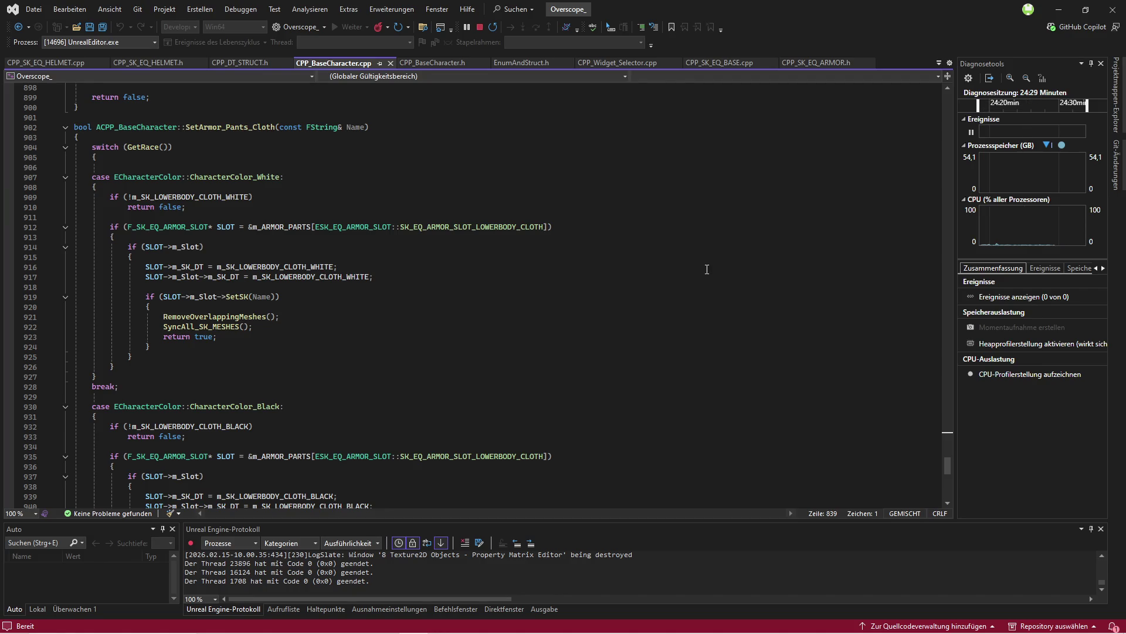
pyautogui.moveTo(469, 624)
pyautogui.click(535, 572)
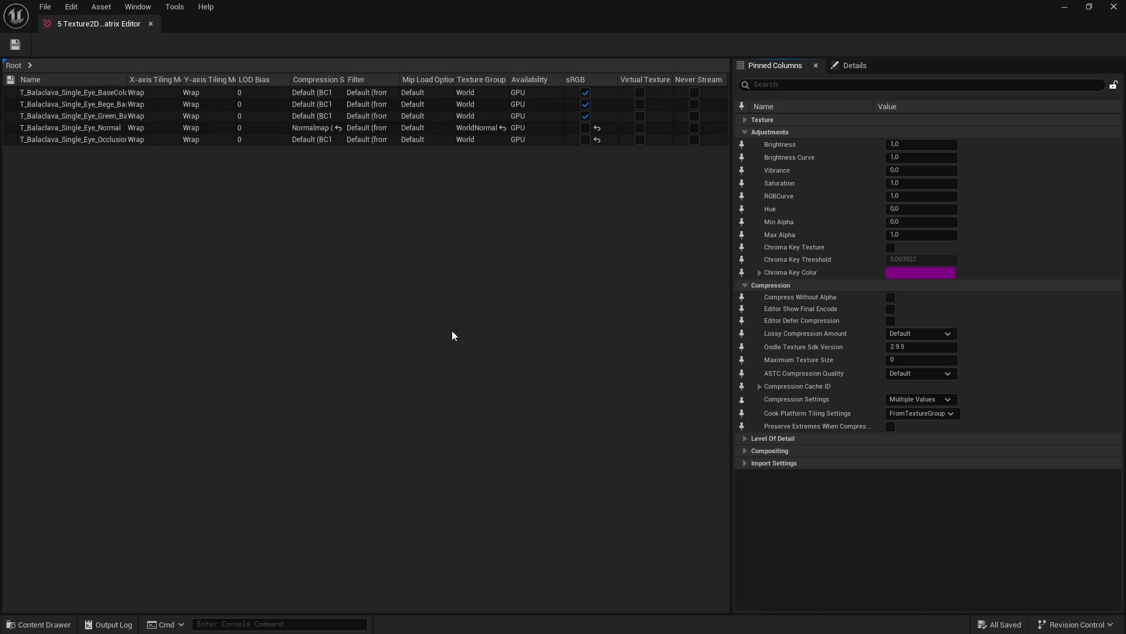
# Step: Save the open textures, close the Property Matrix, save all unsaved assets, and return to Face_Modul
pyautogui.click(15, 45)
pyautogui.click(1068, 7)
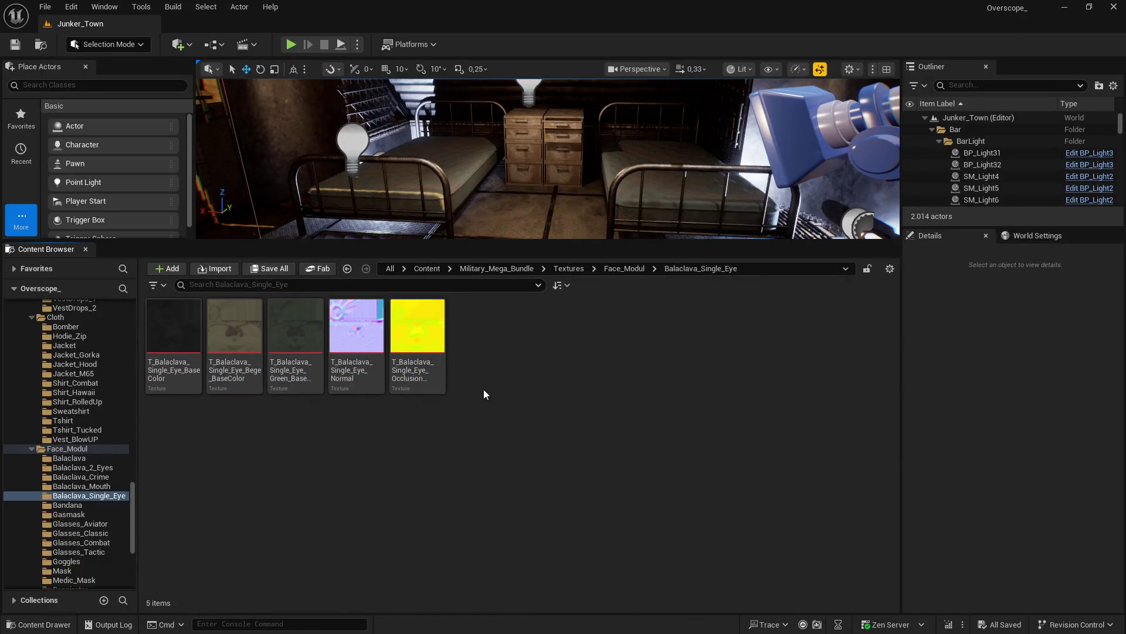
pyautogui.click(261, 268)
pyautogui.hotkey('alt', 'Left')
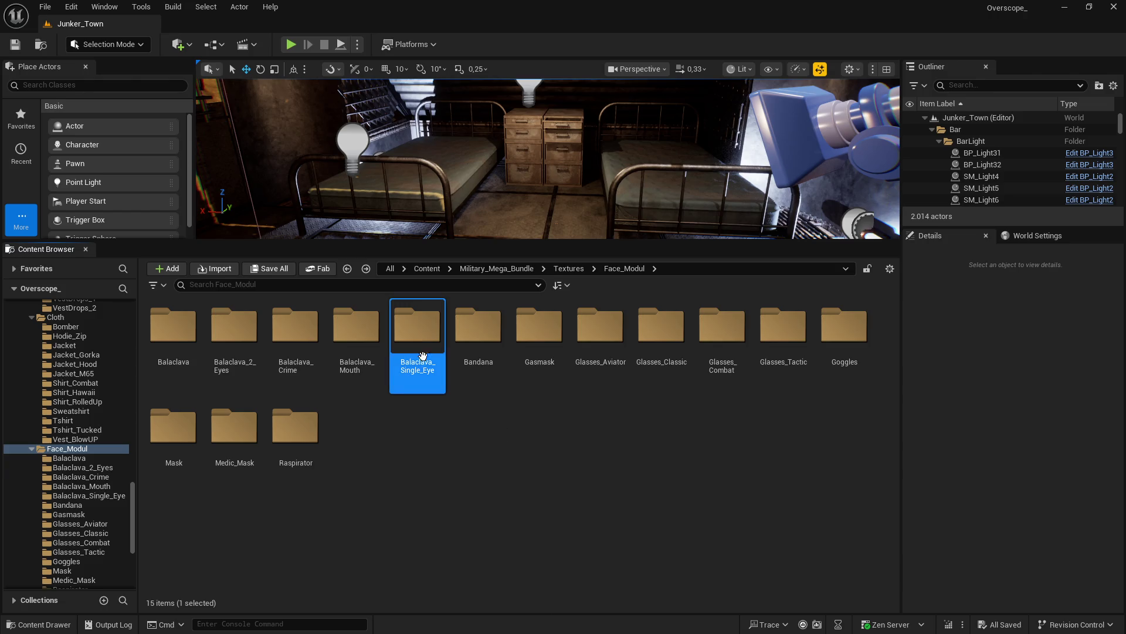
# Step: Browse the Balaclava_Single_Eye and Bandana folders, selecting the six Bandana textures
pyautogui.doubleClick(423, 355)
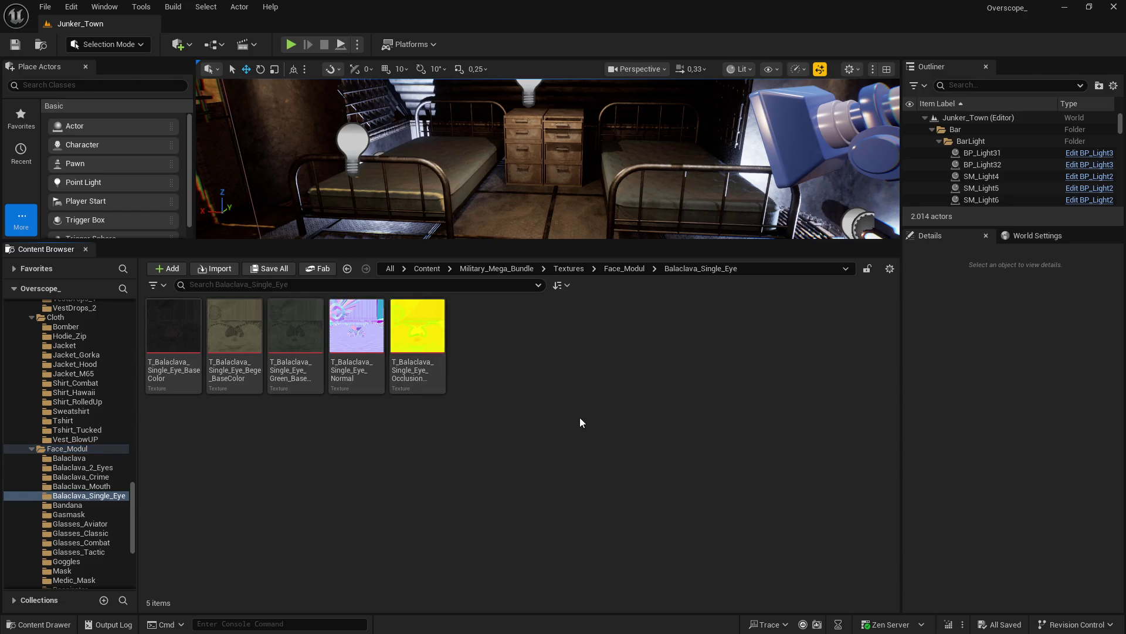
pyautogui.hotkey('alt', 'Left')
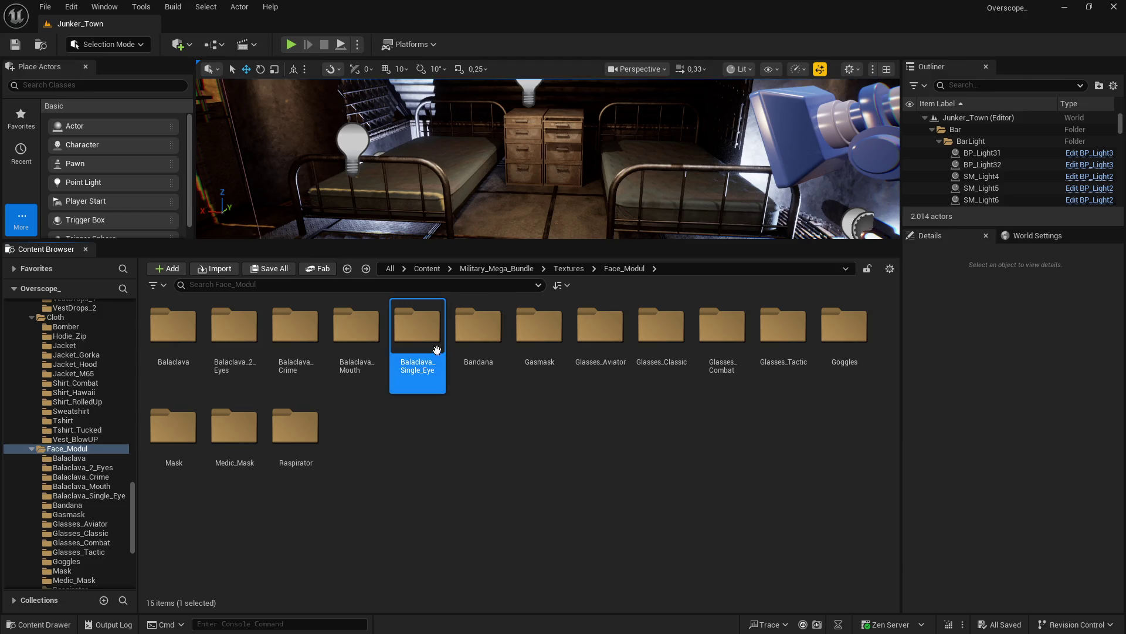
pyautogui.doubleClick(477, 375)
pyautogui.hotkey('ctrl', 'a')
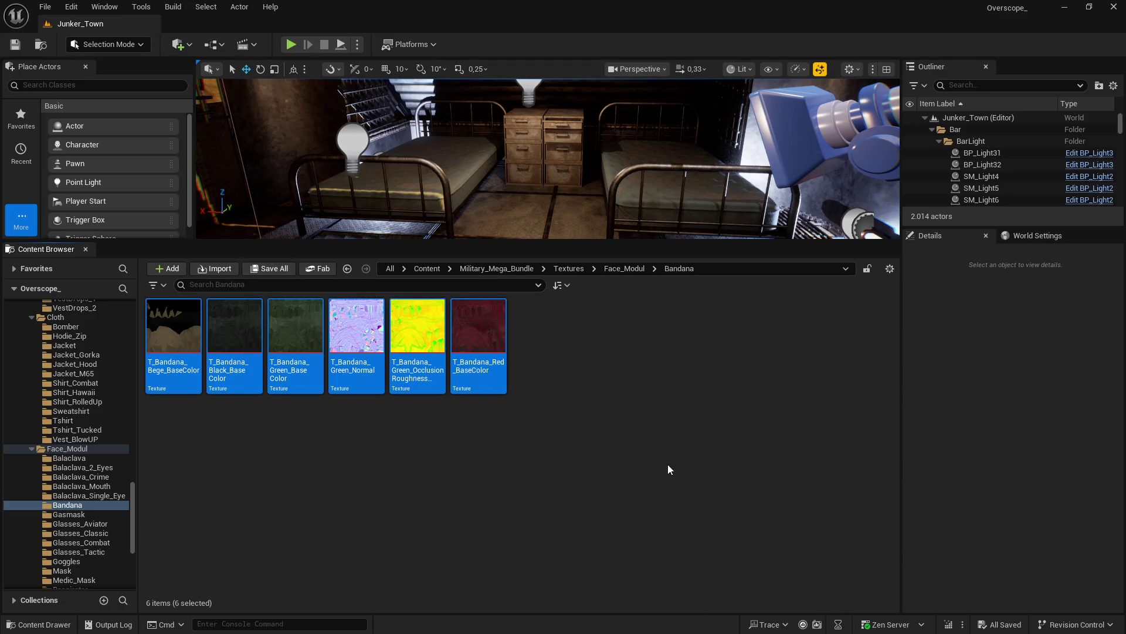
pyautogui.hotkey('alt', 'Left')
pyautogui.click(675, 269)
pyautogui.doubleClick(472, 333)
pyautogui.hotkey('alt', 'Left')
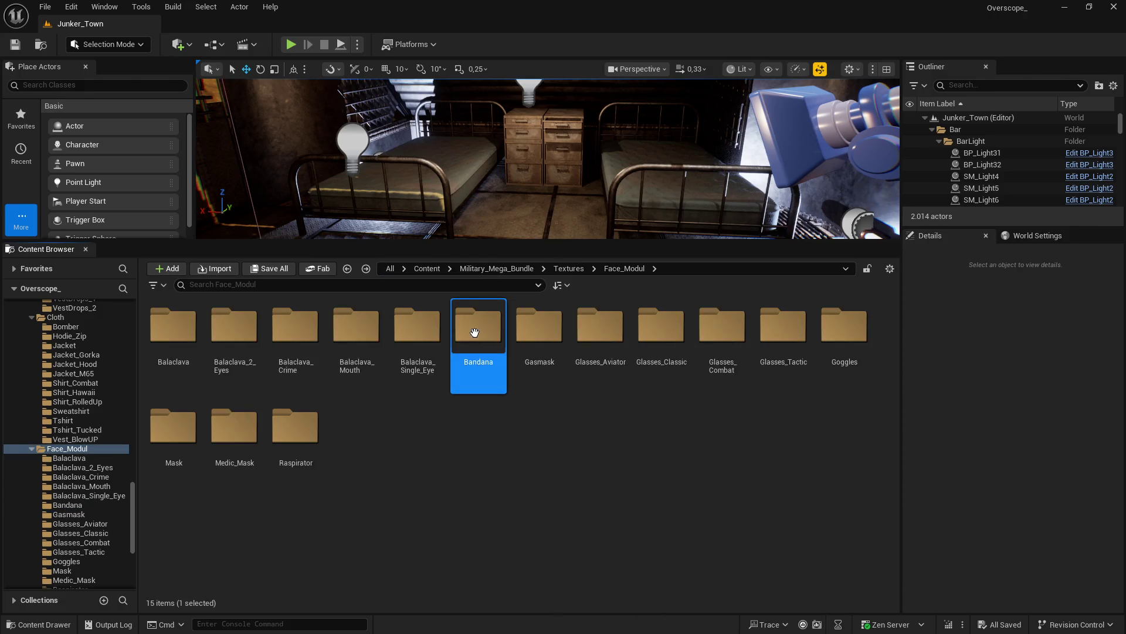
pyautogui.doubleClick(471, 329)
# Step: Select the Bandana folder path text in the path bar, then go back to Face_Modul
pyautogui.click(709, 271)
pyautogui.click(621, 271)
pyautogui.hotkey('ctrl', 'shift', 'Left')
pyautogui.press('Right')
pyautogui.hotkey('shift', 'Left')
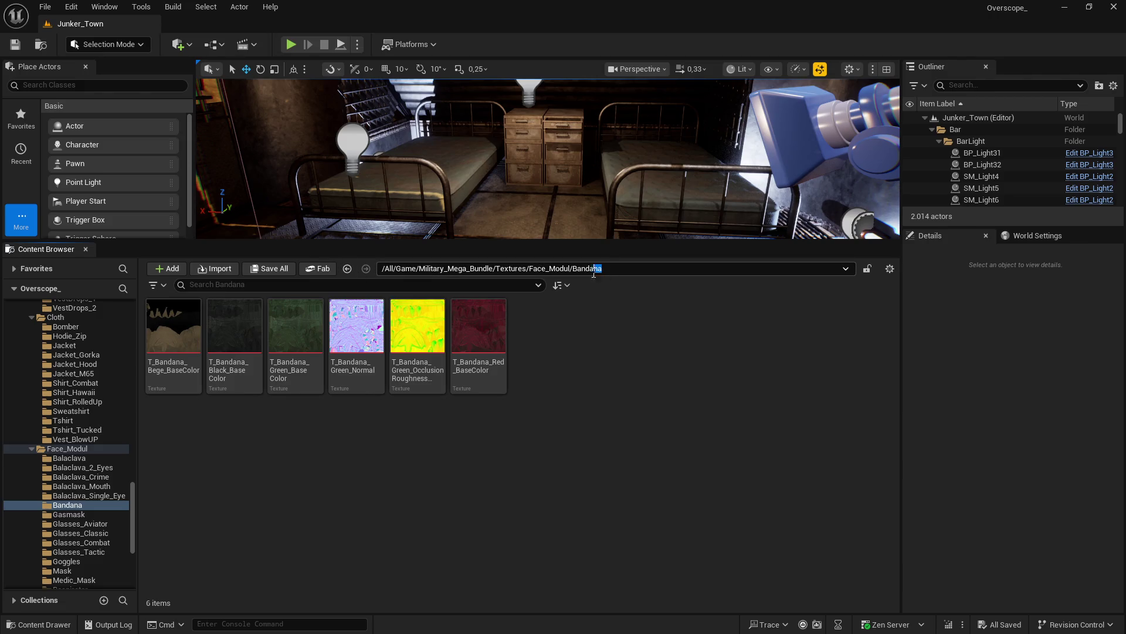
pyautogui.hotkey('alt', 'Left')
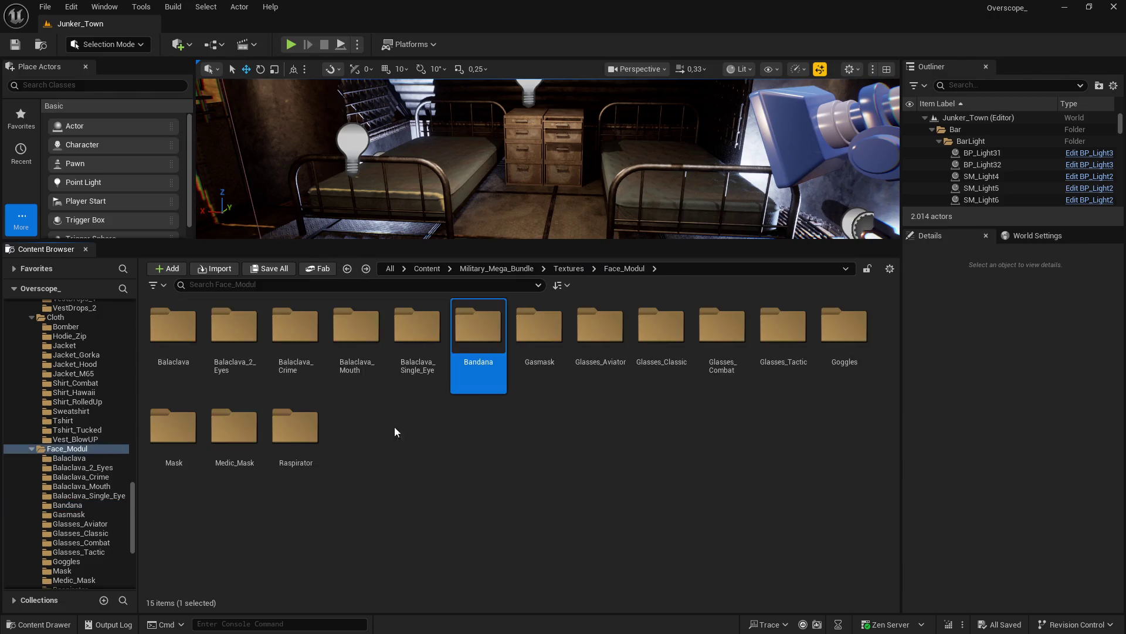
# Step: Close the Unreal editor, save all files in Visual Studio, and build to relaunch Overscope_
pyautogui.click(1119, 6)
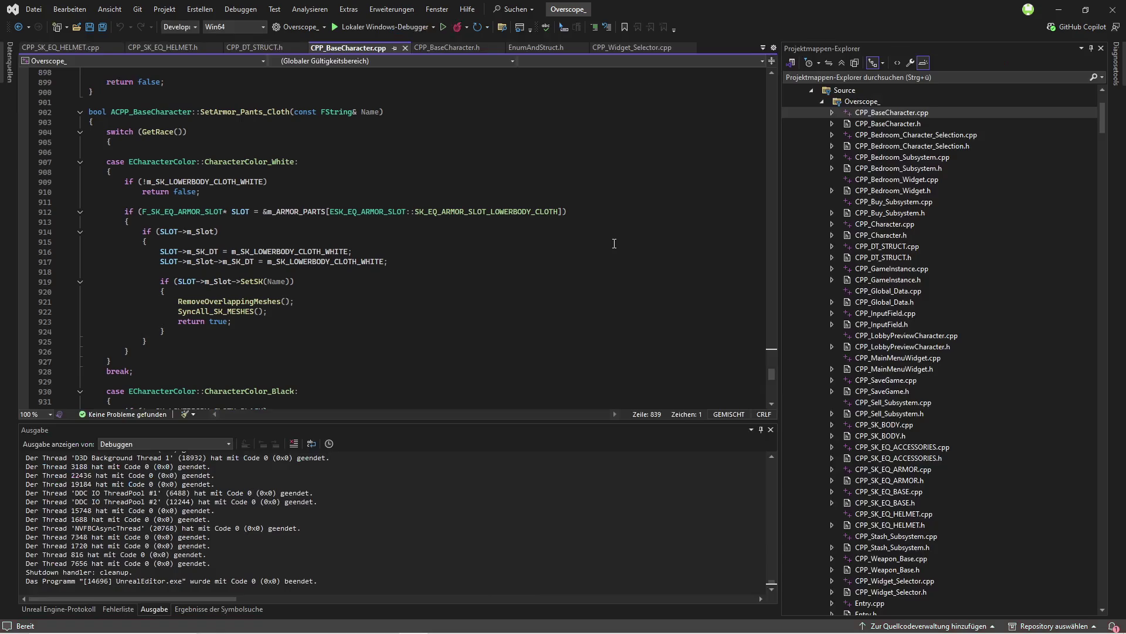
pyautogui.hotkey('ctrl', 'shift', 's')
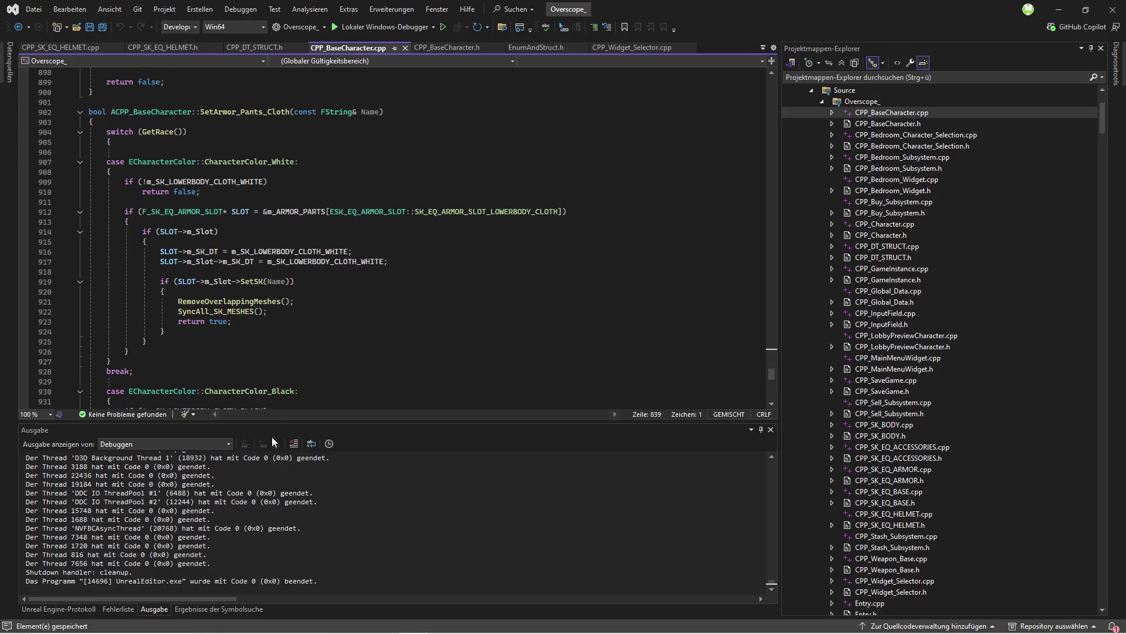
pyautogui.moveTo(297, 422); pyautogui.dragTo(296, 502)
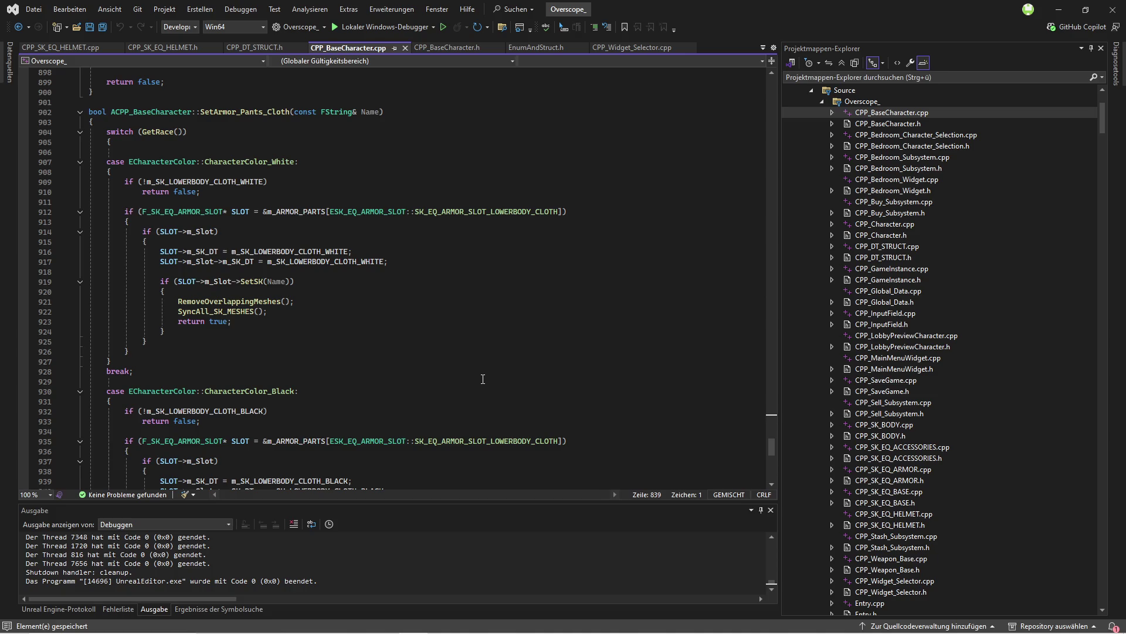
pyautogui.hotkey('ctrl', 'shift', 'b')
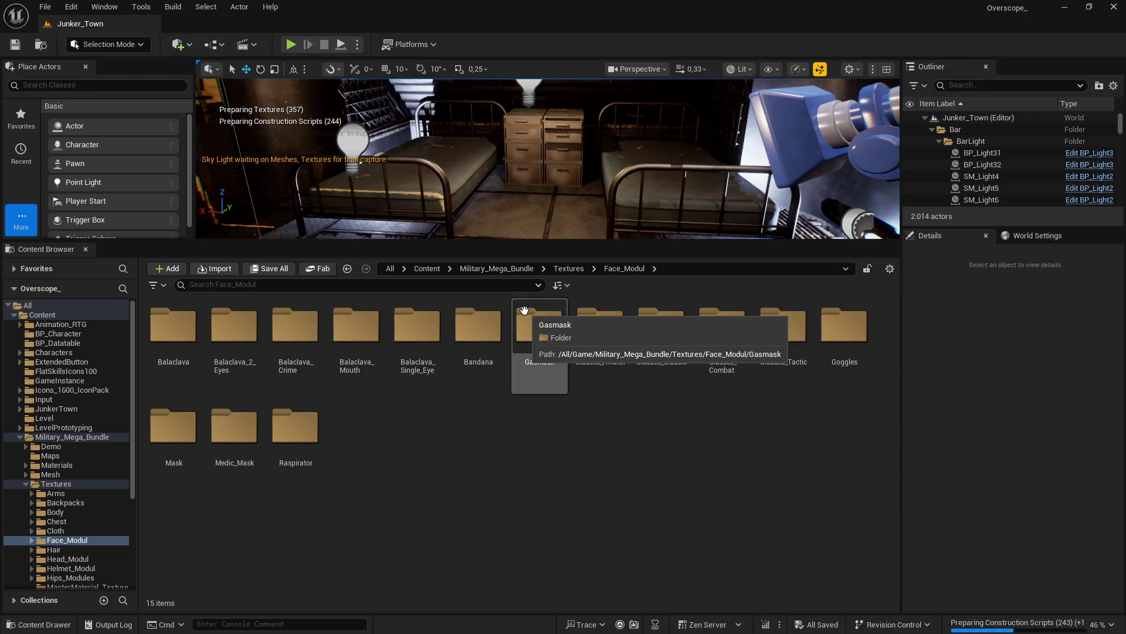
# Step: Lower the splitter above the Content Browser to enlarge the viewport and turn the camera slightly
pyautogui.moveTo(444, 240); pyautogui.dragTo(446, 372)
pyautogui.moveTo(480, 198); pyautogui.dragTo(495, 212)
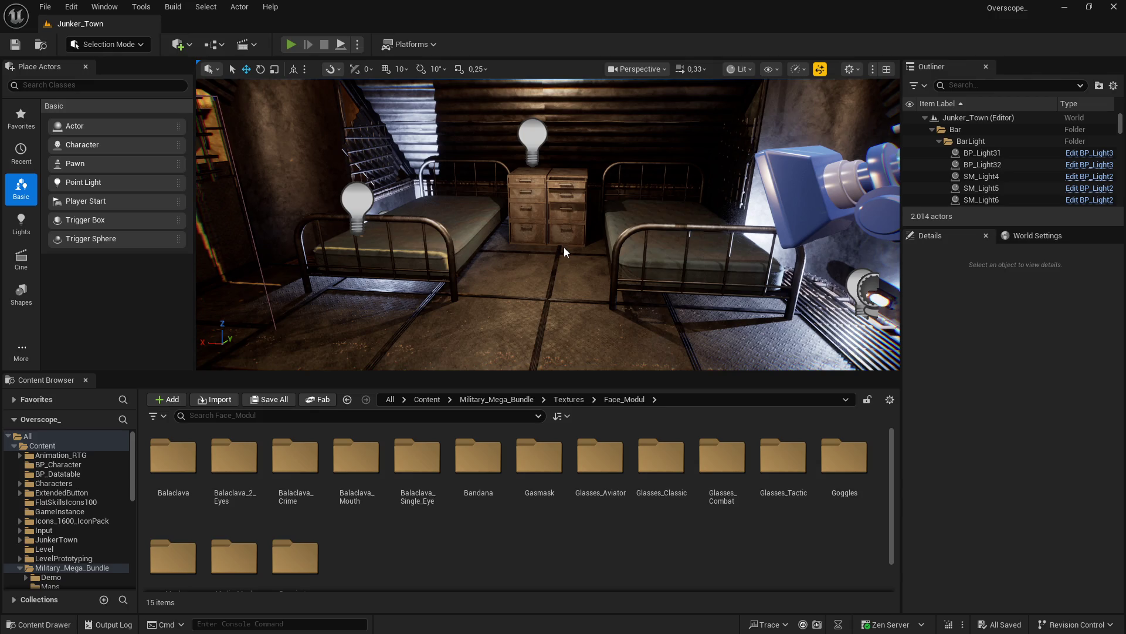
# Step: Play in Editor fullscreen, open the Bed Room screen, and cycle the backpack to Backpack4
pyautogui.hotkey('alt', 'p')
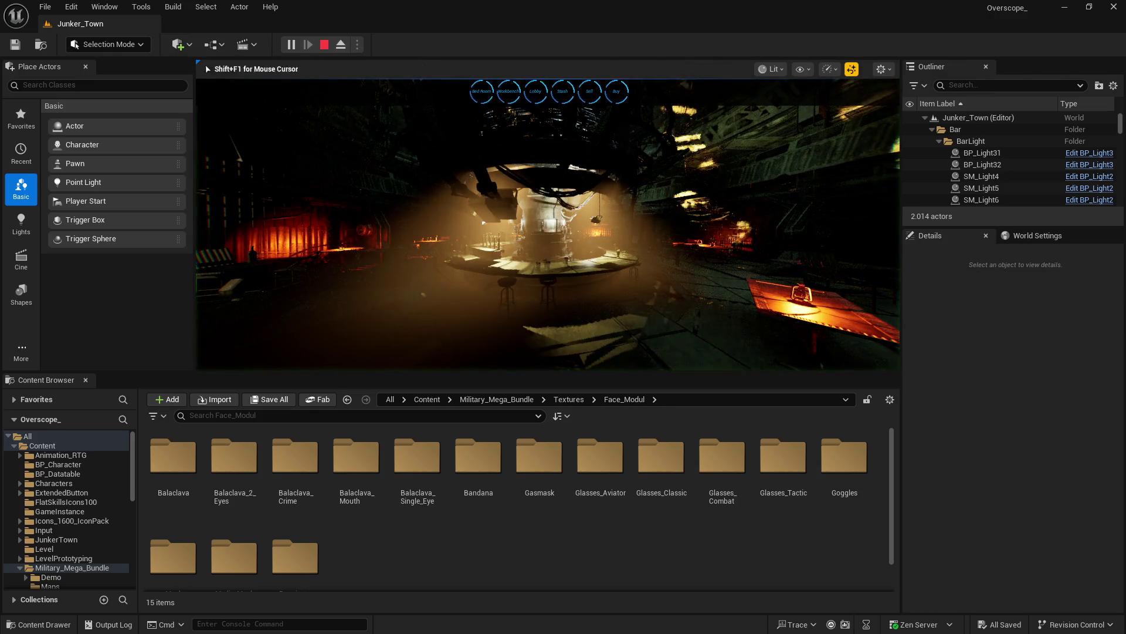
pyautogui.press('F11')
pyautogui.click(417, 30)
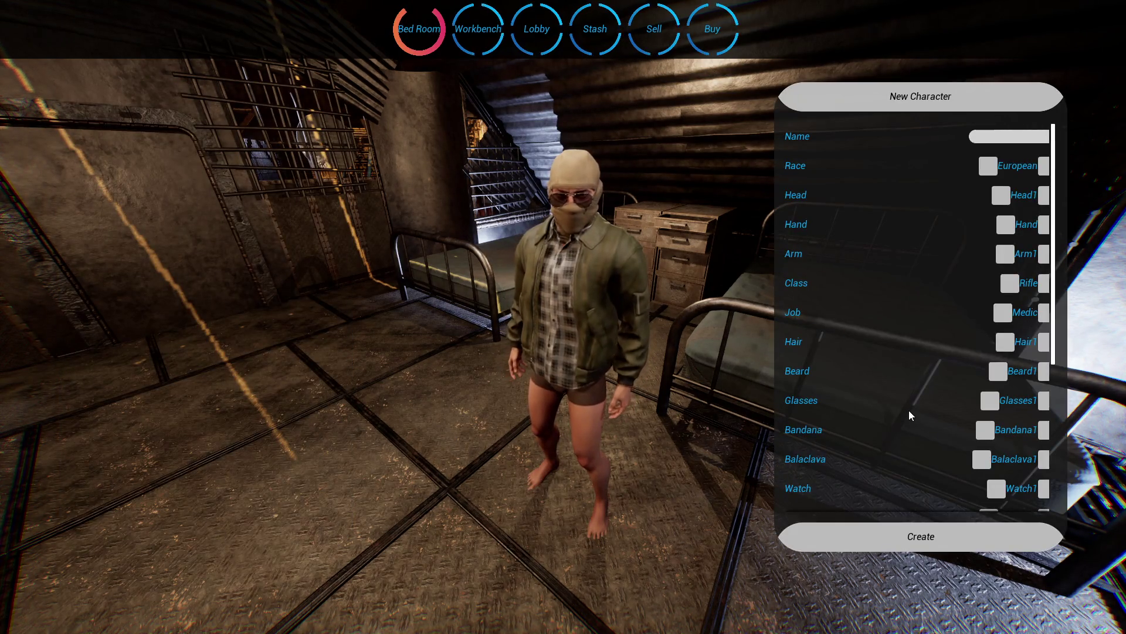
pyautogui.scroll(-5, 913, 411)
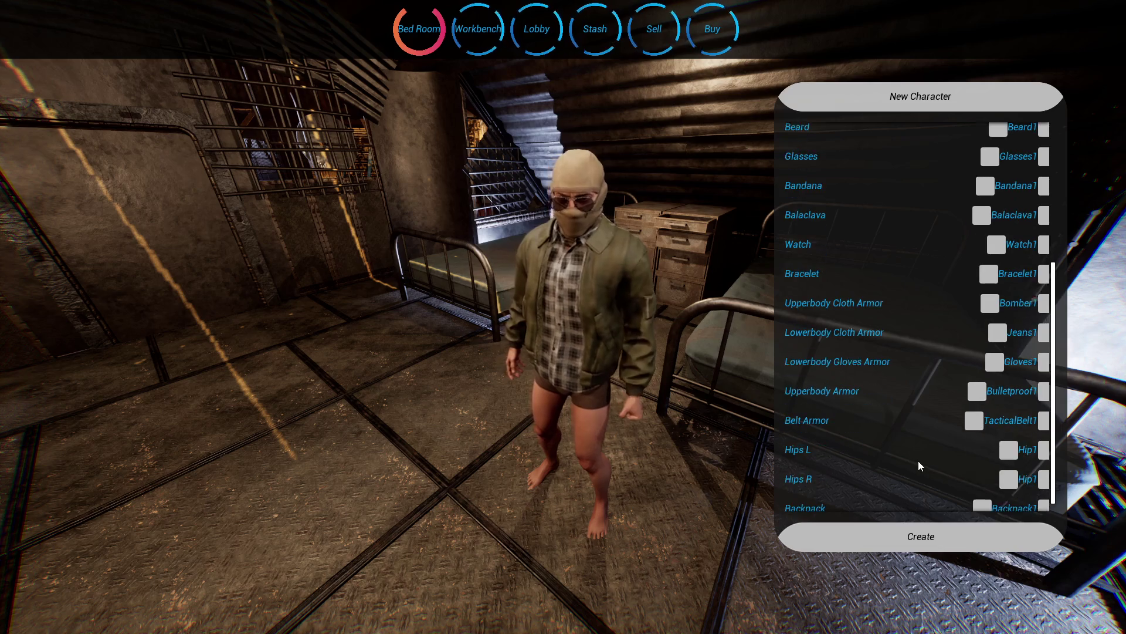
pyautogui.click(1044, 496)
pyautogui.click(1044, 496)
pyautogui.click(1044, 496)
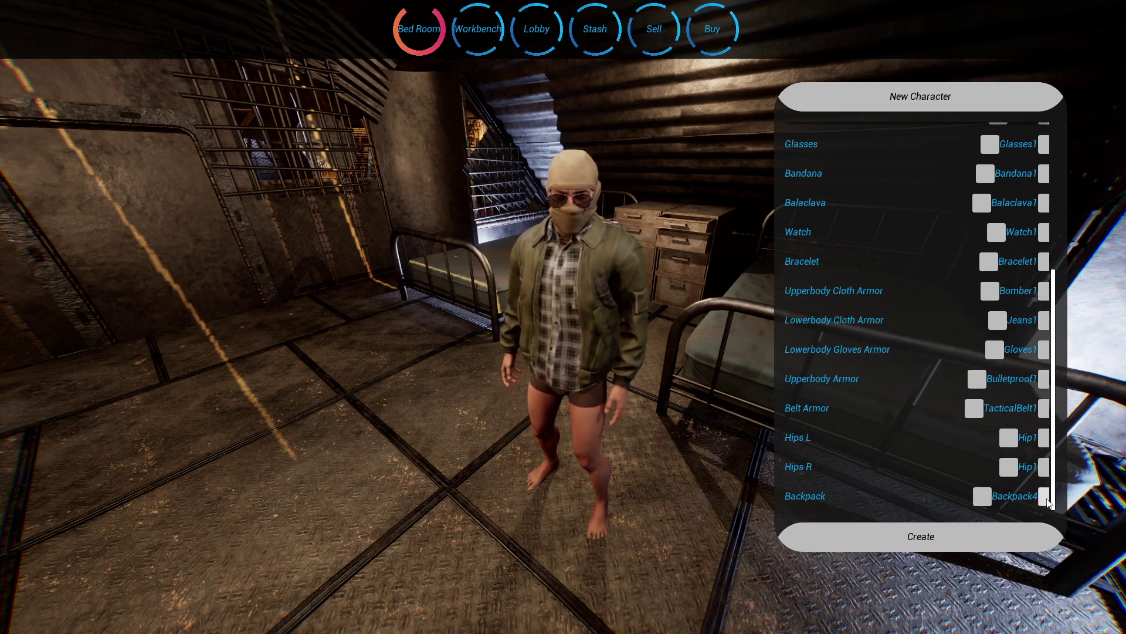
# Step: Dress the character in jeans and change the upper-body clothing to Hoodie3
pyautogui.click(1044, 320)
pyautogui.click(1044, 320)
pyautogui.click(1045, 321)
pyautogui.click(1044, 291)
pyautogui.click(1044, 291)
pyautogui.click(1044, 291)
pyautogui.click(1045, 291)
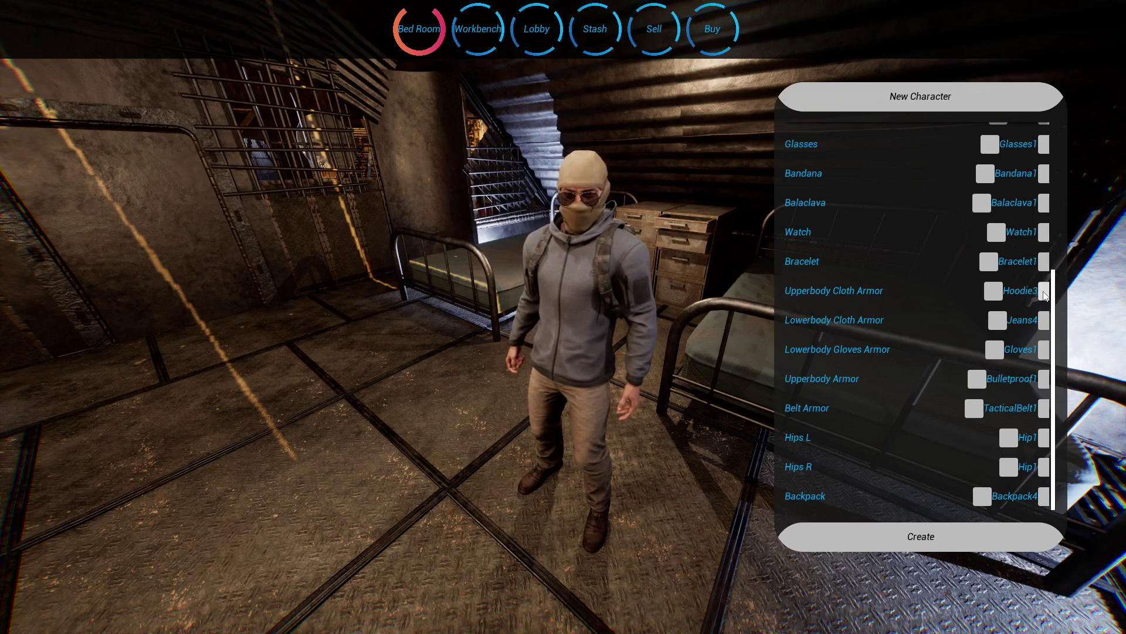
# Step: Equip the Bulletproof2 plate-carrier vest and set both hip holsters to Hip3
pyautogui.click(1044, 379)
pyautogui.click(1044, 379)
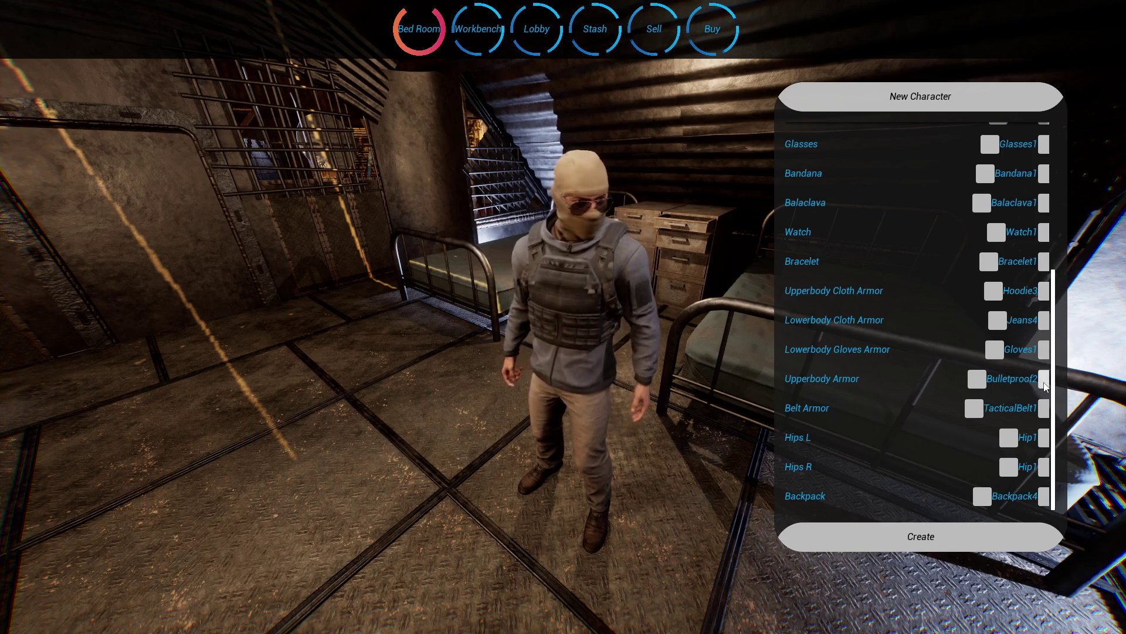
pyautogui.click(977, 378)
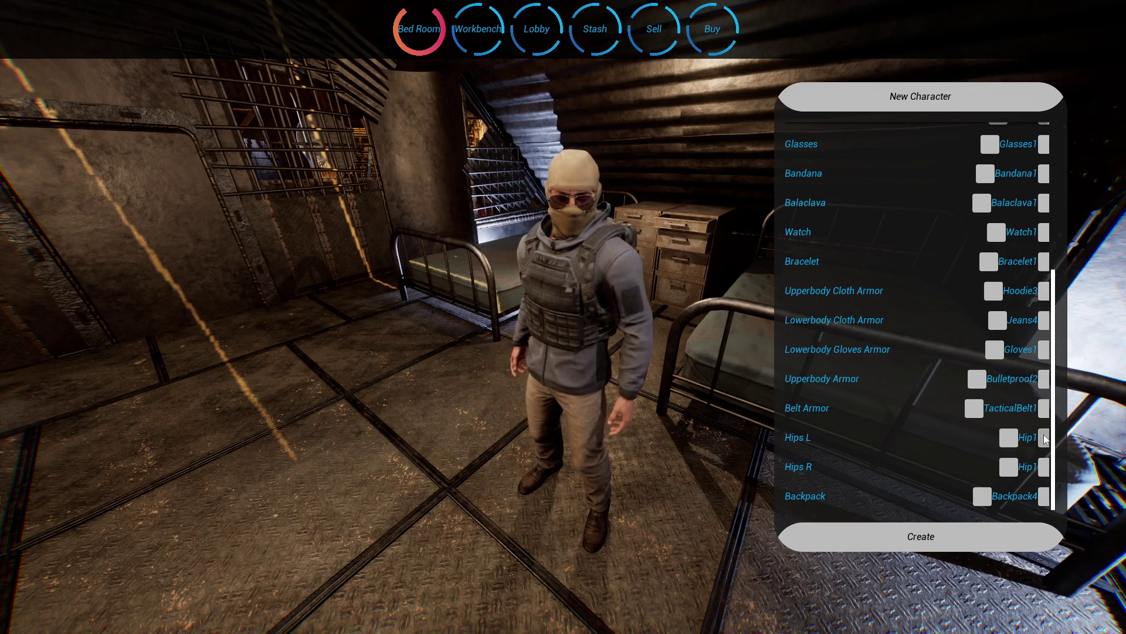
pyautogui.click(1044, 438)
pyautogui.click(1044, 438)
pyautogui.click(1044, 467)
pyautogui.click(1045, 467)
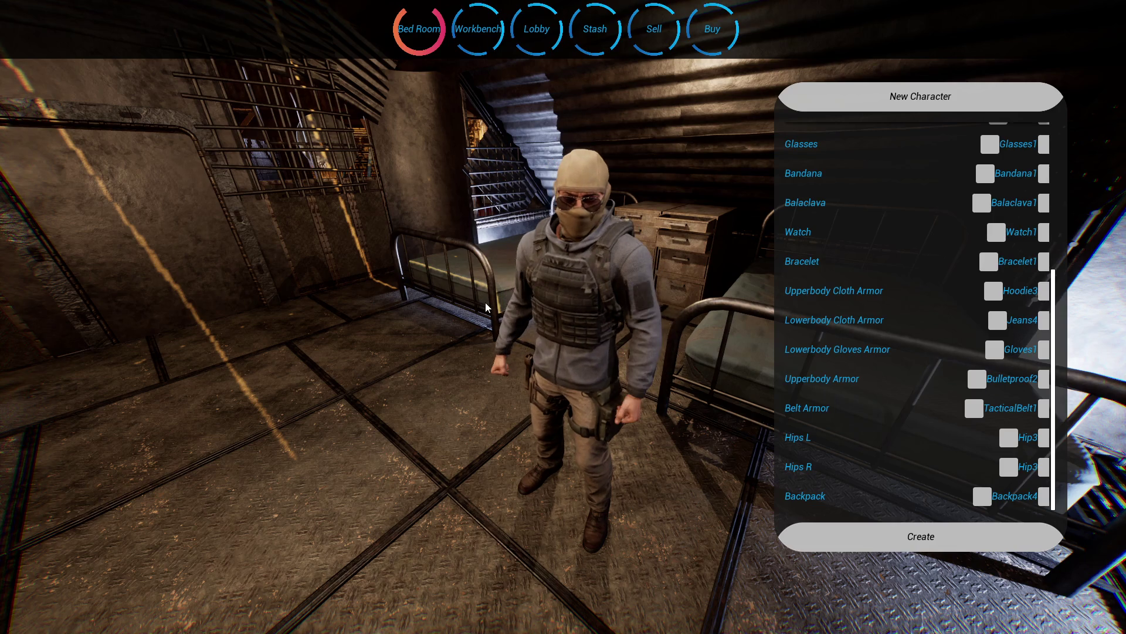
# Step: Stop the play session with Escape and return to the Junker_Town editor
pyautogui.press('Escape')
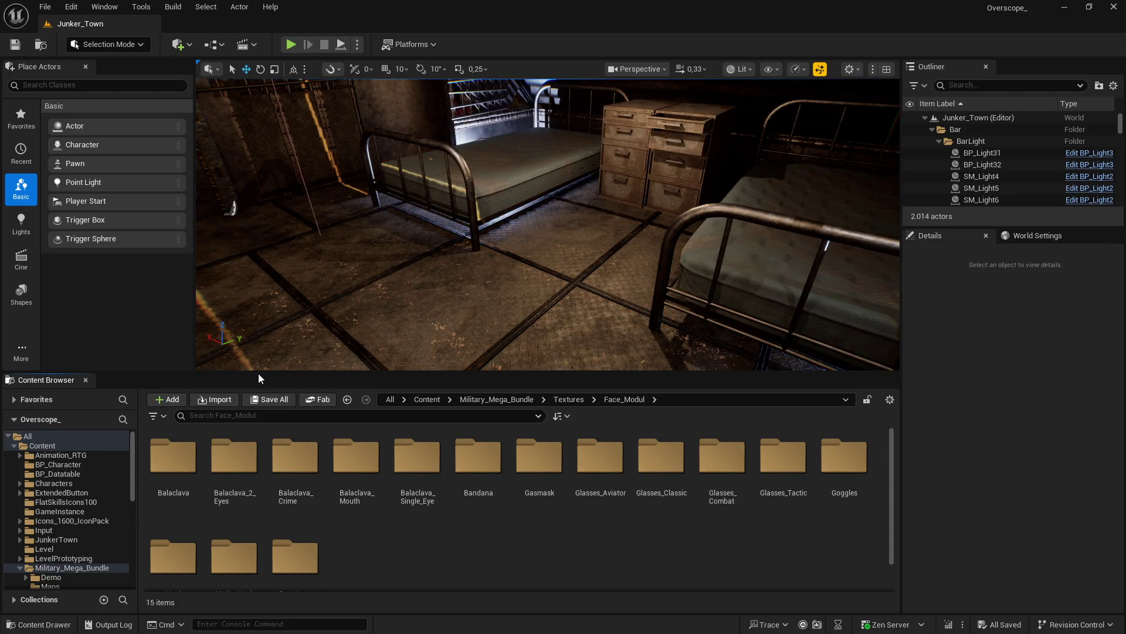
# Step: Enlarge the Content Browser and navigate to the Face_Modul/Bandana folder by pasting its path
pyautogui.moveTo(259, 374); pyautogui.dragTo(260, 340)
pyautogui.click(664, 367)
pyautogui.hotkey('ctrl', 'a')
pyautogui.write('/All/Game/Military_Mega_Bundle/Textures/Face_Modul/Bandana')
pyautogui.press('Return')
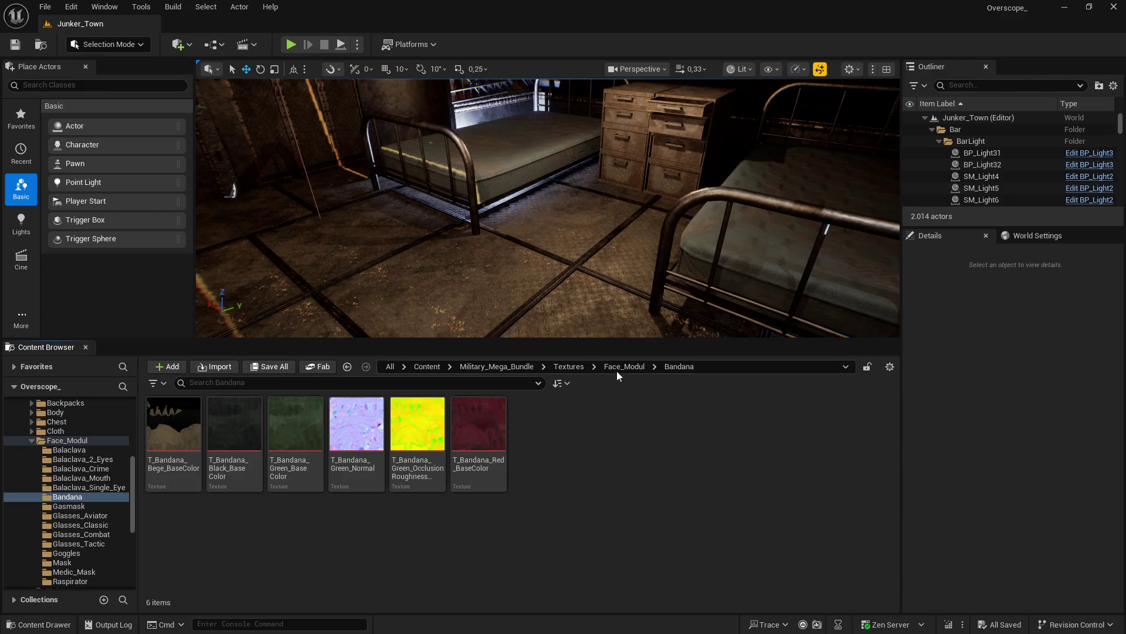
pyautogui.click(622, 366)
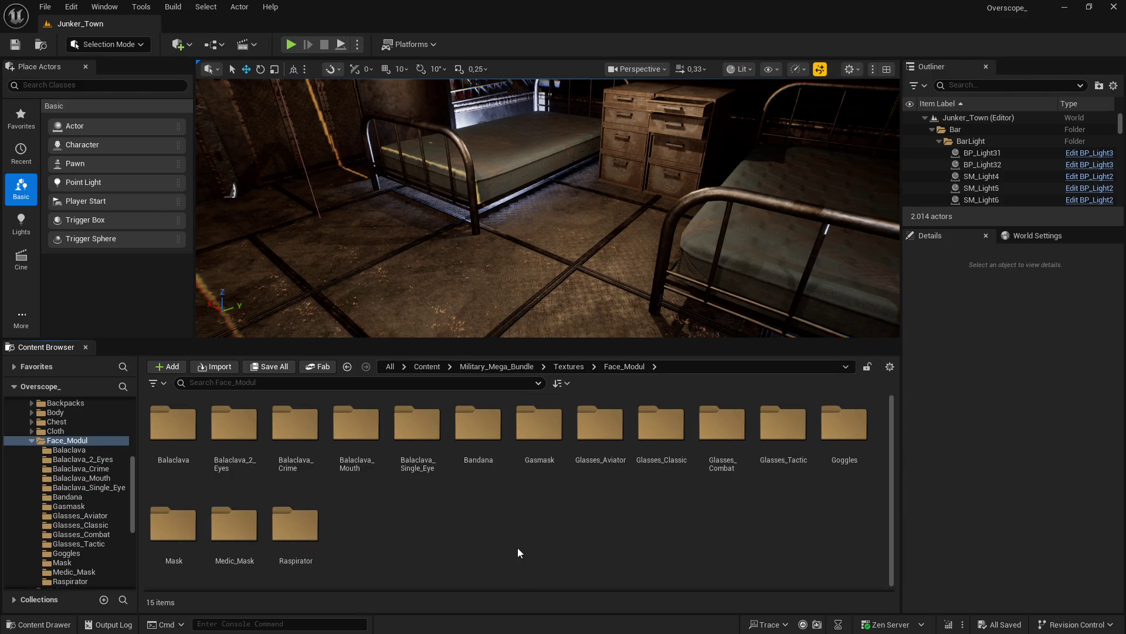
pyautogui.doubleClick(478, 425)
# Step: Select all six Bandana textures and open them in a maximized Property Matrix
pyautogui.click(174, 431)
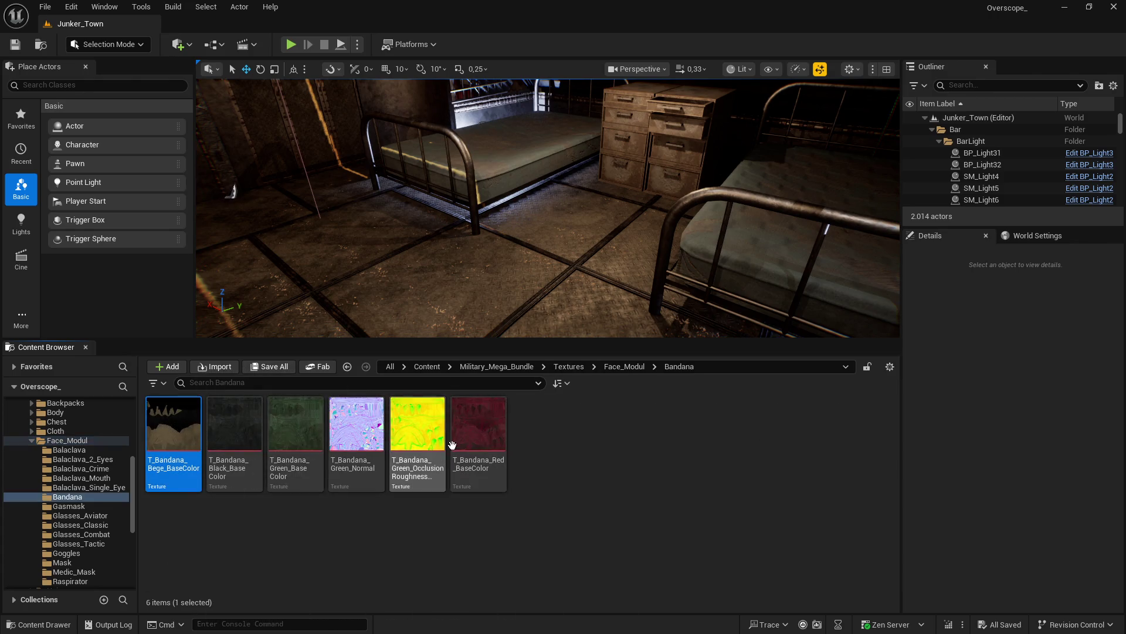
pyautogui.keyDown('shift'); pyautogui.click(480, 435); pyautogui.keyUp('shift')
pyautogui.rightClick(479, 434)
pyautogui.moveTo(635, 455)
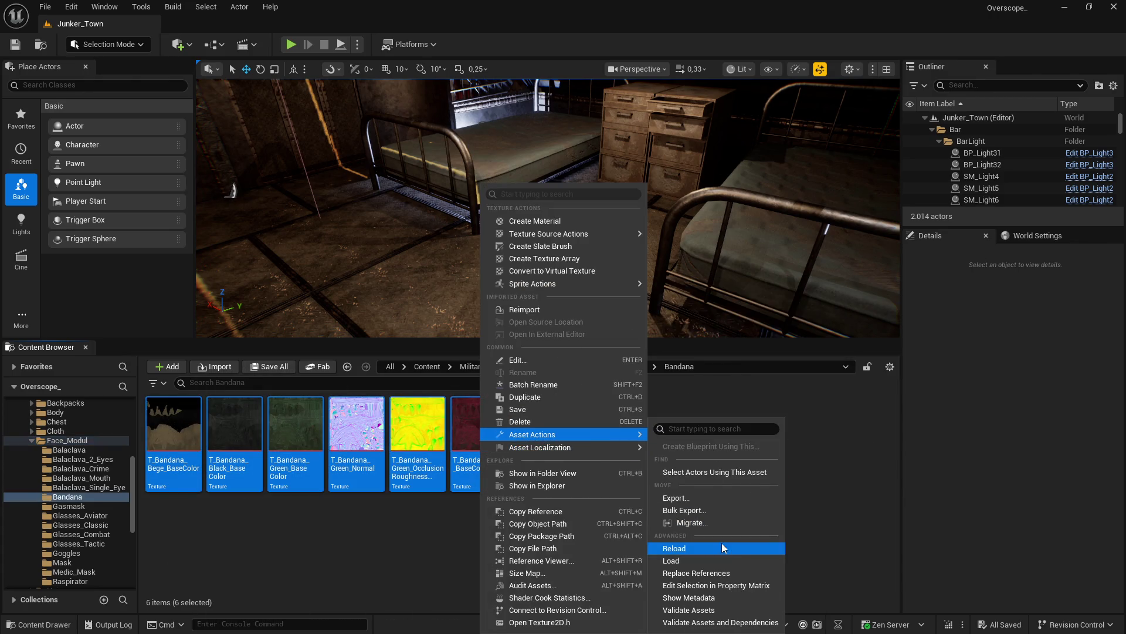
pyautogui.click(732, 584)
pyautogui.moveTo(789, 80)
pyautogui.mouseDown()
pyautogui.moveTo(829, 151)
pyautogui.moveTo(977, 336)
pyautogui.moveTo(1005, 341)
pyautogui.mouseUp()
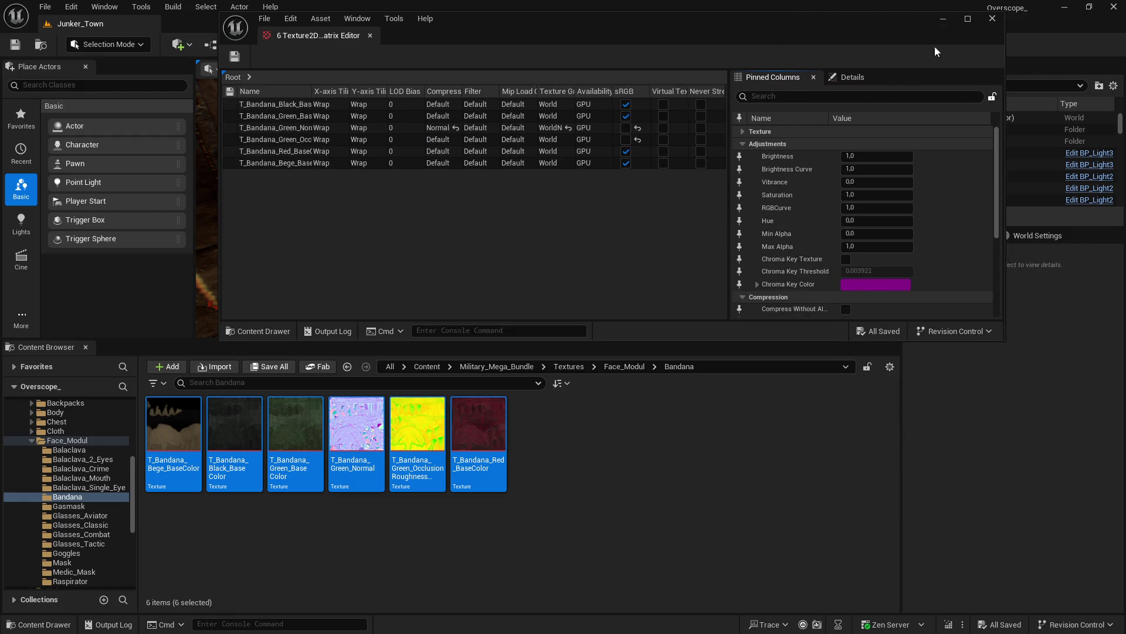
pyautogui.click(968, 18)
# Step: Set Maximum Texture Size to 2048 on all six rows, save, close, and return to Face_Modul
pyautogui.click(54, 93)
pyautogui.keyDown('shift'); pyautogui.click(55, 152); pyautogui.keyUp('shift')
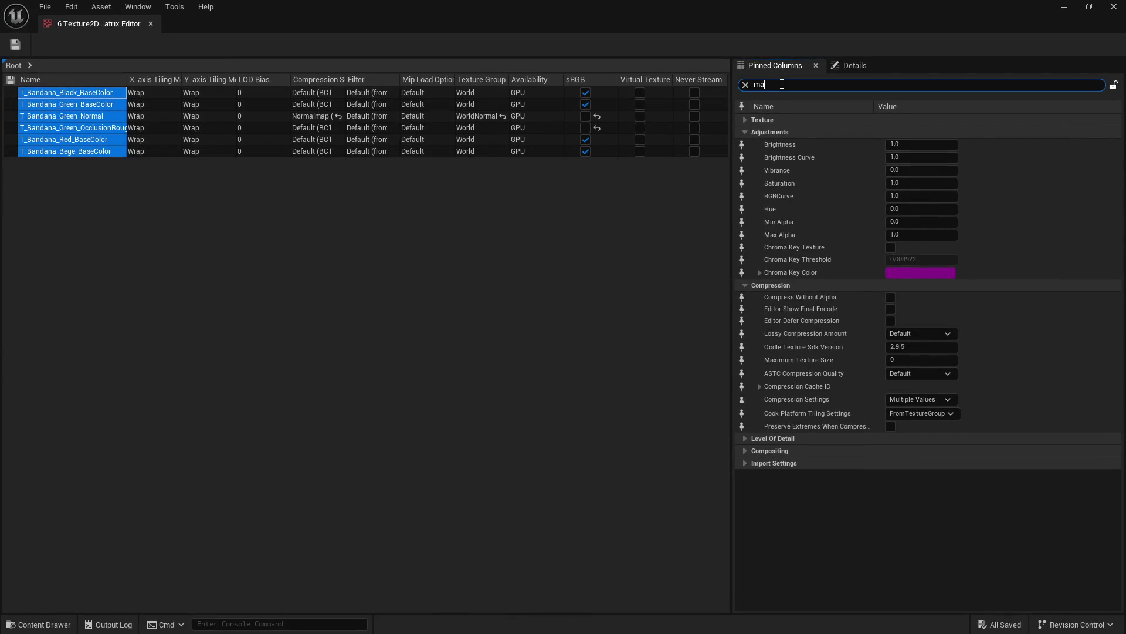
pyautogui.write('x')
pyautogui.click(928, 158)
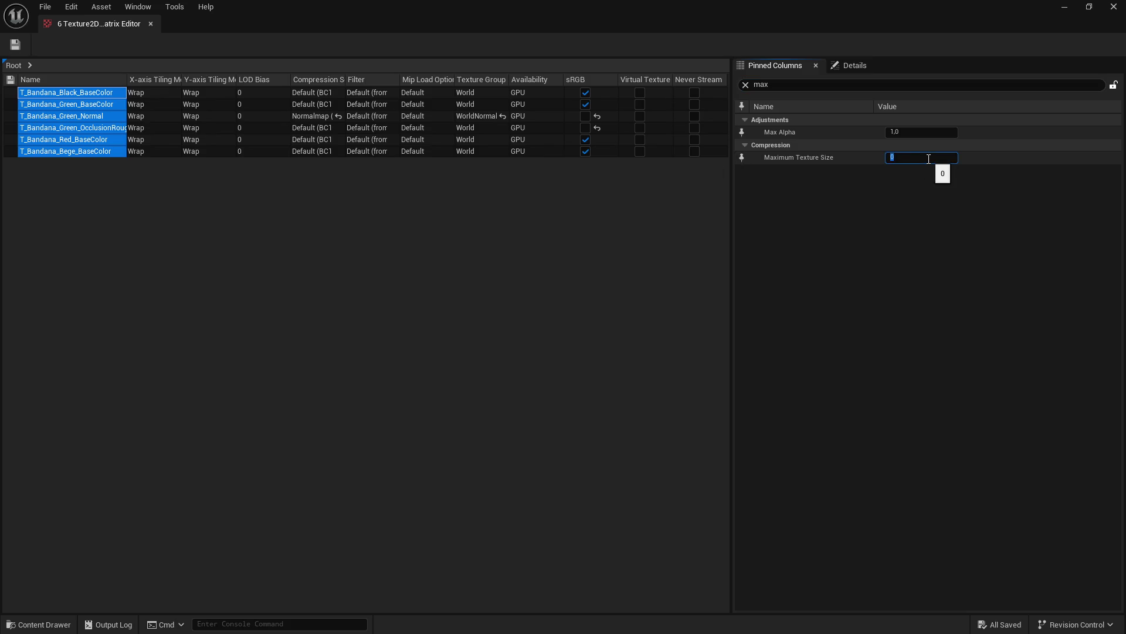
pyautogui.write('2048')
pyautogui.click(16, 44)
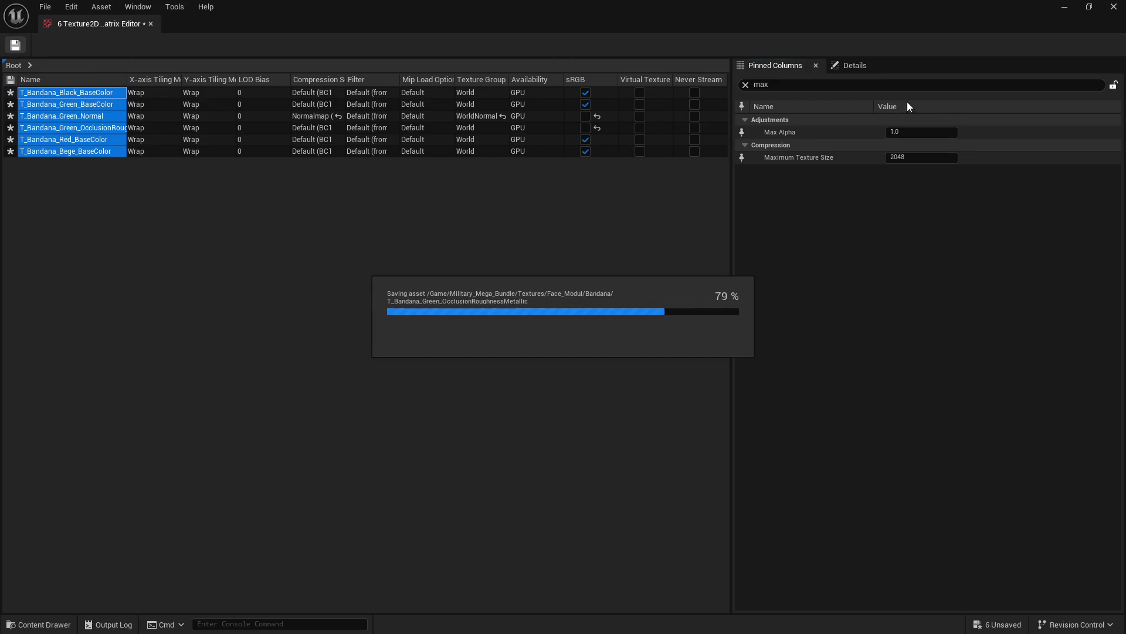
pyautogui.click(1113, 6)
pyautogui.hotkey('alt', 'Left')
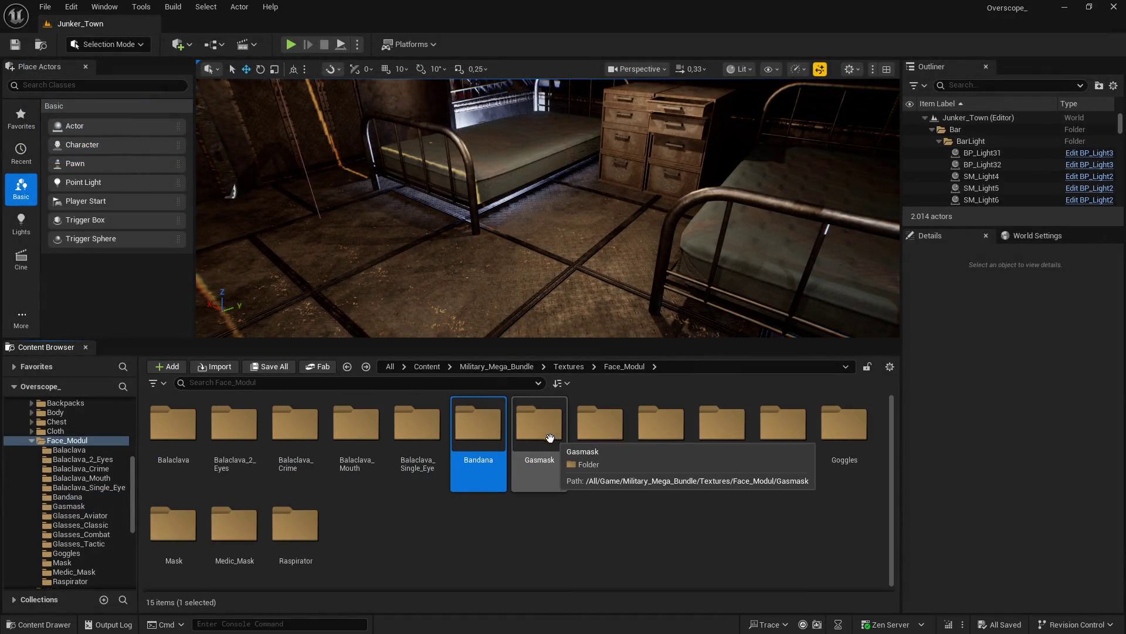
# Step: Select all five Balaclava_Single_Eye textures and open them in the Property Matrix
pyautogui.doubleClick(411, 425)
pyautogui.hotkey('ctrl', 'a')
pyautogui.rightClick(434, 441)
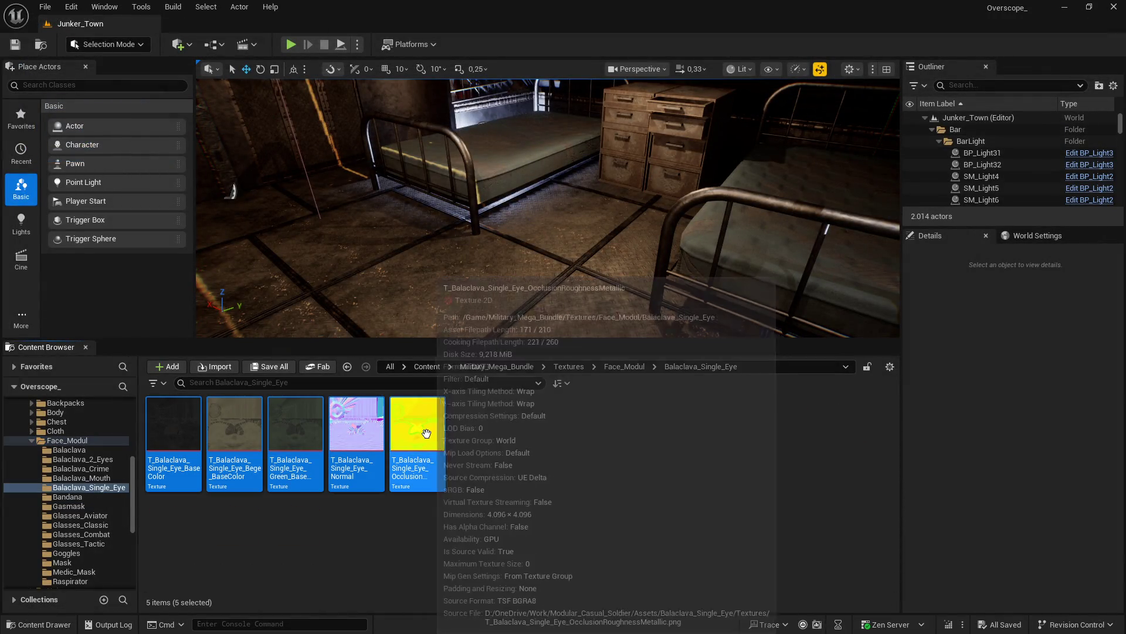
pyautogui.moveTo(521, 443)
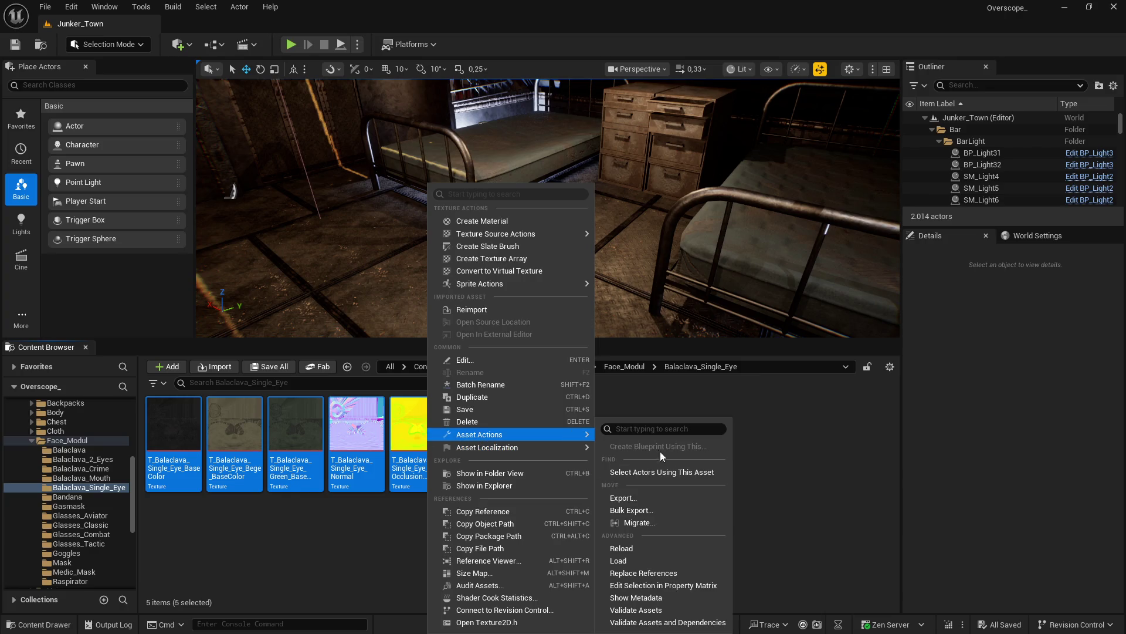
pyautogui.click(681, 586)
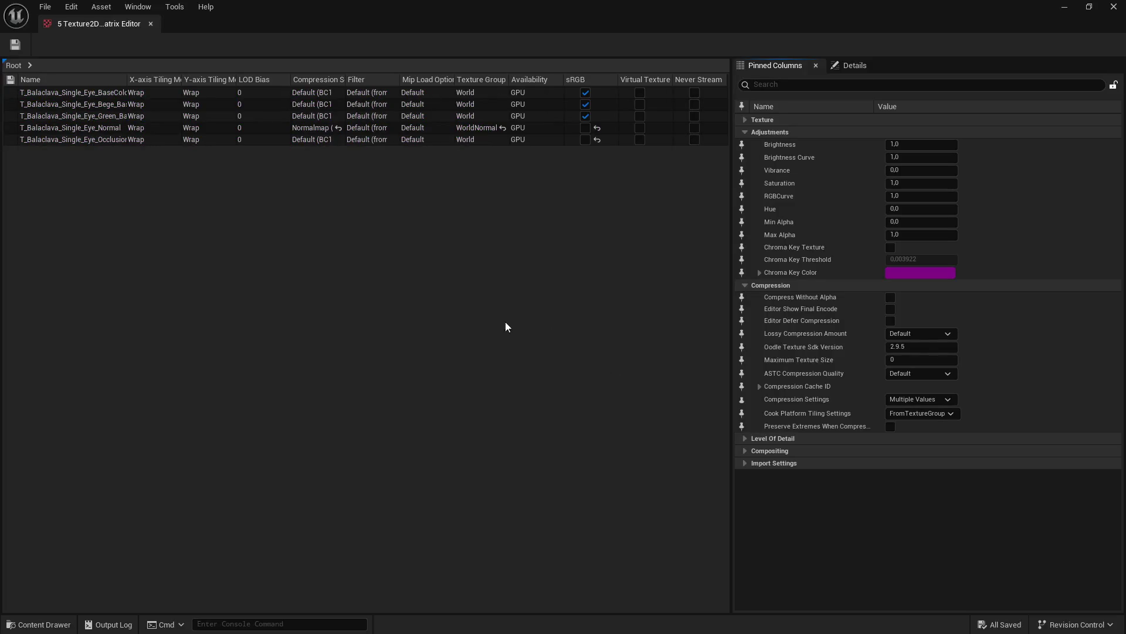
# Step: Set Maximum Texture Size to 2048 on all five rows, save, and close the matrix
pyautogui.click(100, 129)
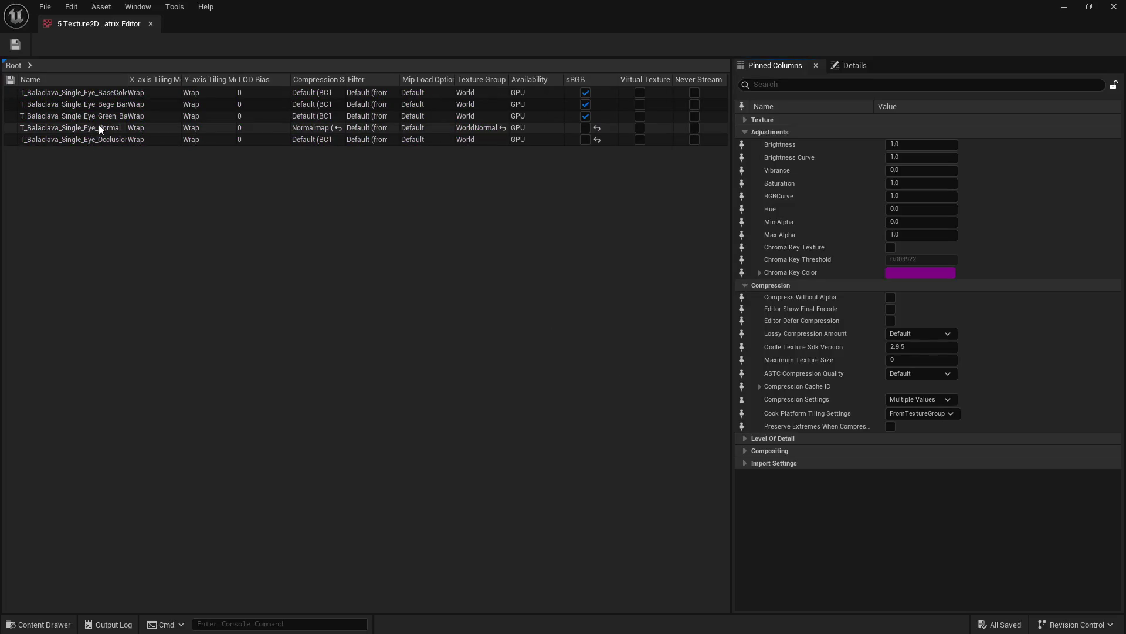
pyautogui.click(71, 141)
pyautogui.keyDown('shift'); pyautogui.click(92, 93); pyautogui.keyUp('shift')
pyautogui.click(791, 84)
pyautogui.write('max')
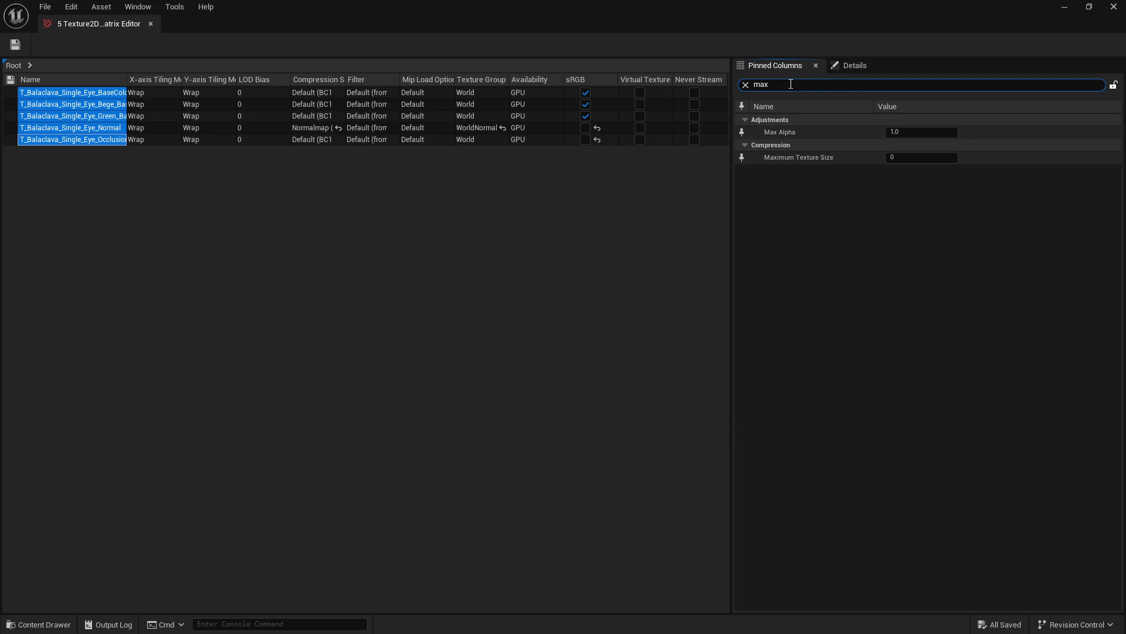
pyautogui.click(908, 161)
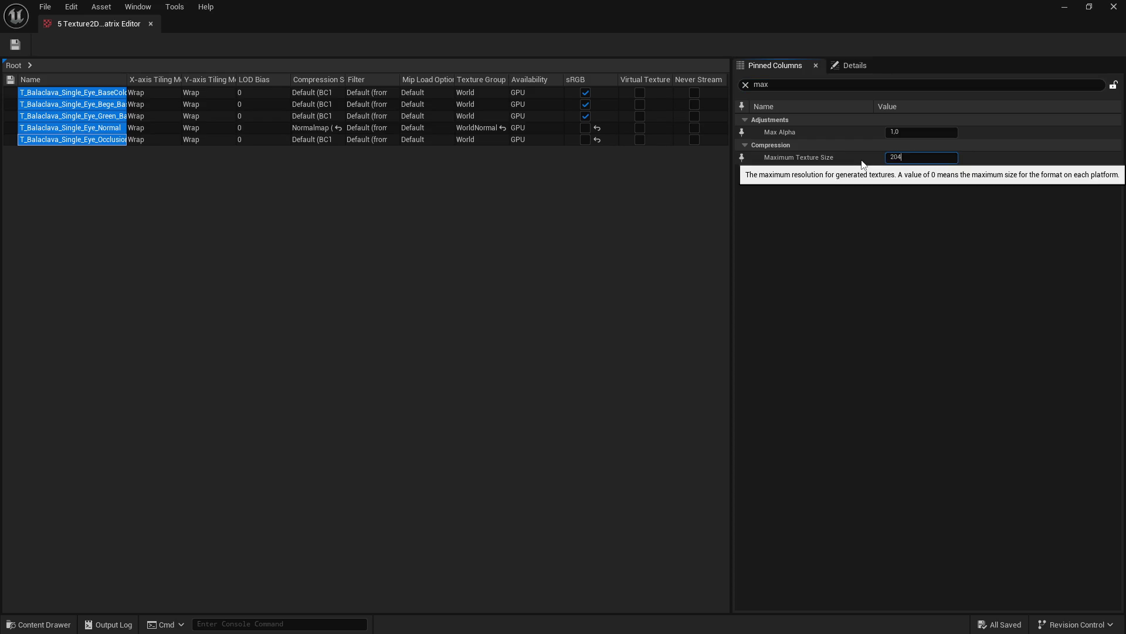
pyautogui.write('8')
pyautogui.press('Return')
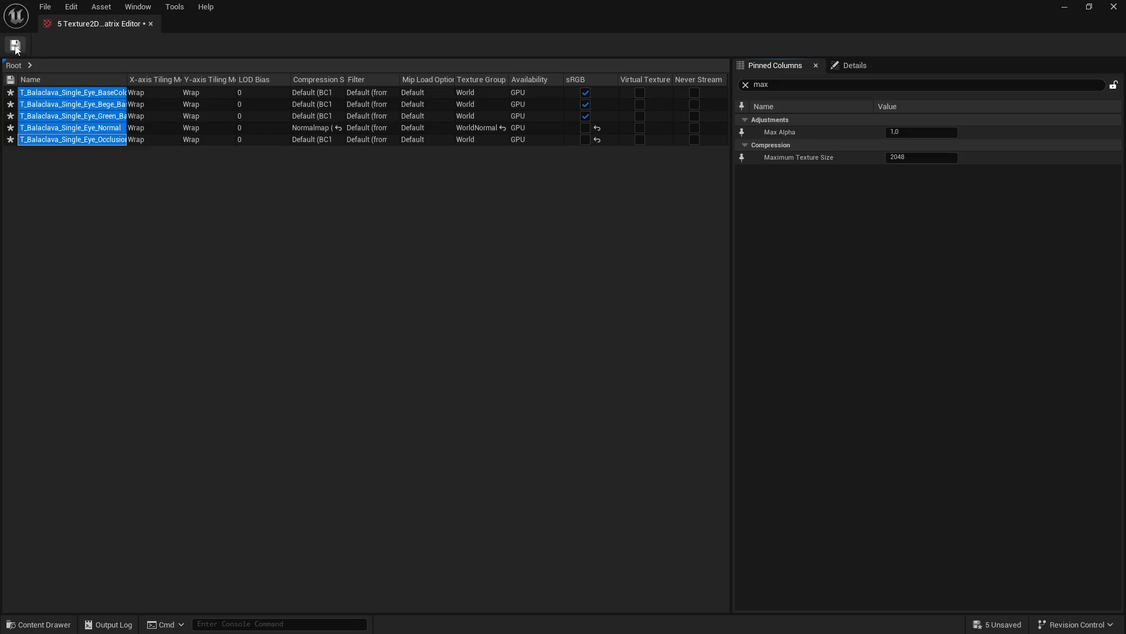
pyautogui.click(15, 45)
pyautogui.click(1113, 6)
# Step: Check a Balaclava_Mouth texture's resolution, then open the Gasmask folder from Face_Modul
pyautogui.press('BackSpace')
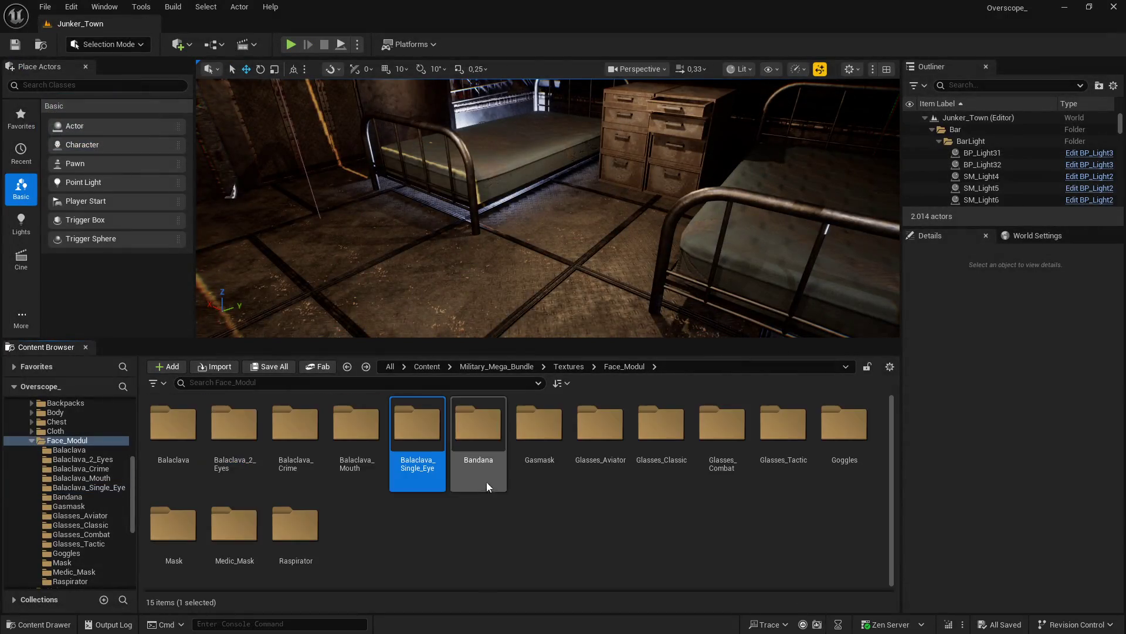
pyautogui.doubleClick(359, 437)
pyautogui.doubleClick(174, 429)
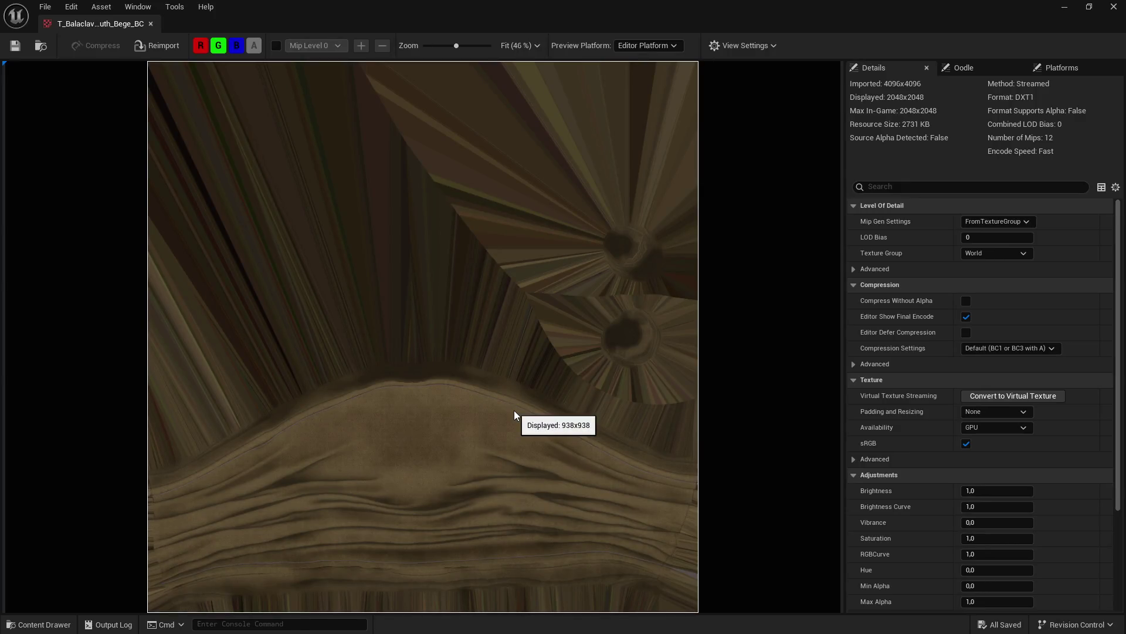
pyautogui.click(1114, 7)
pyautogui.press('BackSpace')
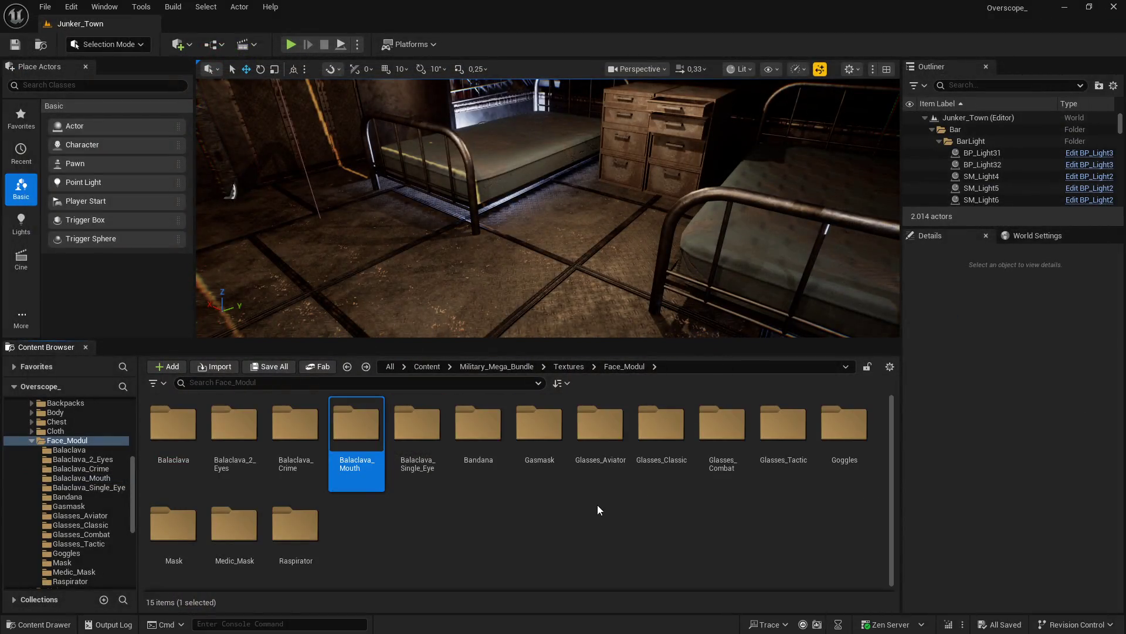
pyautogui.doubleClick(537, 426)
# Step: Load all eight Gasmask textures into the Property Matrix, set Maximum Texture Size to 2048, and save
pyautogui.hotkey('ctrl', 'a')
pyautogui.rightClick(548, 437)
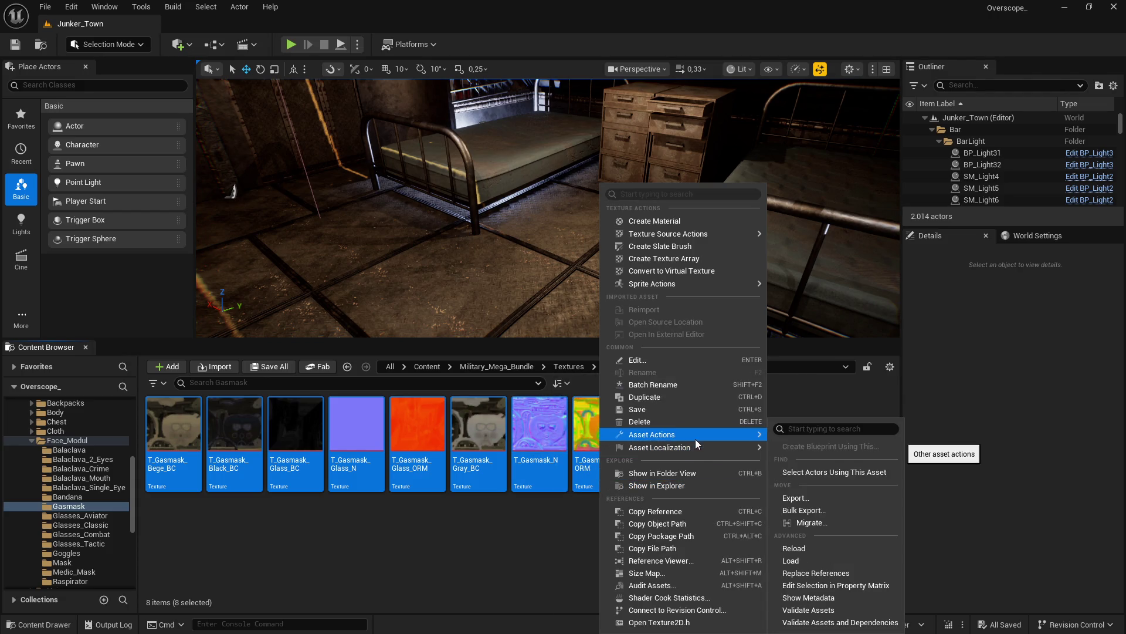
pyautogui.click(836, 584)
pyautogui.click(59, 93)
pyautogui.keyDown('shift'); pyautogui.click(48, 174); pyautogui.keyUp('shift')
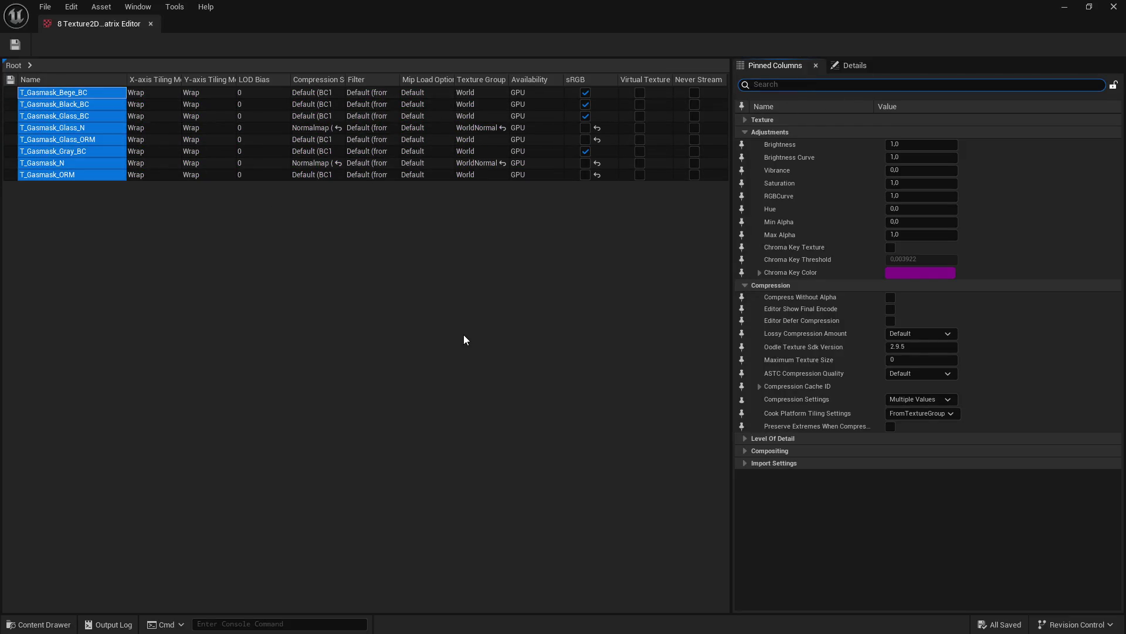
pyautogui.write('max')
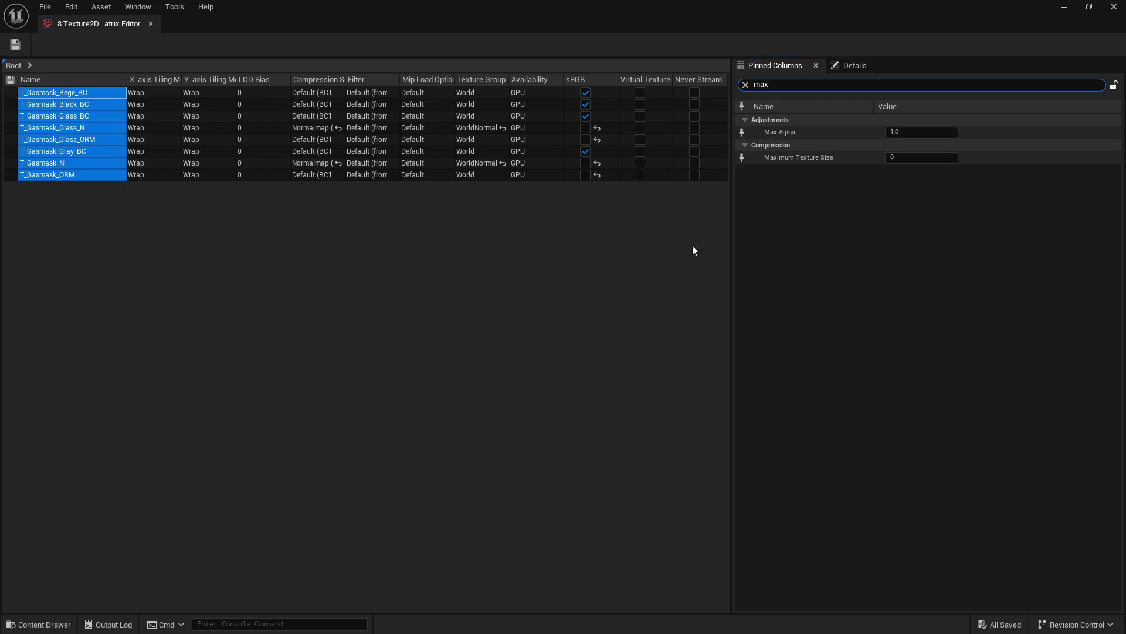
pyautogui.click(894, 157)
pyautogui.write('2048')
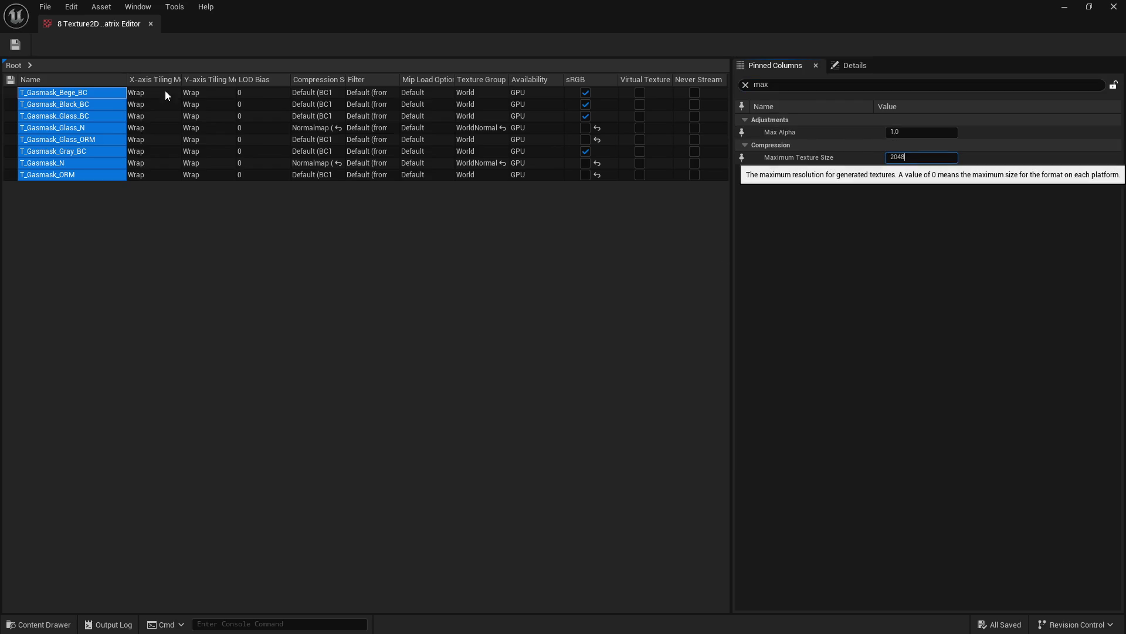
pyautogui.press('Return')
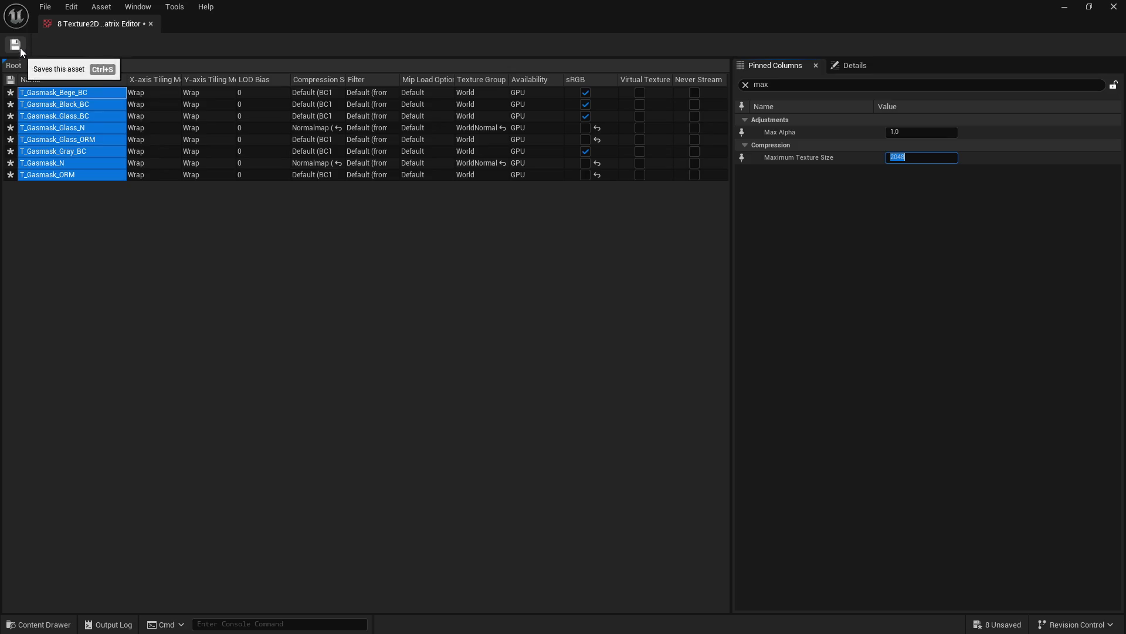
pyautogui.click(16, 46)
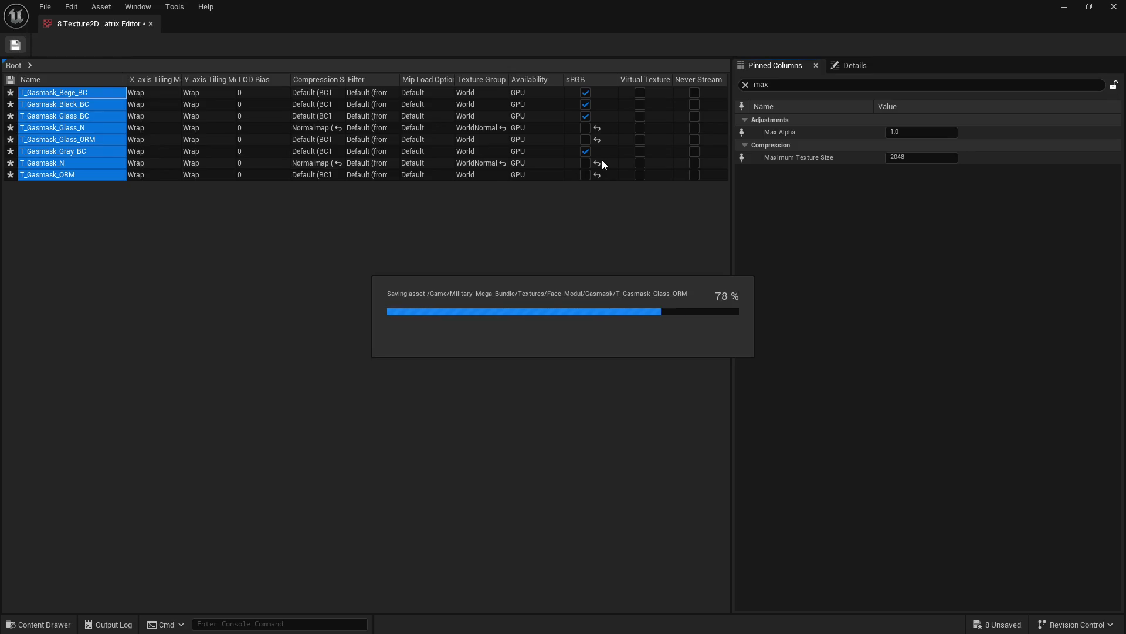
pyautogui.click(1113, 7)
pyautogui.press('BackSpace')
# Step: Open the Glasses_Aviator folder and load its six textures into the Property Matrix
pyautogui.doubleClick(599, 453)
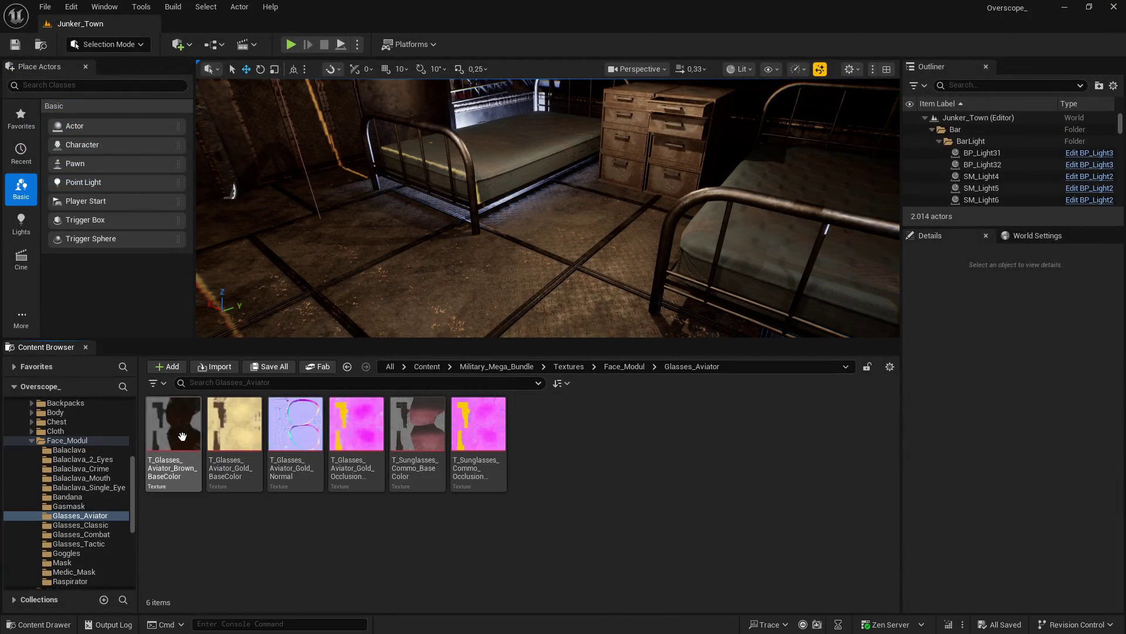
pyautogui.rightClick(483, 433)
pyautogui.moveTo(569, 435)
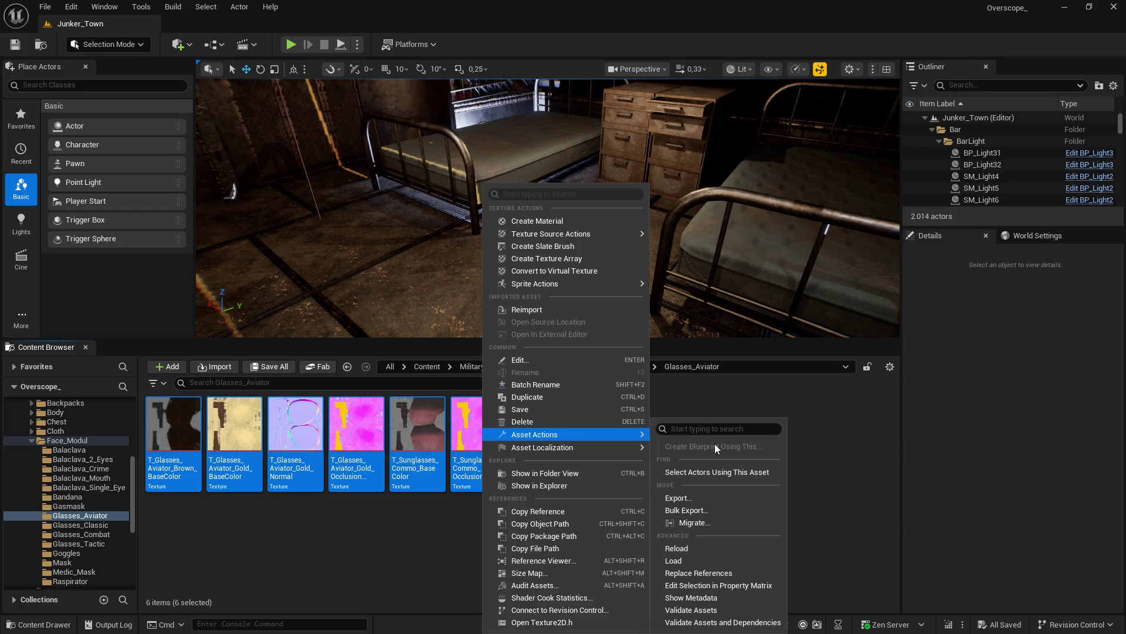
pyautogui.click(708, 584)
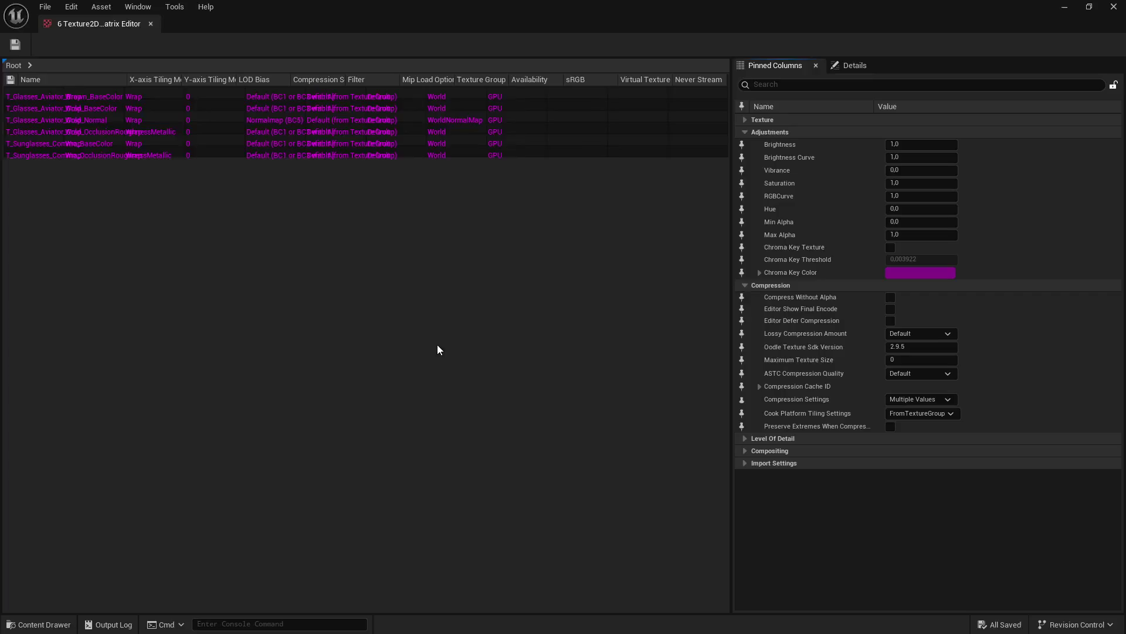
# Step: With all six rows selected, filter for 'max', set Maximum Texture Size to 2048, and save
pyautogui.click(59, 92)
pyautogui.keyDown('shift'); pyautogui.click(59, 151); pyautogui.keyUp('shift')
pyautogui.click(823, 83)
pyautogui.write('ax')
pyautogui.click(931, 159)
pyautogui.write('512')
pyautogui.press('Return')
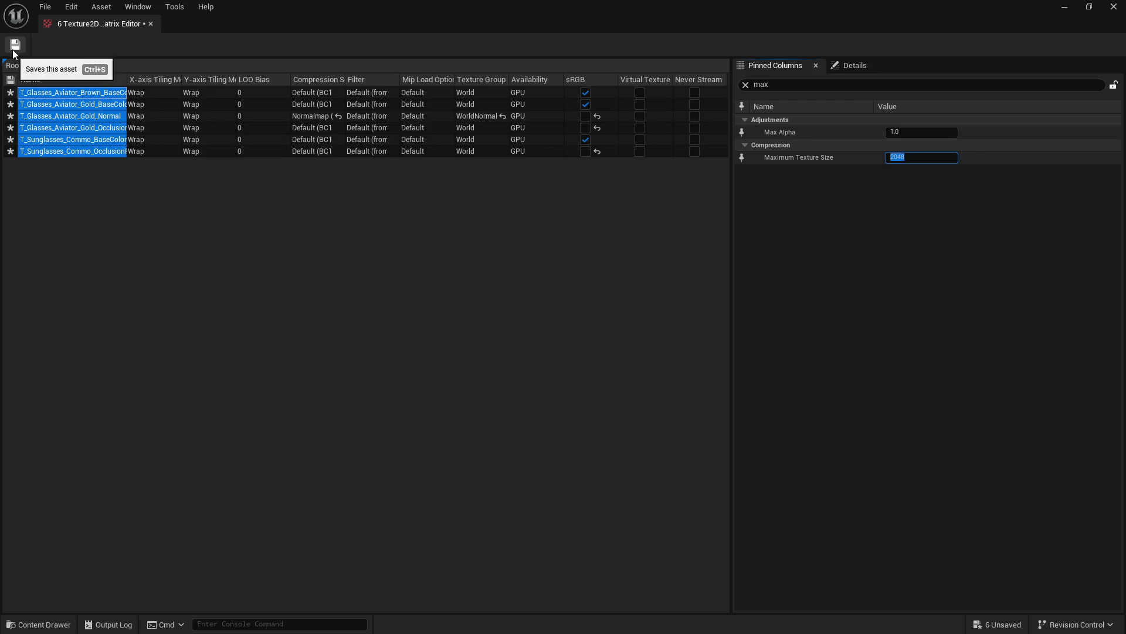
pyautogui.click(13, 47)
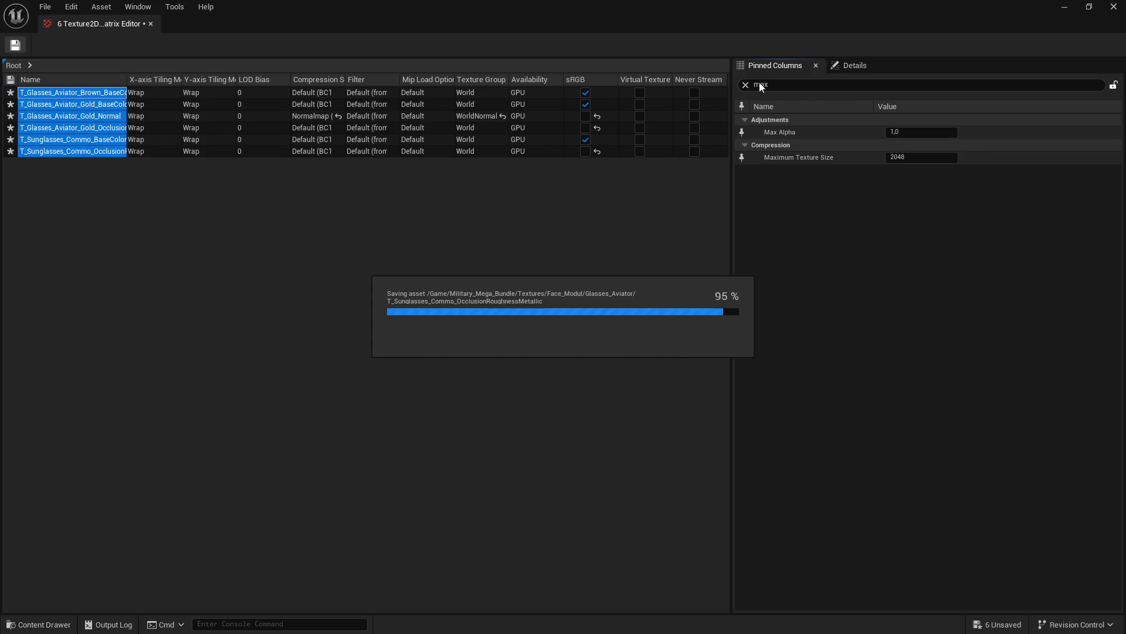
pyautogui.click(1114, 6)
# Step: Open Glasses_Classic, select its six textures, and load them into the Property Matrix
pyautogui.doubleClick(663, 431)
pyautogui.click(173, 428)
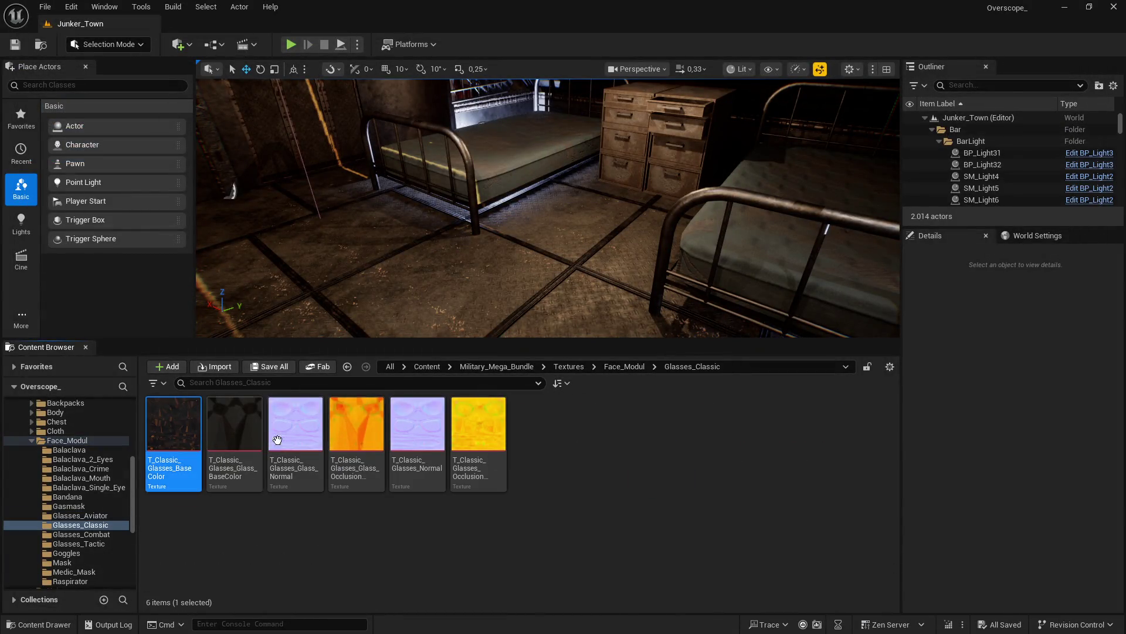
pyautogui.keyDown('shift'); pyautogui.click(478, 428); pyautogui.keyUp('shift')
pyautogui.rightClick(474, 446)
pyautogui.moveTo(560, 434)
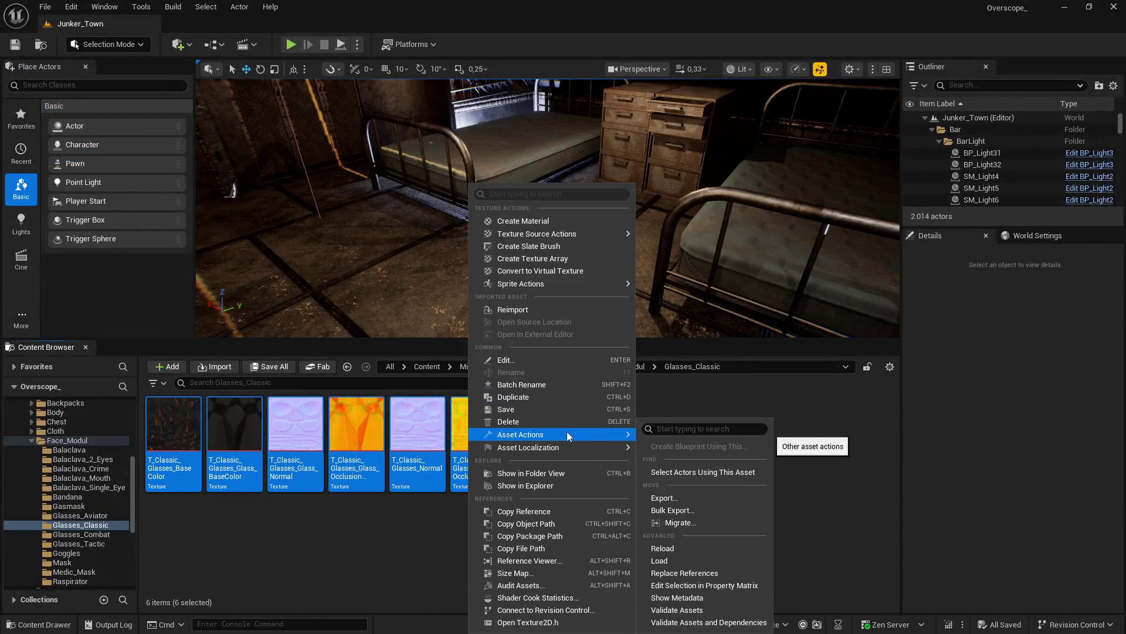
pyautogui.click(715, 588)
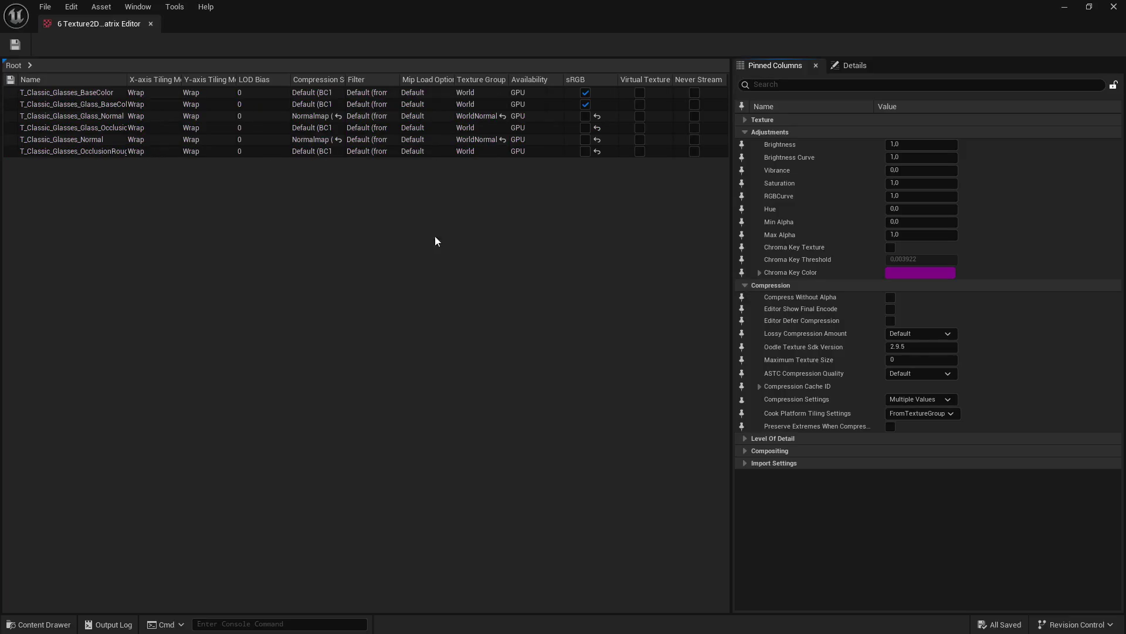
# Step: Select all six rows, filter for 'max', set Maximum Texture Size to 2048, and save
pyautogui.click(85, 151)
pyautogui.hotkey('ctrl', 'a')
pyautogui.click(777, 84)
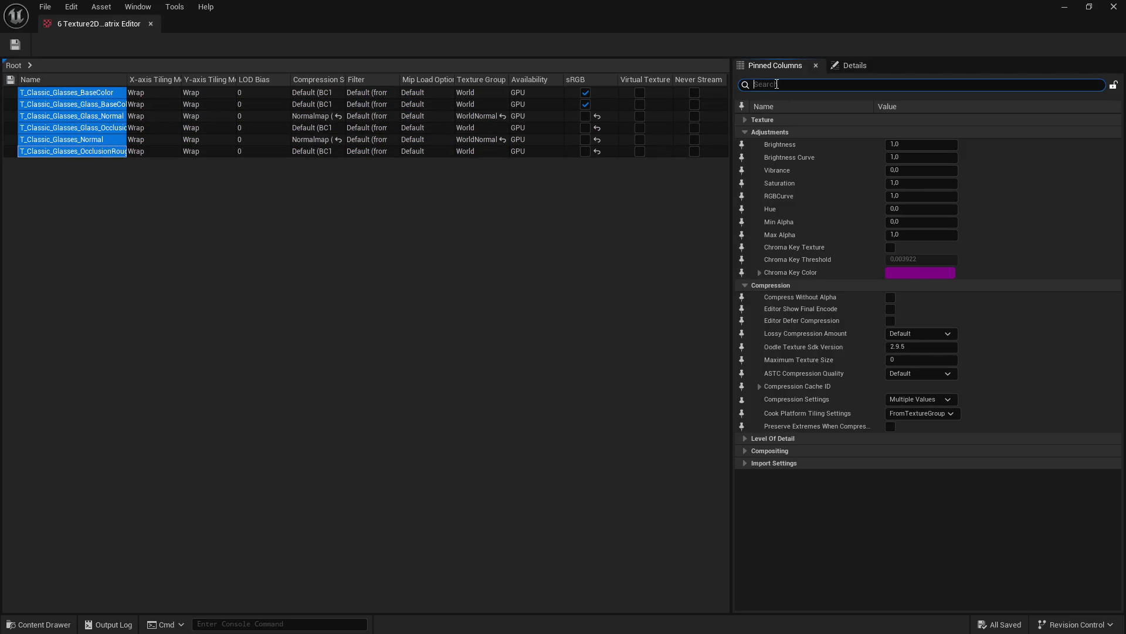
pyautogui.write('ax')
pyautogui.click(904, 157)
pyautogui.write('2048')
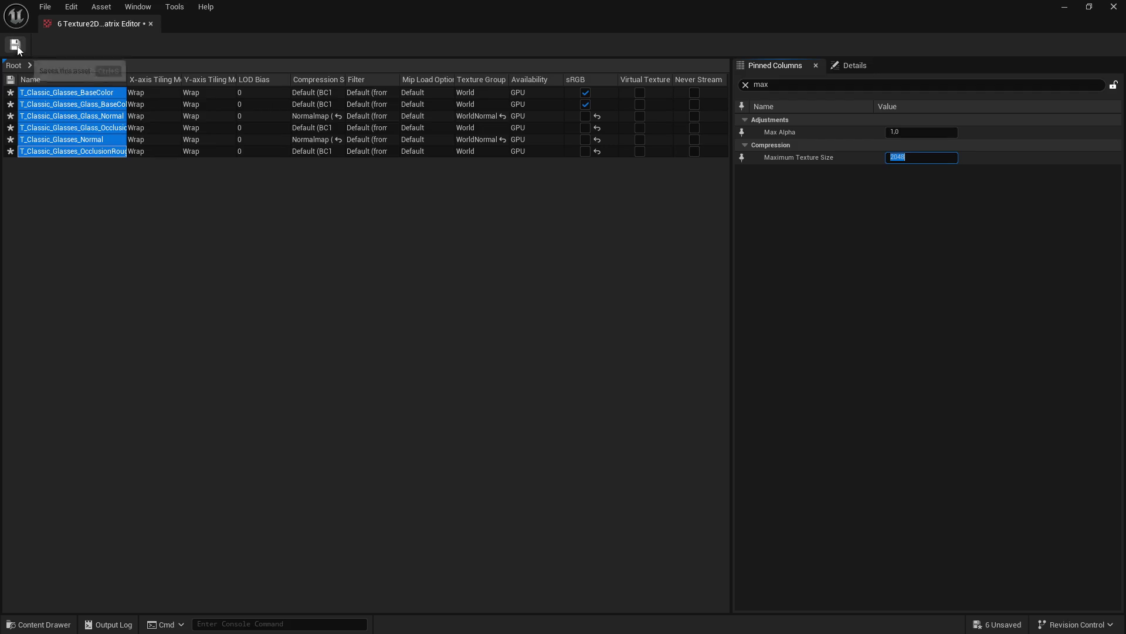
pyautogui.click(16, 46)
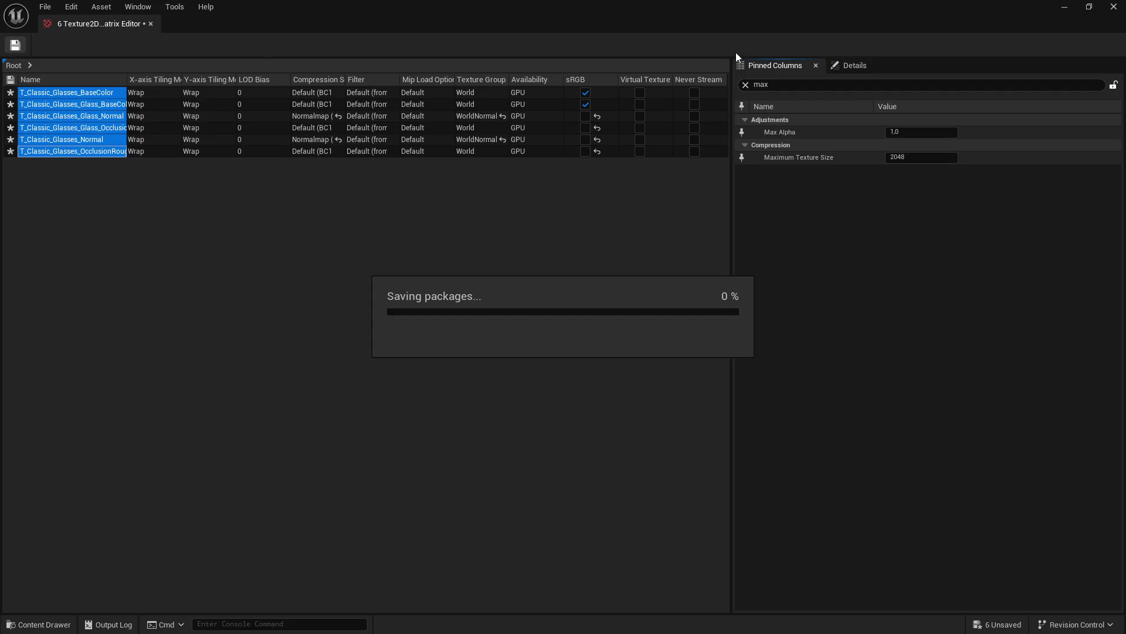
pyautogui.click(1114, 7)
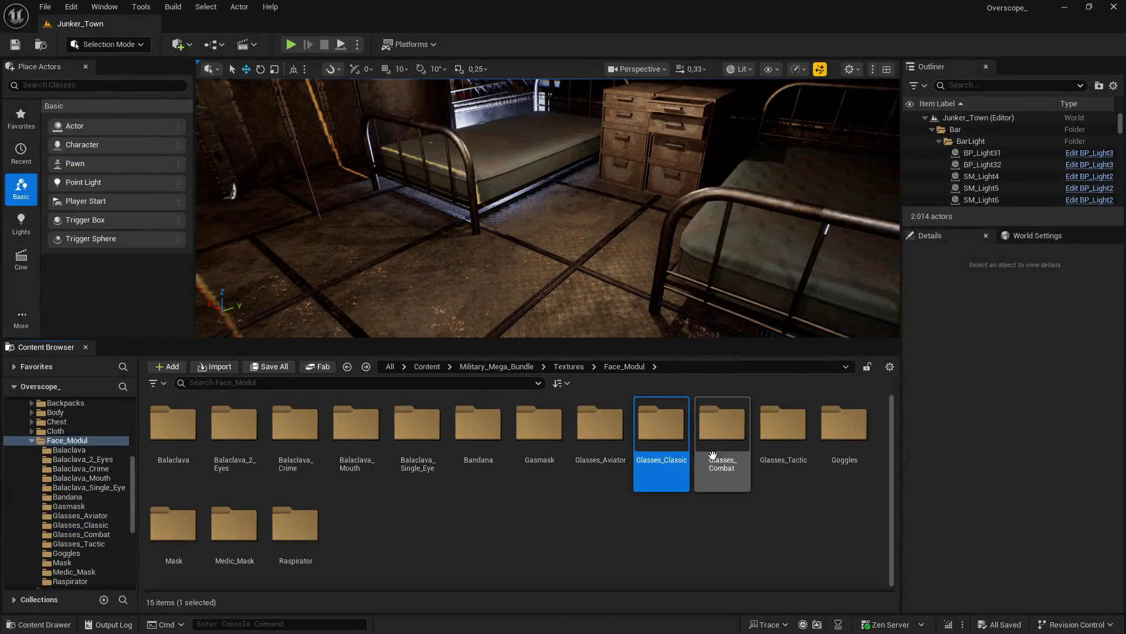
# Step: Open Glasses_Combat and load its five textures into the Property Matrix
pyautogui.doubleClick(721, 422)
pyautogui.moveTo(169, 430); pyautogui.dragTo(424, 432)
pyautogui.rightClick(424, 432)
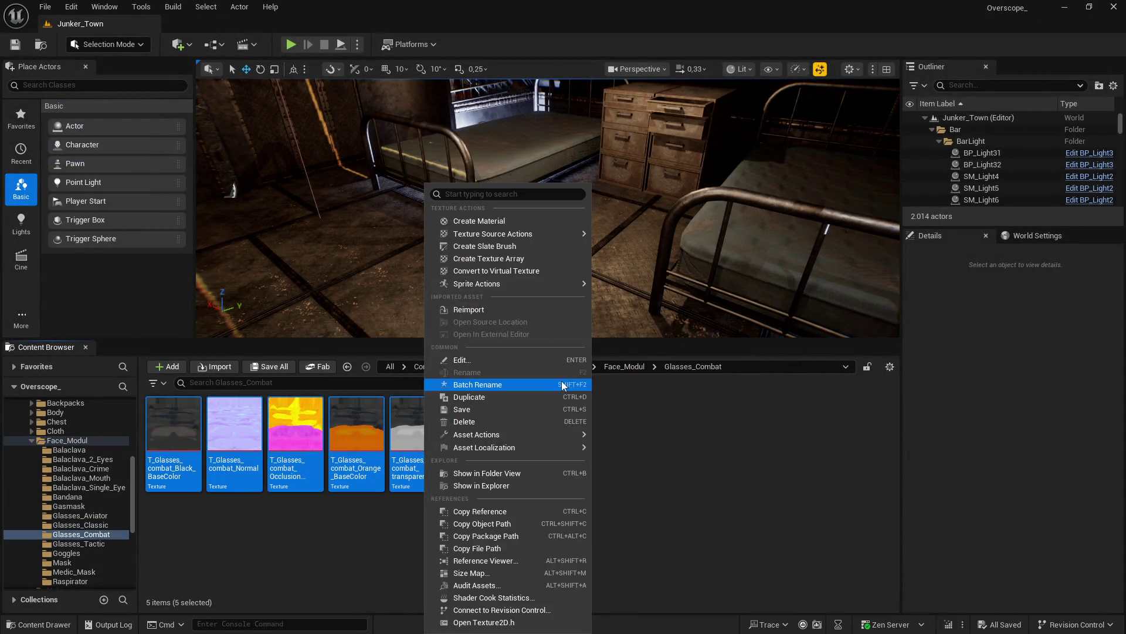
pyautogui.moveTo(519, 434)
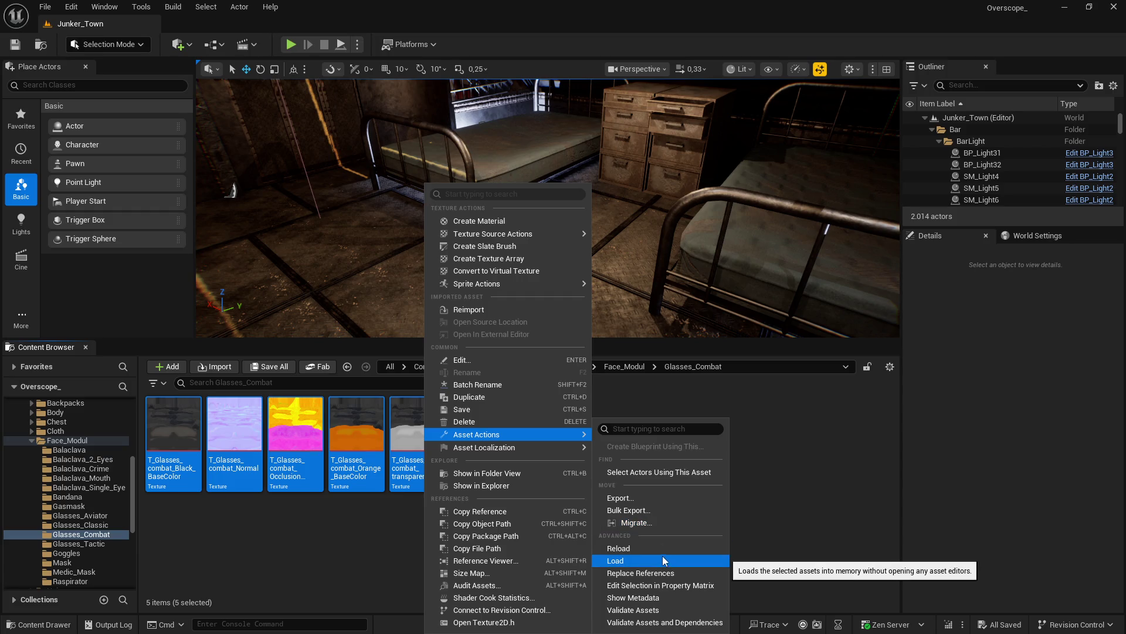
pyautogui.click(660, 585)
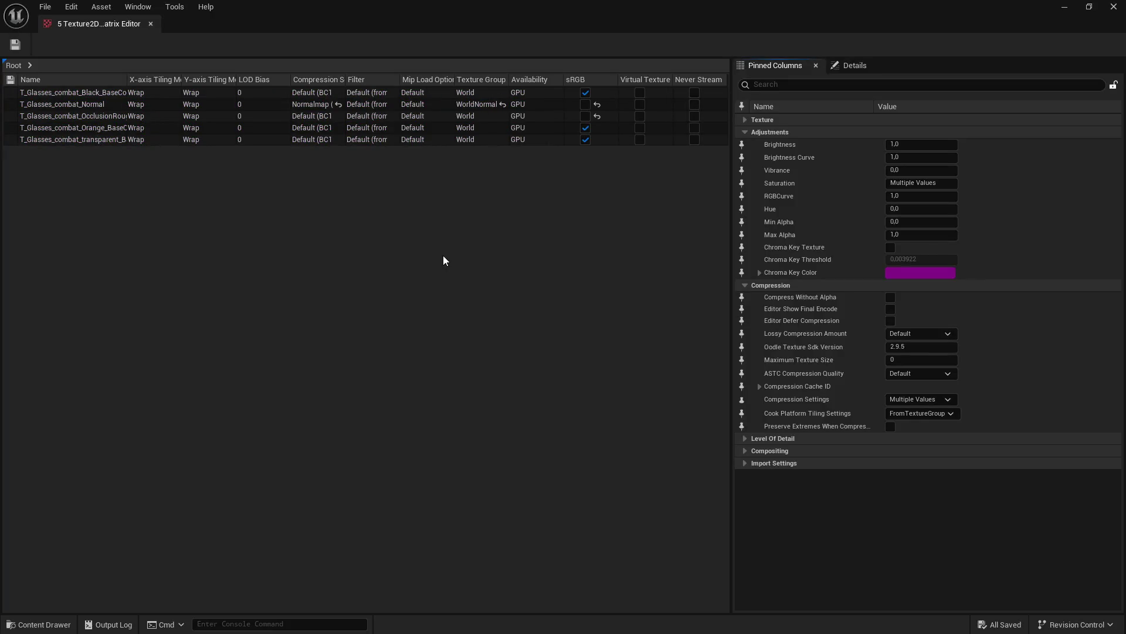
# Step: Set Maximum Texture Size to 2048 for all five rows, save, and return to Face_Modul
pyautogui.click(66, 139)
pyautogui.keyDown('shift'); pyautogui.click(64, 92); pyautogui.keyUp('shift')
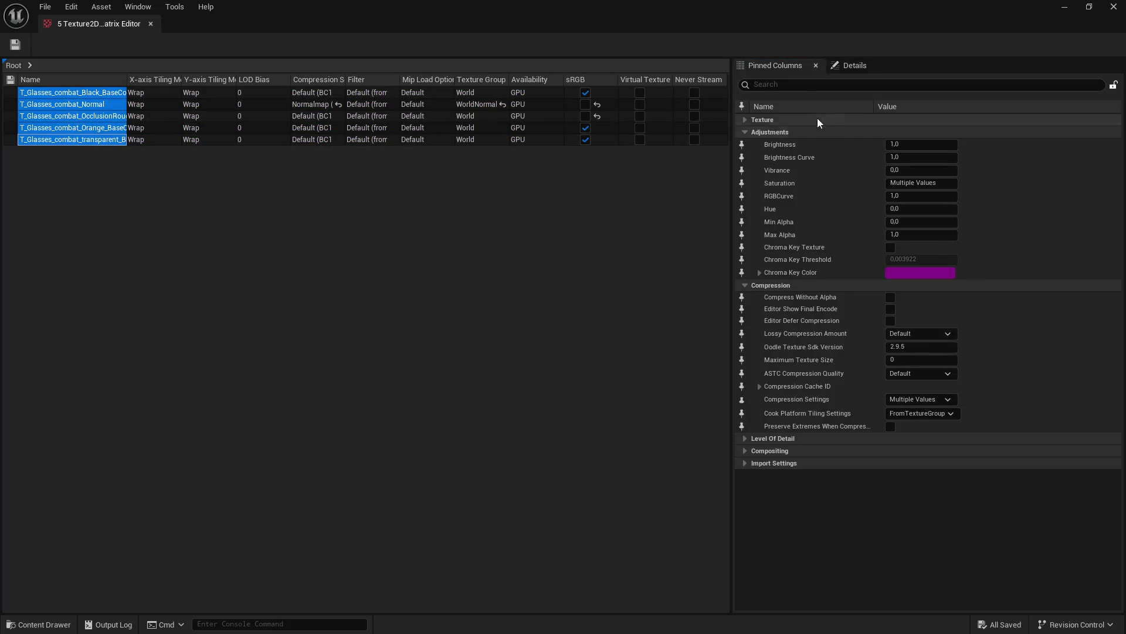
pyautogui.write('max')
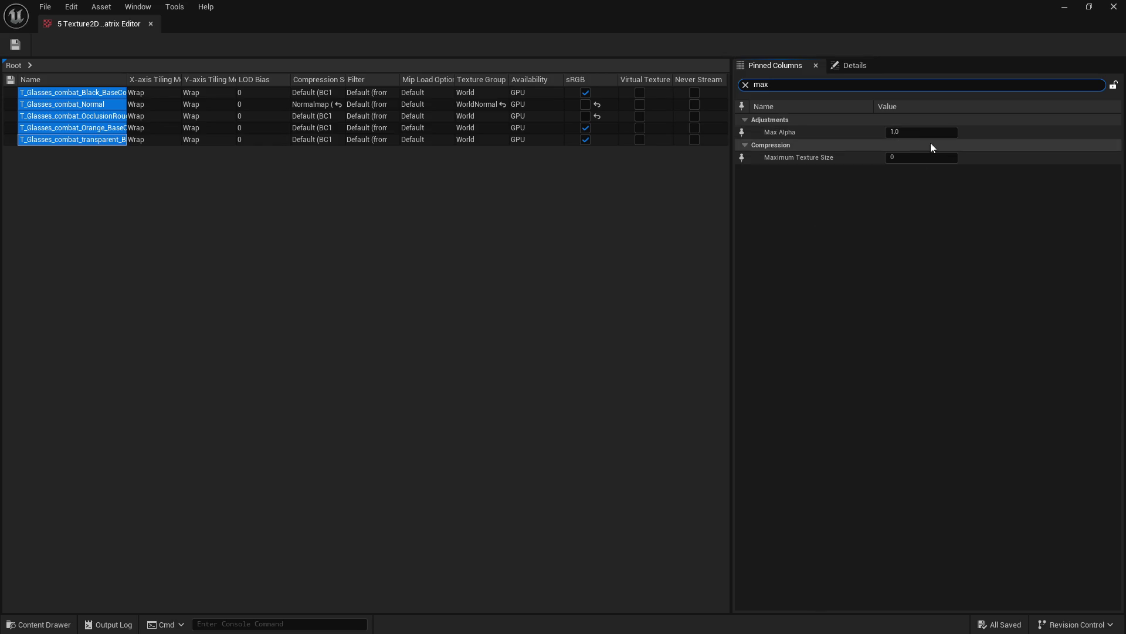
pyautogui.click(927, 158)
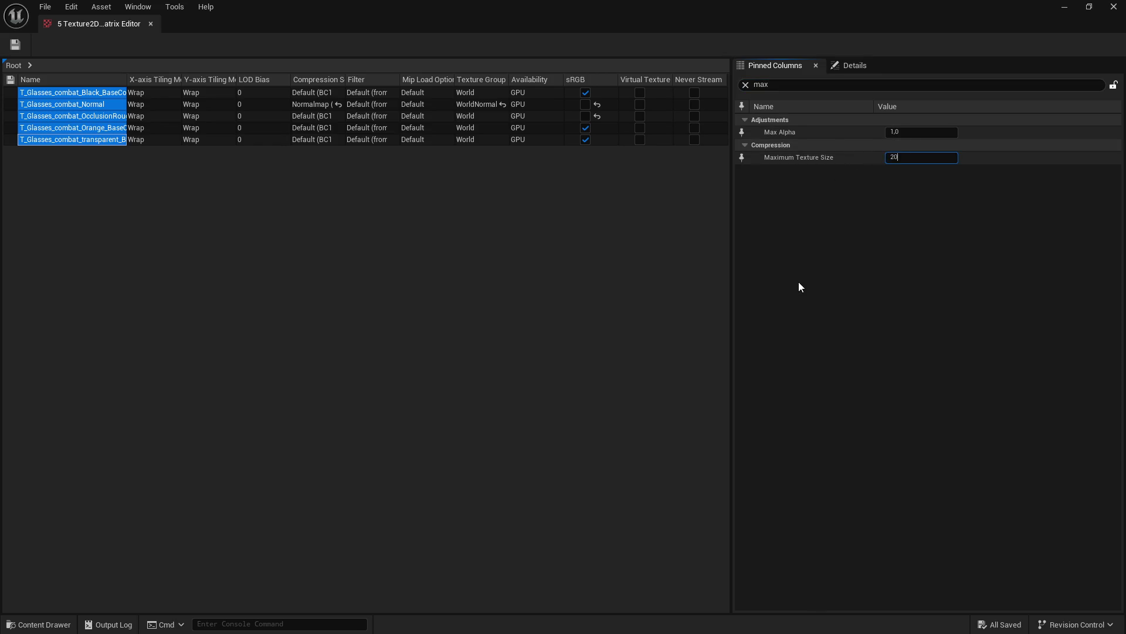
pyautogui.write('2048')
pyautogui.press('Return')
pyautogui.click(15, 45)
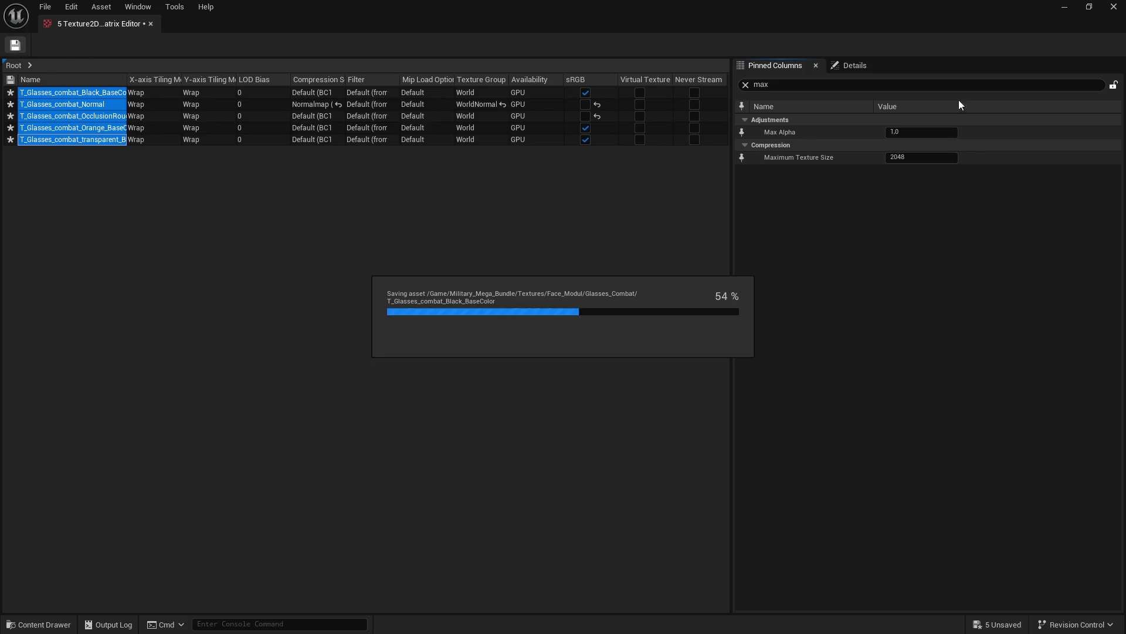
pyautogui.click(1114, 6)
pyautogui.press('BackSpace')
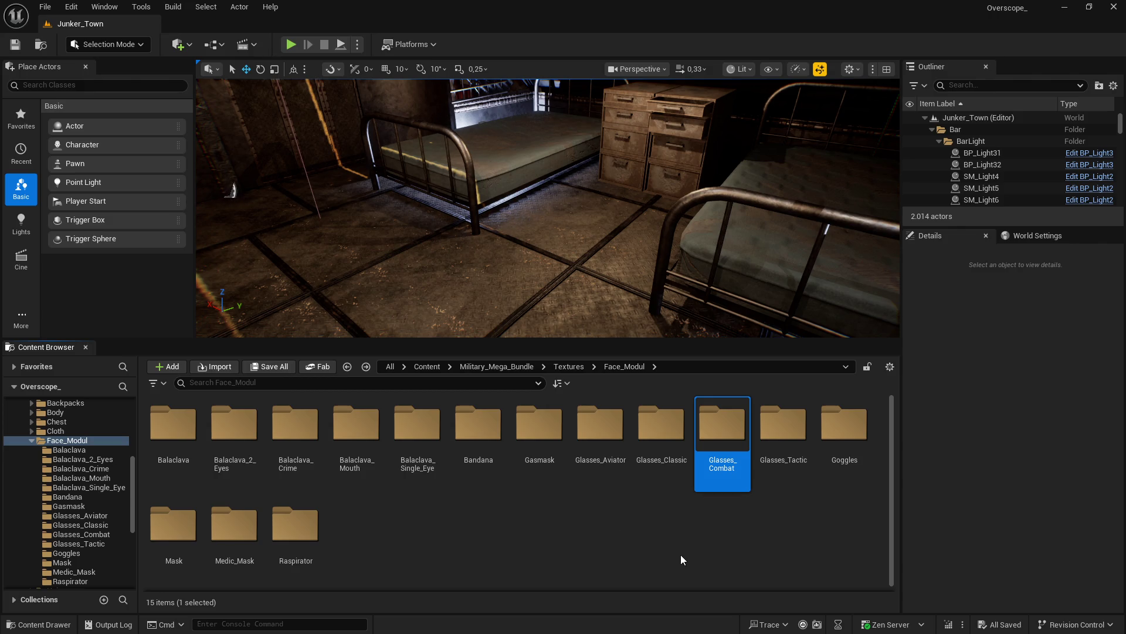
# Step: Open one Glasses_Classic texture and one Glasses_Combat texture to verify they display at 2048x2048
pyautogui.doubleClick(648, 461)
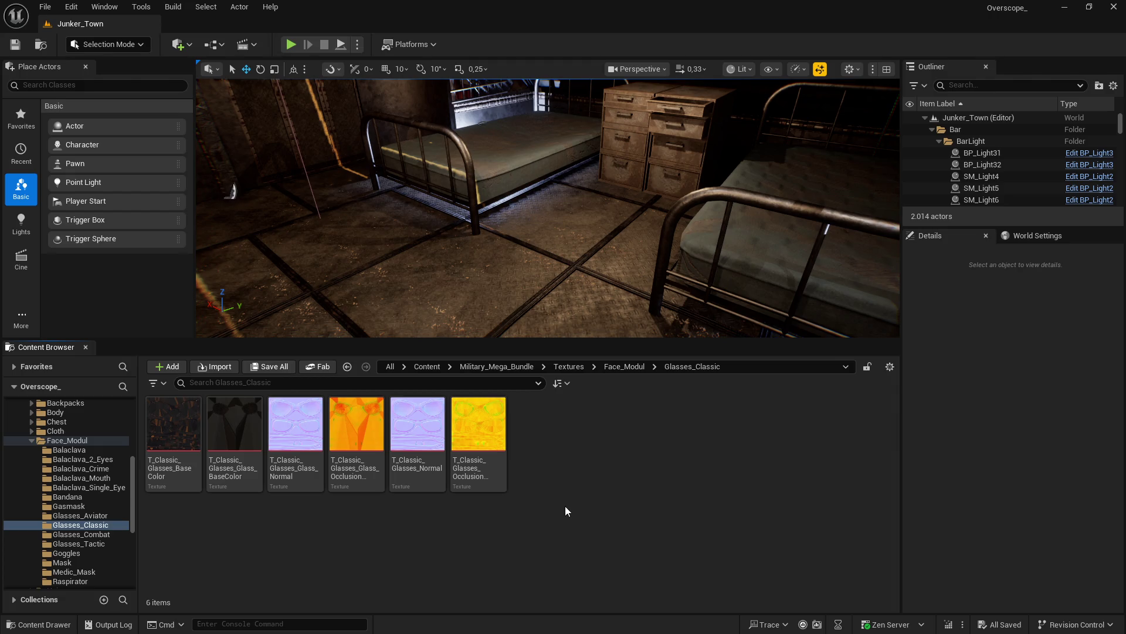
pyautogui.hotkey('alt', 'Left')
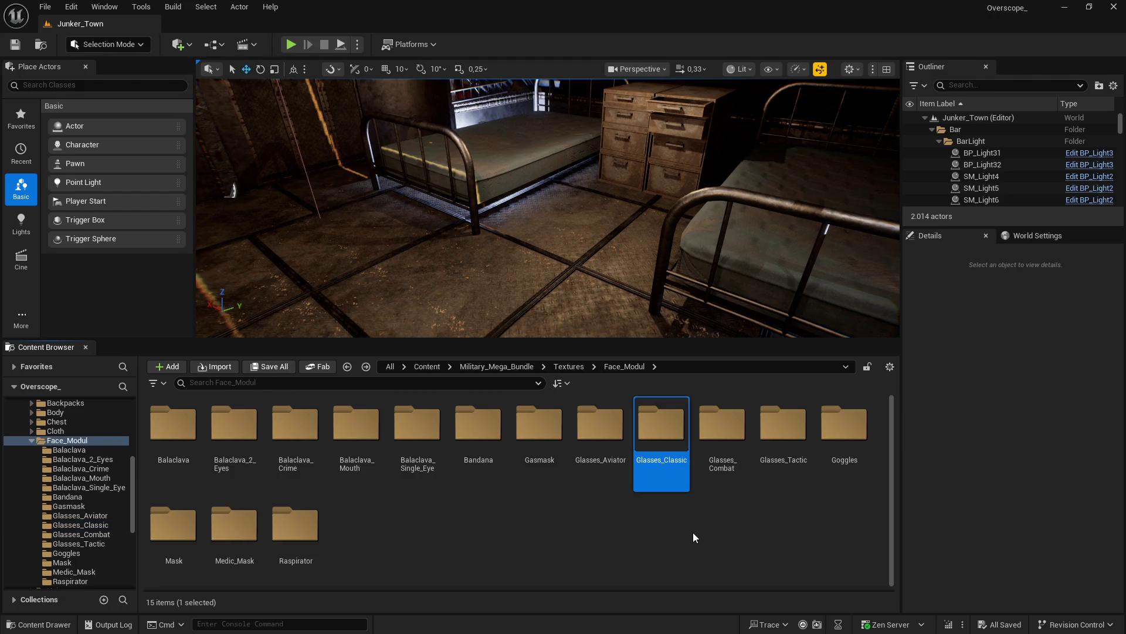
pyautogui.doubleClick(672, 446)
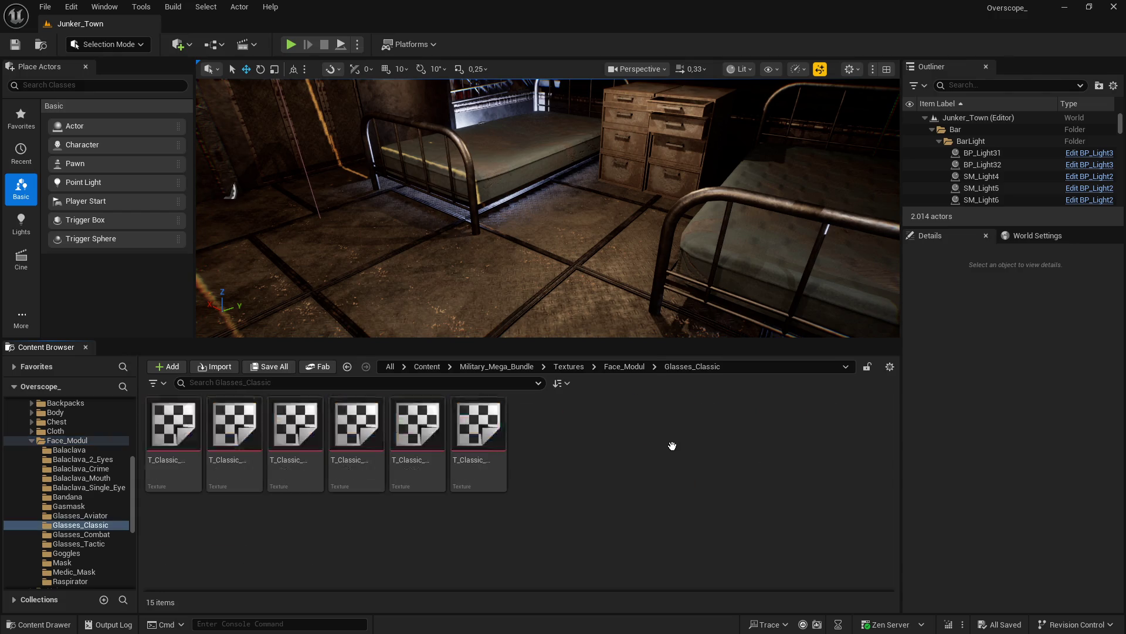
pyautogui.doubleClick(479, 428)
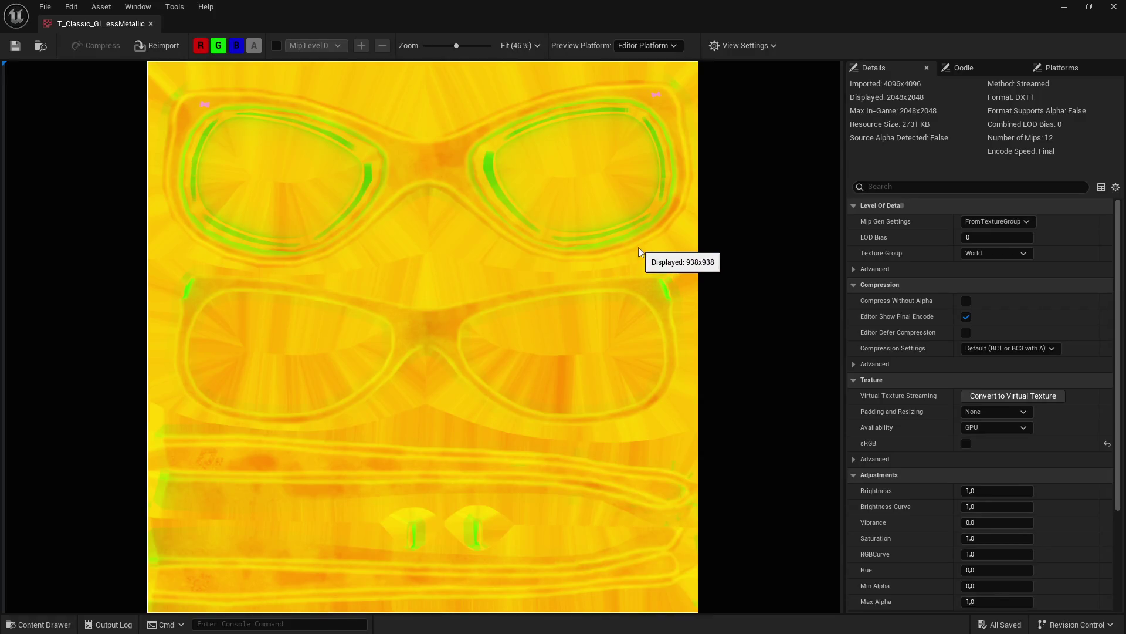
pyautogui.click(150, 25)
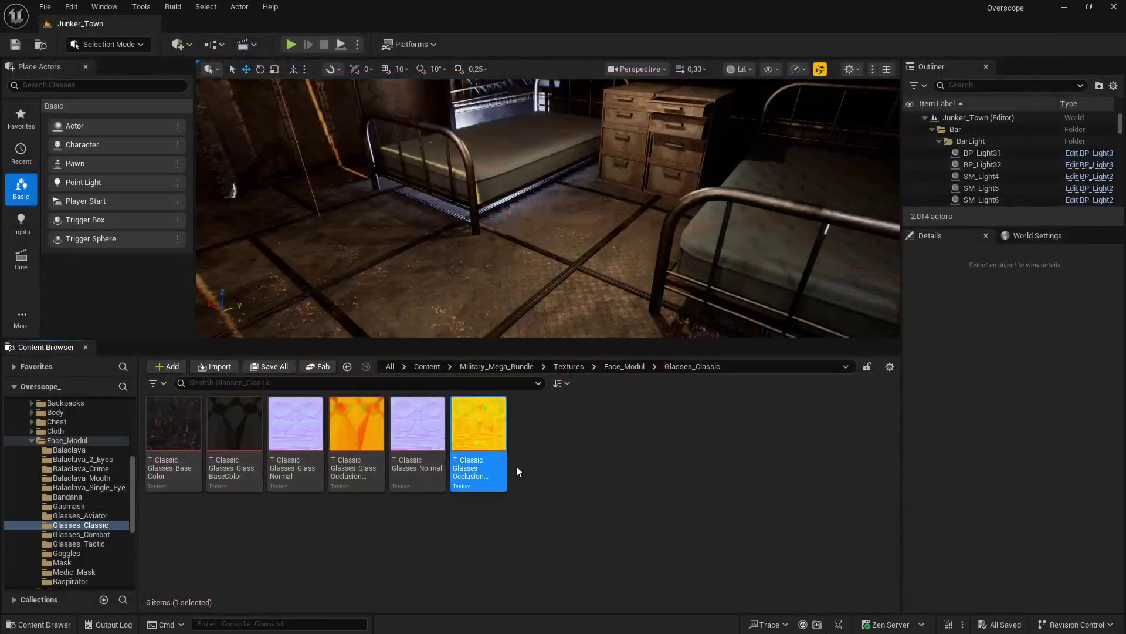
pyautogui.hotkey('alt', 'Left')
pyautogui.doubleClick(722, 434)
pyautogui.doubleClick(164, 488)
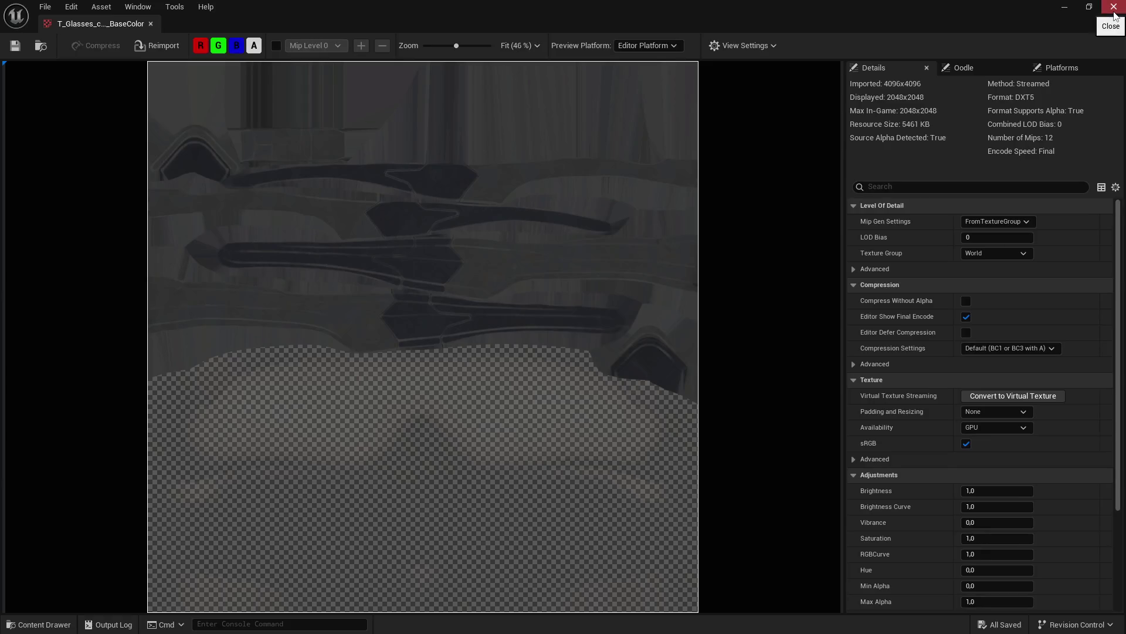
pyautogui.click(1115, 13)
pyautogui.hotkey('alt', 'Left')
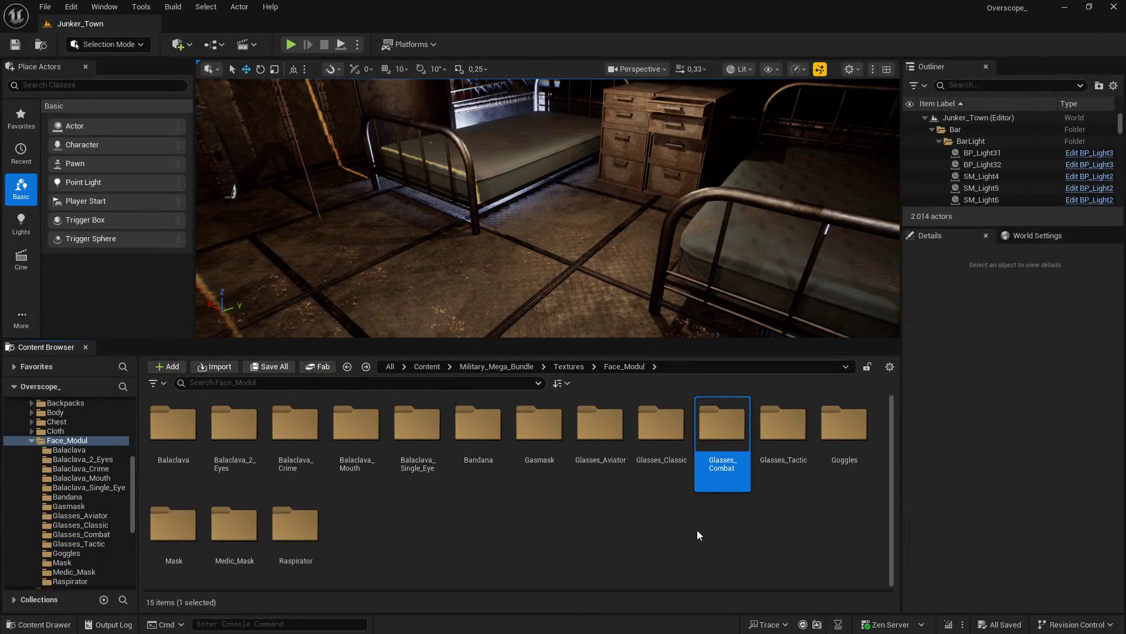
# Step: Open the Glasses_Tactic folder and inspect the T_Glasses_ORM texture
pyautogui.doubleClick(783, 425)
pyautogui.doubleClick(539, 434)
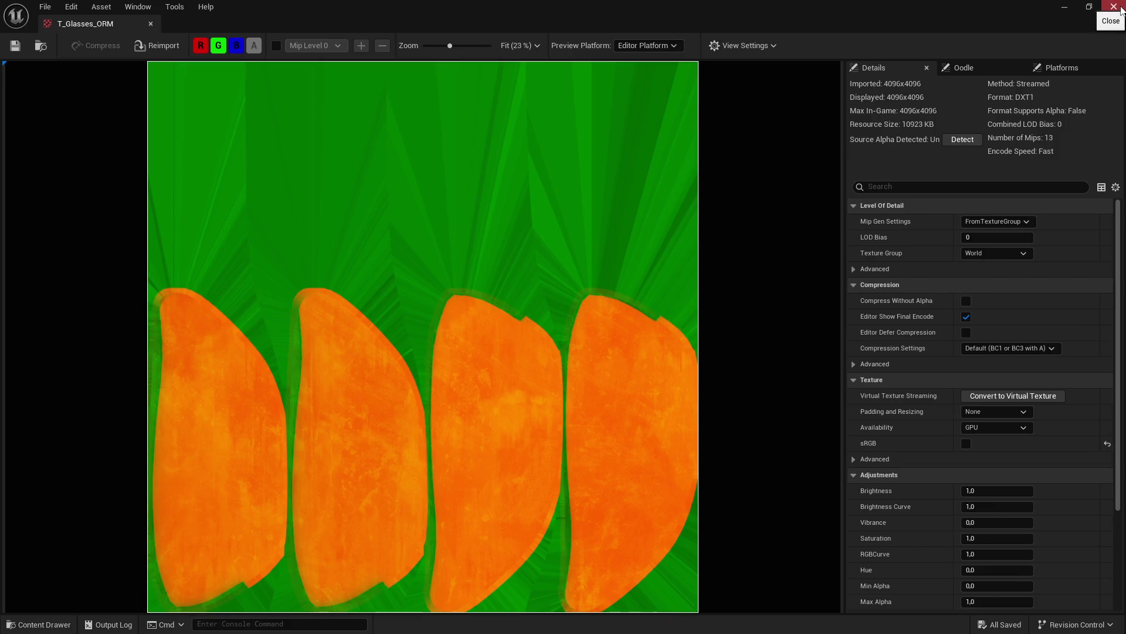
pyautogui.click(1119, 8)
# Step: Select all seven Glasses_Tactic textures and load them into the Property Matrix
pyautogui.click(174, 422)
pyautogui.keyDown('shift'); pyautogui.click(549, 427); pyautogui.keyUp('shift')
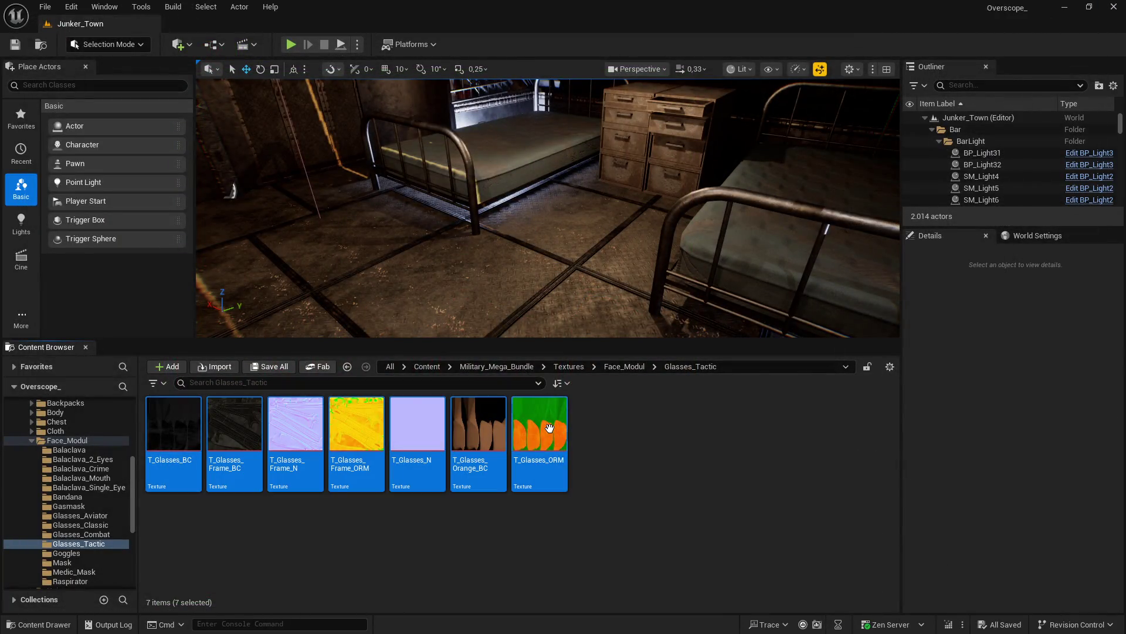
pyautogui.rightClick(549, 427)
pyautogui.moveTo(654, 434)
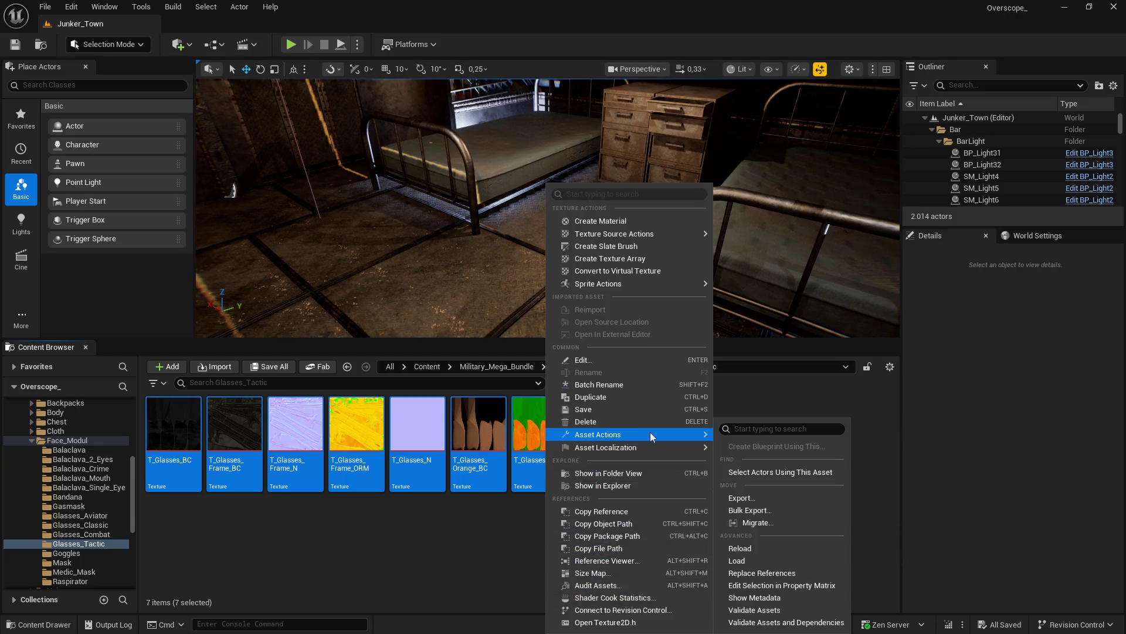
pyautogui.click(794, 588)
# Step: Set Maximum Texture Size to 2048, save the textures, then open the Goggles folder
pyautogui.click(783, 86)
pyautogui.write('max')
pyautogui.click(897, 157)
pyautogui.write('2048')
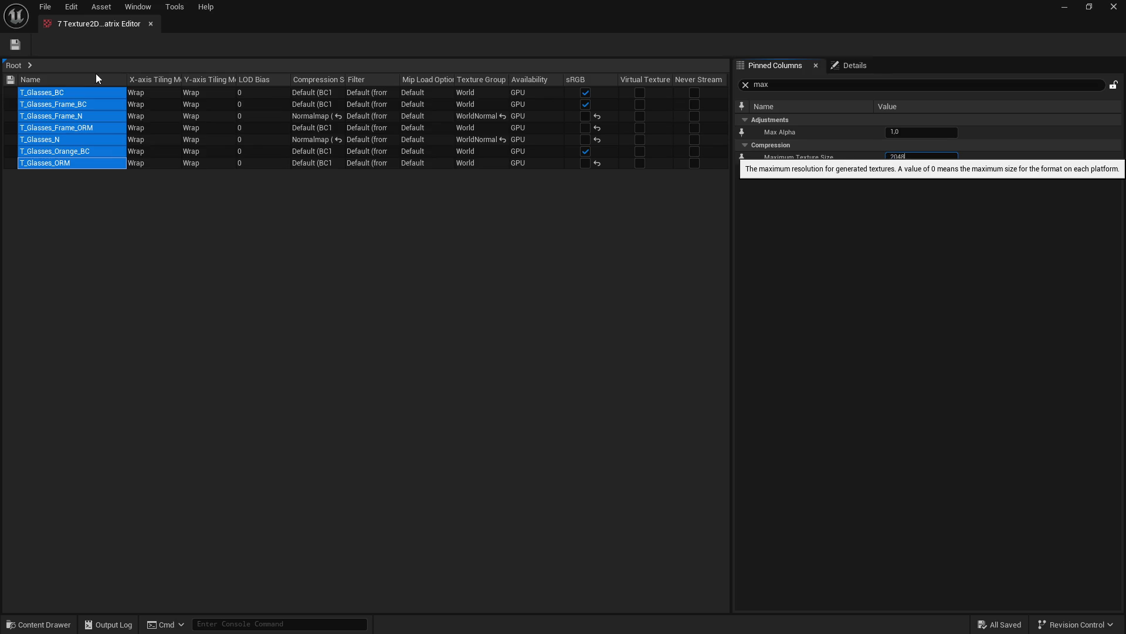
pyautogui.press('Return')
pyautogui.click(20, 46)
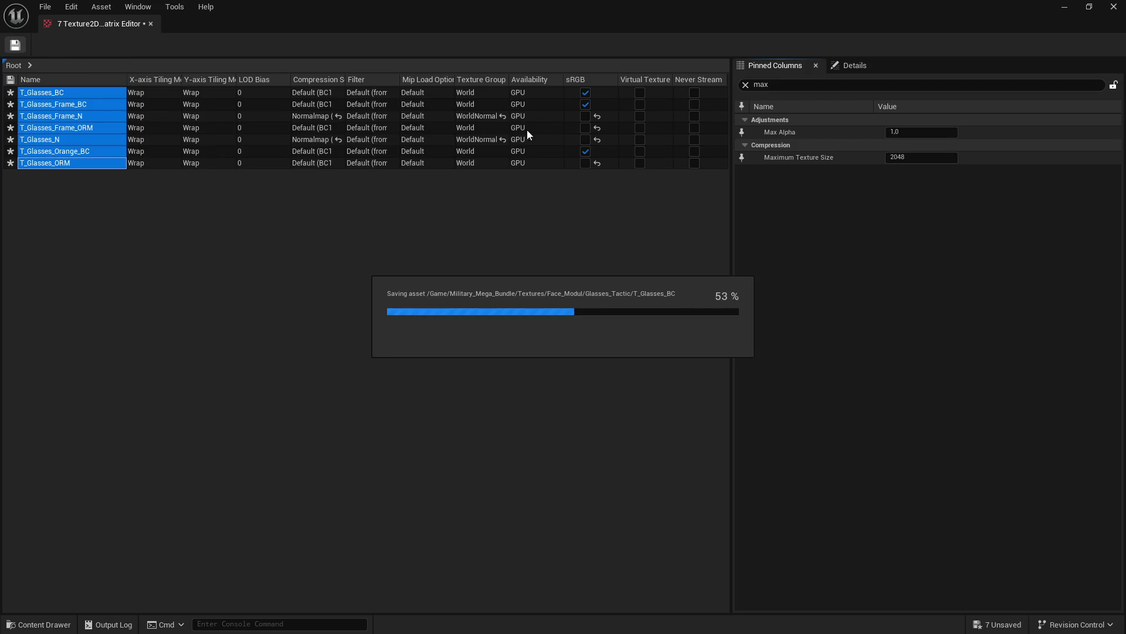
pyautogui.click(1114, 6)
pyautogui.doubleClick(865, 453)
pyautogui.click(173, 432)
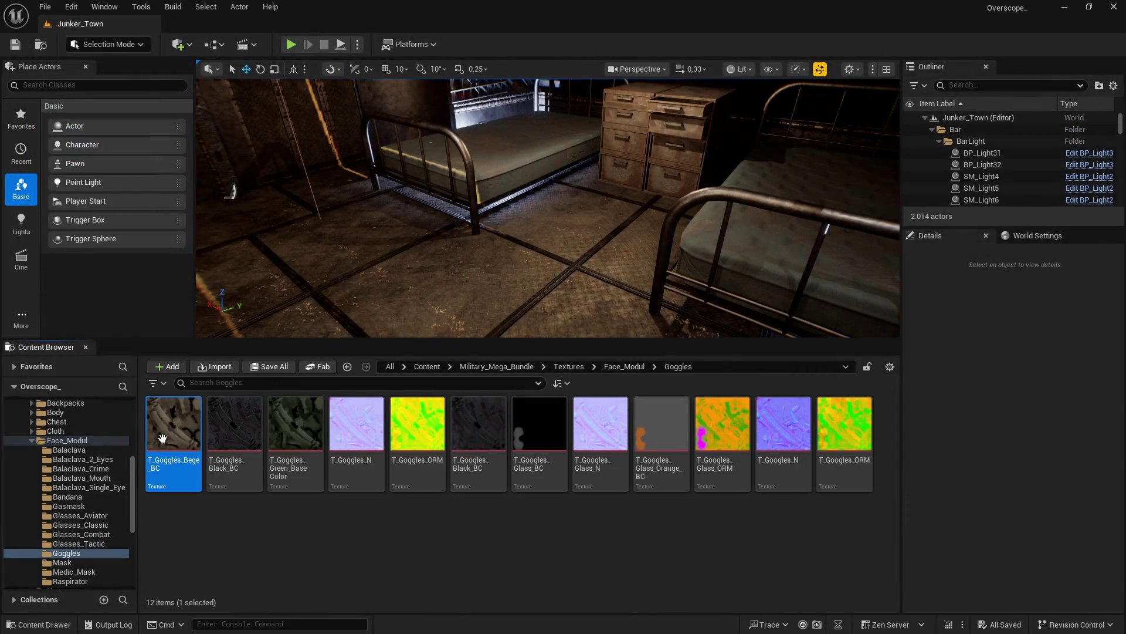
# Step: Select all twelve Goggles textures and load them into the Property Matrix
pyautogui.keyDown('shift'); pyautogui.click(845, 431); pyautogui.keyUp('shift')
pyautogui.rightClick(790, 432)
pyautogui.moveTo(860, 436)
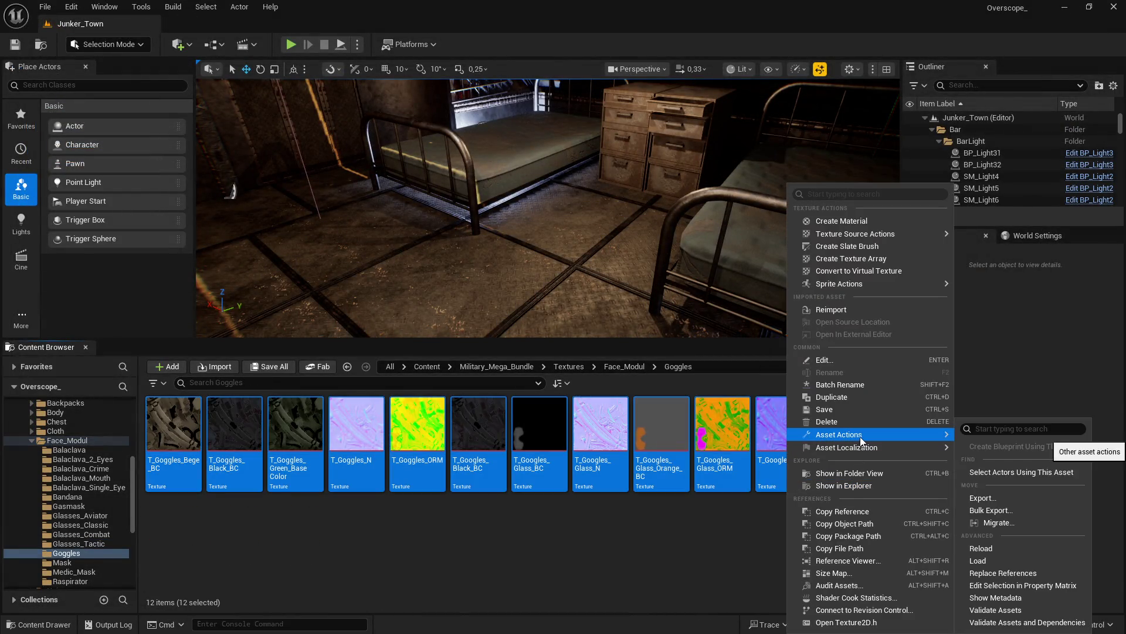
pyautogui.click(1022, 585)
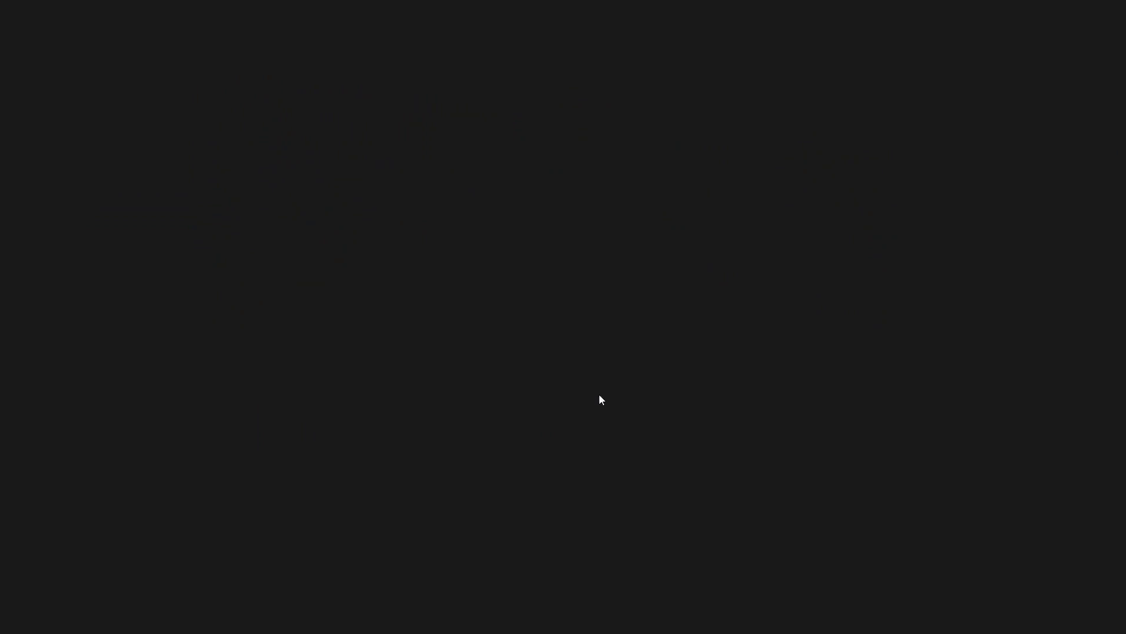
# Step: Set Maximum Texture Size to 2048 on all twelve rows, save, then open the Mask folder
pyautogui.click(36, 93)
pyautogui.keyDown('shift'); pyautogui.click(53, 222); pyautogui.keyUp('shift')
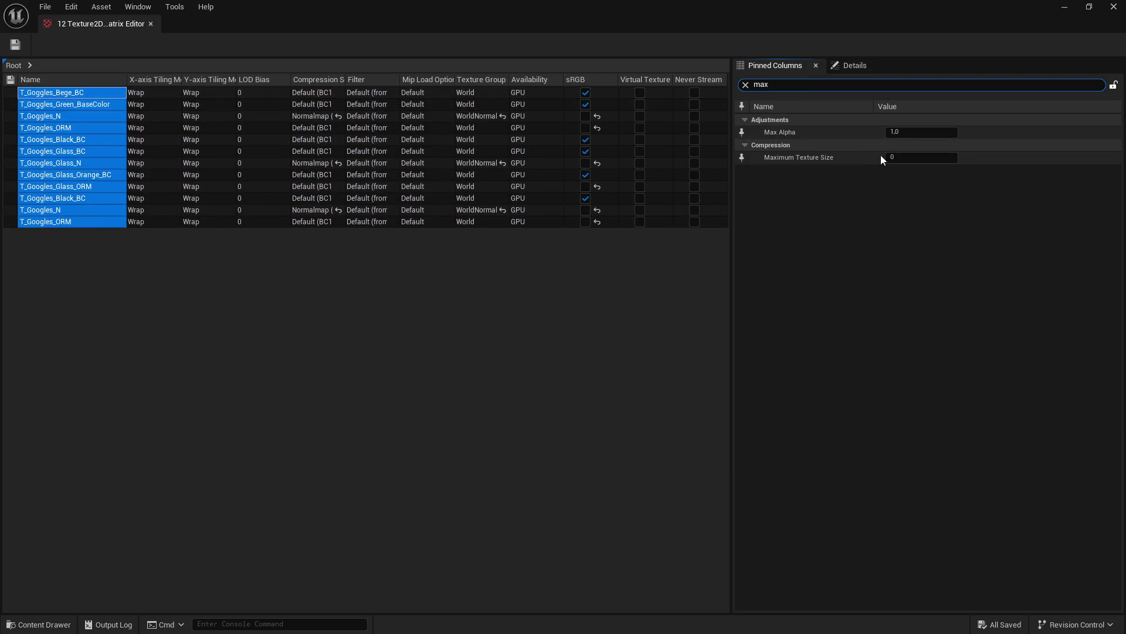
pyautogui.click(915, 161)
pyautogui.write('2048')
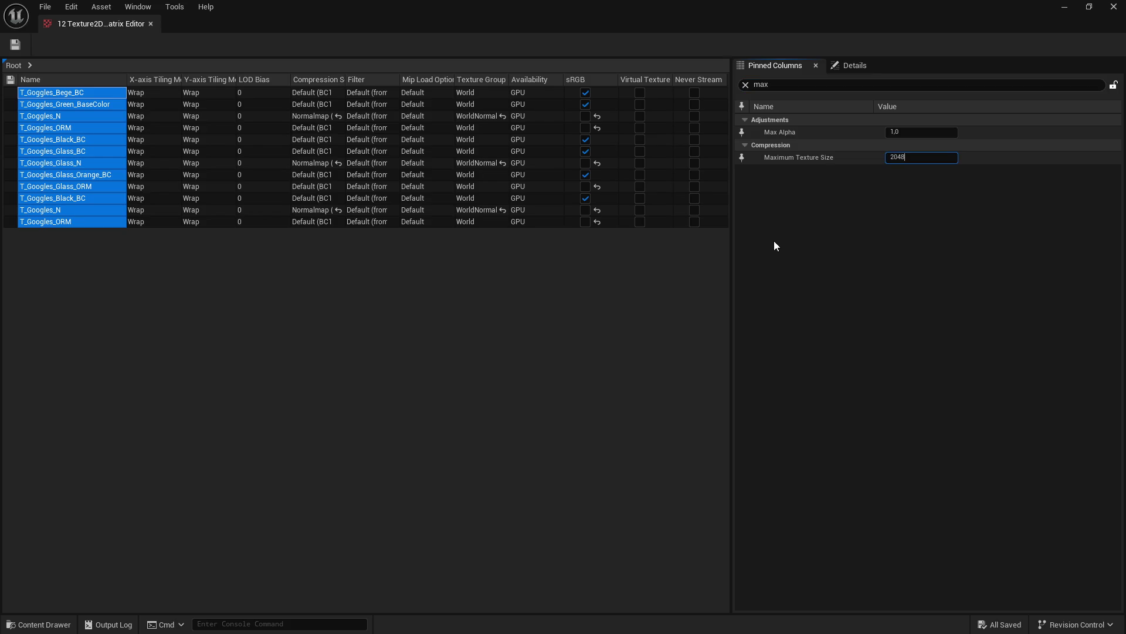
pyautogui.press('Return')
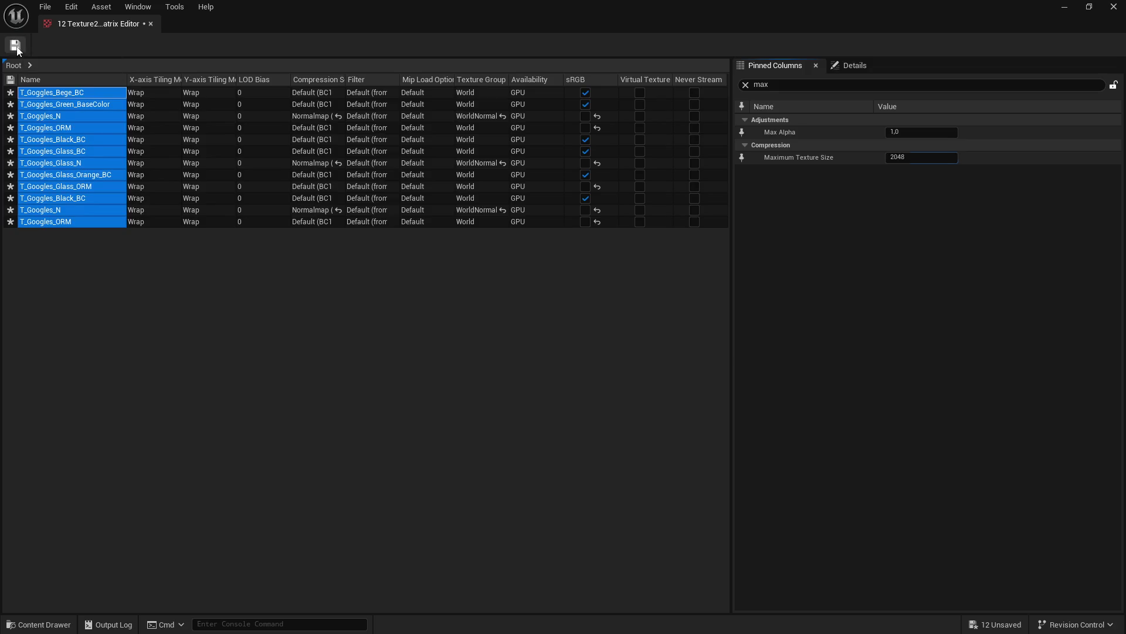
pyautogui.click(16, 47)
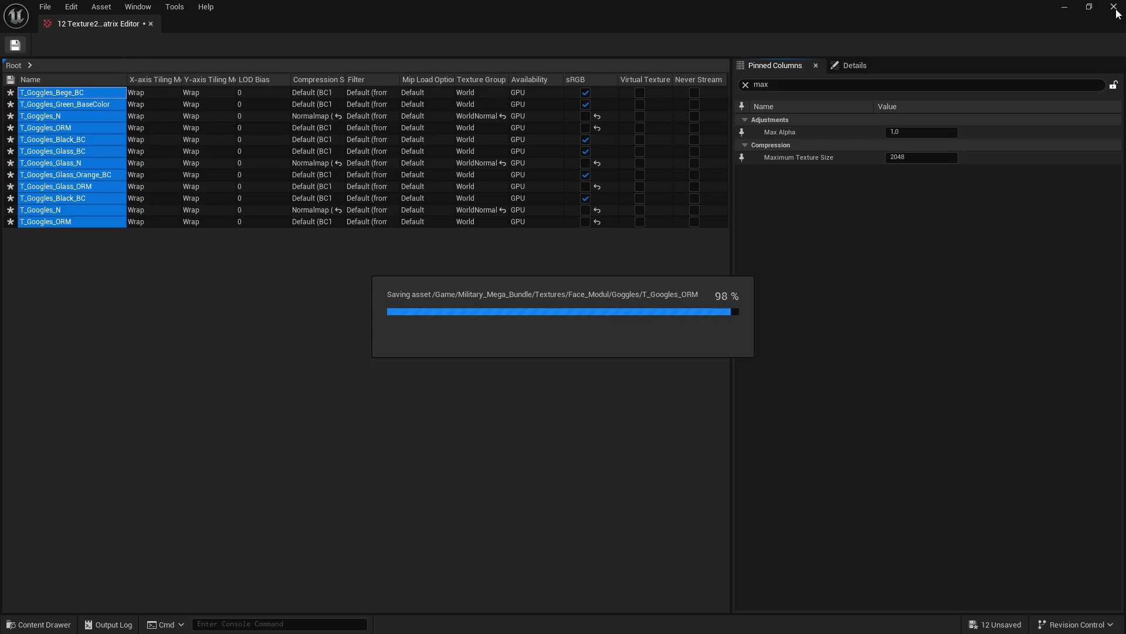
pyautogui.click(1114, 8)
pyautogui.press('BackSpace')
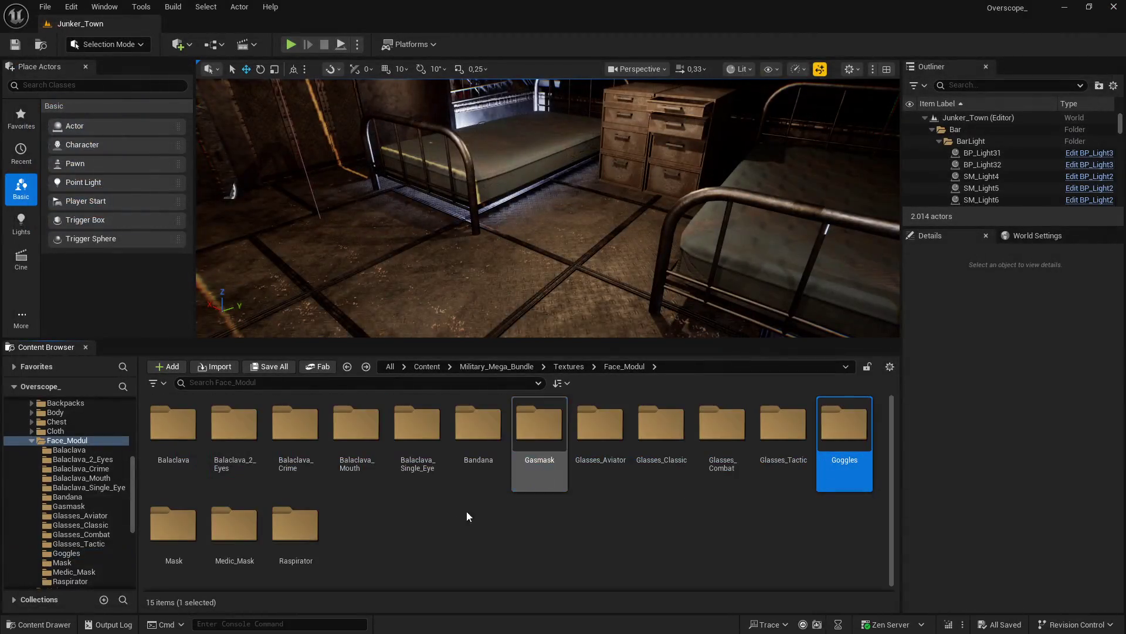
pyautogui.doubleClick(176, 531)
# Step: Select all nine Mask textures and load them into the Property Matrix
pyautogui.keyDown('shift'); pyautogui.click(661, 434); pyautogui.keyUp('shift')
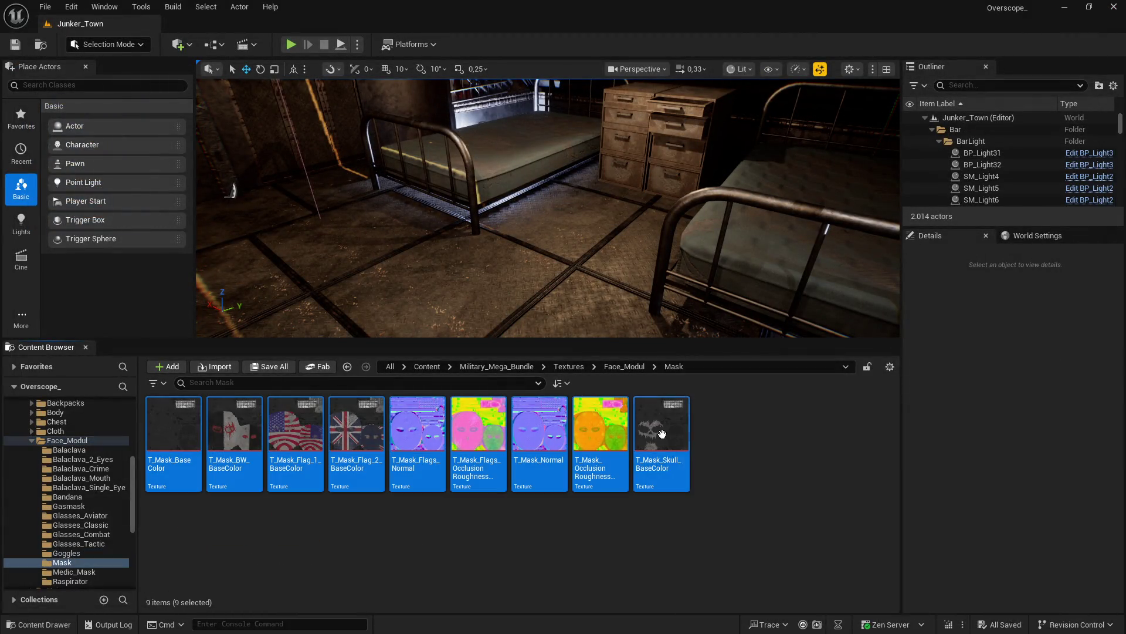
pyautogui.rightClick(659, 434)
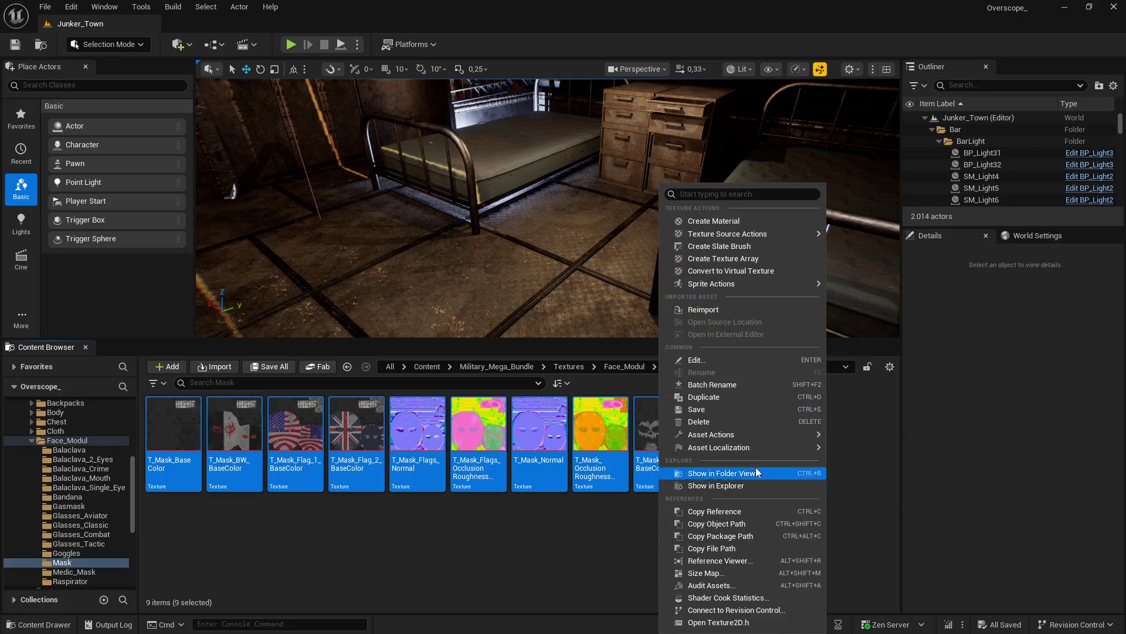
pyautogui.moveTo(773, 434)
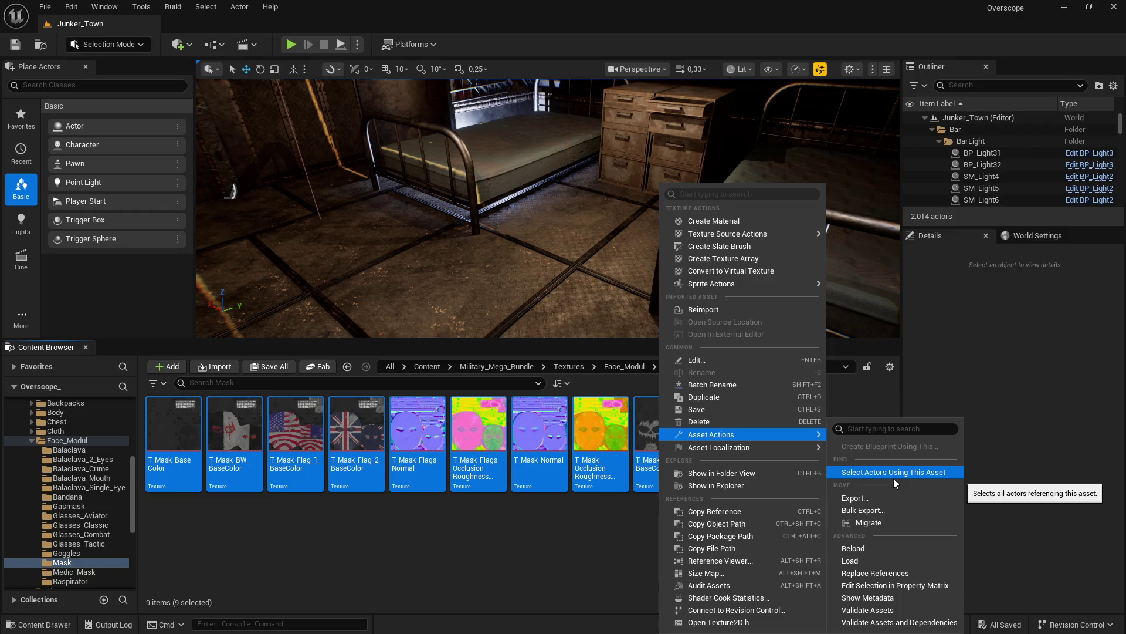
pyautogui.click(912, 569)
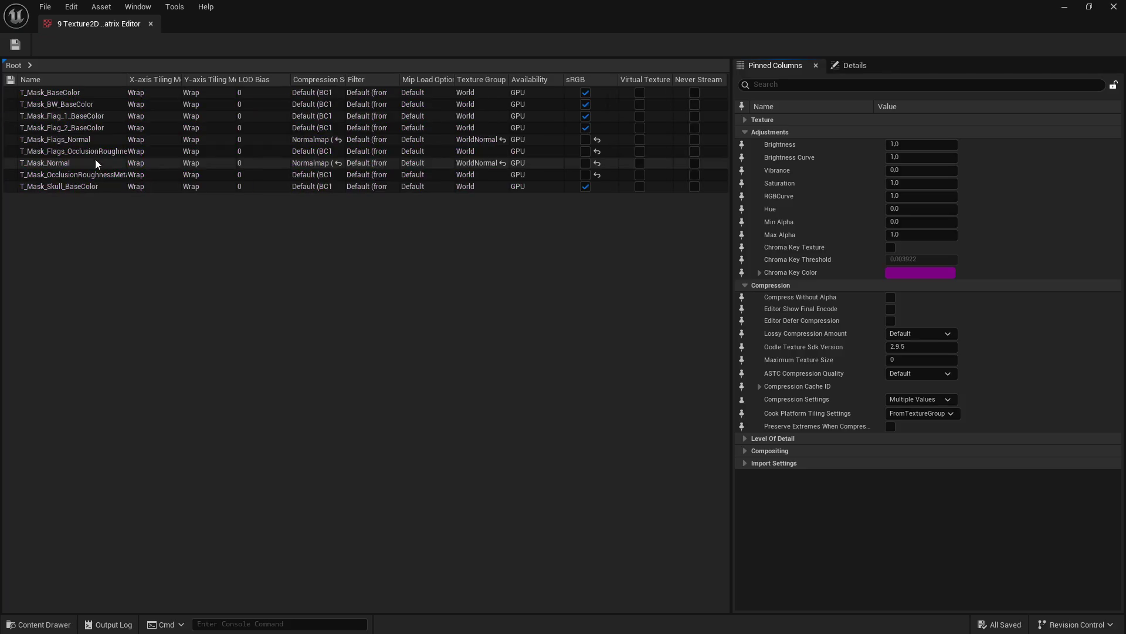
# Step: Select all nine rows and filter the property list for 'max'
pyautogui.click(53, 186)
pyautogui.keyDown('shift'); pyautogui.click(50, 93); pyautogui.keyUp('shift')
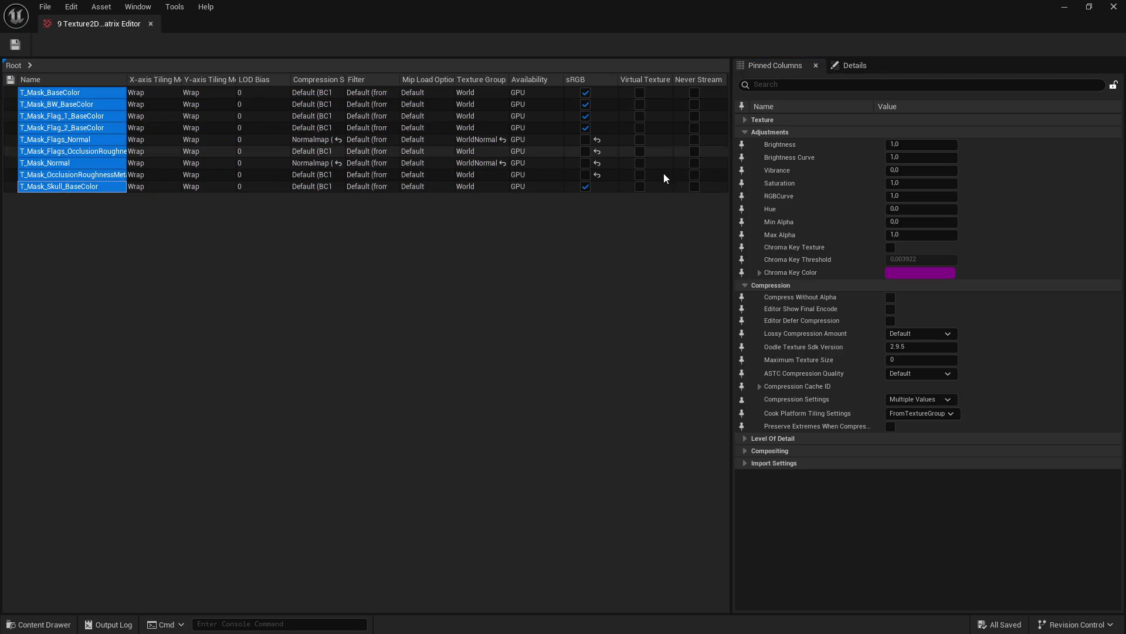
pyautogui.click(789, 85)
pyautogui.write('max')
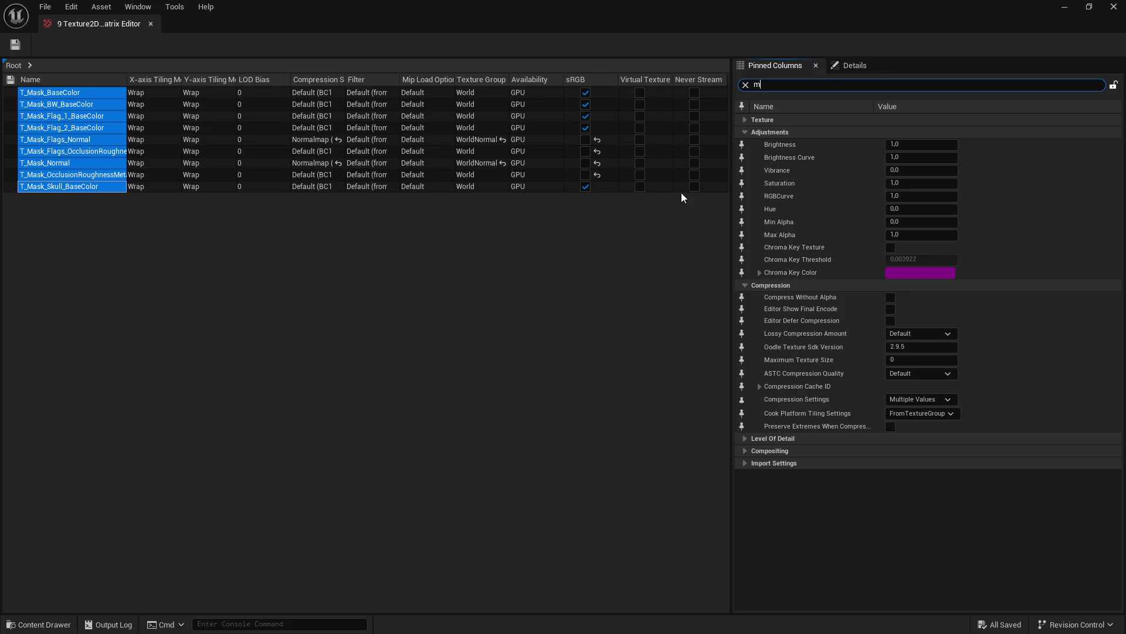
# Step: Replace the mistakenly pasted text with 2048 as Maximum Texture Size and save
pyautogui.click(913, 157)
pyautogui.write('Face_Modul/Bandana')
pyautogui.hotkey('ctrl', 'a')
pyautogui.press('BackSpace')
pyautogui.write('2048')
pyautogui.press('Return')
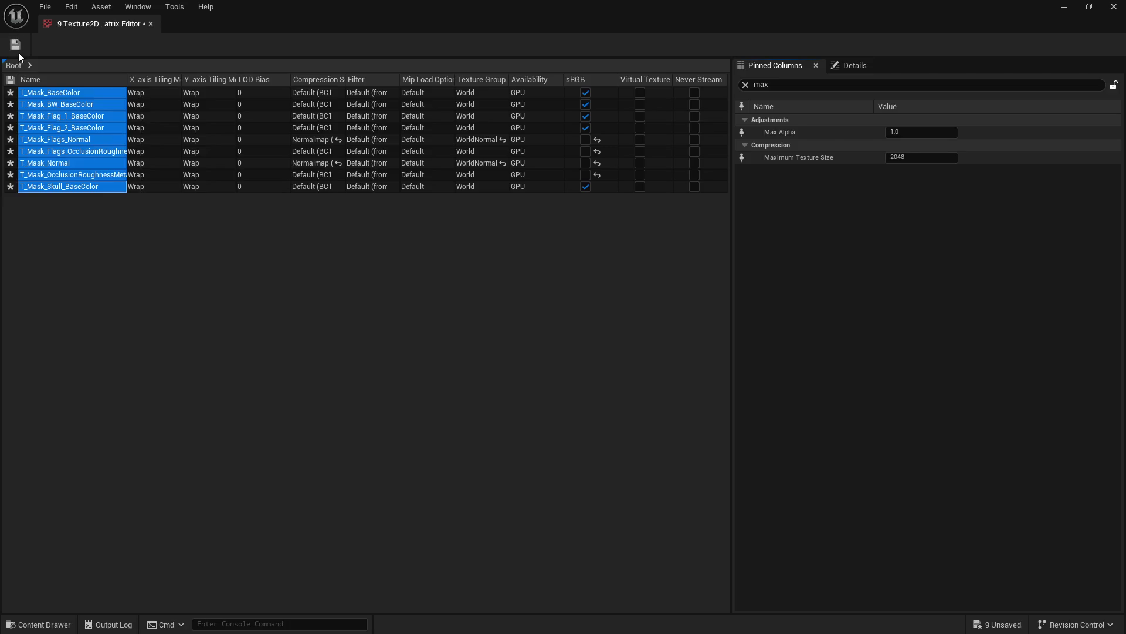
pyautogui.click(18, 50)
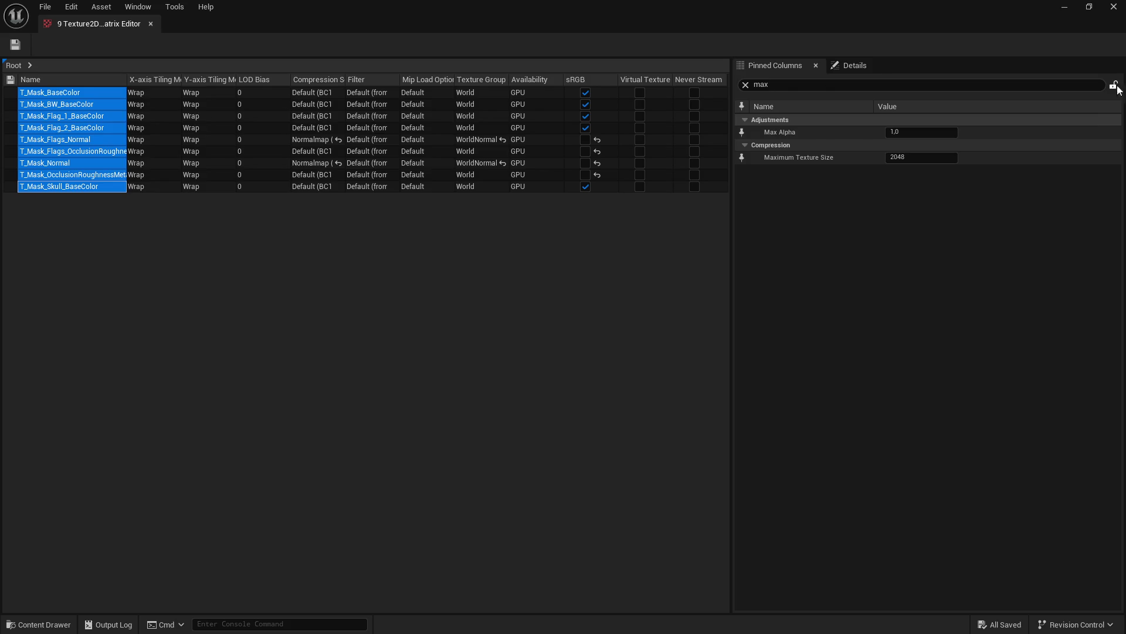
pyautogui.click(1114, 7)
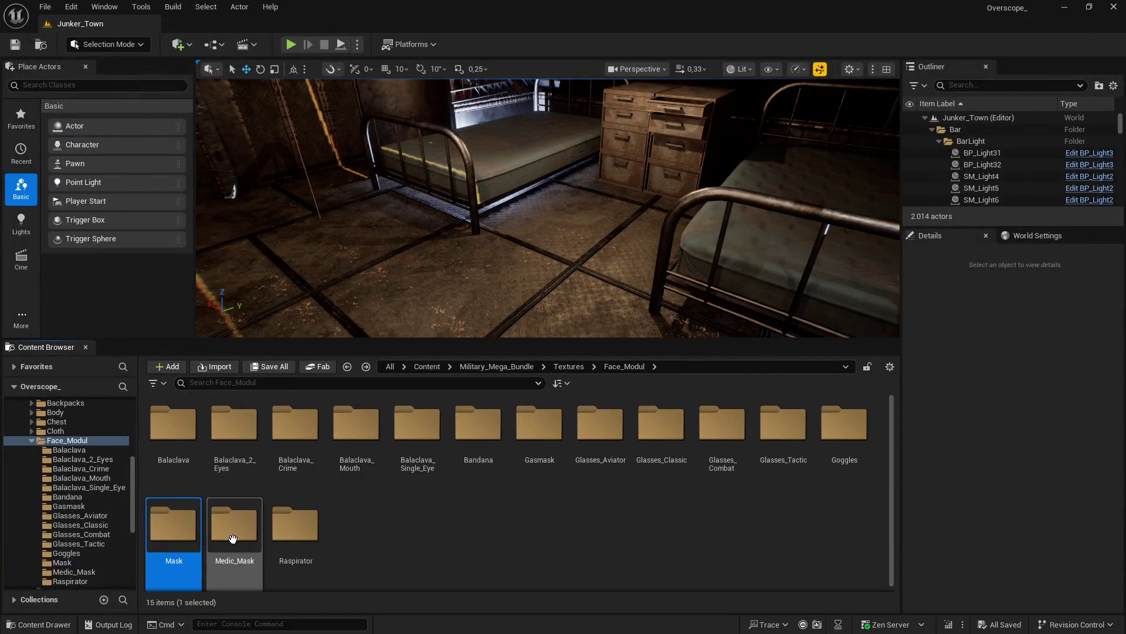
# Step: Open Medic_Mask and load its three textures into the Property Matrix
pyautogui.doubleClick(234, 528)
pyautogui.click(174, 434)
pyautogui.keyDown('shift'); pyautogui.click(284, 434); pyautogui.keyUp('shift')
pyautogui.rightClick(284, 434)
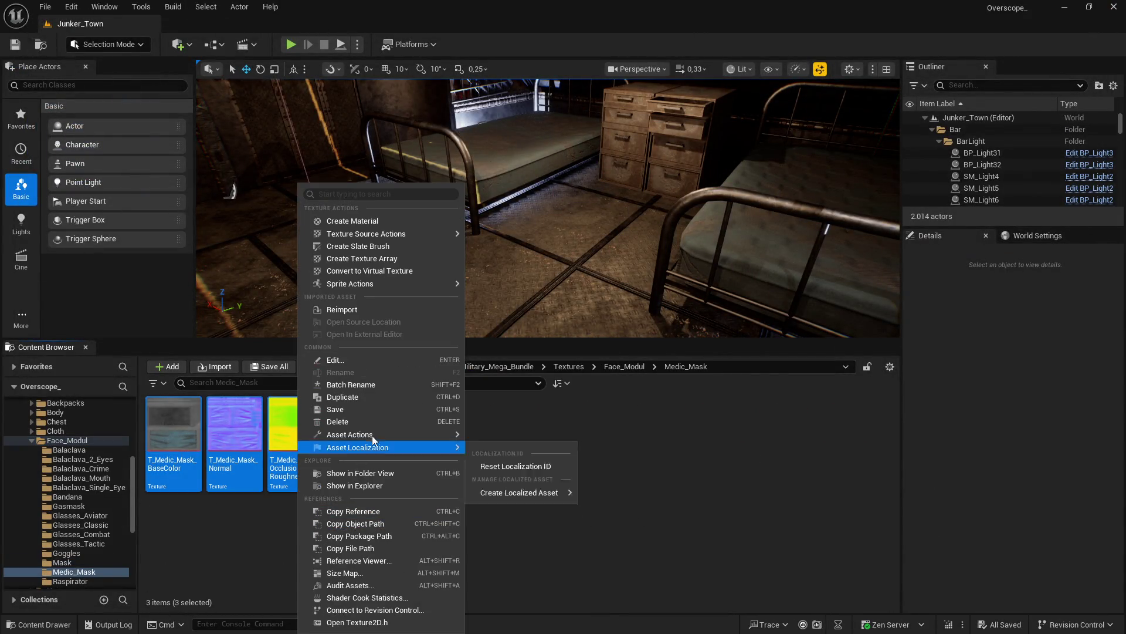
pyautogui.moveTo(374, 434)
pyautogui.click(545, 585)
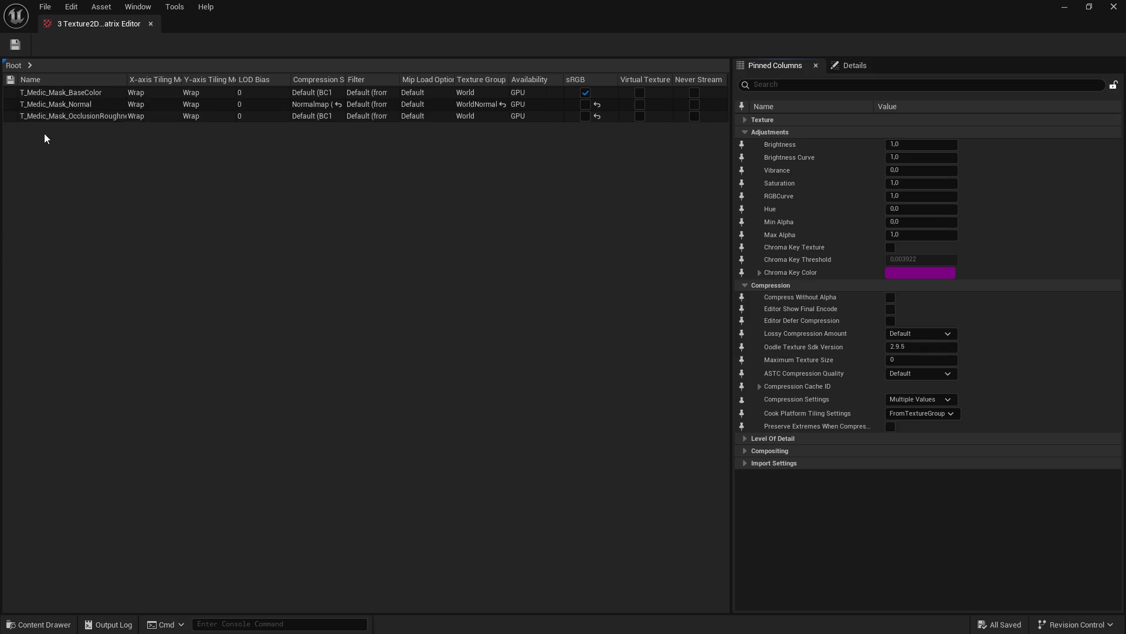
# Step: Set Maximum Texture Size to 2048 for all three Medic_Mask textures and save
pyautogui.click(47, 116)
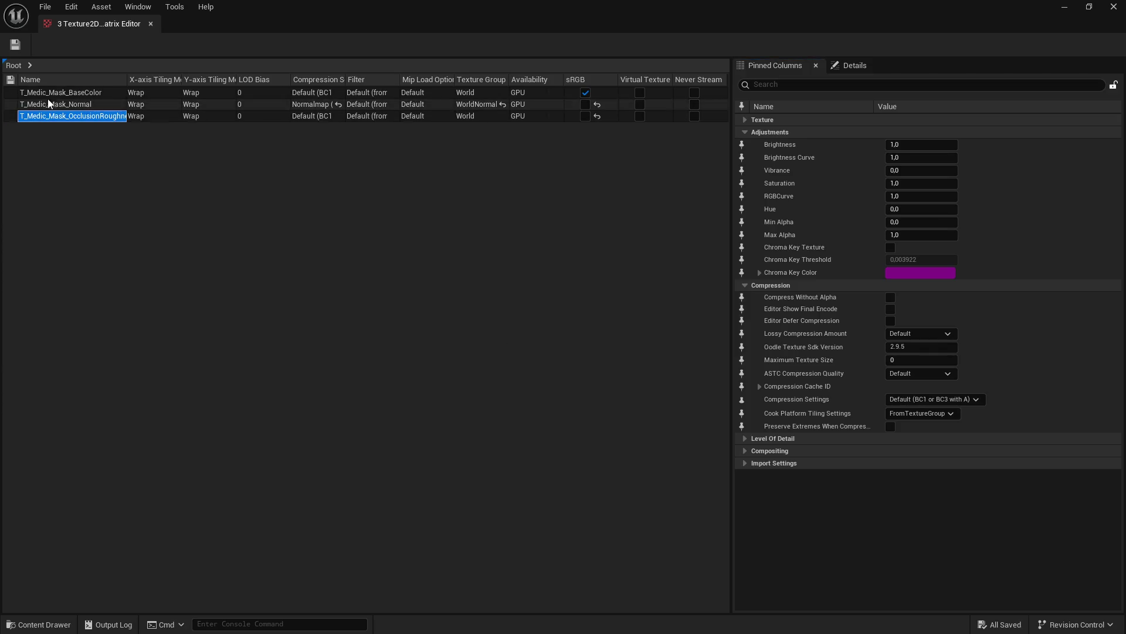
pyautogui.keyDown('shift'); pyautogui.click(41, 92); pyautogui.keyUp('shift')
pyautogui.click(845, 84)
pyautogui.write('2048')
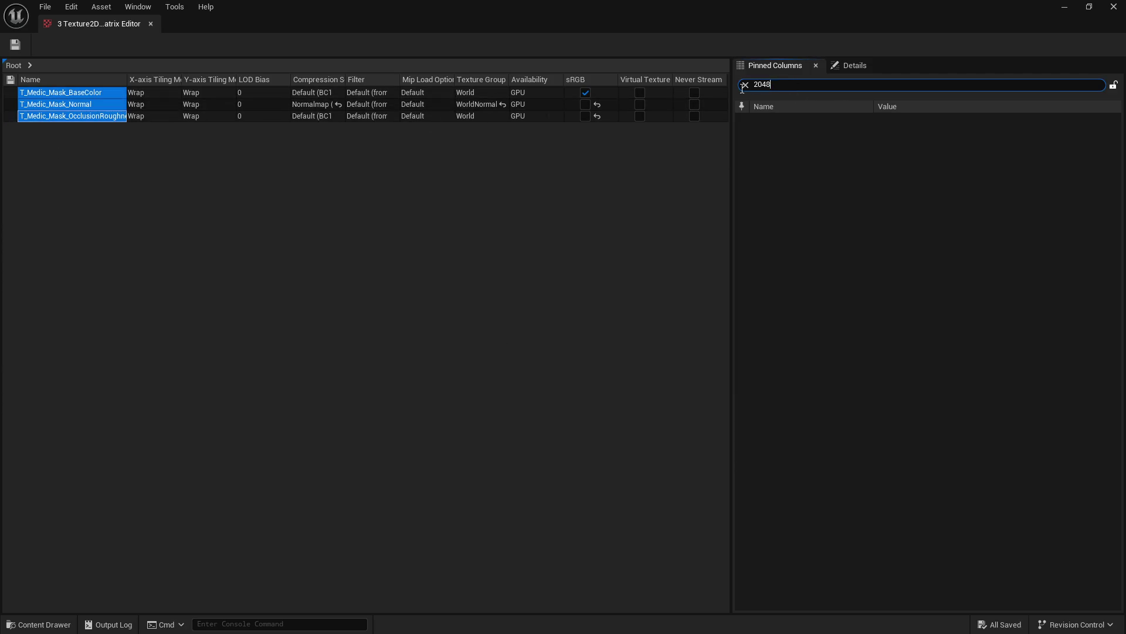
pyautogui.click(745, 84)
pyautogui.write('max')
pyautogui.press('Tab')
pyautogui.write('2048')
pyautogui.press('Return')
pyautogui.hotkey('ctrl', 's')
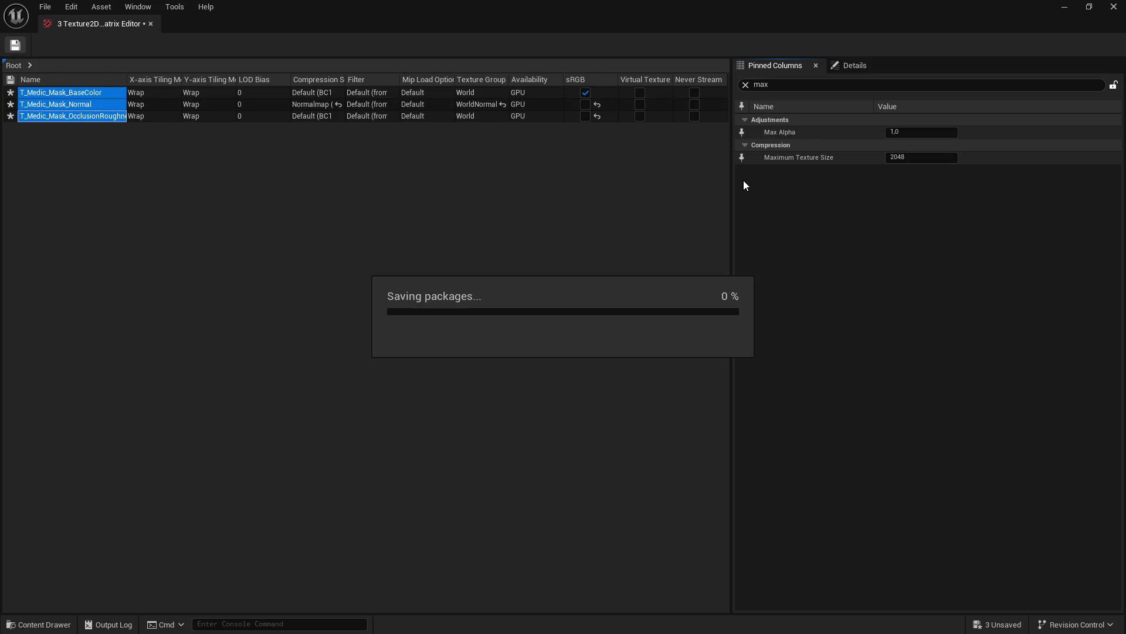
pyautogui.click(1115, 8)
# Step: Open the Raspirator folder and load its four textures into the Property Matrix
pyautogui.hotkey('alt', 'Left')
pyautogui.doubleClick(284, 521)
pyautogui.hotkey('ctrl', 'a')
pyautogui.rightClick(359, 440)
pyautogui.moveTo(441, 437)
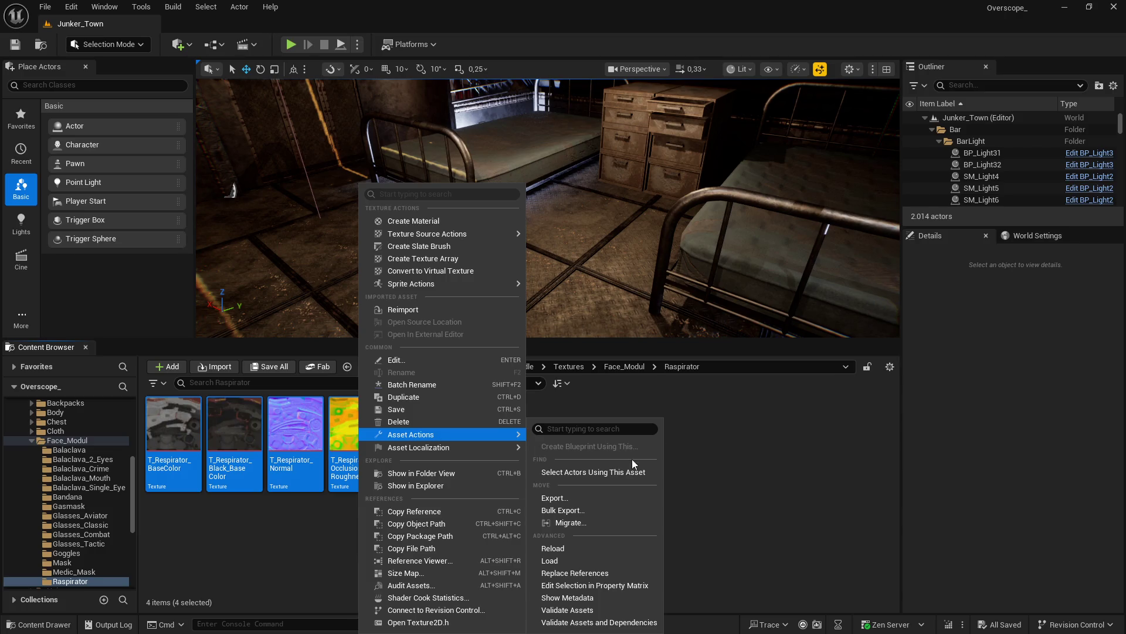
pyautogui.click(608, 584)
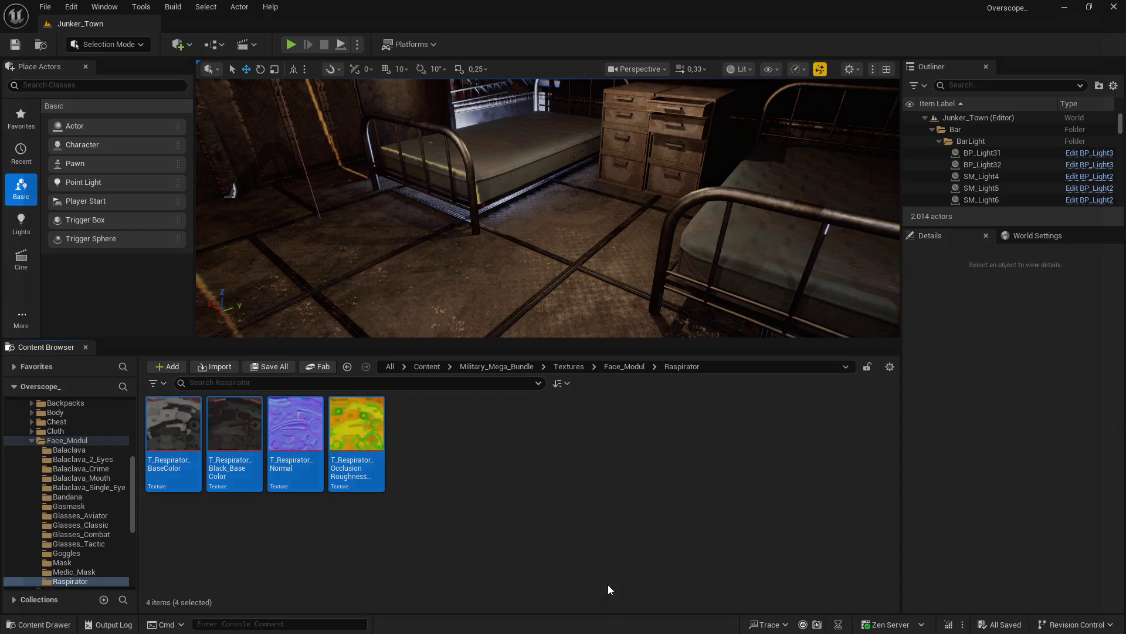
# Step: Set Maximum Texture Size to 2048 for all four Raspirator textures and save
pyautogui.click(50, 94)
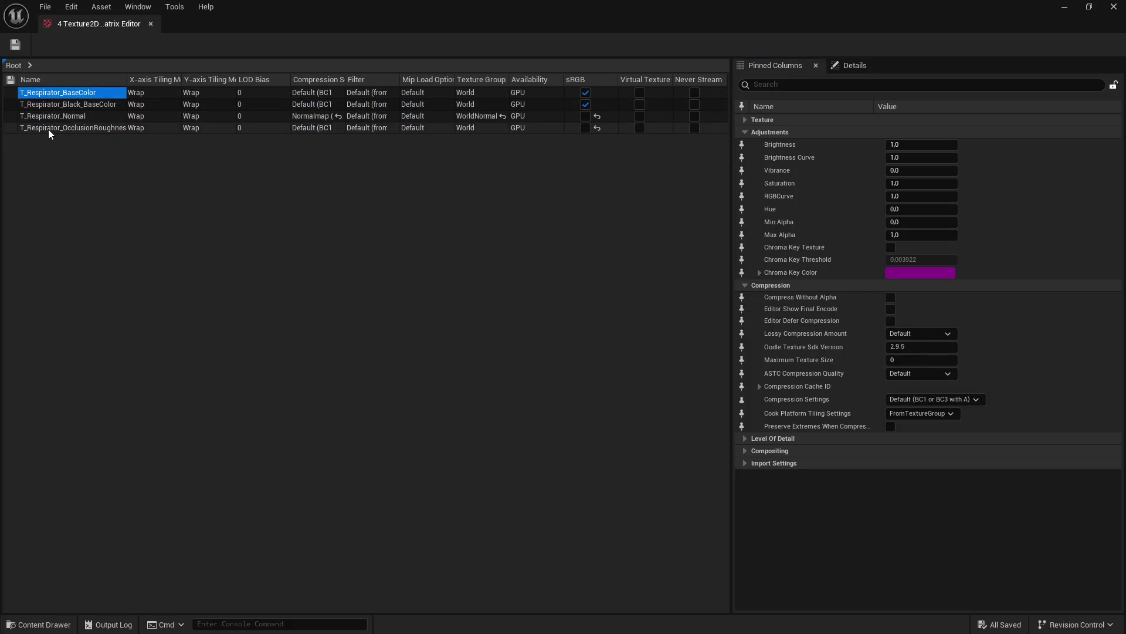
pyautogui.keyDown('shift'); pyautogui.click(48, 129); pyautogui.keyUp('shift')
pyautogui.write('x')
pyautogui.click(902, 151)
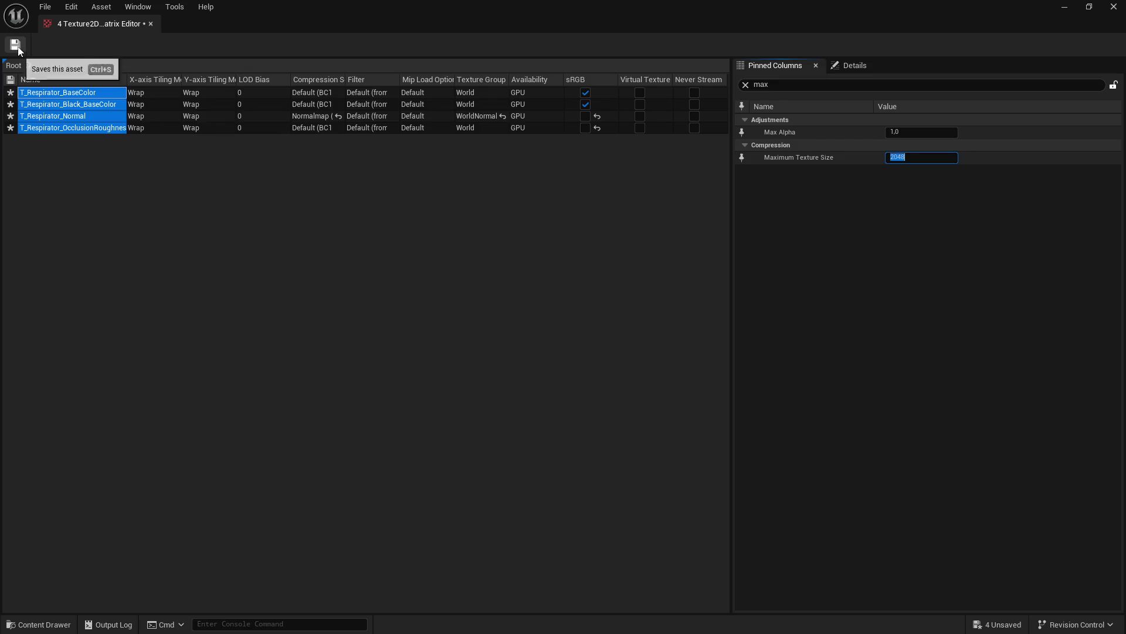
pyautogui.click(15, 44)
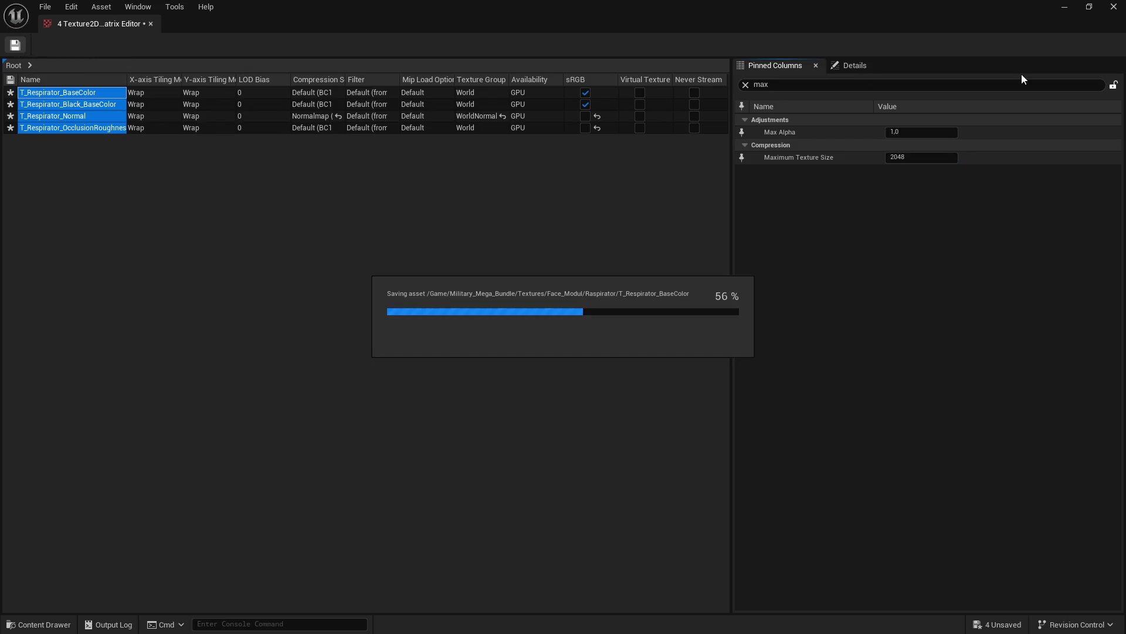
pyautogui.click(1114, 12)
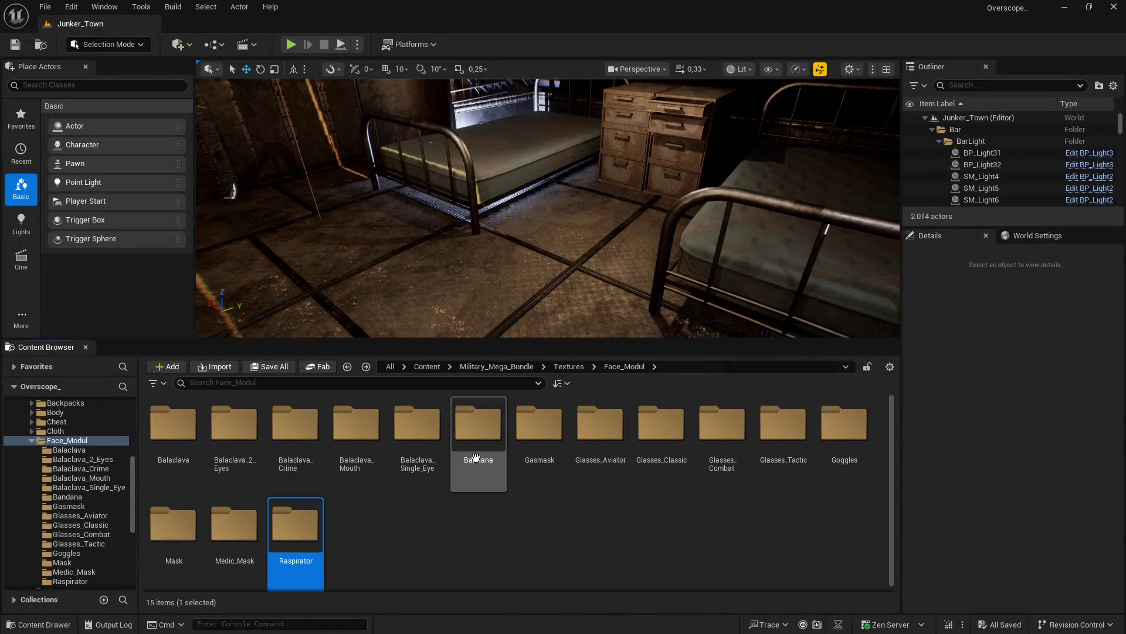
pyautogui.moveTo(368, 340); pyautogui.dragTo(368, 284)
# Step: Navigate from the Bandana folder up to Textures and into Hair/Base
pyautogui.doubleClick(473, 365)
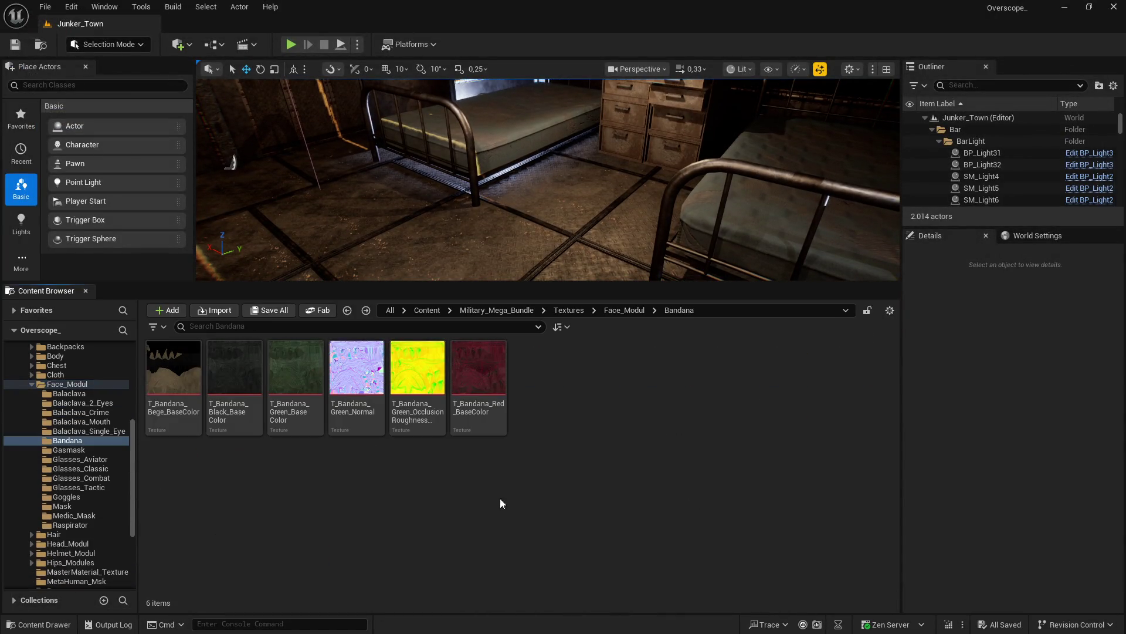
pyautogui.hotkey('alt', 'Left')
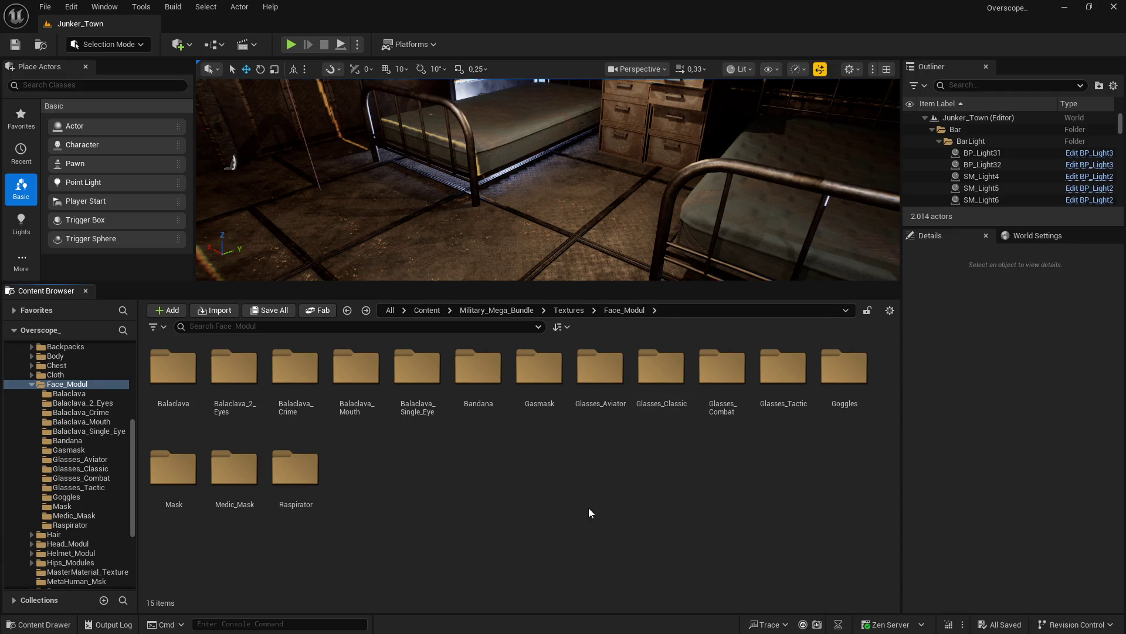
pyautogui.click(580, 312)
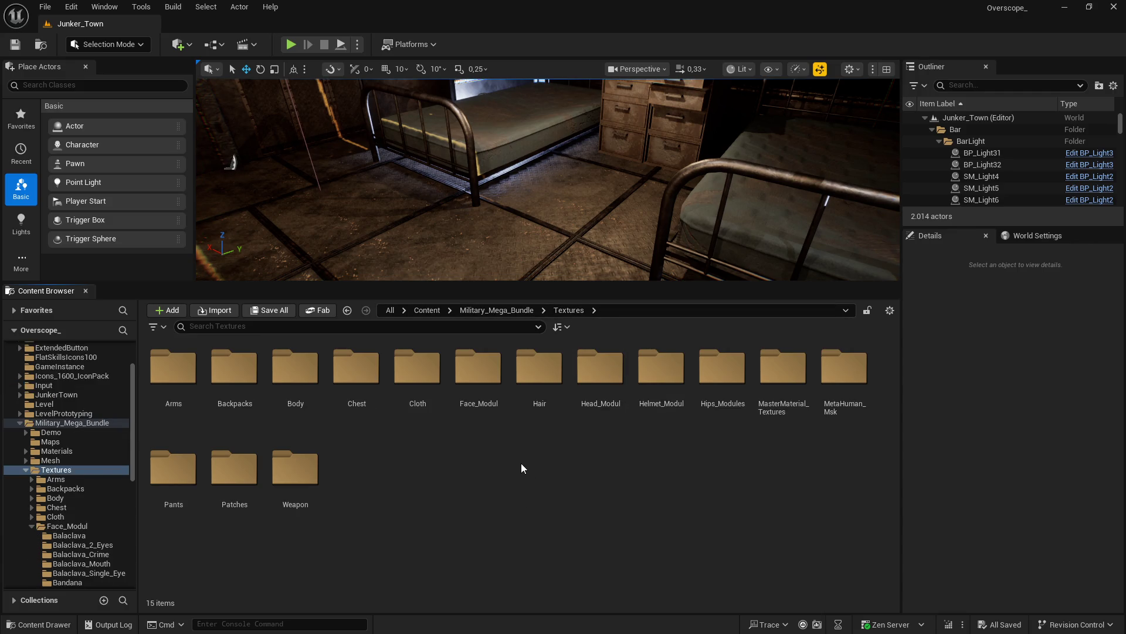
pyautogui.doubleClick(542, 376)
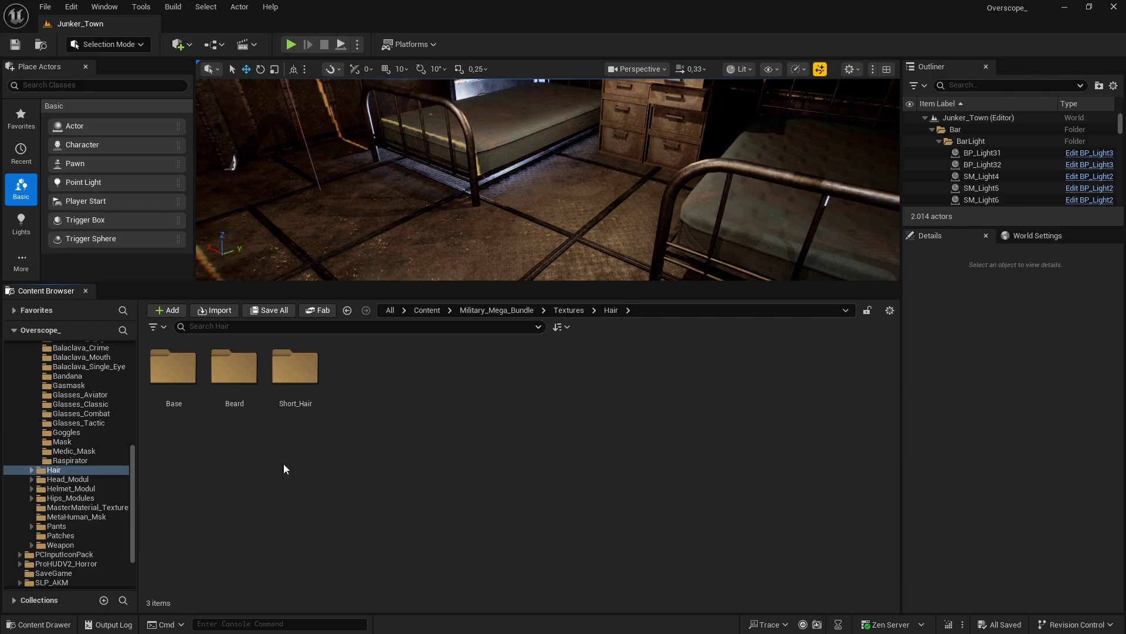
pyautogui.doubleClick(166, 379)
# Step: Open T_Black_Linear and T_gradient_stasis together in the Property Matrix
pyautogui.click(166, 378)
pyautogui.keyDown('ctrl'); pyautogui.click(248, 380); pyautogui.keyUp('ctrl')
pyautogui.rightClick(248, 380)
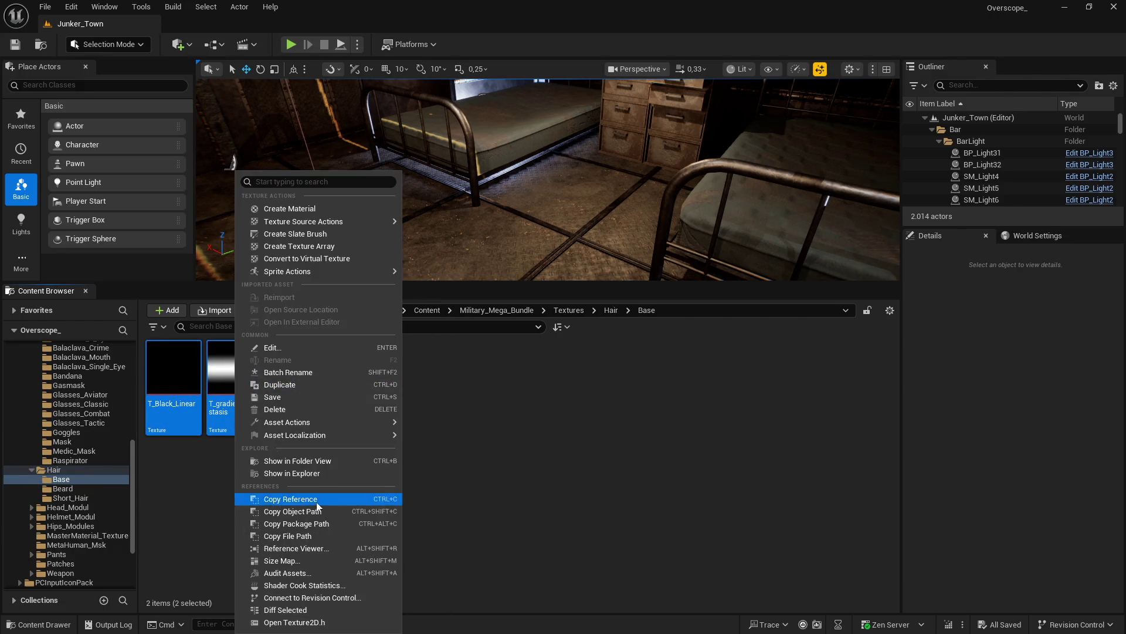
pyautogui.moveTo(364, 422)
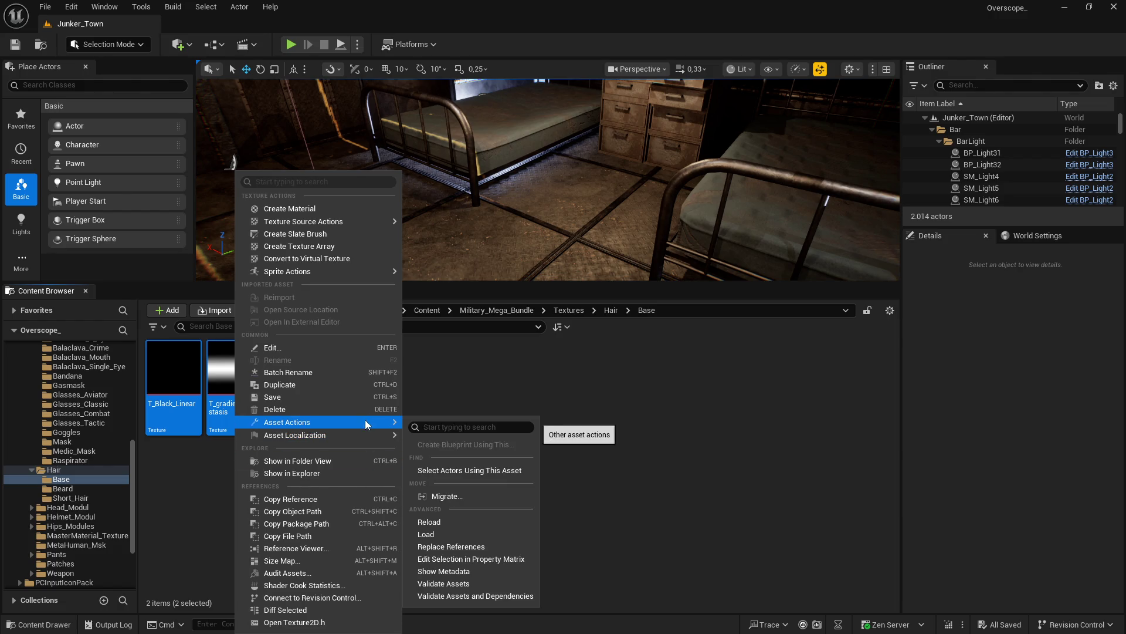
pyautogui.click(471, 559)
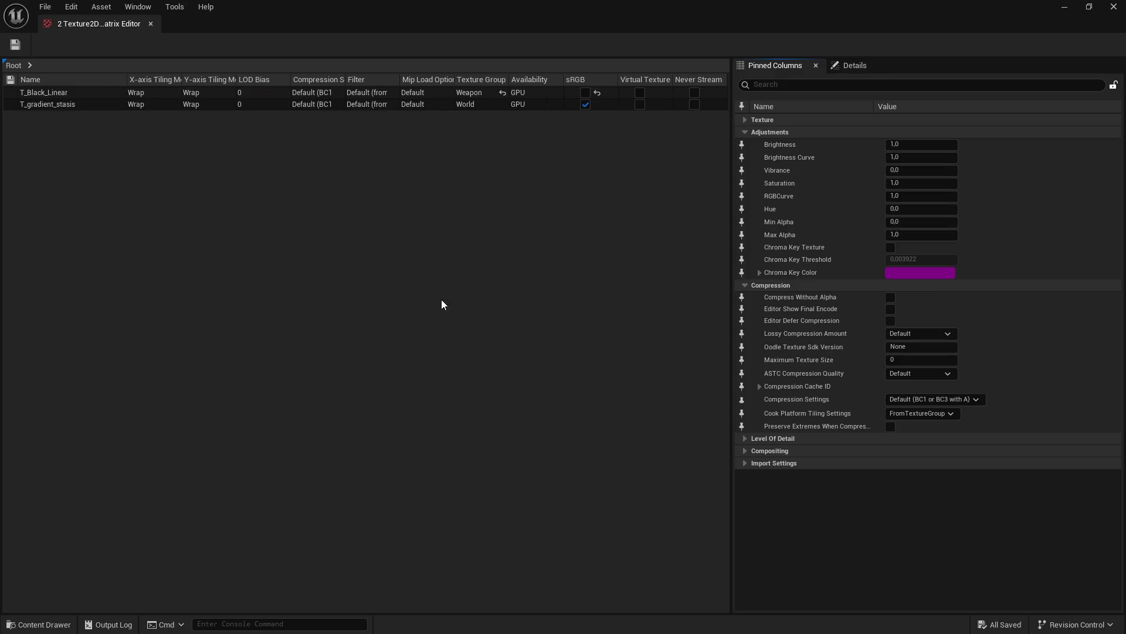
# Step: Set both textures' Maximum Texture Size to 1024 and save, then open the Beard folder
pyautogui.click(46, 105)
pyautogui.keyDown('shift'); pyautogui.click(49, 92); pyautogui.keyUp('shift')
pyautogui.click(782, 85)
pyautogui.click(887, 157)
pyautogui.write('1024')
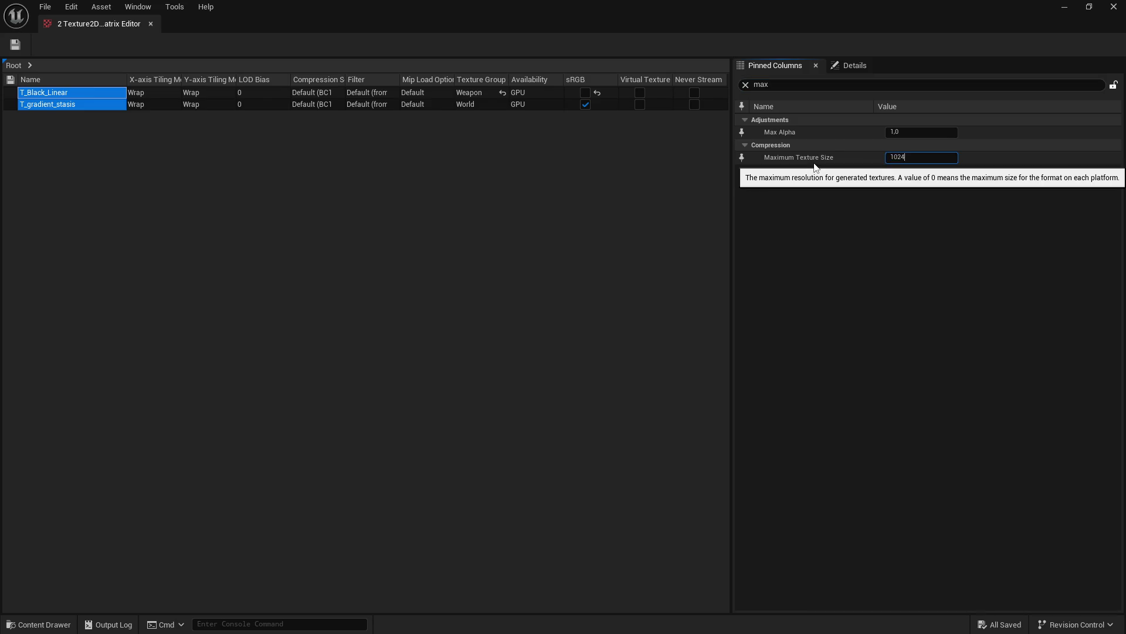
pyautogui.click(13, 48)
pyautogui.click(1113, 7)
pyautogui.click(610, 309)
pyautogui.doubleClick(243, 377)
# Step: Open all eight Beard textures in the Property Matrix
pyautogui.click(174, 386)
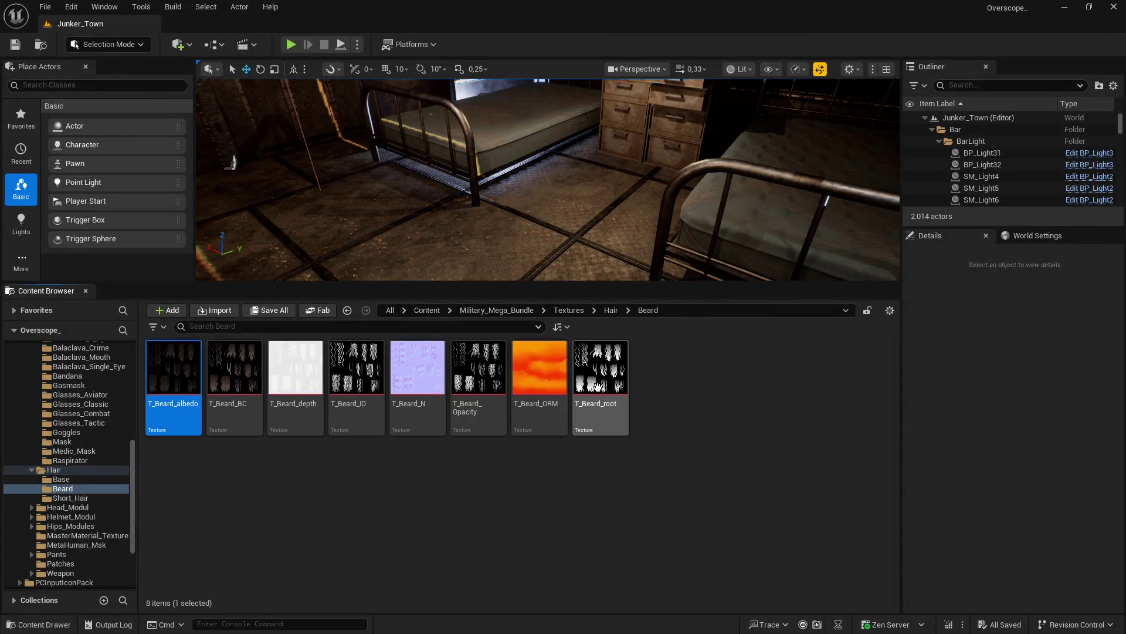
pyautogui.keyDown('shift'); pyautogui.click(597, 386); pyautogui.keyUp('shift')
pyautogui.rightClick(182, 382)
pyautogui.moveTo(263, 434)
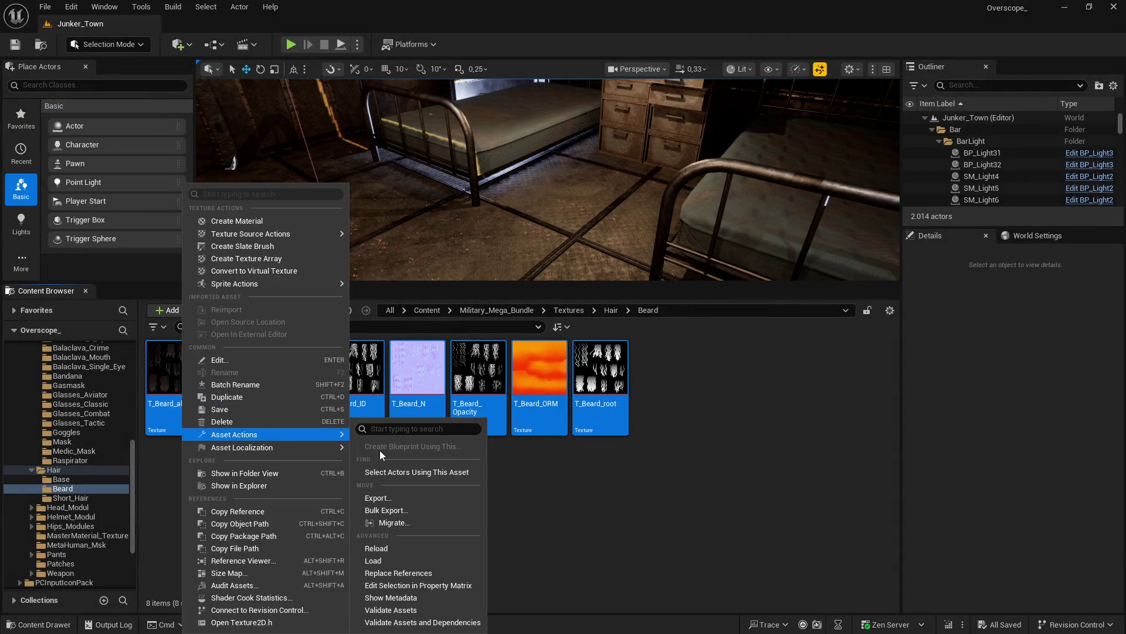
pyautogui.click(404, 586)
# Step: Set Maximum Texture Size 1024 on all eight Beard textures and save
pyautogui.click(57, 174)
pyautogui.keyDown('shift'); pyautogui.click(43, 92); pyautogui.keyUp('shift')
pyautogui.click(762, 85)
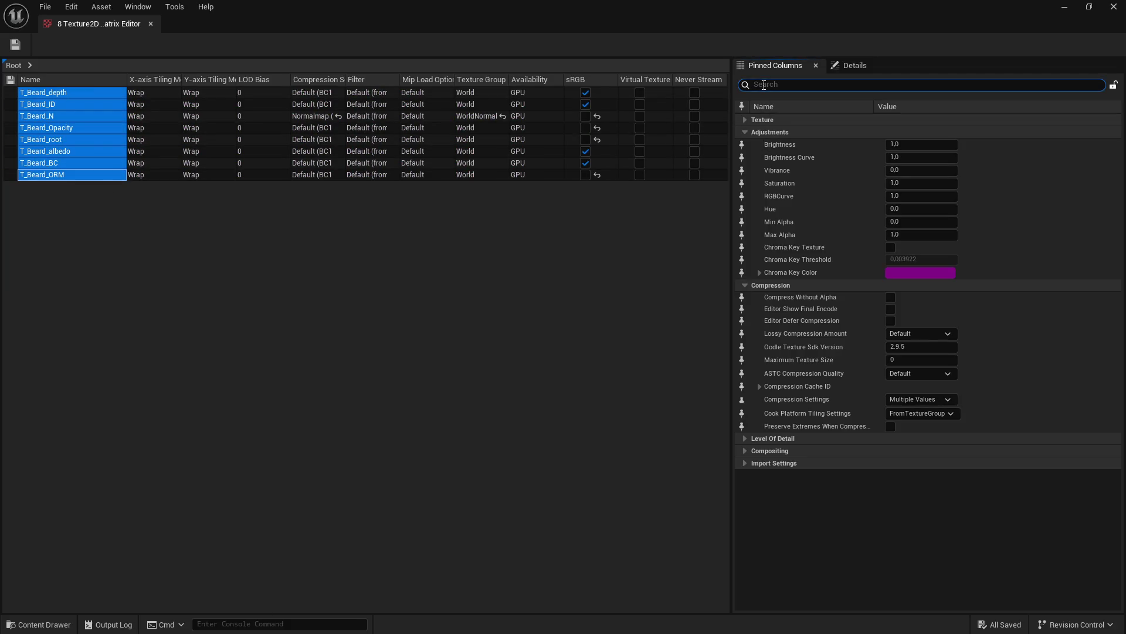
pyautogui.write('max')
pyautogui.click(901, 159)
pyautogui.write('1024')
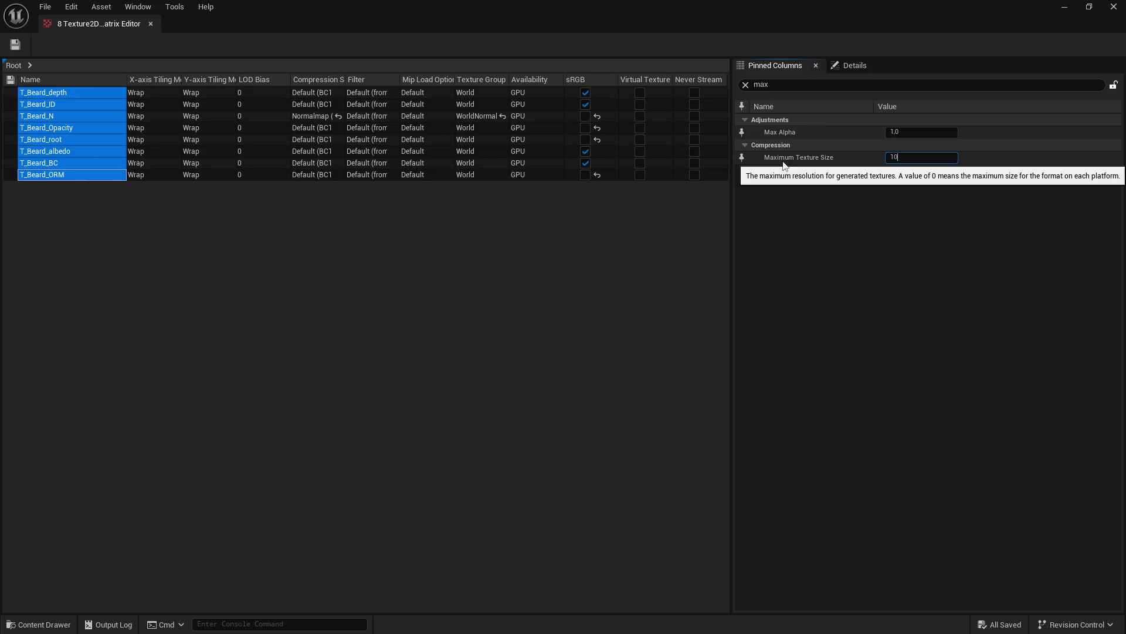
pyautogui.press('Return')
pyautogui.hotkey('ctrl', 's')
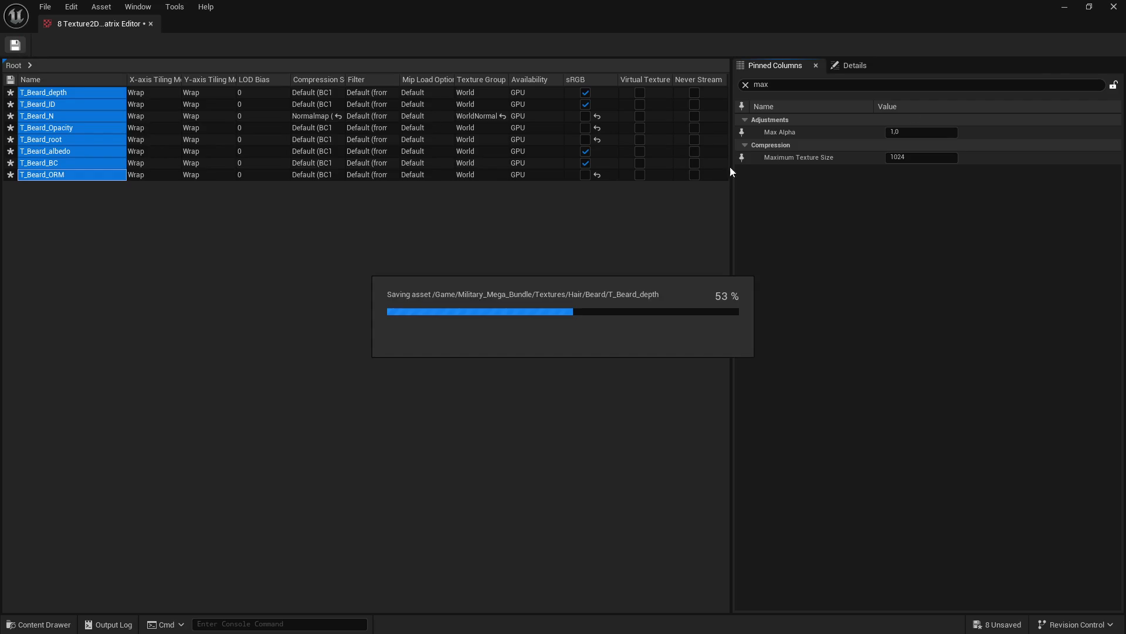
pyautogui.click(1113, 7)
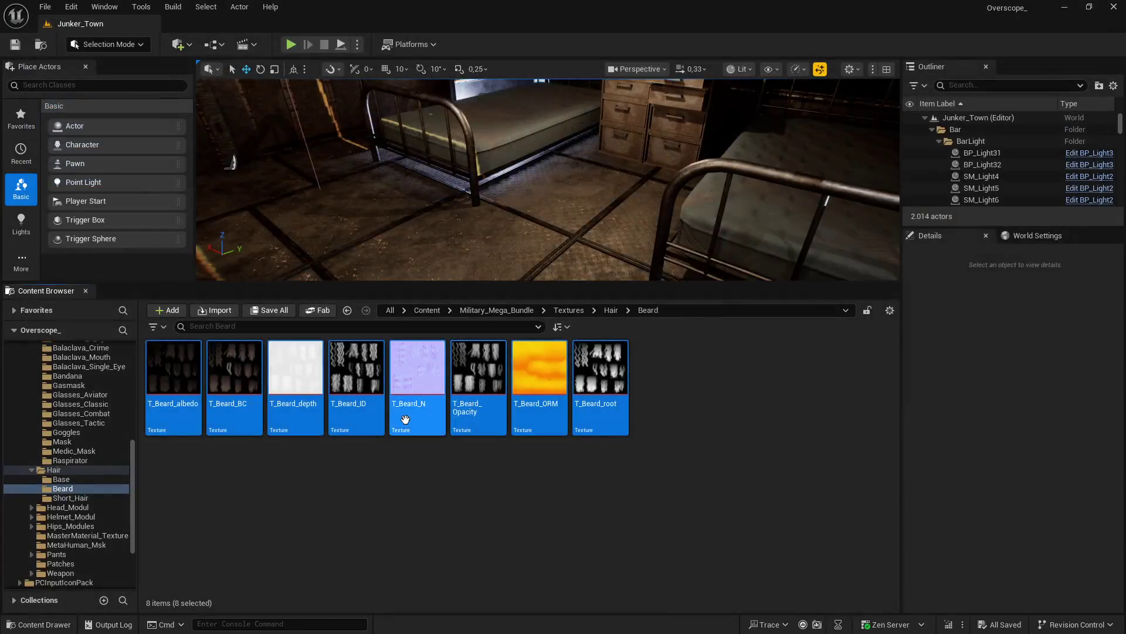
# Step: Open the four Short_Hair textures in the Property Matrix
pyautogui.doubleClick(295, 367)
pyautogui.click(173, 376)
pyautogui.keyDown('shift'); pyautogui.click(356, 376); pyautogui.keyUp('shift')
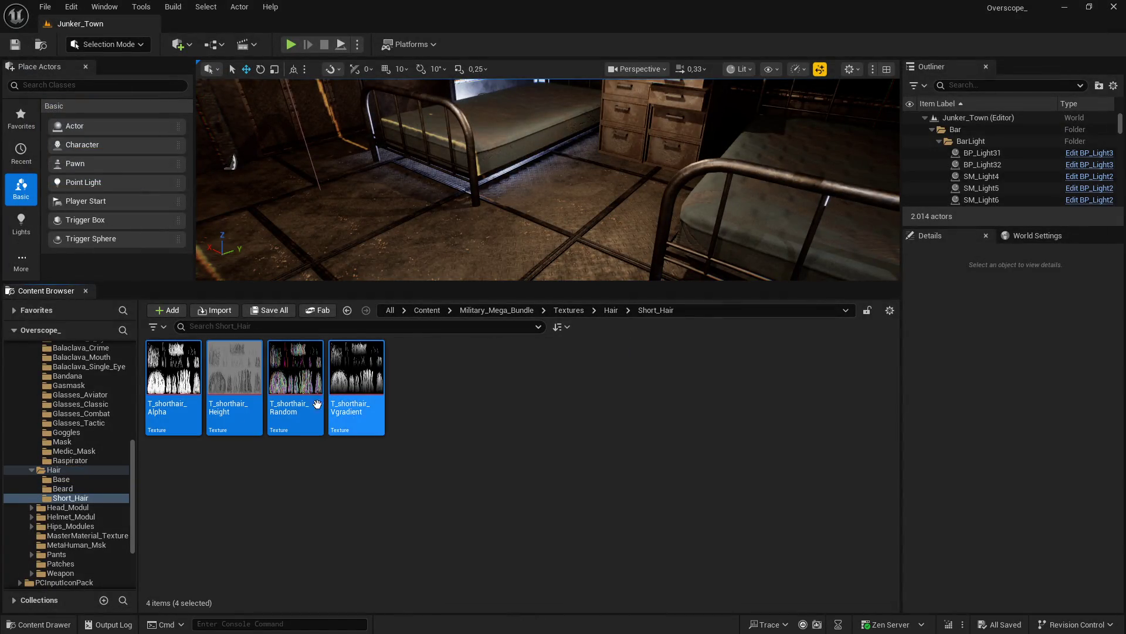
pyautogui.rightClick(244, 435)
pyautogui.moveTo(346, 438)
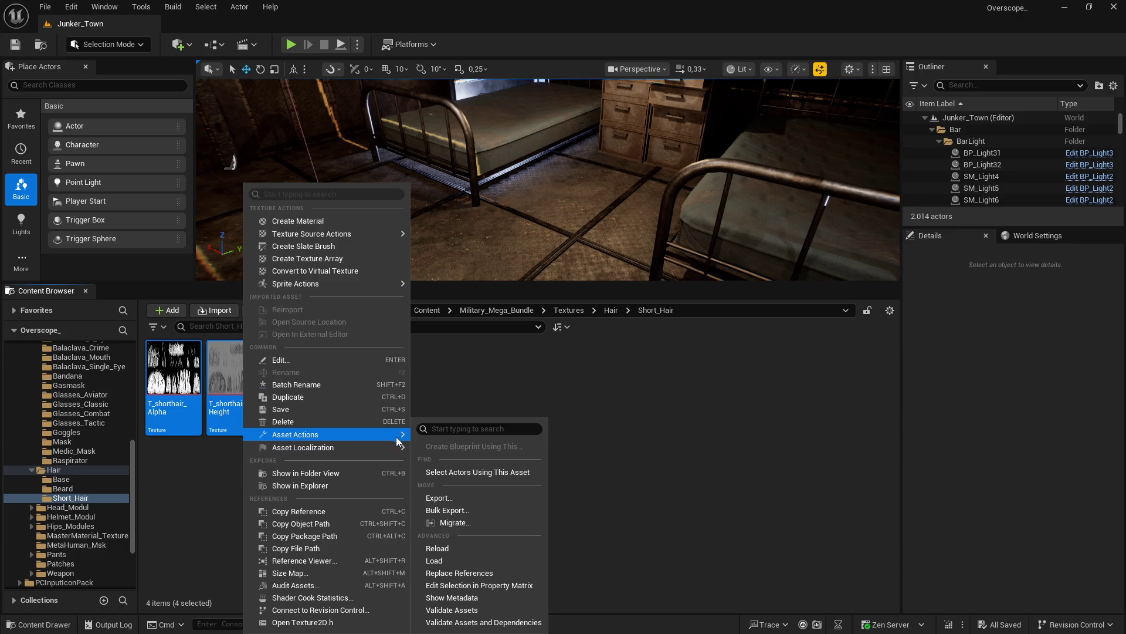
pyautogui.click(476, 585)
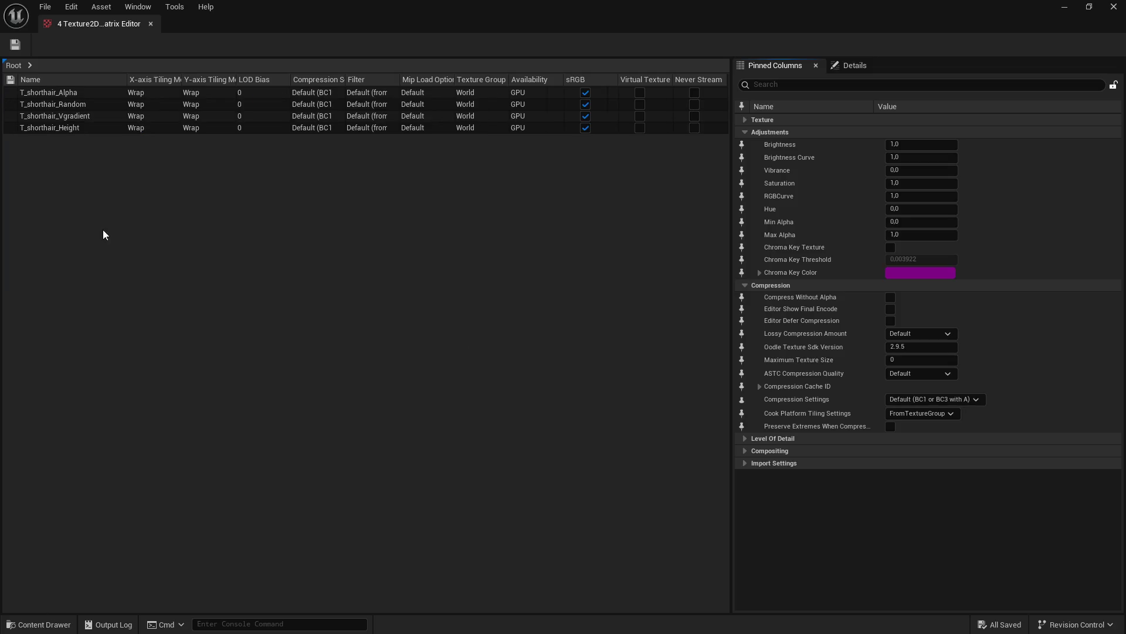
# Step: Set Maximum Texture Size 1024 on all four Short_Hair textures and save
pyautogui.click(60, 128)
pyautogui.keyDown('shift'); pyautogui.click(41, 92); pyautogui.keyUp('shift')
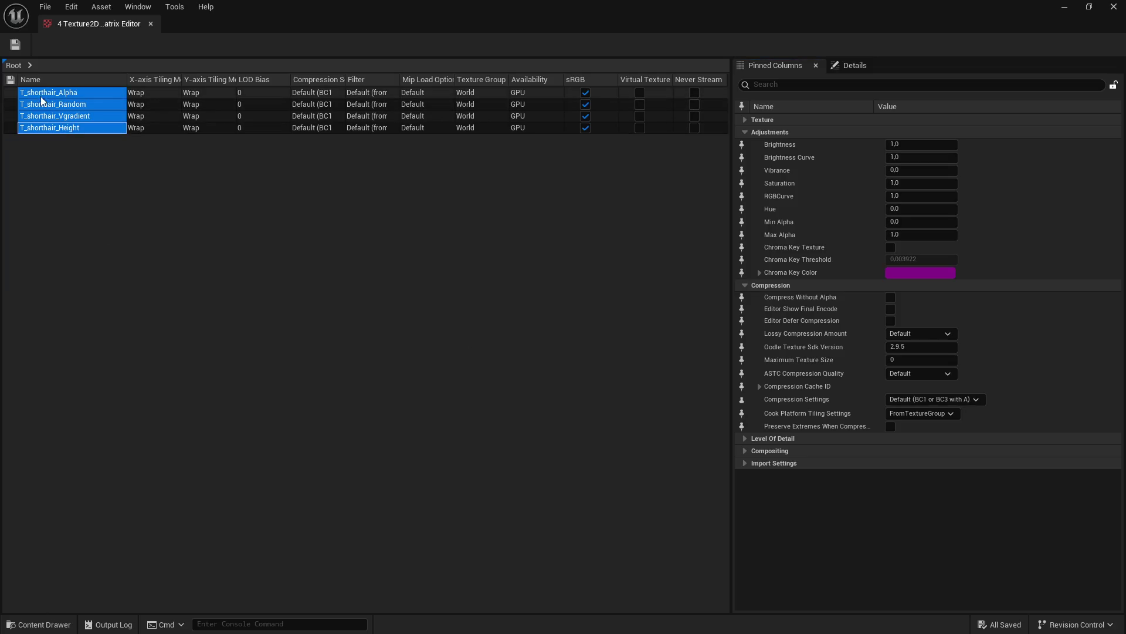
pyautogui.click(799, 85)
pyautogui.write('x')
pyautogui.click(819, 158)
pyautogui.write('1024')
pyautogui.press('Return')
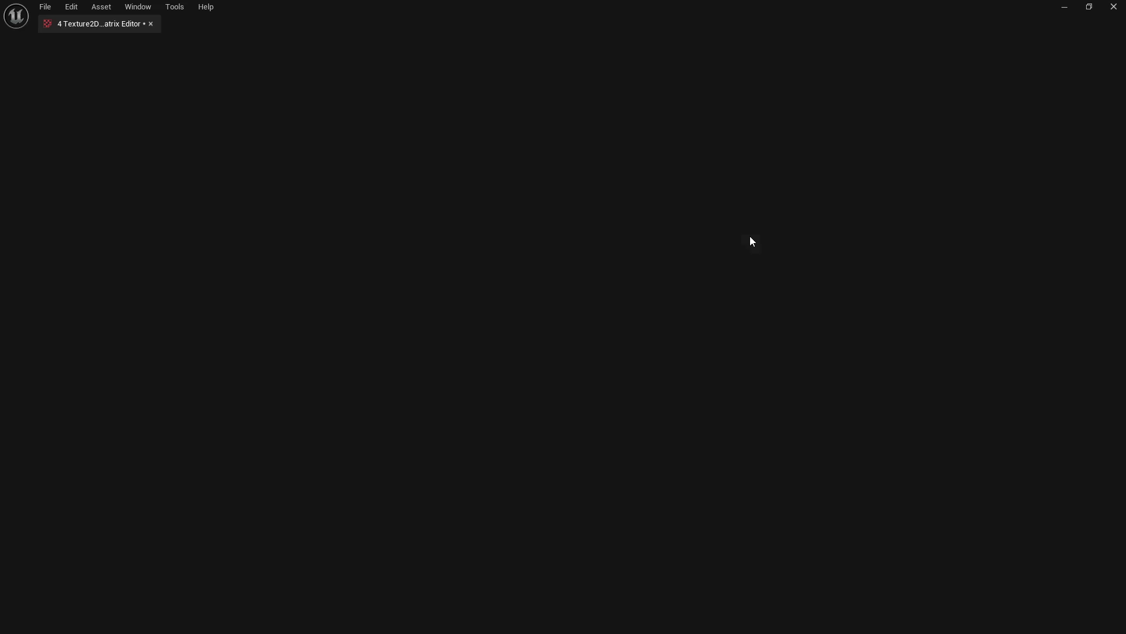
pyautogui.hotkey('ctrl', 's')
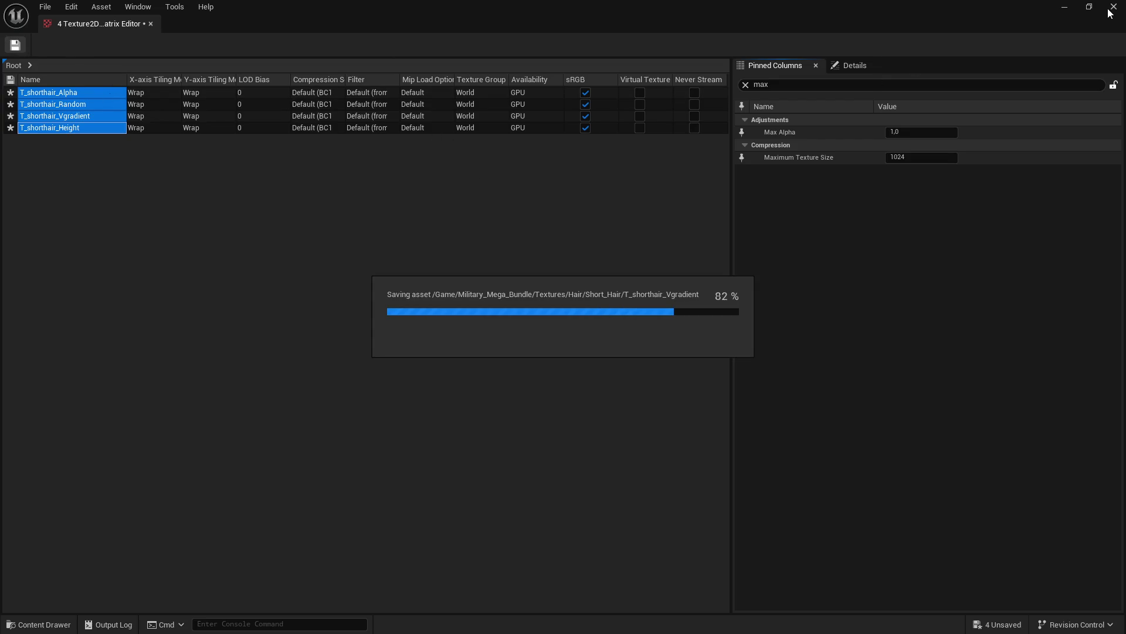
# Step: Dismiss Opera GX's continue-watching prompt and minimize the browser
pyautogui.press('super')
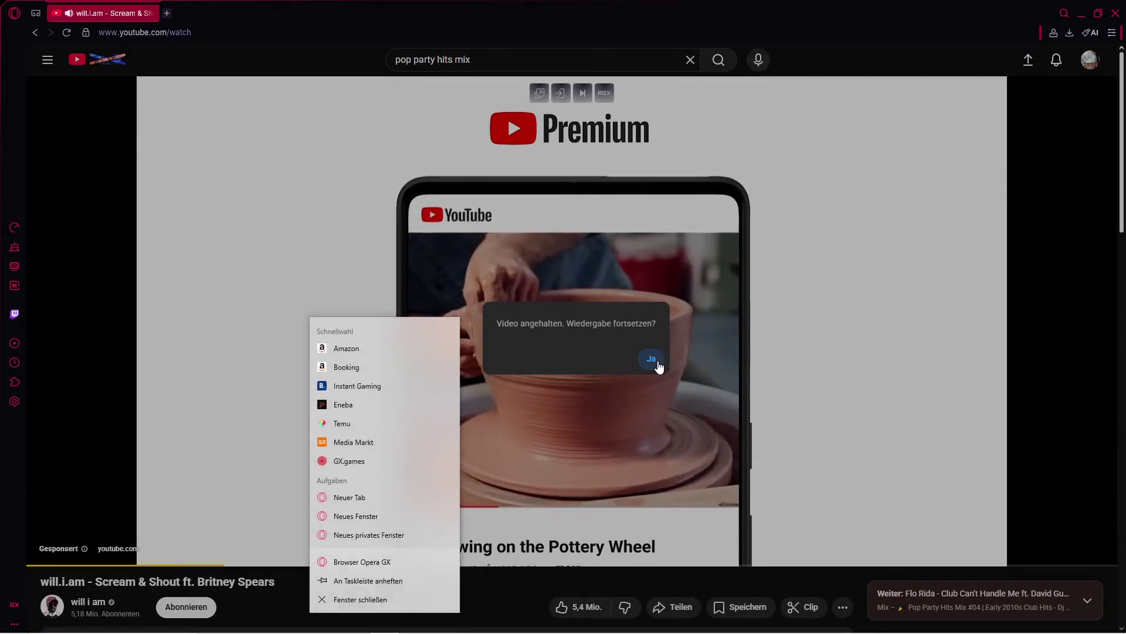
pyautogui.click(656, 366)
pyautogui.click(1081, 13)
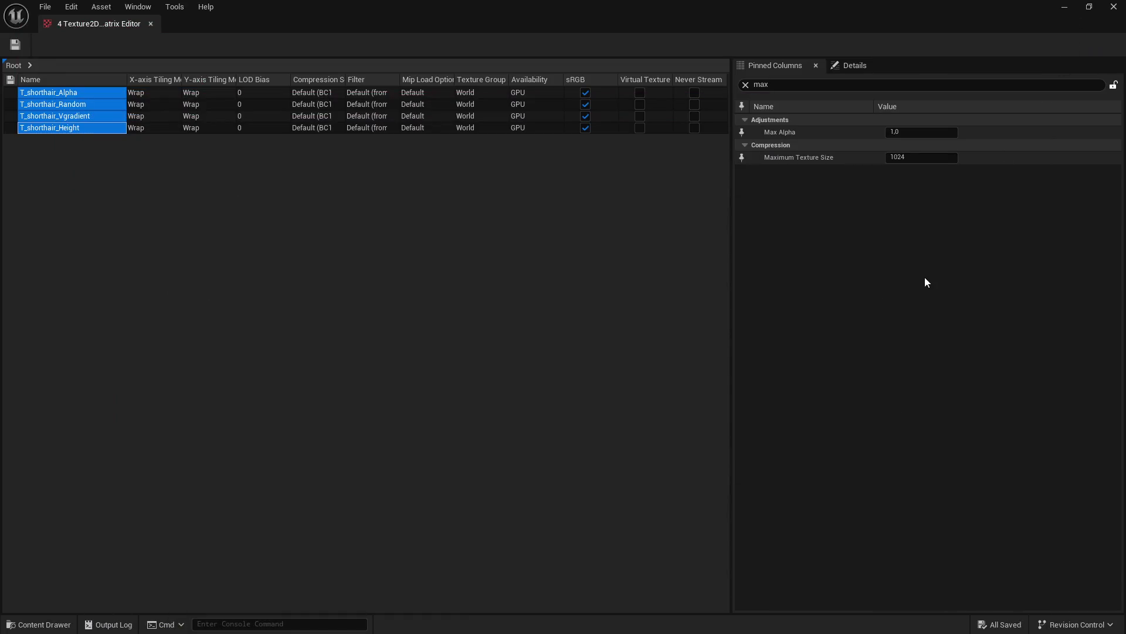
# Step: Go to Head_Modul/Bandana and open its eight textures in the Property Matrix
pyautogui.click(1066, 6)
pyautogui.press('BackSpace')
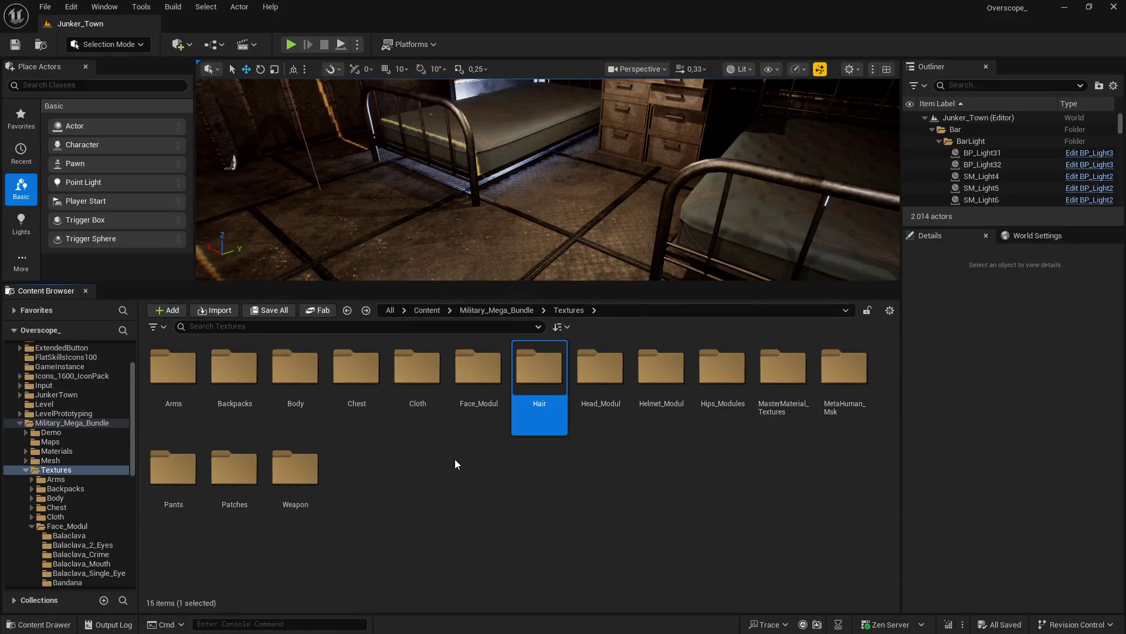
pyautogui.doubleClick(593, 381)
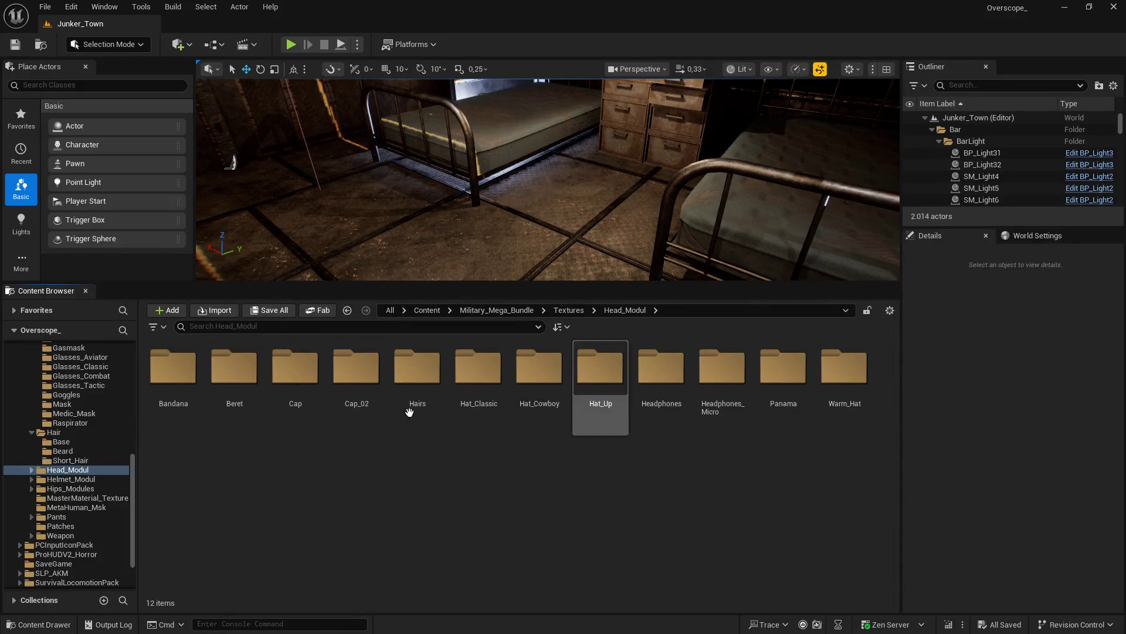
pyautogui.doubleClick(167, 367)
pyautogui.click(173, 376)
pyautogui.keyDown('shift'); pyautogui.click(600, 375); pyautogui.keyUp('shift')
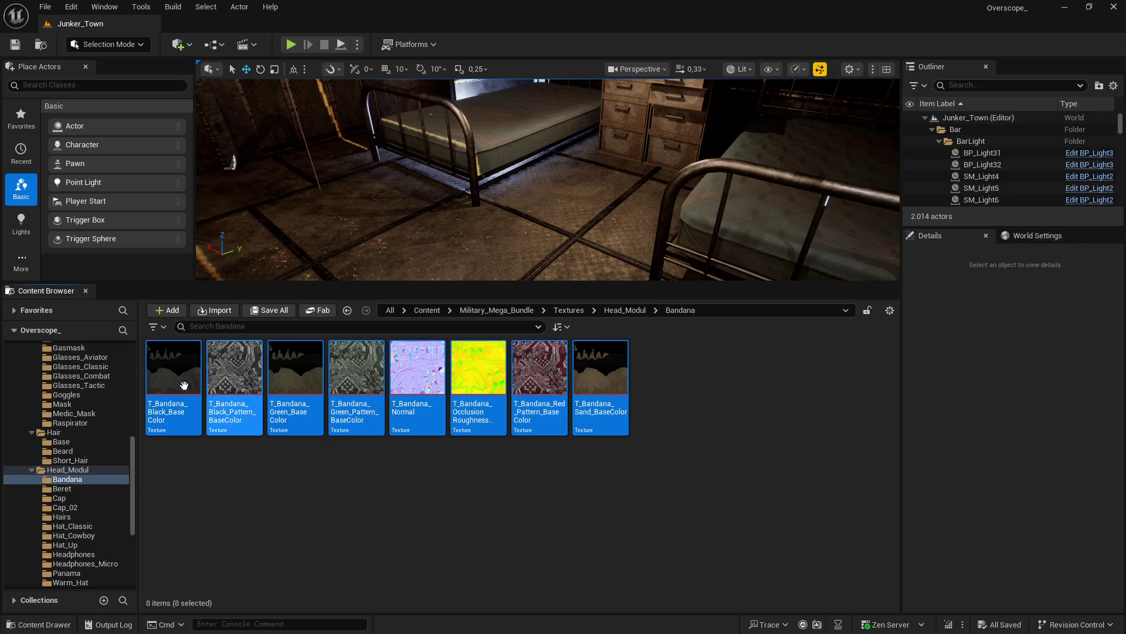
pyautogui.rightClick(178, 376)
pyautogui.moveTo(329, 434)
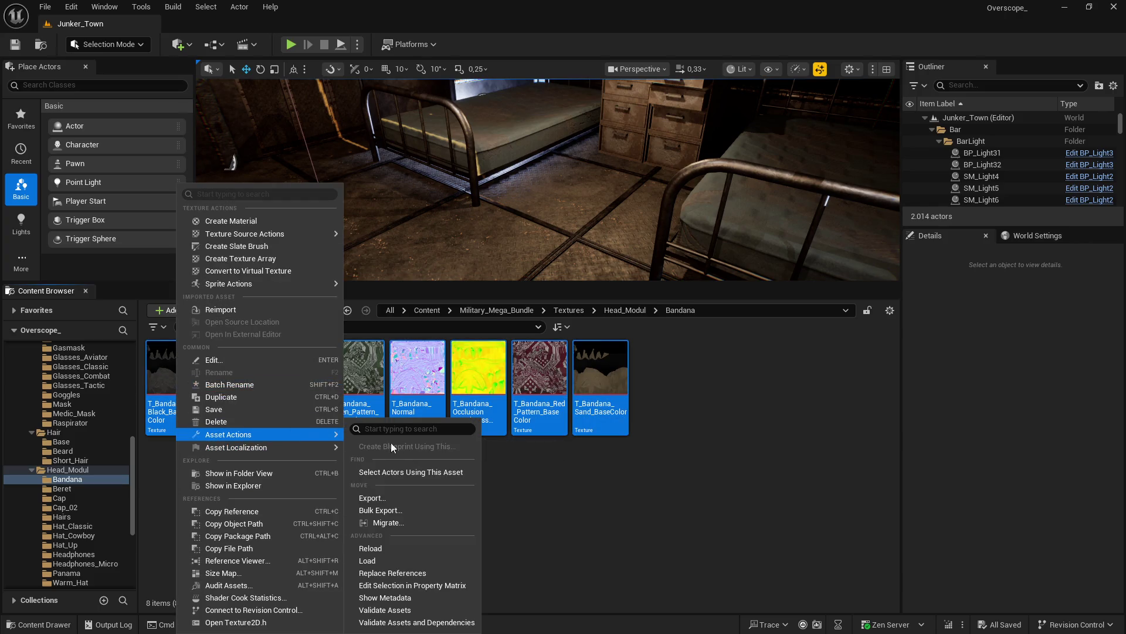
pyautogui.click(390, 585)
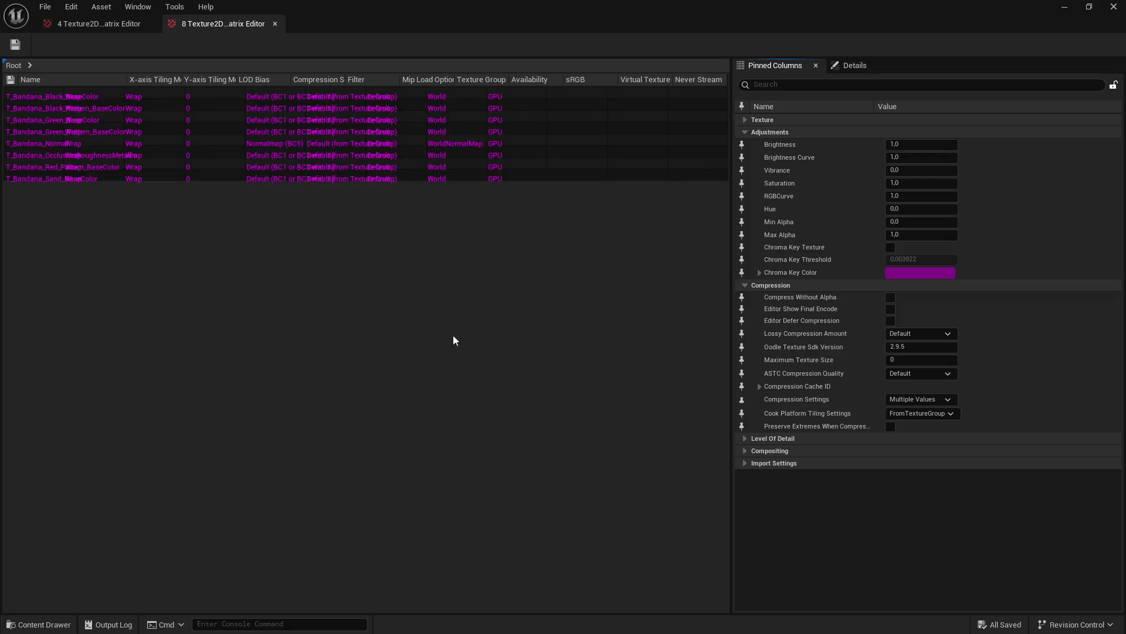
# Step: Set Maximum Texture Size 2048 on all eight Bandana textures and save
pyautogui.click(68, 174)
pyautogui.keyDown('shift'); pyautogui.click(67, 92); pyautogui.keyUp('shift')
pyautogui.click(784, 85)
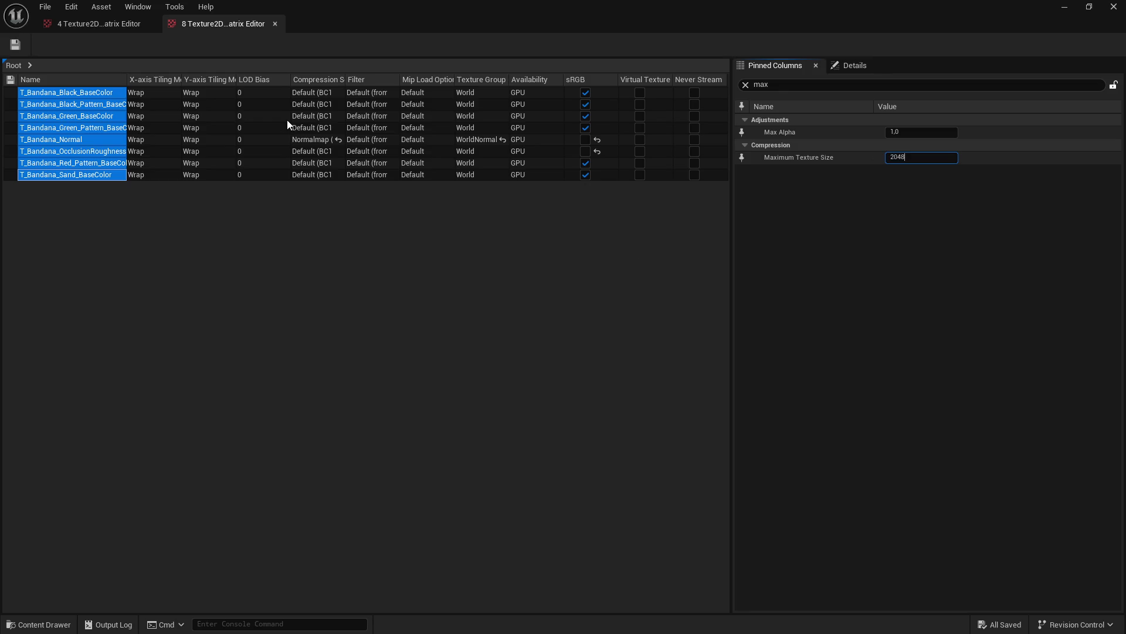
pyautogui.press('Return')
pyautogui.click(18, 48)
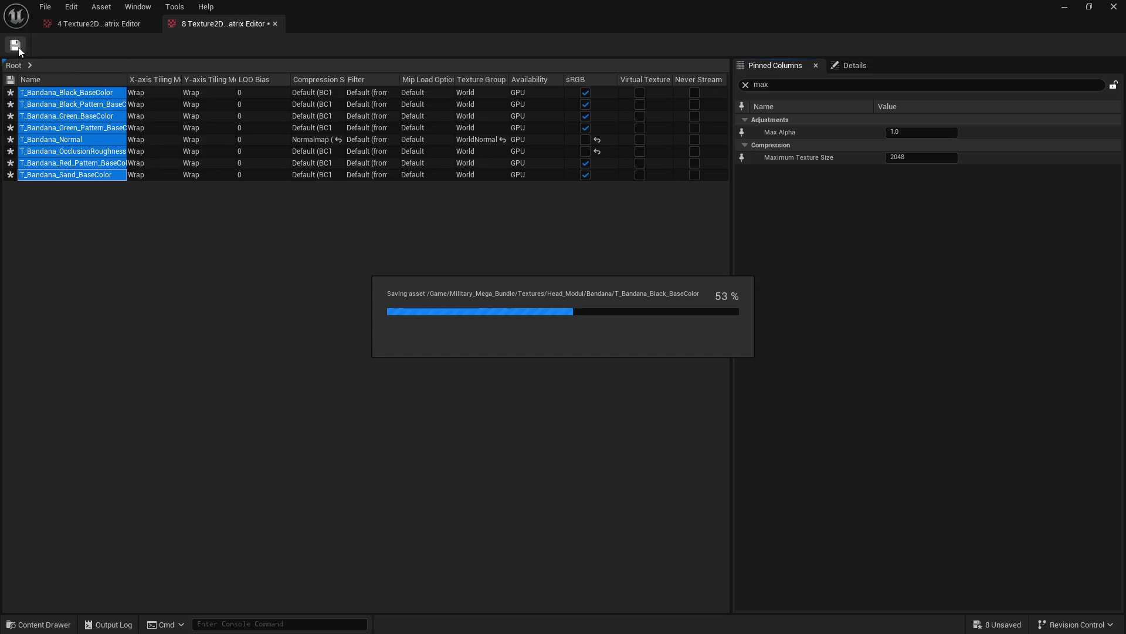
# Step: Return to Unreal and close the short-hair and Bandana matrix editors
pyautogui.press('super')
pyautogui.click(414, 622)
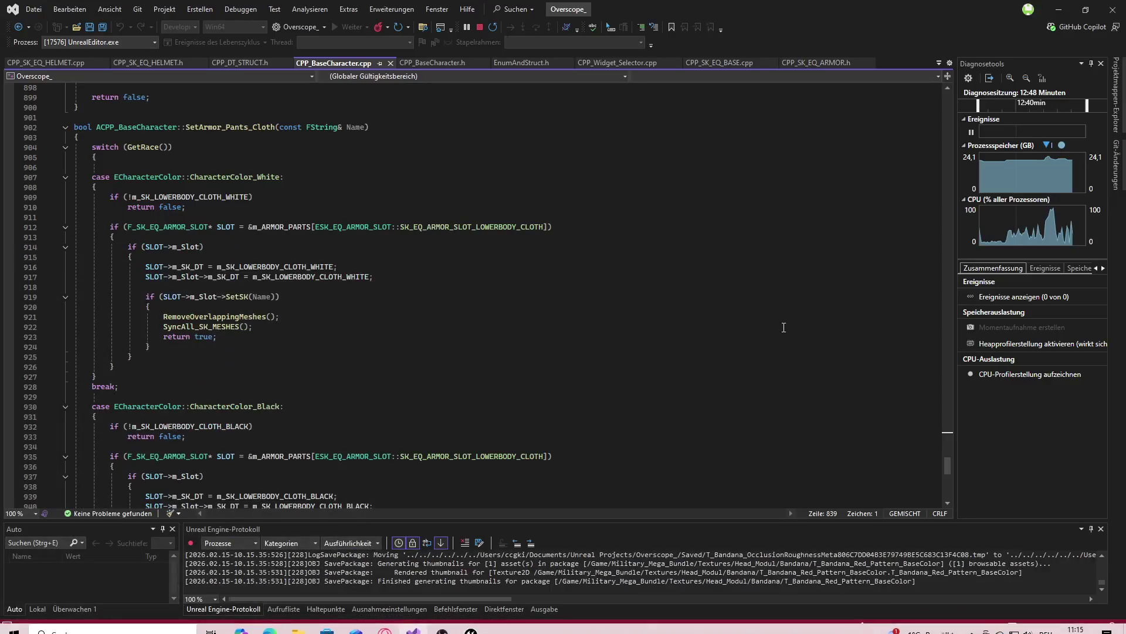
pyautogui.press('super')
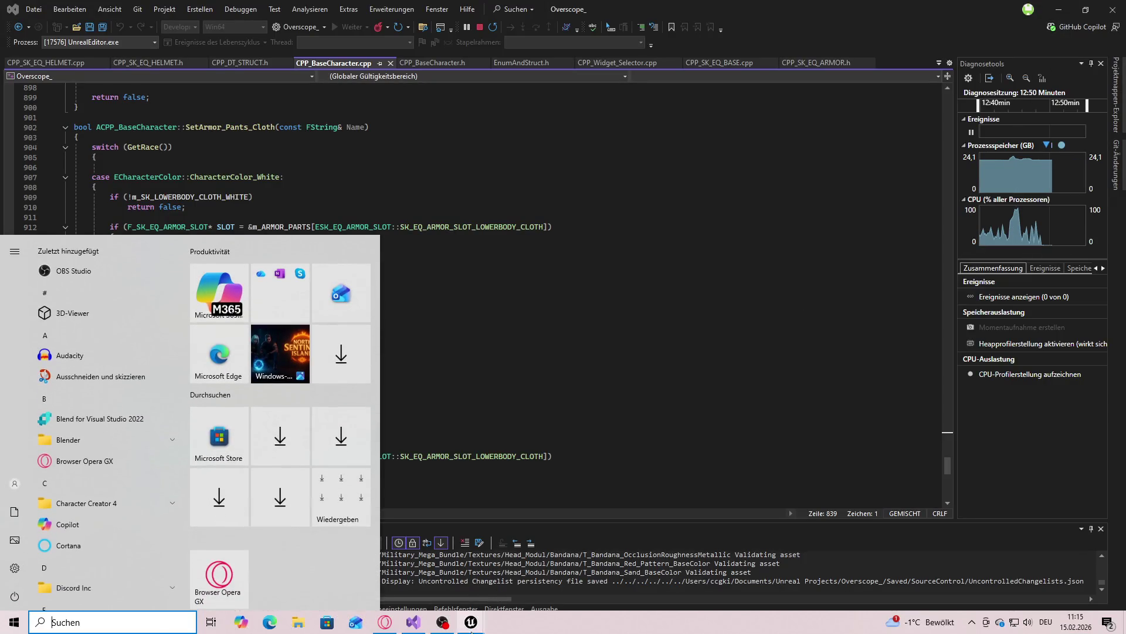
pyautogui.moveTo(498, 625)
pyautogui.click(526, 579)
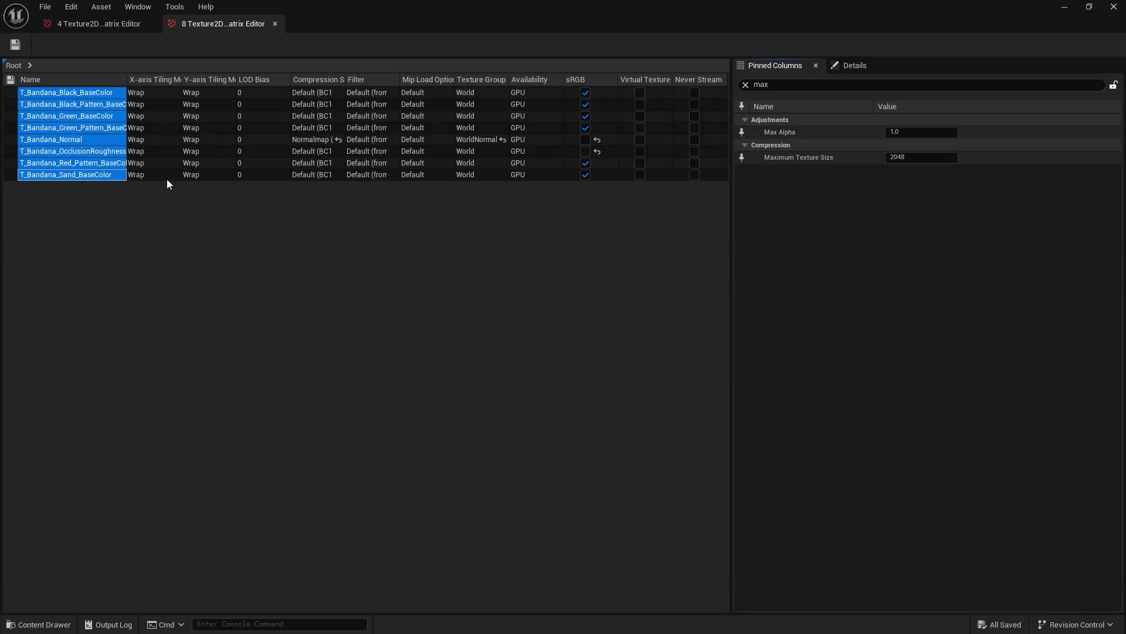
pyautogui.click(135, 24)
pyautogui.click(150, 24)
pyautogui.click(151, 24)
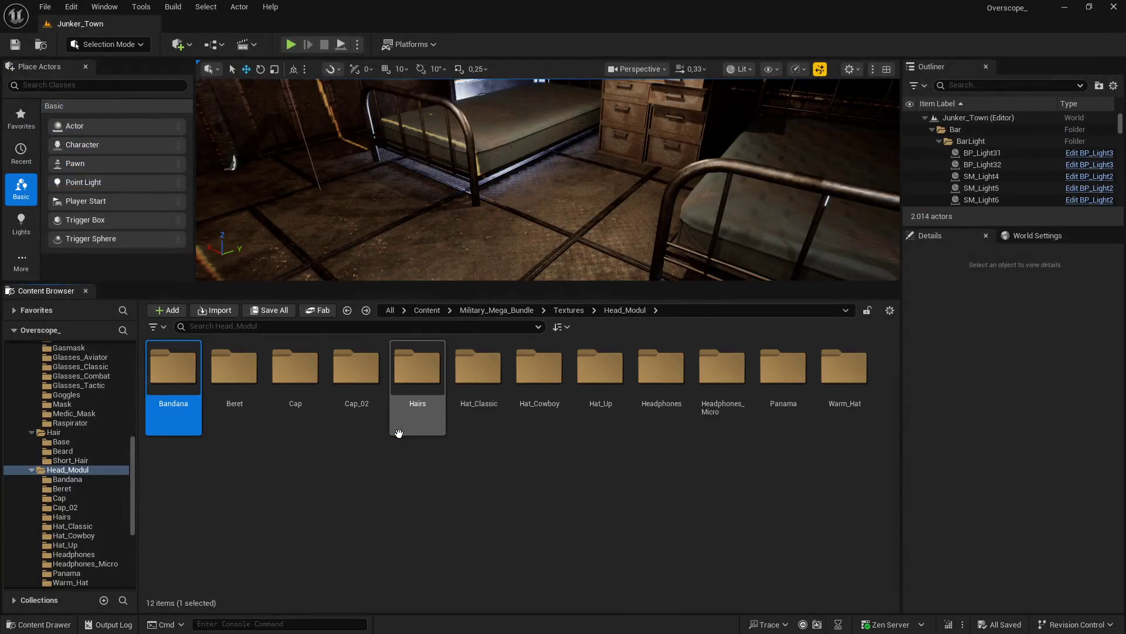
# Step: Open the seven Beret textures in the Property Matrix
pyautogui.doubleClick(235, 370)
pyautogui.click(173, 369)
pyautogui.keyDown('shift'); pyautogui.click(536, 378); pyautogui.keyUp('shift')
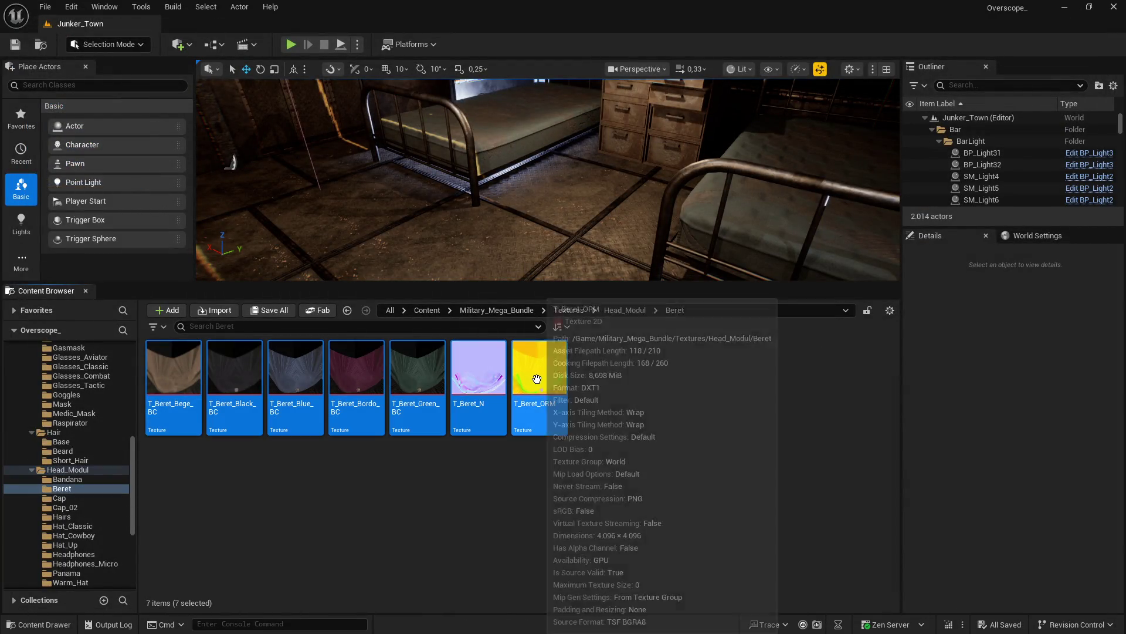
pyautogui.rightClick(536, 378)
pyautogui.moveTo(690, 437)
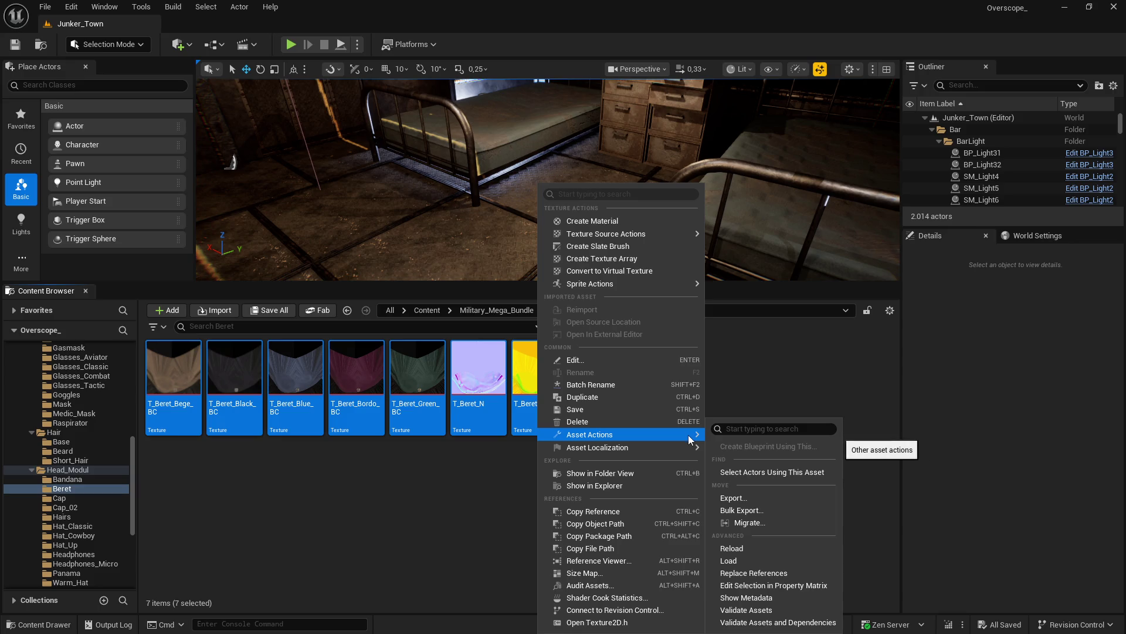
pyautogui.click(754, 574)
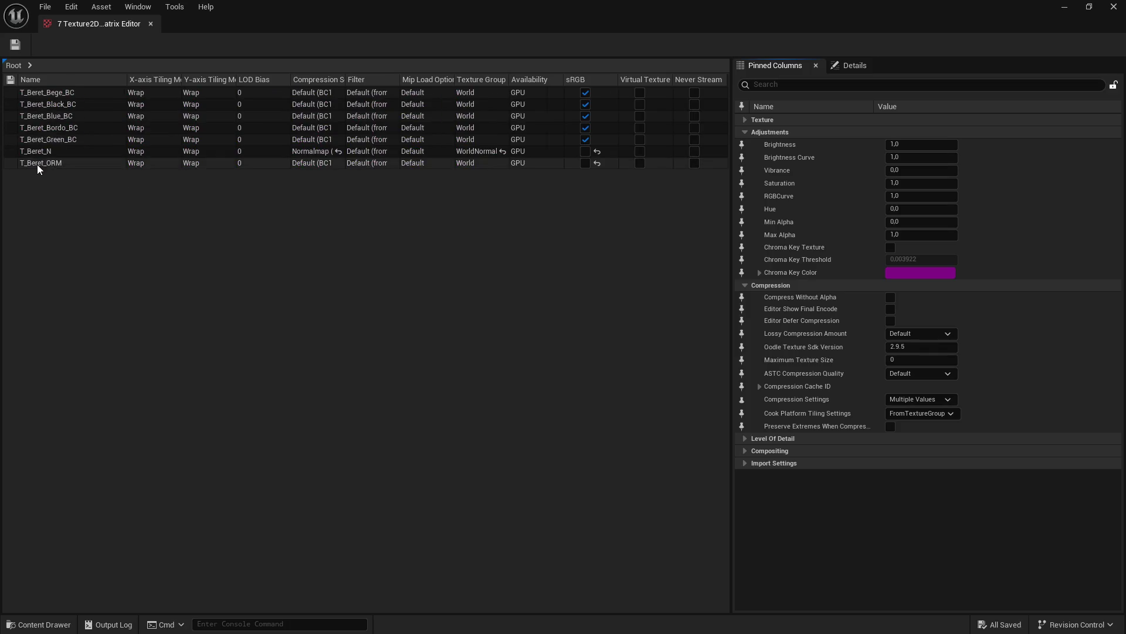
# Step: Set Maximum Texture Size 2048 on all seven Beret textures and save
pyautogui.click(37, 163)
pyautogui.keyDown('shift'); pyautogui.click(45, 93); pyautogui.keyUp('shift')
pyautogui.click(775, 85)
pyautogui.write('ax')
pyautogui.click(913, 158)
pyautogui.write('2048')
pyautogui.press('Return')
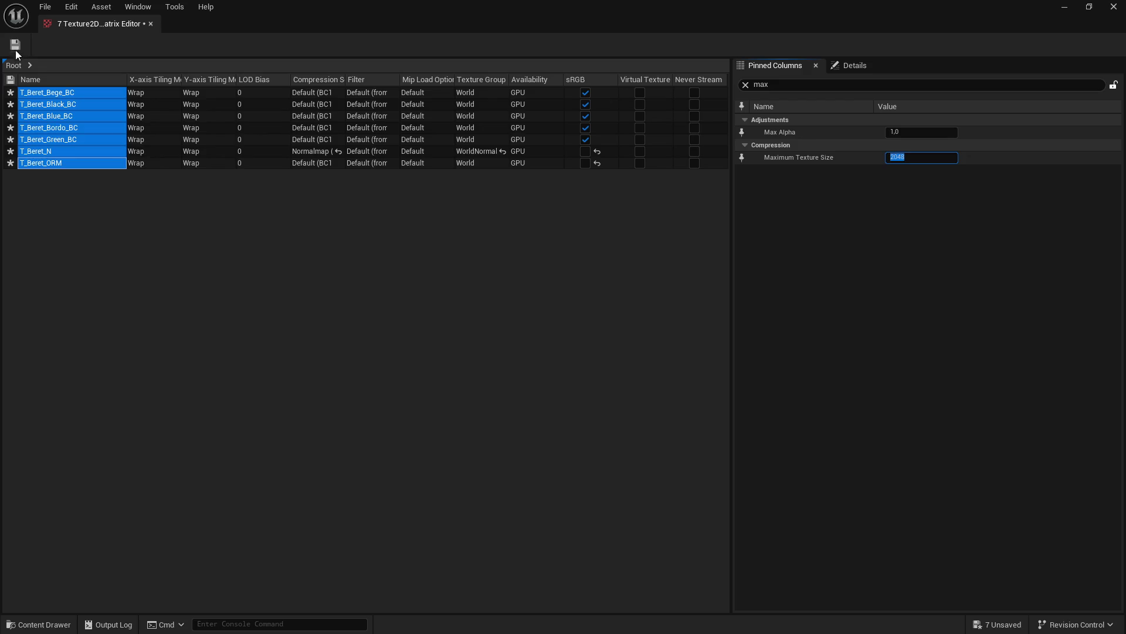
pyautogui.click(15, 50)
# Step: Open all 17 textures of the Cap folder in the Property Matrix
pyautogui.click(1114, 7)
pyautogui.click(624, 309)
pyautogui.doubleClick(296, 369)
pyautogui.click(188, 393)
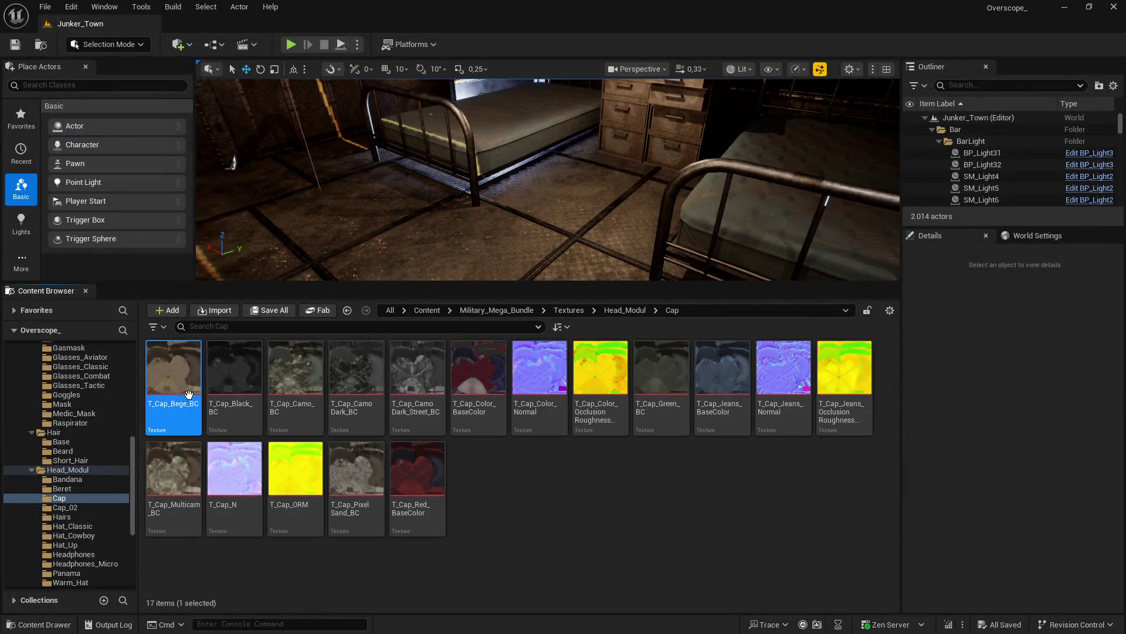
pyautogui.keyDown('shift'); pyautogui.click(411, 470); pyautogui.keyUp('shift')
pyautogui.rightClick(411, 470)
pyautogui.moveTo(487, 436)
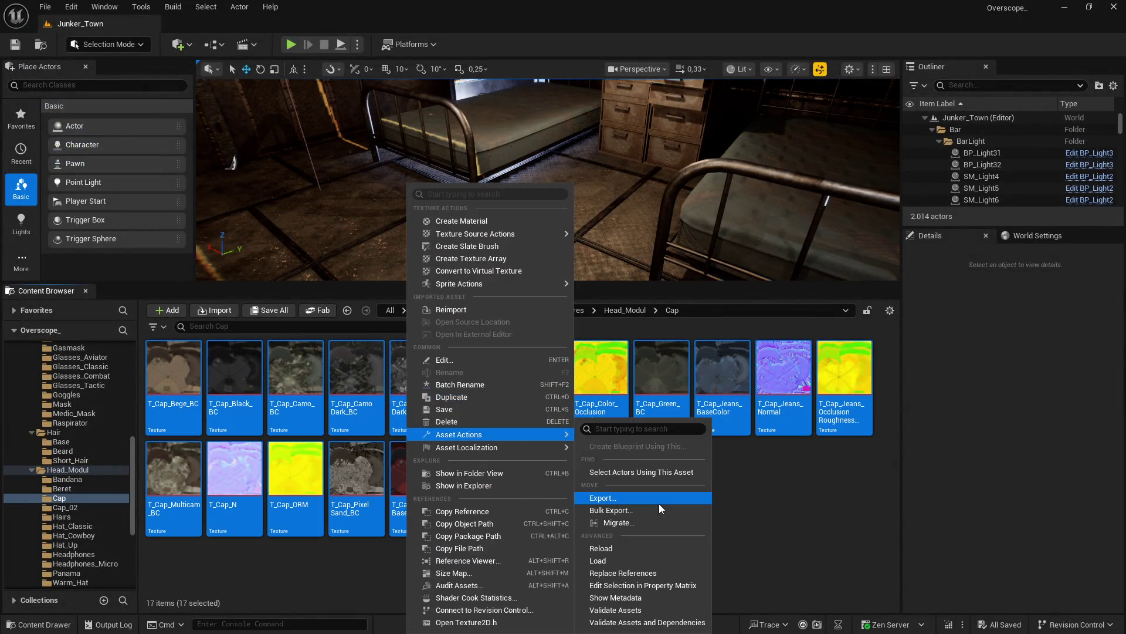
pyautogui.click(643, 585)
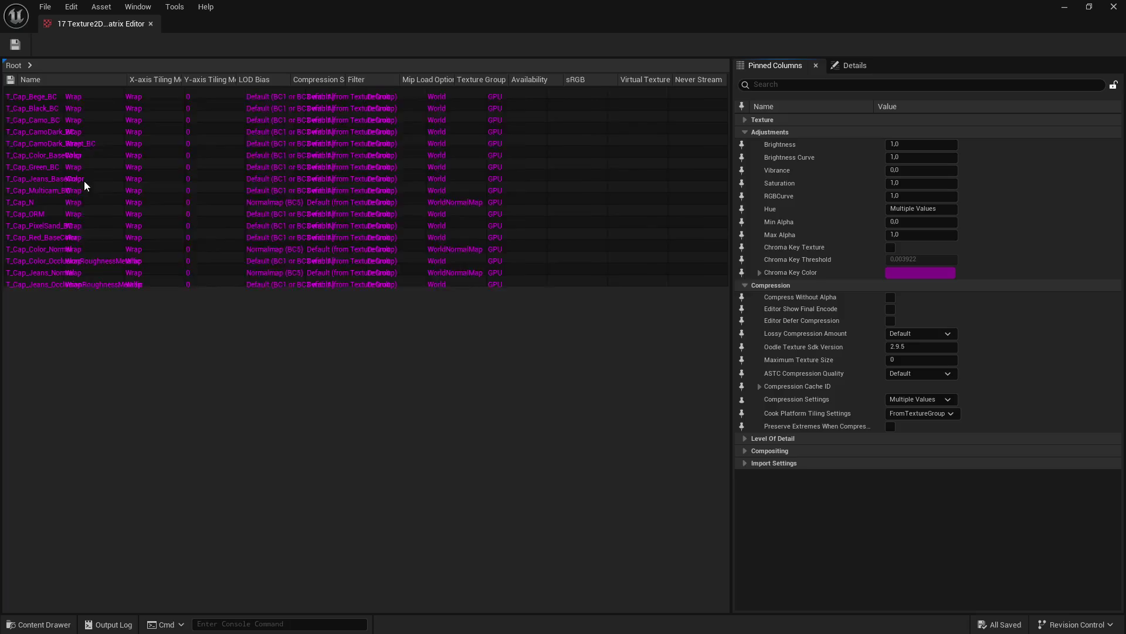
# Step: Set Maximum Texture Size 2048 on all 17 Cap textures and save
pyautogui.keyDown('shift'); pyautogui.click(58, 277); pyautogui.keyUp('shift')
pyautogui.click(774, 84)
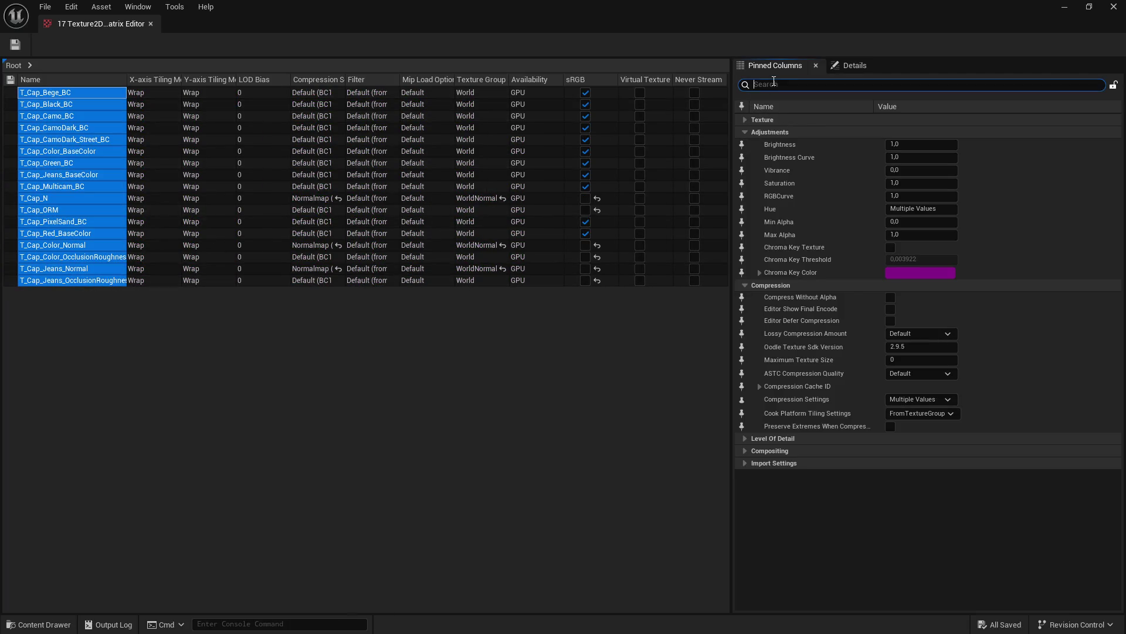
pyautogui.write('max')
pyautogui.click(891, 156)
pyautogui.write('2048')
pyautogui.press('Return')
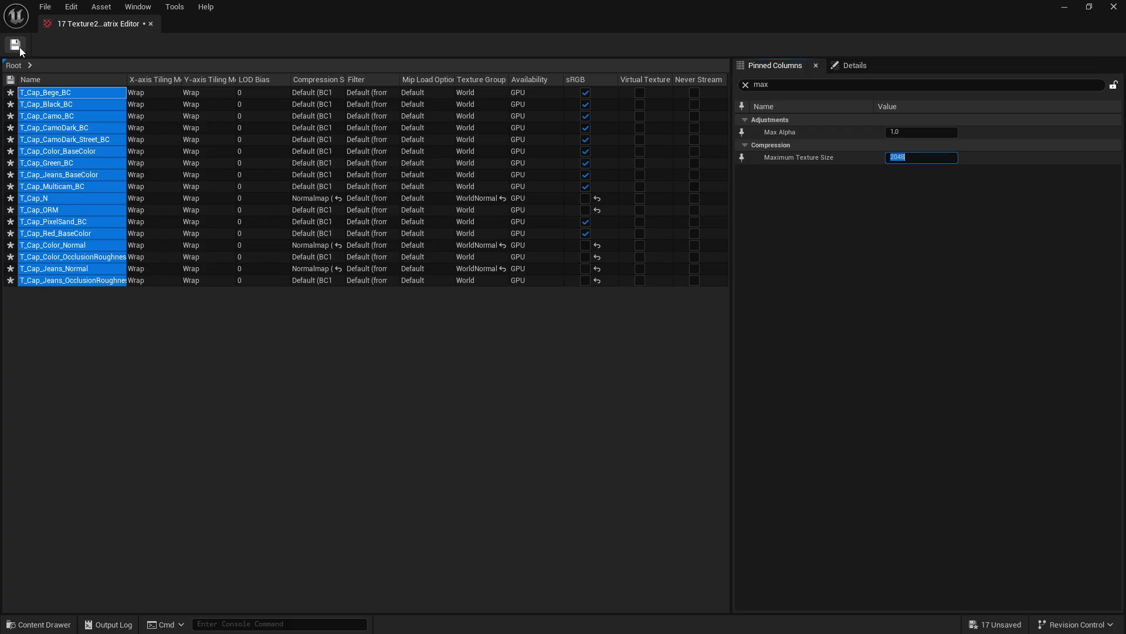
pyautogui.click(20, 47)
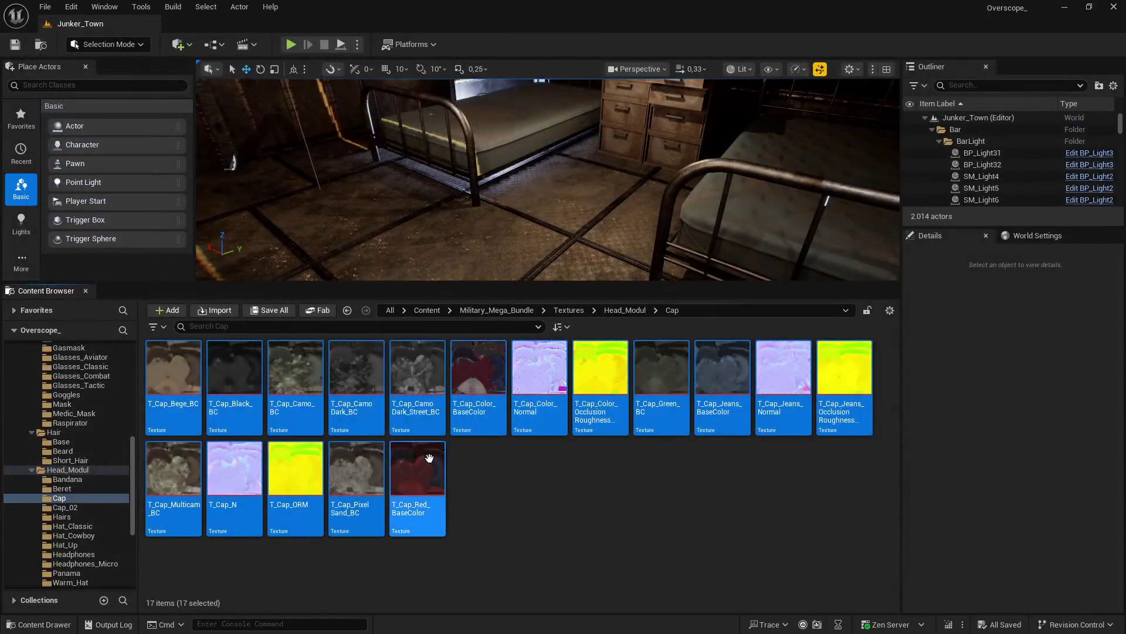
# Step: Set Maximum Texture Size 2048 on all 11 Cap_02 textures and save
pyautogui.click(179, 409)
pyautogui.keyDown('shift'); pyautogui.click(775, 377); pyautogui.keyUp('shift')
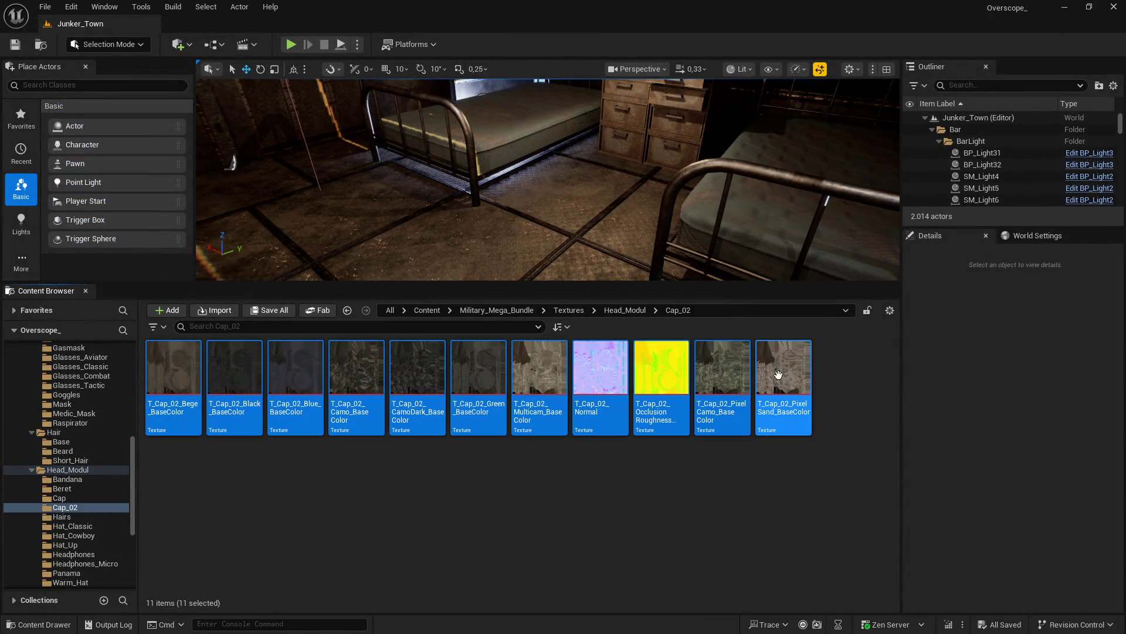
pyautogui.rightClick(783, 405)
pyautogui.moveTo(862, 437)
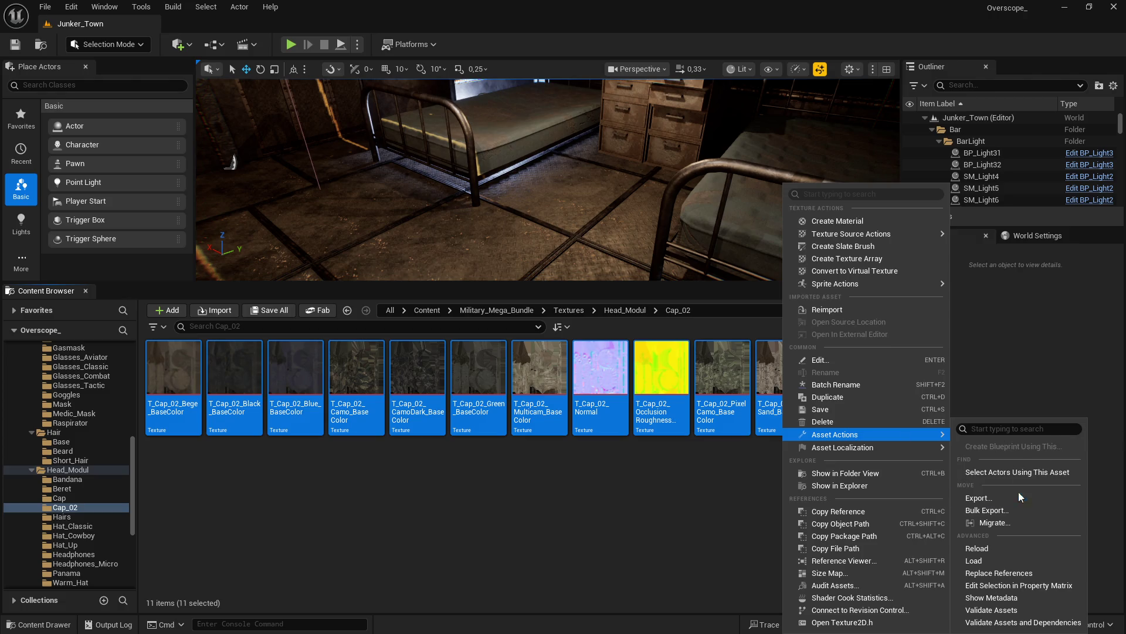
pyautogui.click(1021, 586)
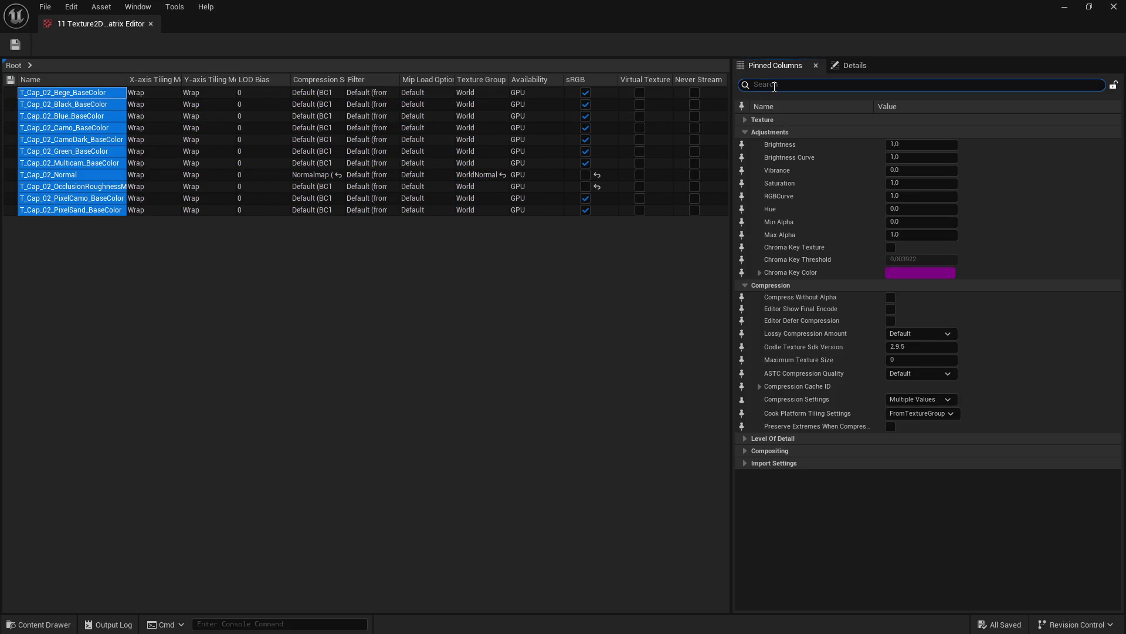
pyautogui.write('max')
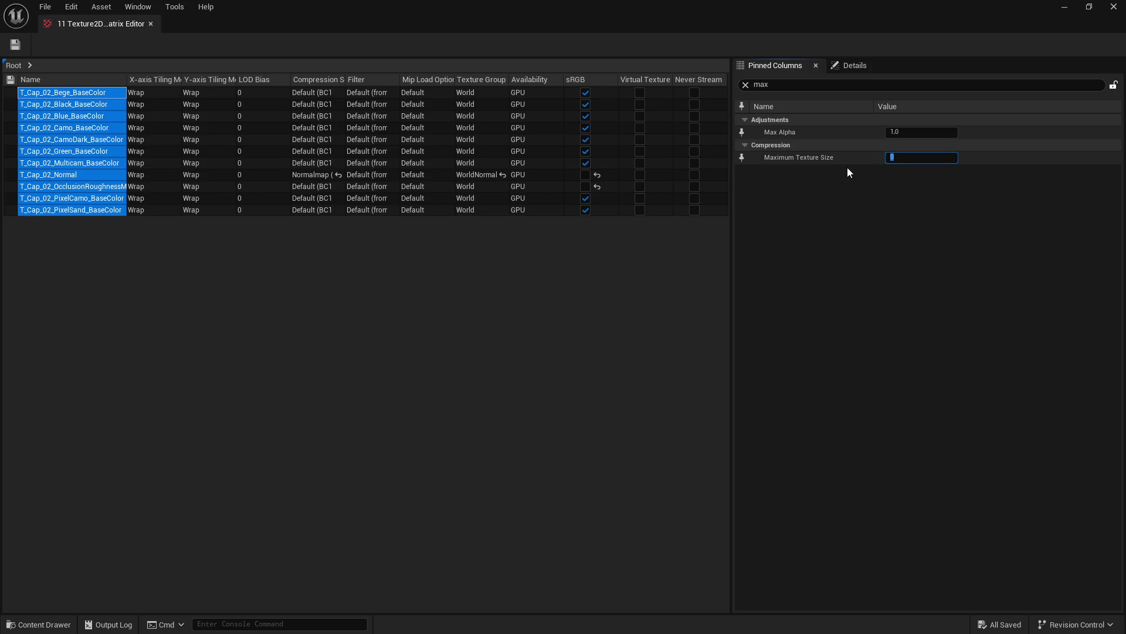
pyautogui.click(911, 161)
pyautogui.write('2048')
pyautogui.press('Return')
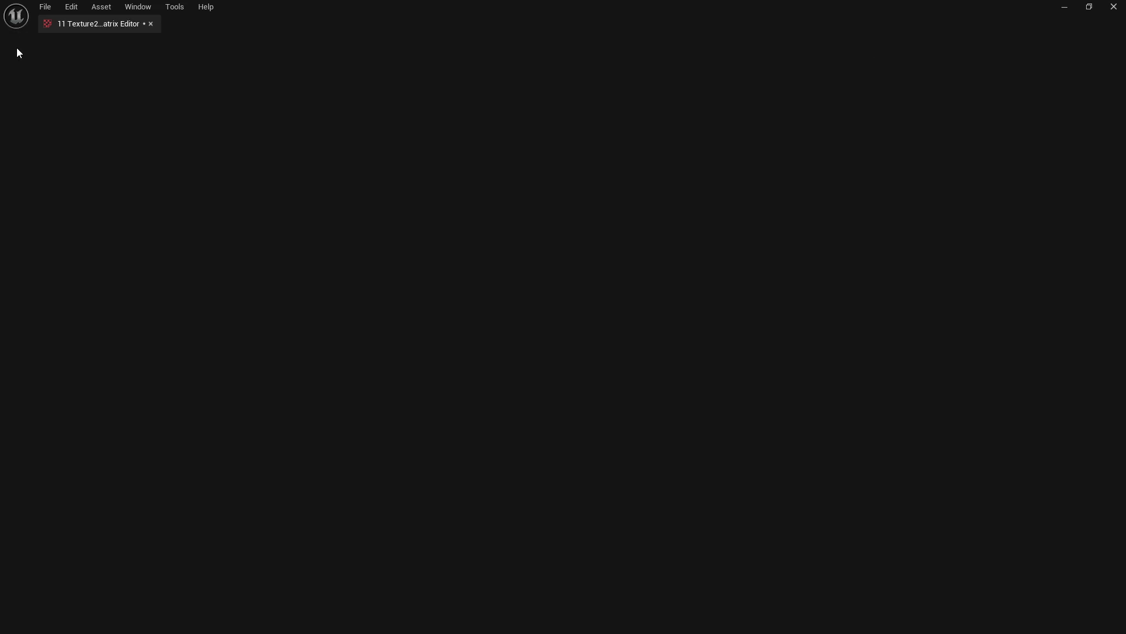
pyautogui.click(16, 48)
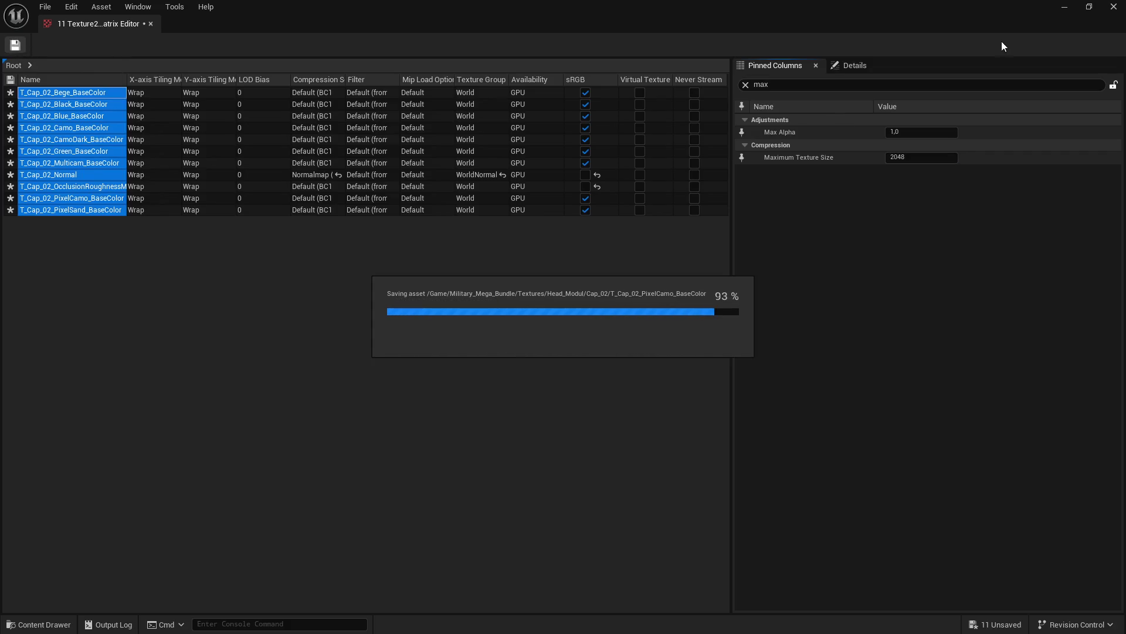
# Step: Close the matrix editor and open Head_Modul's Hairs folder
pyautogui.click(1114, 7)
pyautogui.hotkey('alt', 'Left')
pyautogui.doubleClick(411, 385)
pyautogui.click(174, 375)
# Step: Open the three Hairs textures together in the Property Matrix
pyautogui.keyDown('shift'); pyautogui.click(308, 374); pyautogui.keyUp('shift')
pyautogui.rightClick(309, 376)
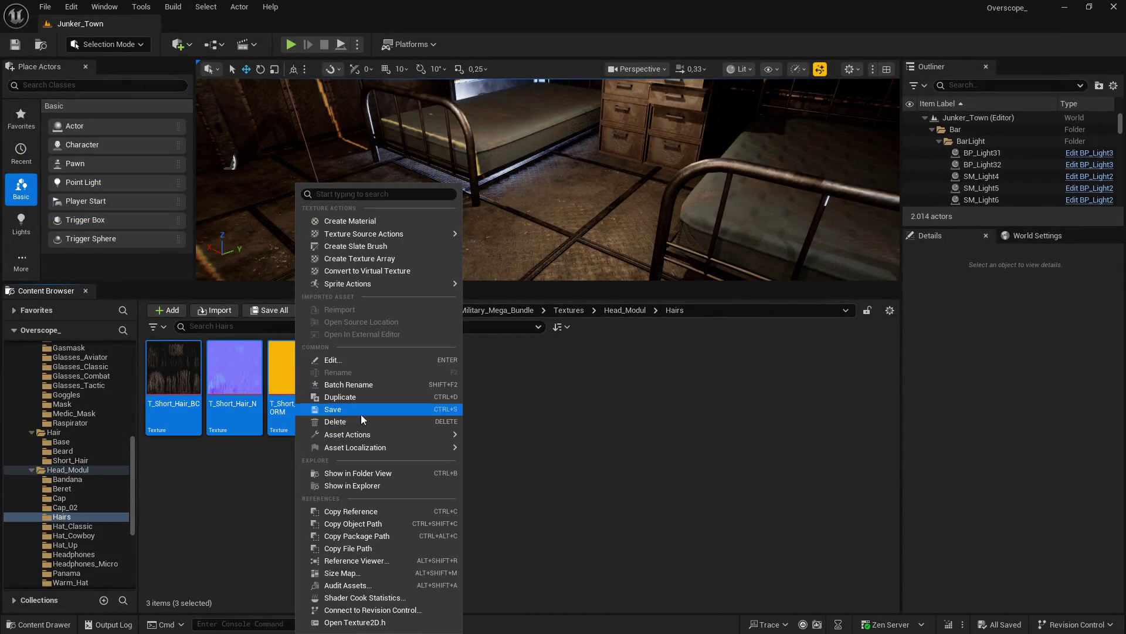
pyautogui.moveTo(375, 438)
pyautogui.click(540, 583)
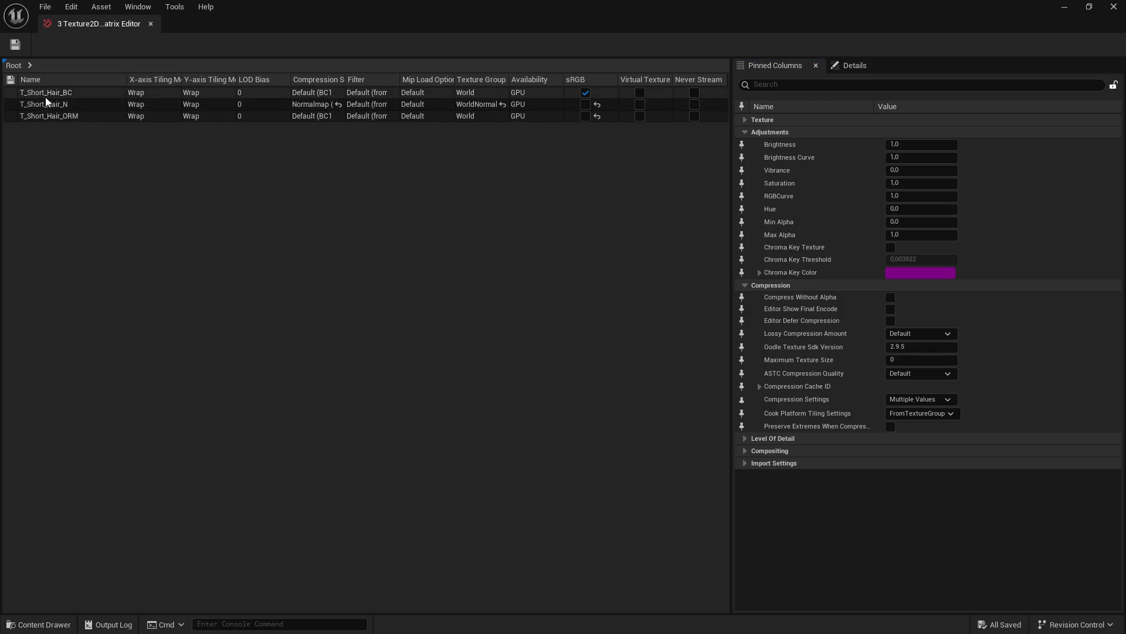
# Step: Set Maximum Texture Size 1024 on the three hair textures and save
pyautogui.moveTo(45, 93); pyautogui.dragTo(47, 115)
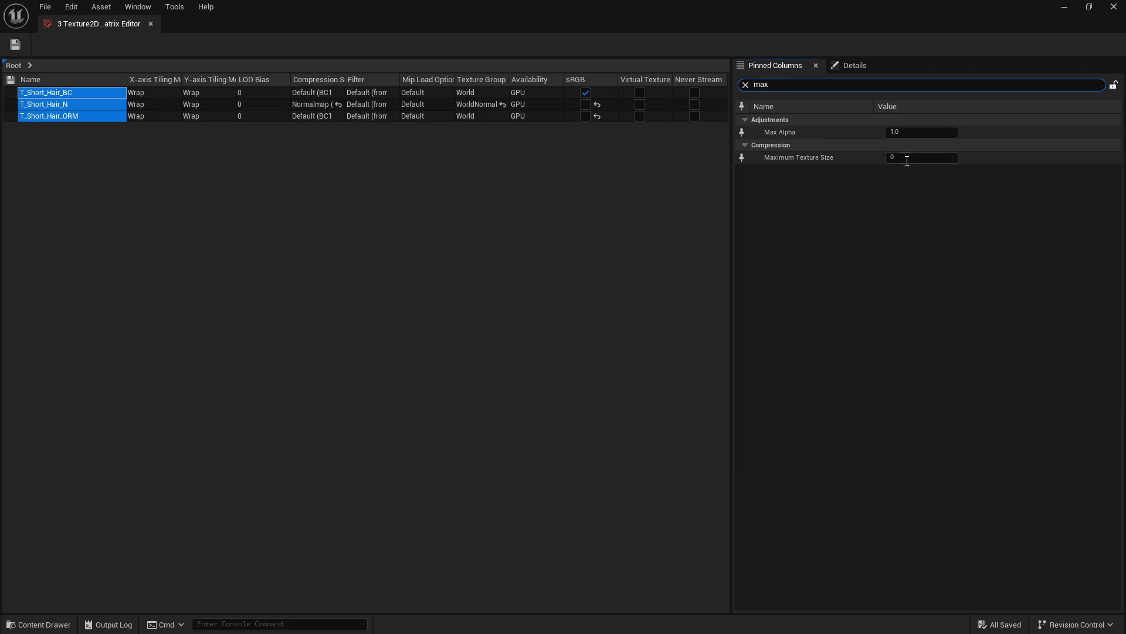
pyautogui.write('1024')
pyautogui.press('Return')
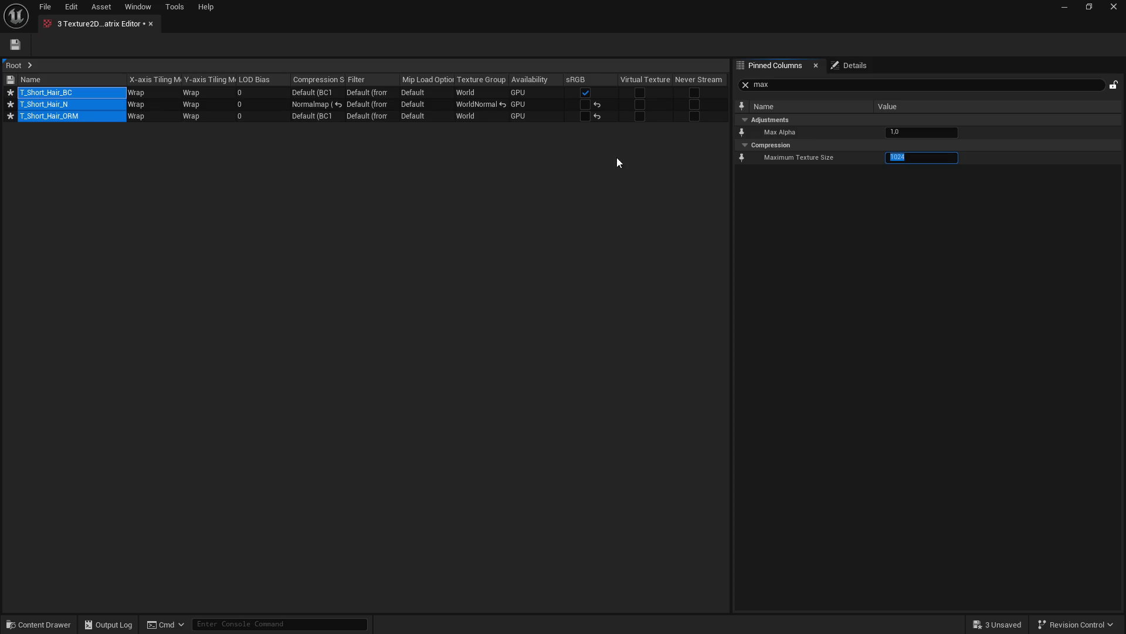
pyautogui.click(15, 45)
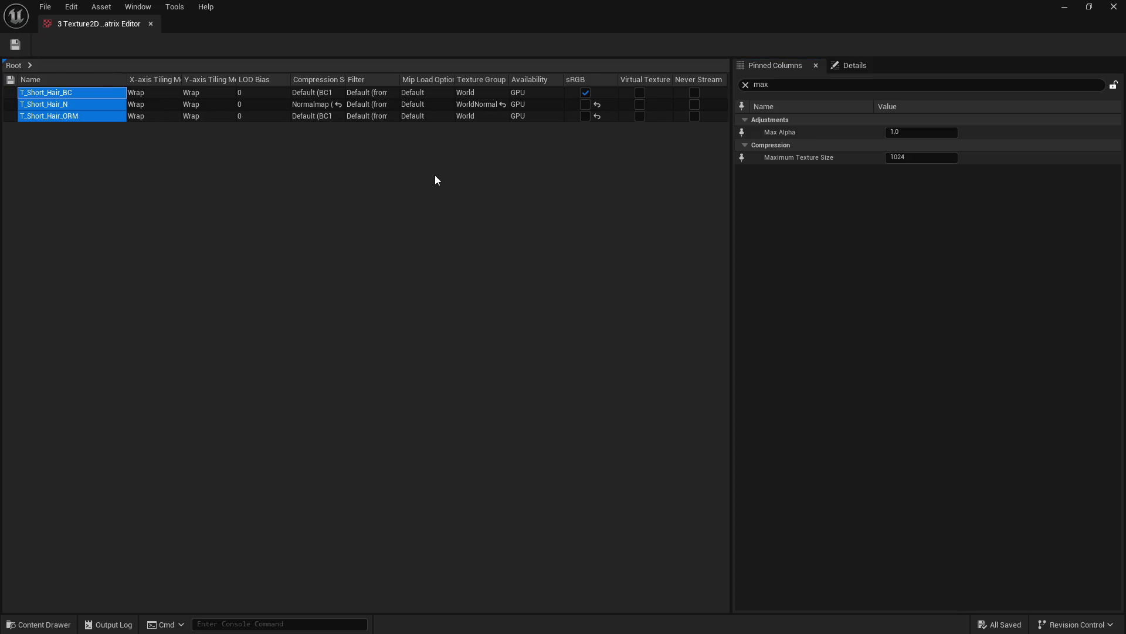
pyautogui.click(1113, 6)
# Step: Open the three Hat_Classic textures in the Property Matrix
pyautogui.doubleClick(478, 387)
pyautogui.click(173, 366)
pyautogui.keyDown('shift'); pyautogui.click(300, 373); pyautogui.keyUp('shift')
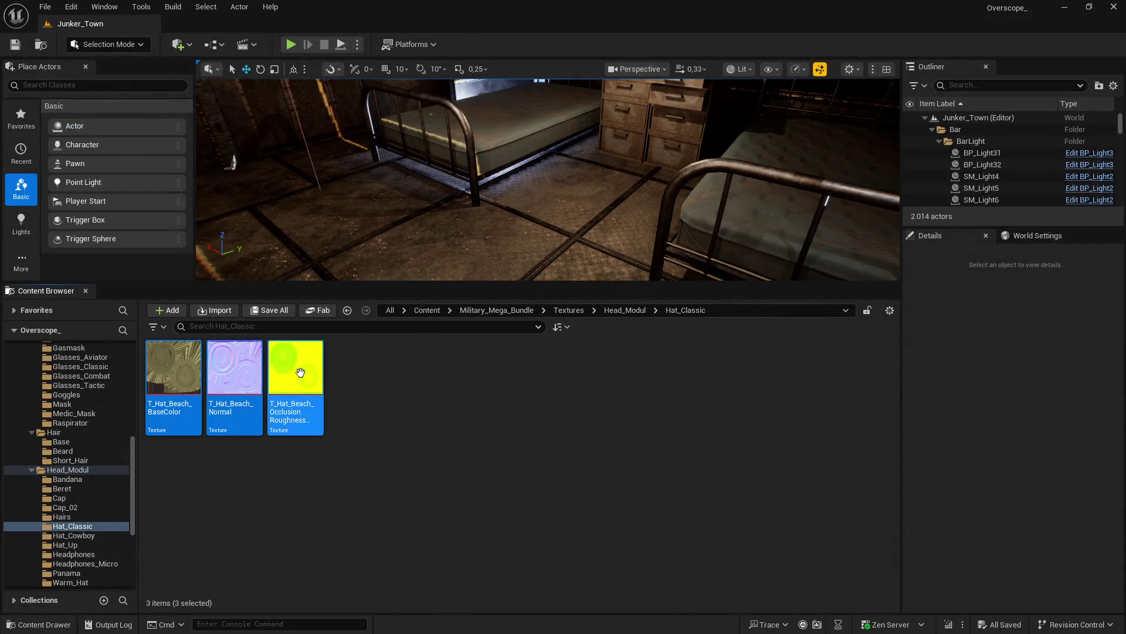
pyautogui.rightClick(300, 373)
pyautogui.moveTo(379, 434)
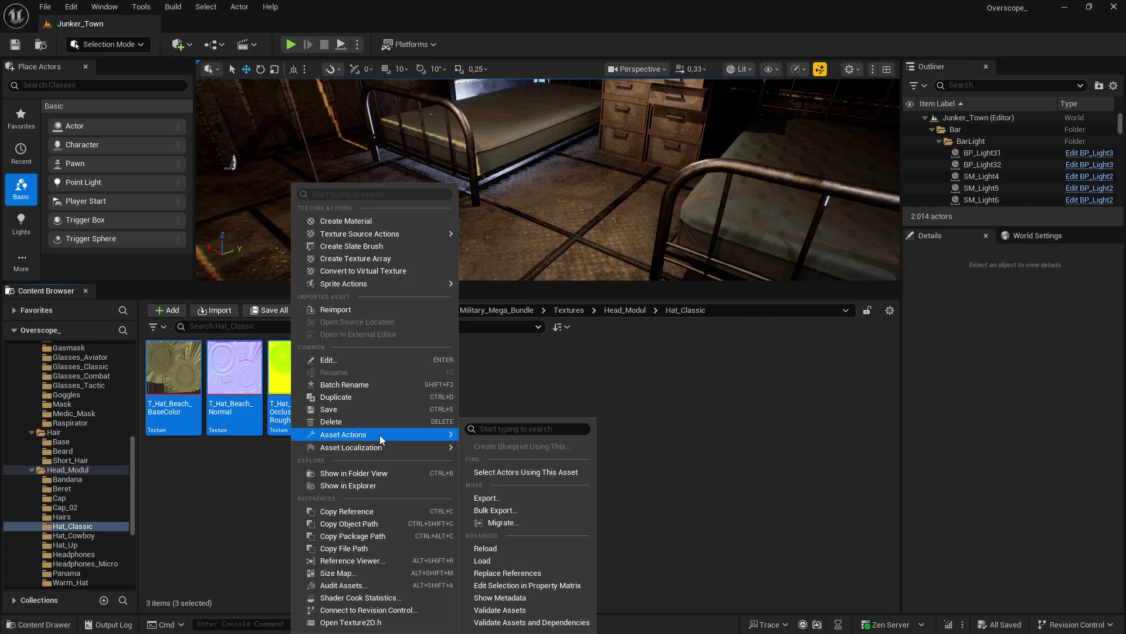
pyautogui.click(537, 583)
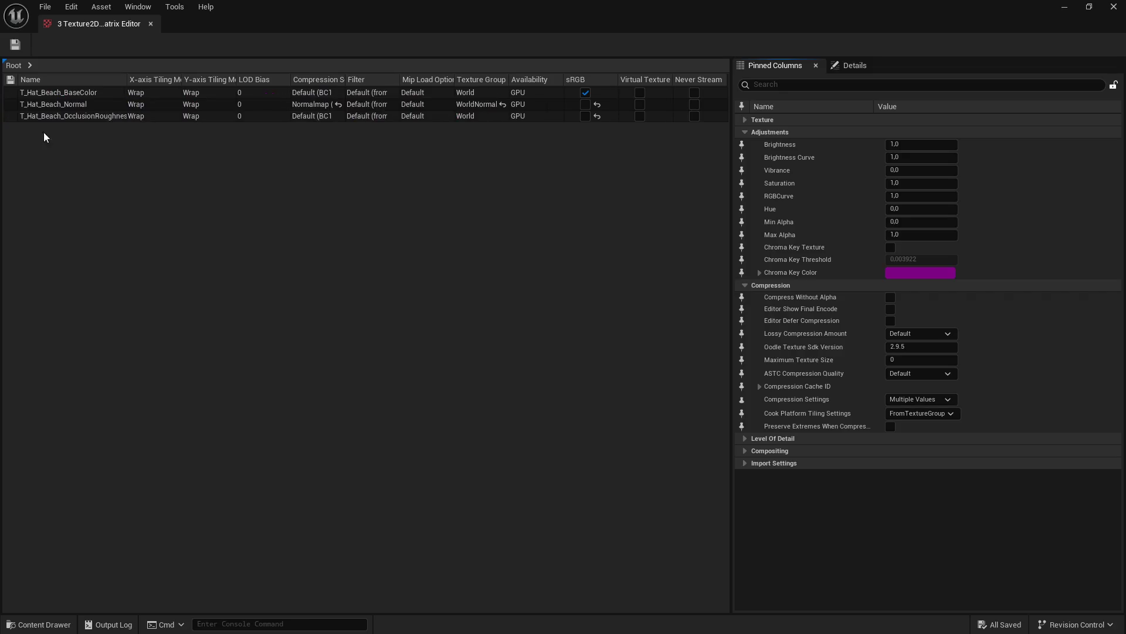
# Step: Set Maximum Texture Size 2048 on the three Hat_Classic textures and save
pyautogui.click(47, 93)
pyautogui.keyDown('shift'); pyautogui.click(46, 116); pyautogui.keyUp('shift')
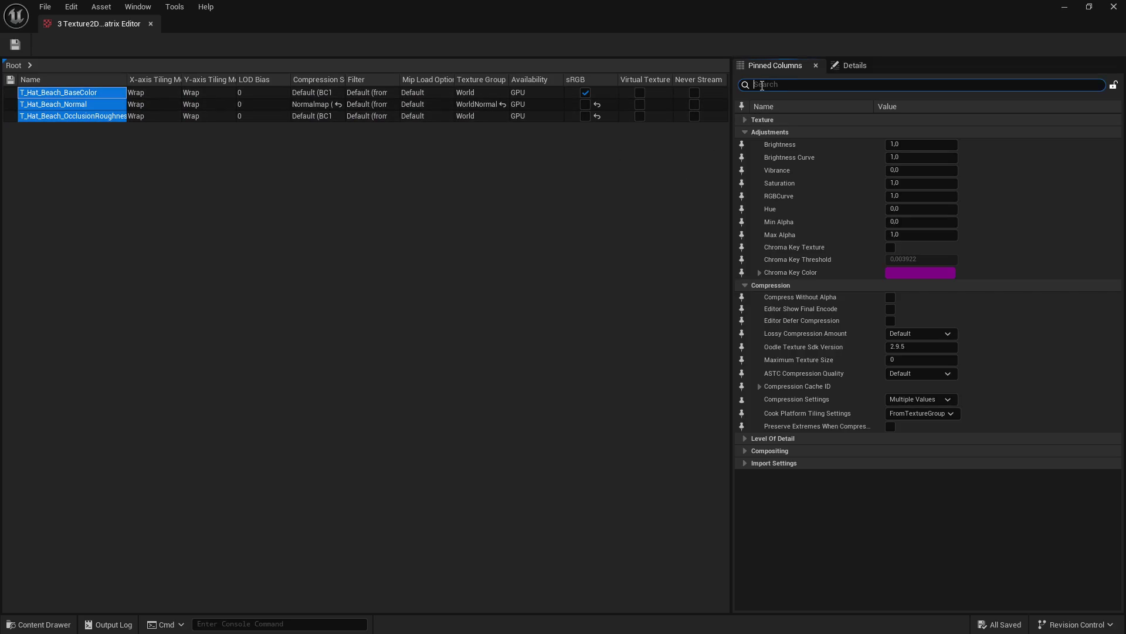
pyautogui.moveTo(563, 11)
pyautogui.mouseDown()
pyautogui.moveTo(612, 428)
pyautogui.moveTo(642, 474)
pyautogui.moveTo(614, 406)
pyautogui.mouseUp()
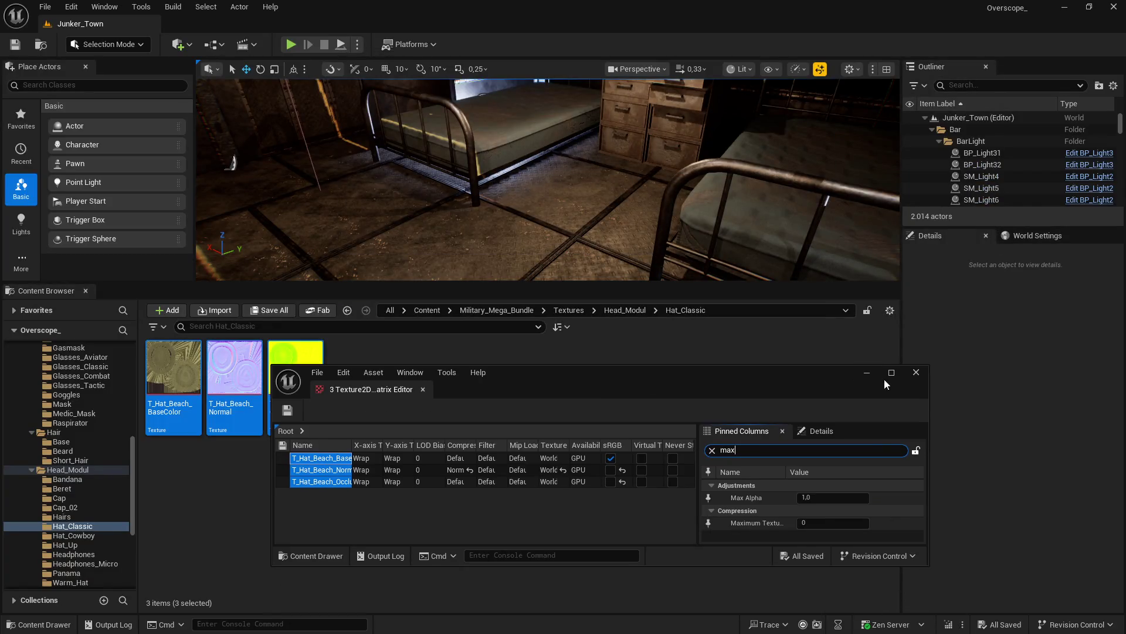
pyautogui.click(885, 376)
pyautogui.write('2048')
pyautogui.press('Return')
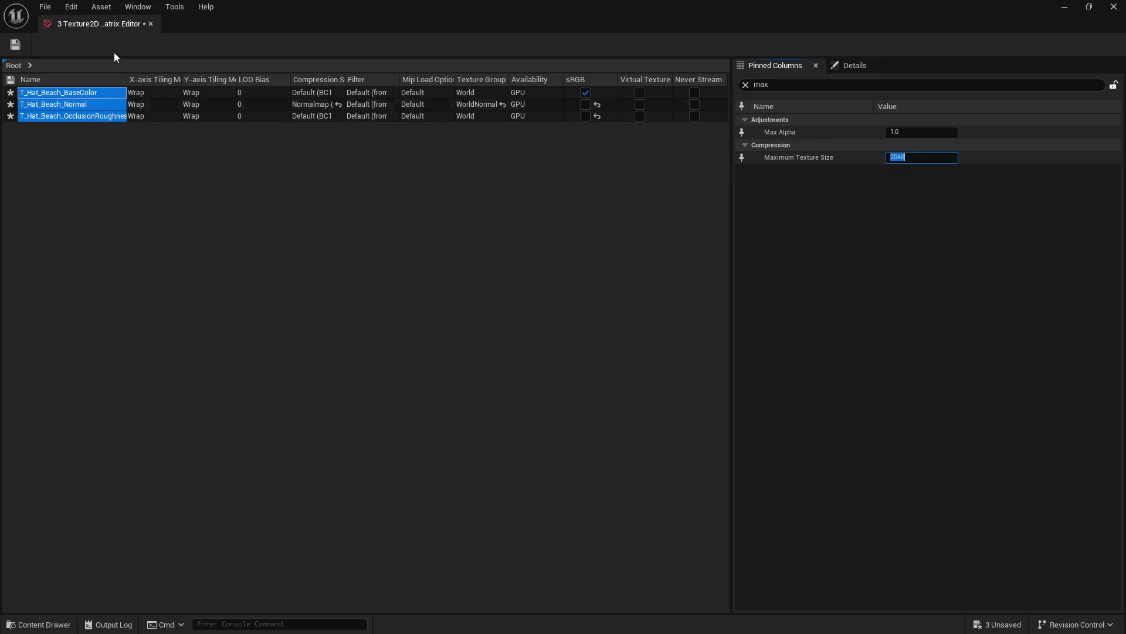
pyautogui.click(16, 44)
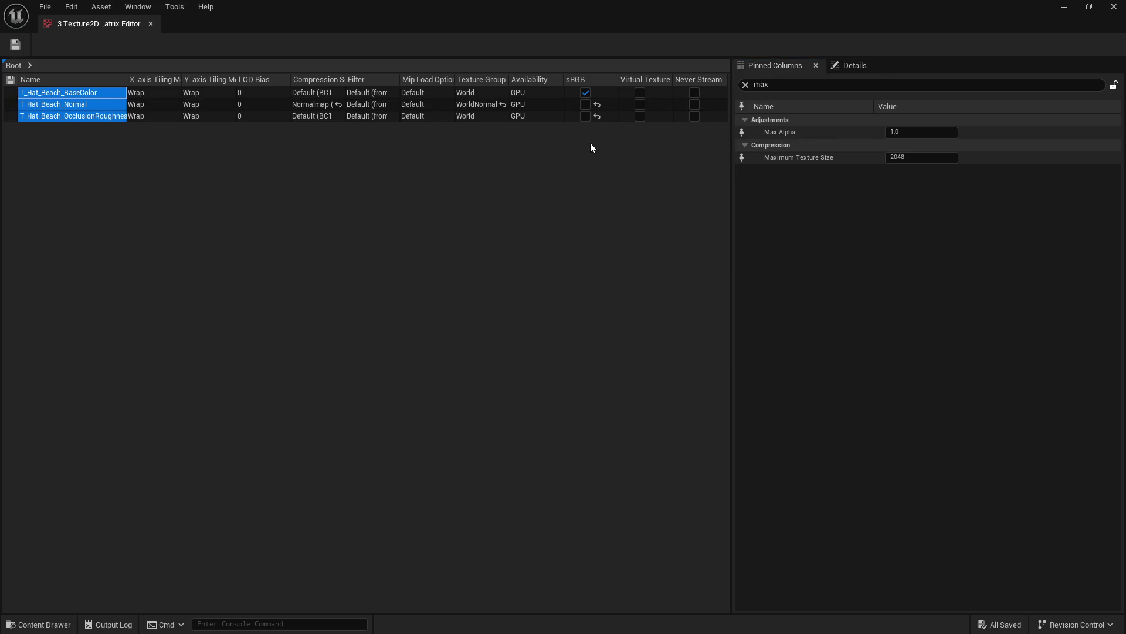
pyautogui.click(1065, 7)
pyautogui.hotkey('alt', 'Left')
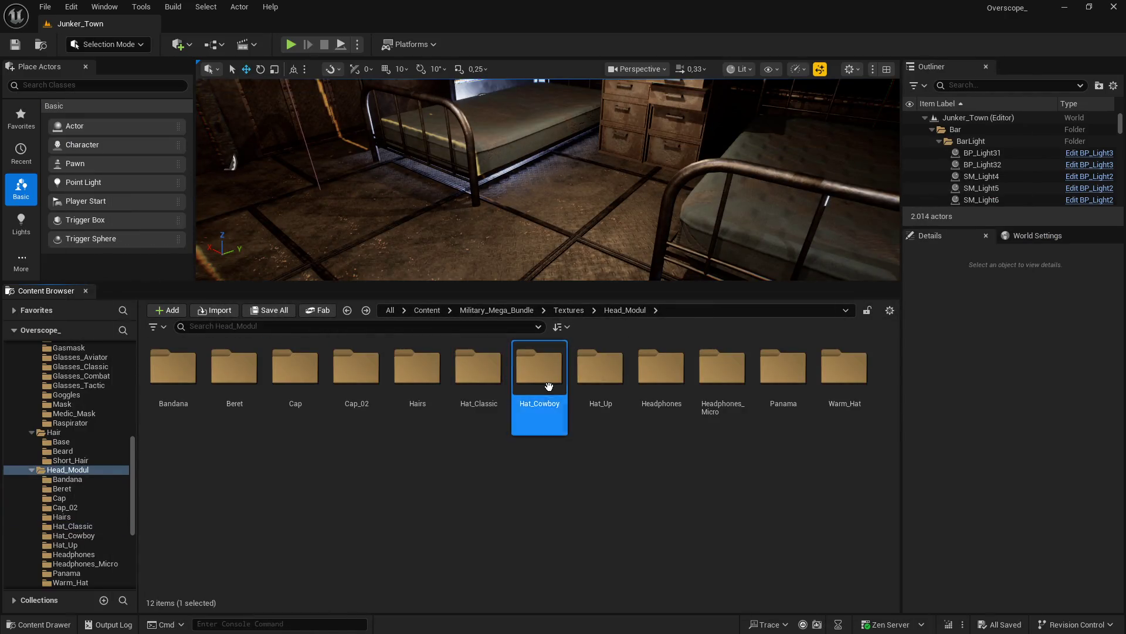
# Step: Cap the three Hat_Cowboy textures at Maximum Texture Size 2048 in the Property Matrix and save them
pyautogui.doubleClick(549, 385)
pyautogui.keyDown('shift'); pyautogui.click(296, 381); pyautogui.keyUp('shift')
pyautogui.rightClick(300, 381)
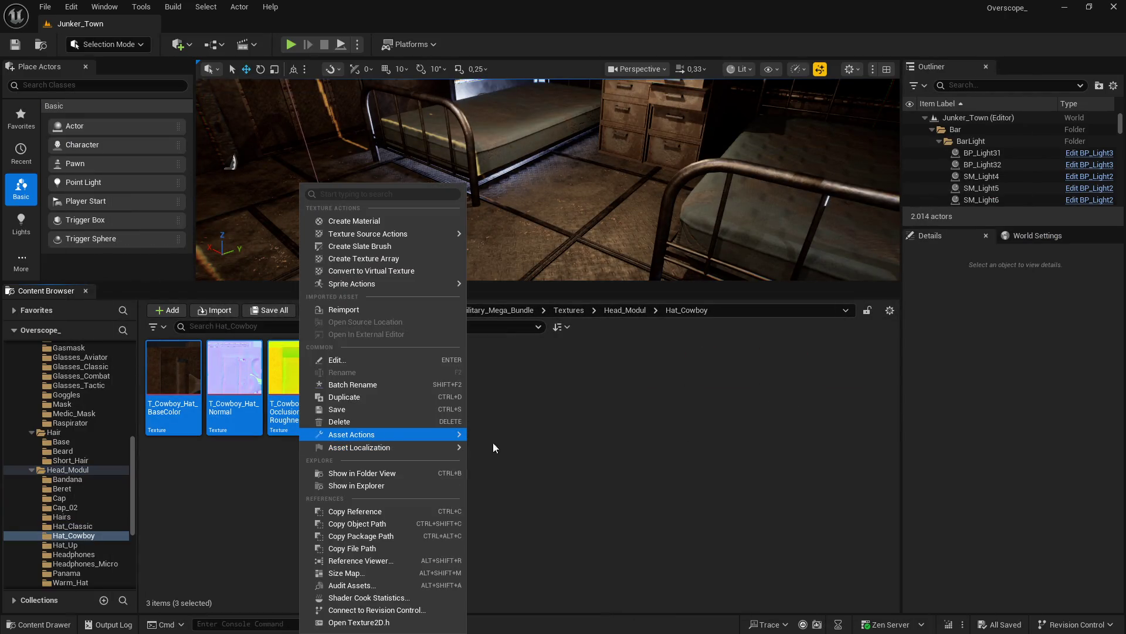
pyautogui.moveTo(420, 434)
pyautogui.click(546, 585)
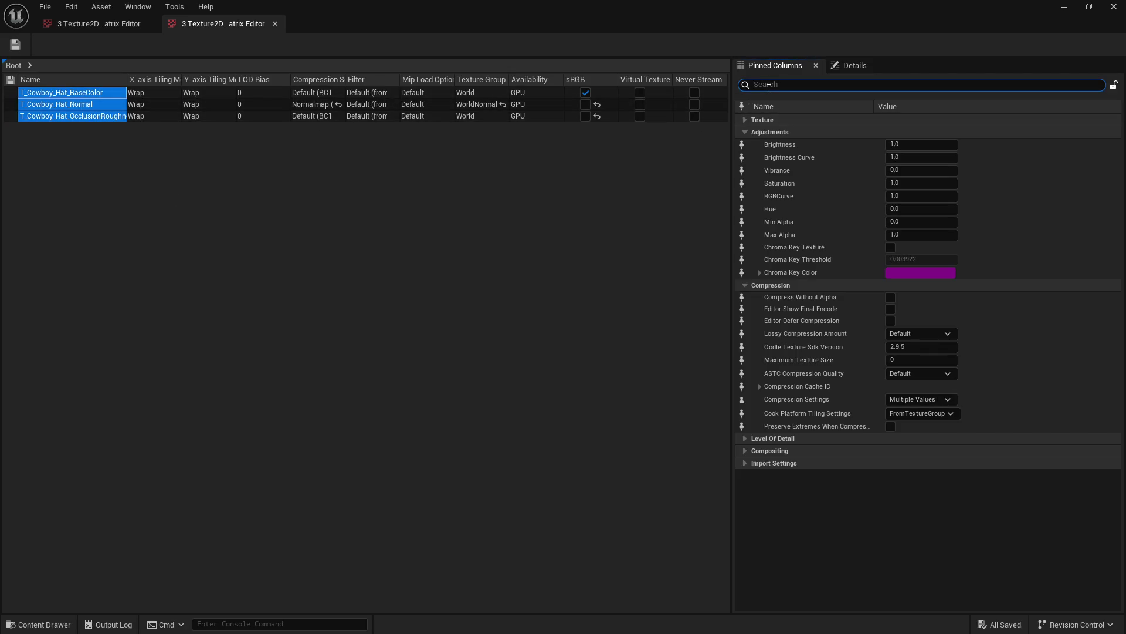
pyautogui.write('max')
pyautogui.write('2048')
pyautogui.press('Return')
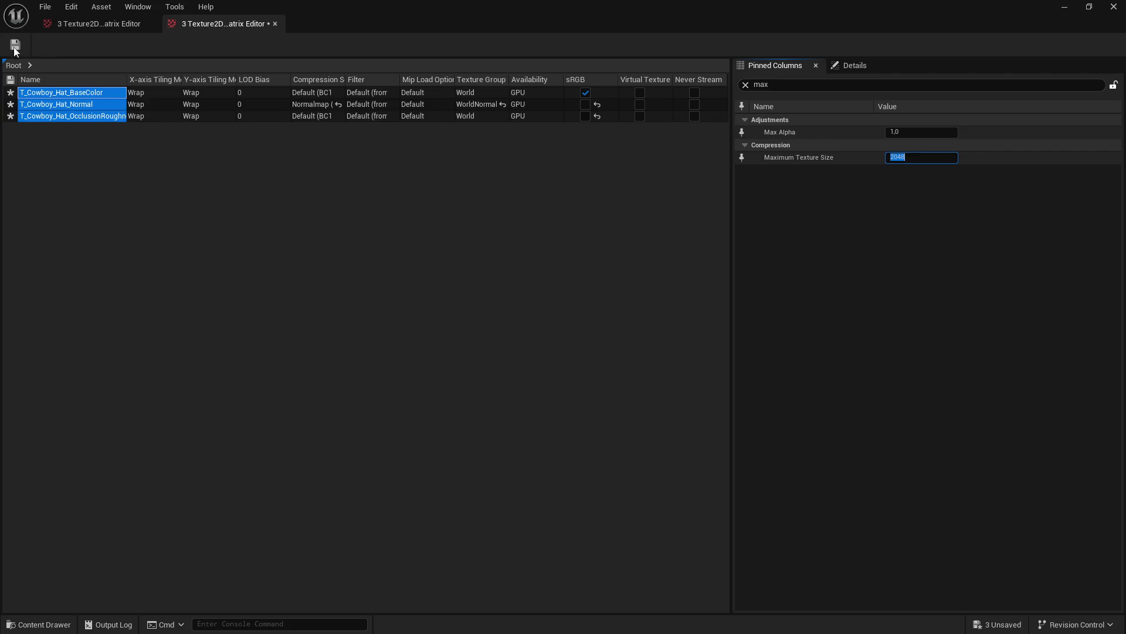
pyautogui.click(15, 49)
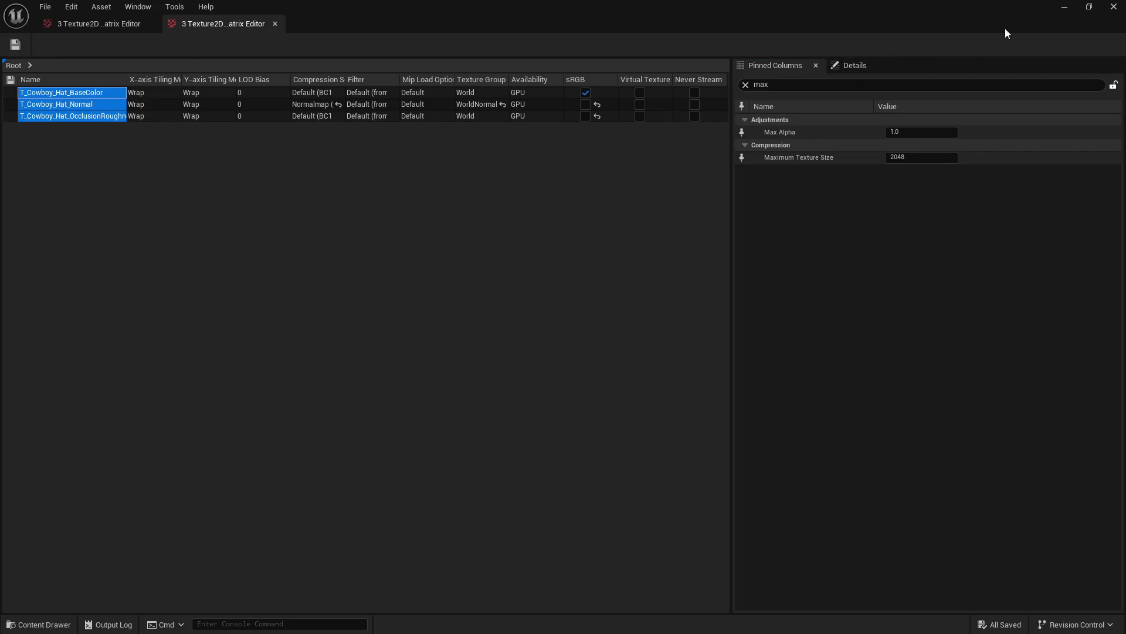
pyautogui.click(1064, 6)
# Step: Select the three Hat_Up textures and edit them together in the Property Matrix
pyautogui.hotkey('alt', 'Left')
pyautogui.press('Right')
pyautogui.press('Return')
pyautogui.click(177, 378)
pyautogui.keyDown('shift'); pyautogui.click(295, 375); pyautogui.keyUp('shift')
pyautogui.rightClick(293, 379)
pyautogui.moveTo(355, 434)
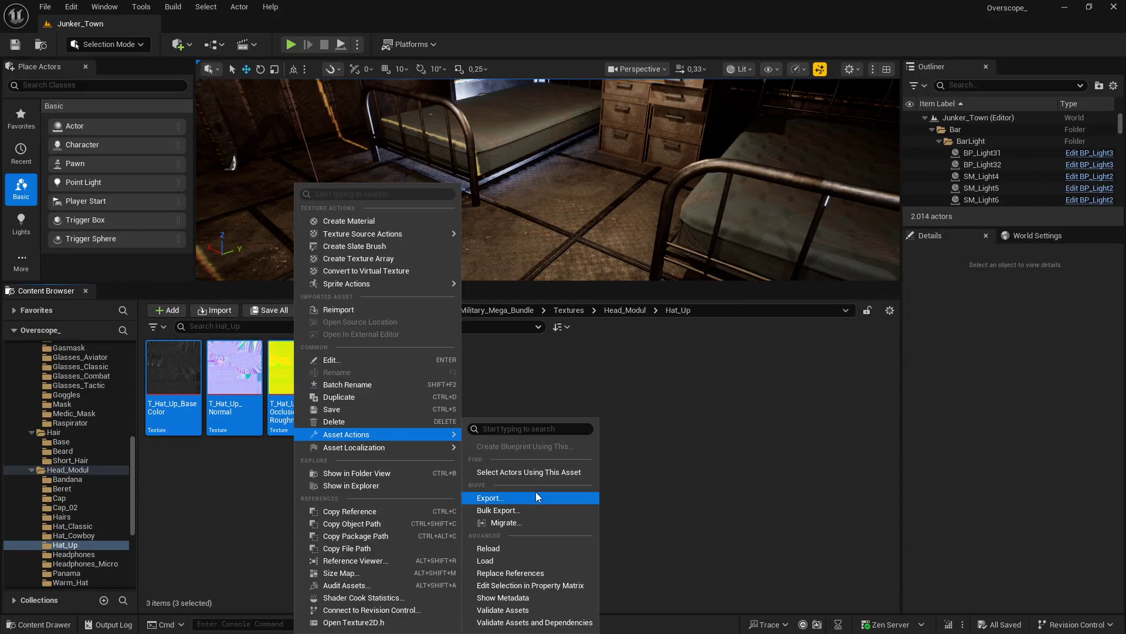
pyautogui.click(522, 585)
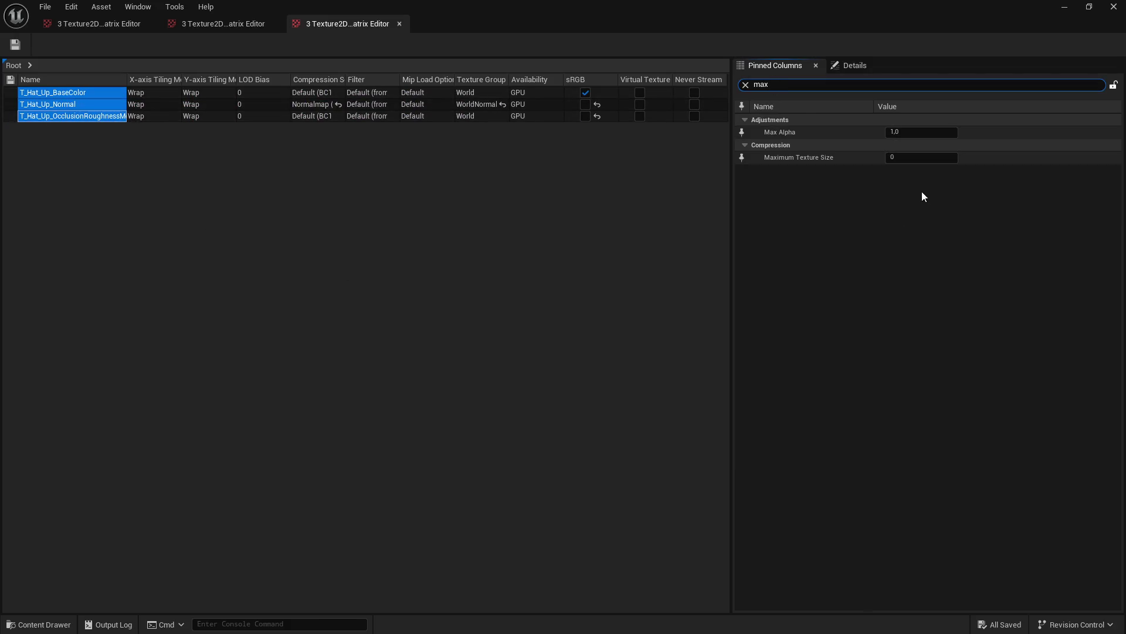
# Step: Set the Hat_Up Maximum Texture Size to 2048, save, and close the matrix editors
pyautogui.write('2048')
pyautogui.press('Return')
pyautogui.click(16, 46)
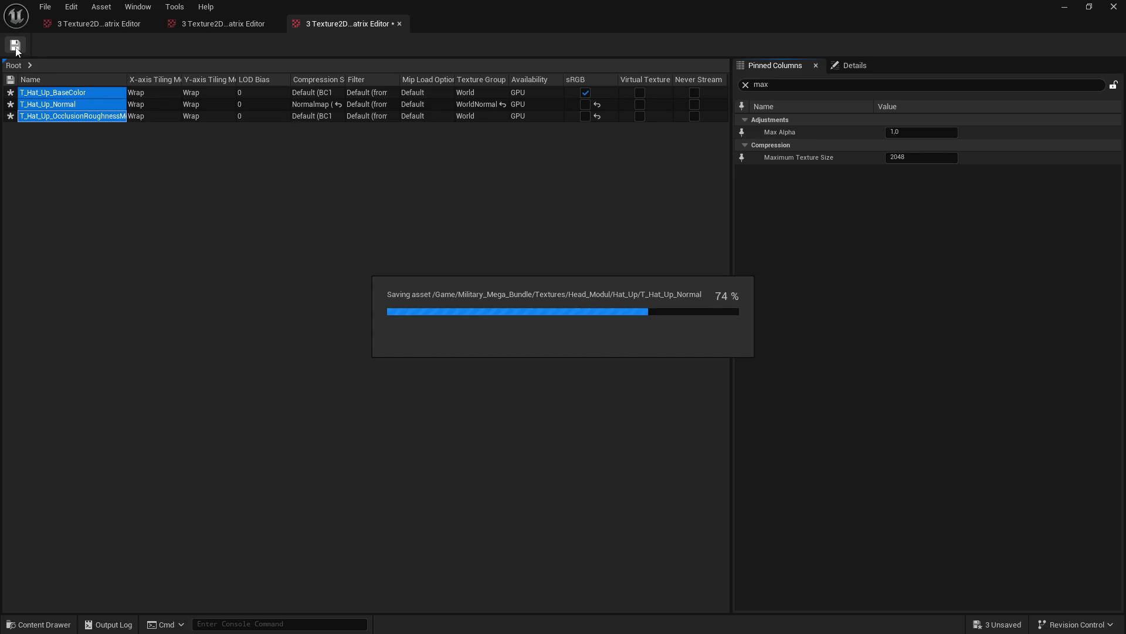
pyautogui.click(150, 23)
pyautogui.click(150, 24)
pyautogui.click(150, 23)
pyautogui.hotkey('alt', 'Left')
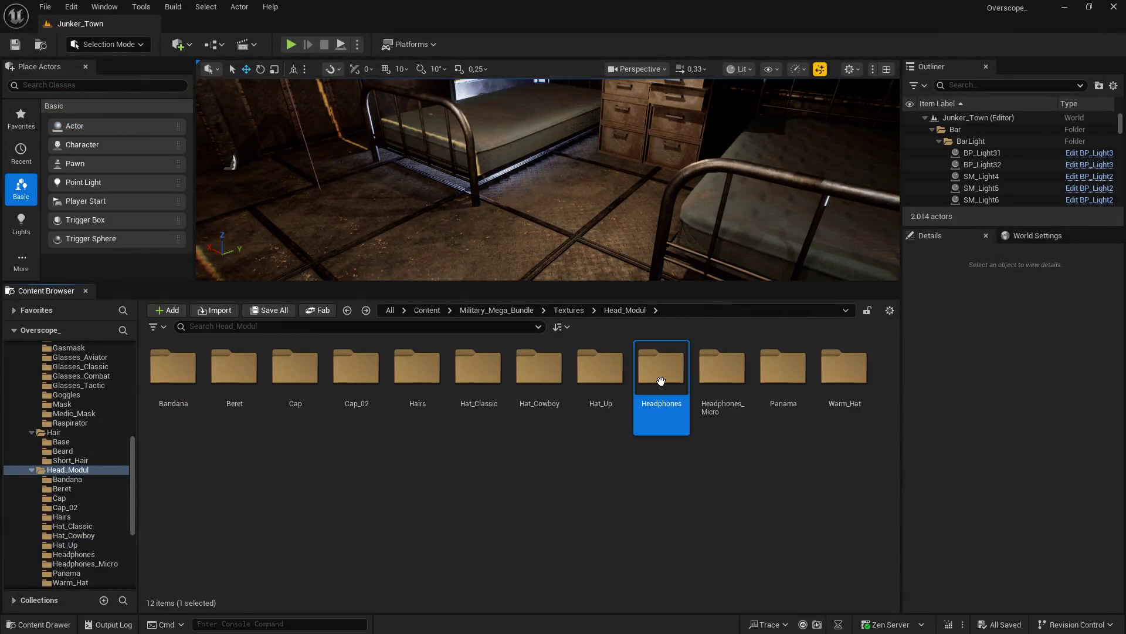
# Step: Cap the five Headphones textures at Maximum Texture Size 2048 via the Property Matrix and save
pyautogui.doubleClick(661, 375)
pyautogui.hotkey('ctrl', 'a')
pyautogui.rightClick(417, 376)
pyautogui.moveTo(499, 440)
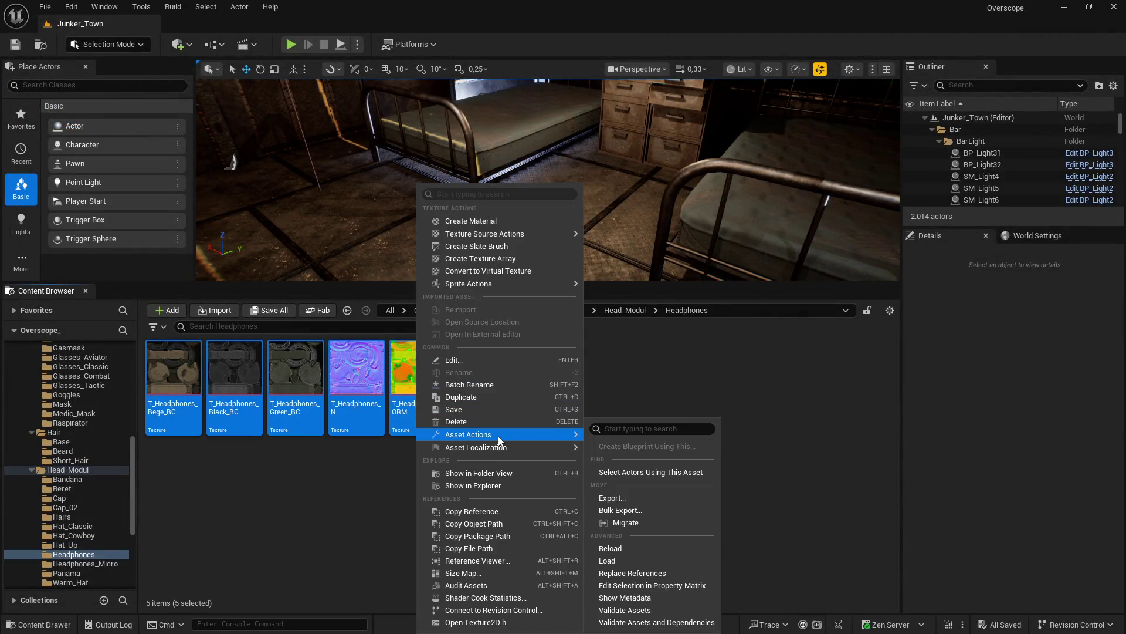
pyautogui.click(652, 584)
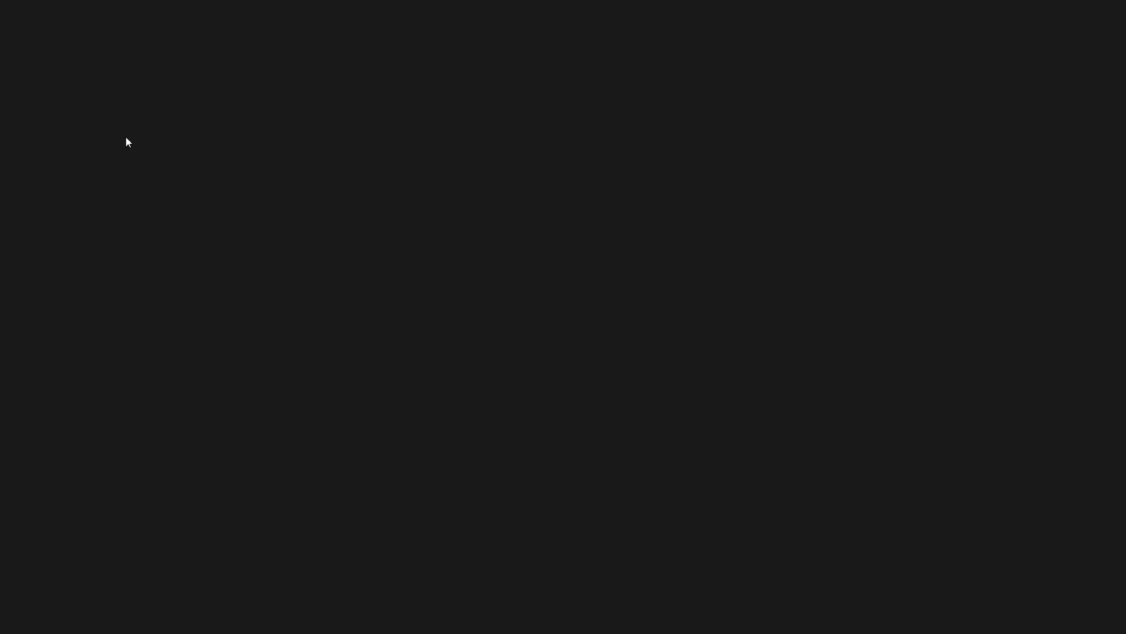
pyautogui.click(55, 92)
pyautogui.keyDown('shift'); pyautogui.click(72, 139); pyautogui.keyUp('shift')
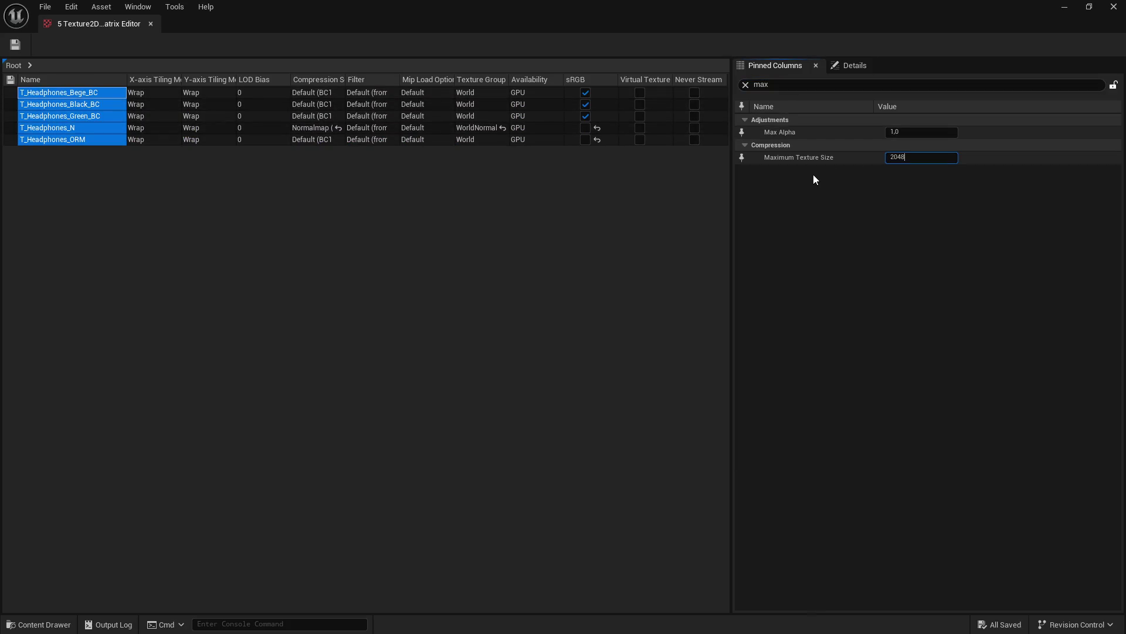
pyautogui.press('Return')
pyautogui.click(15, 44)
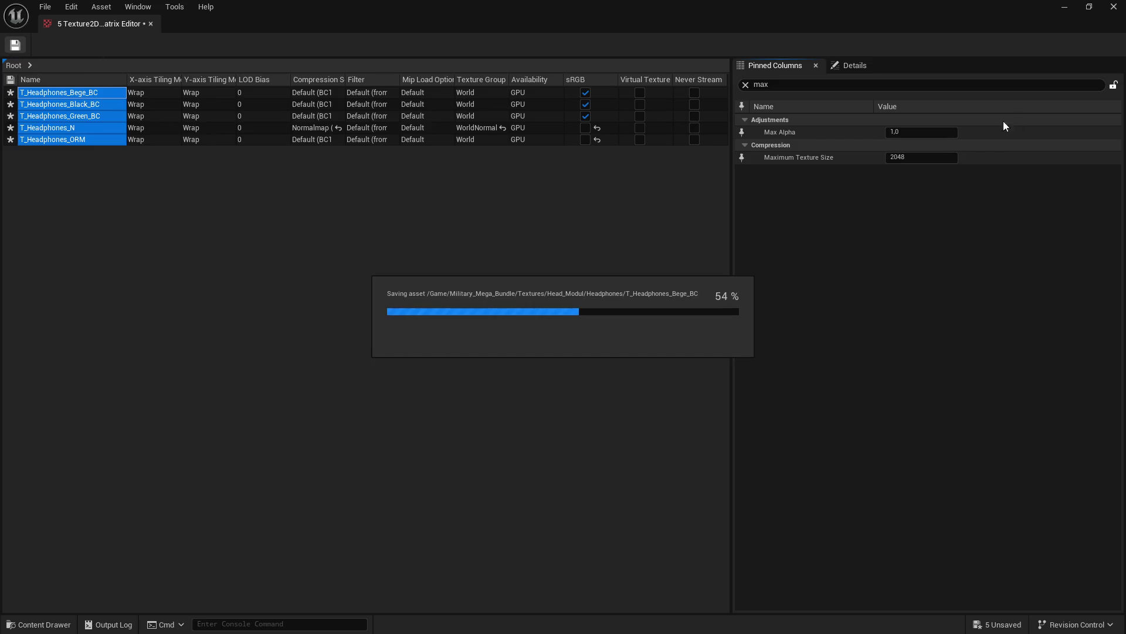
pyautogui.click(1114, 6)
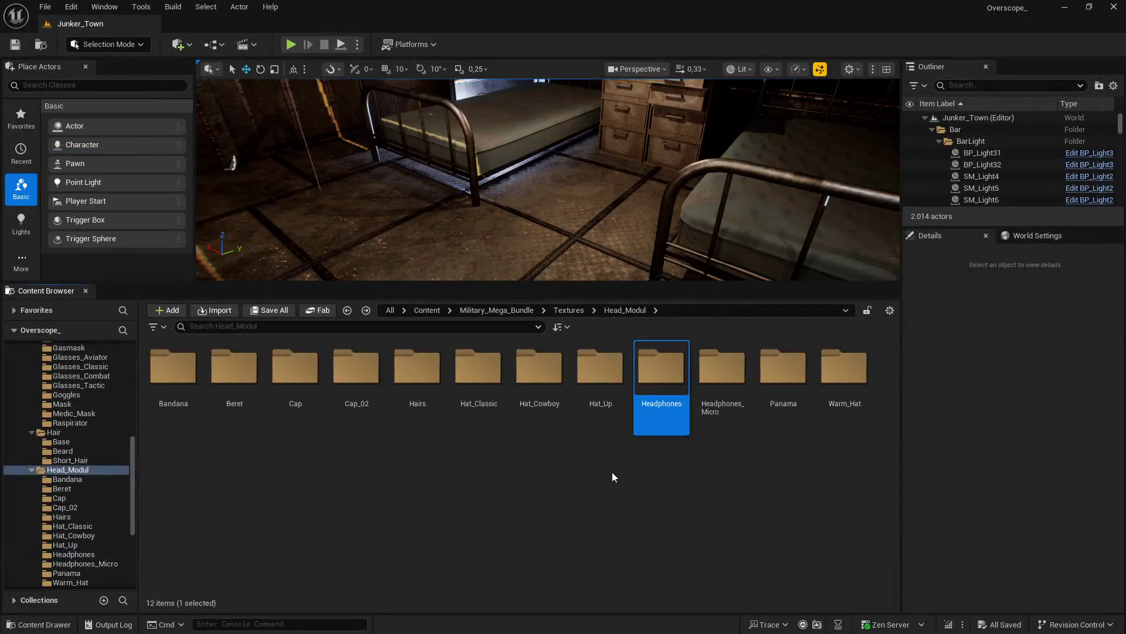
# Step: Cap the six Headphones_Micro textures at Maximum Texture Size 2048 via the Property Matrix and save
pyautogui.doubleClick(725, 405)
pyautogui.hotkey('ctrl', 'a')
pyautogui.rightClick(476, 384)
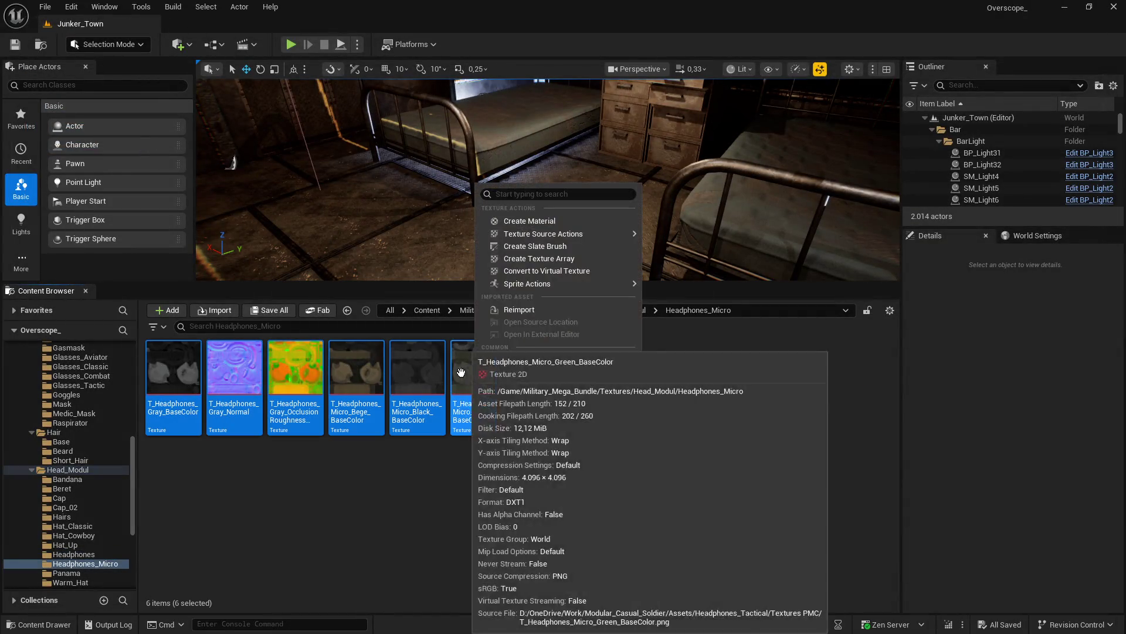
pyautogui.moveTo(555, 434)
pyautogui.click(706, 585)
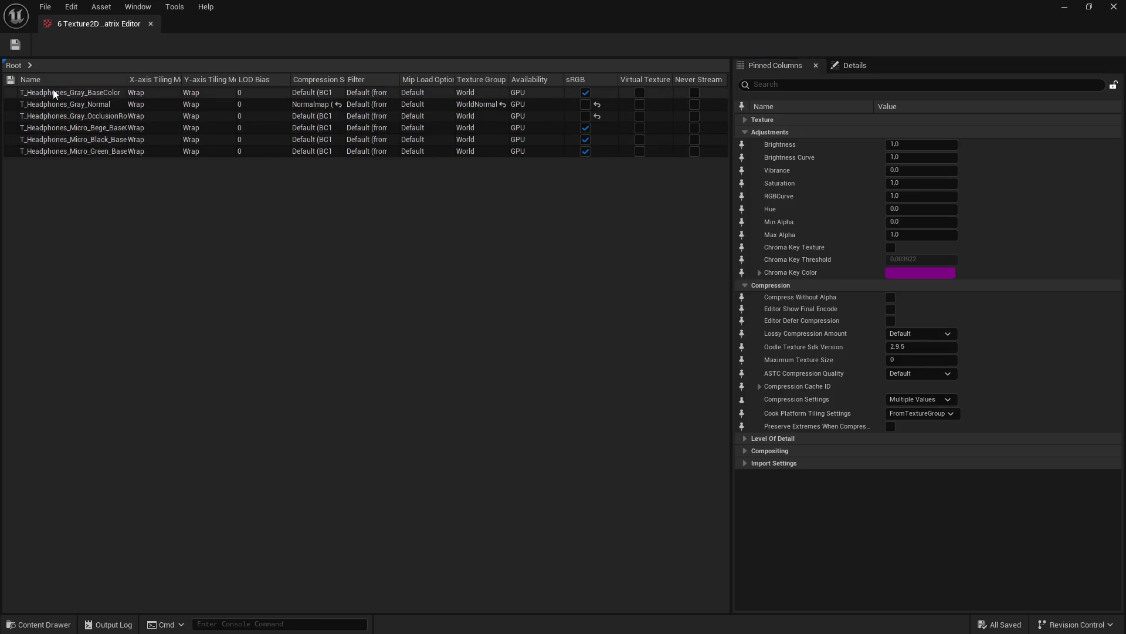
pyautogui.click(53, 91)
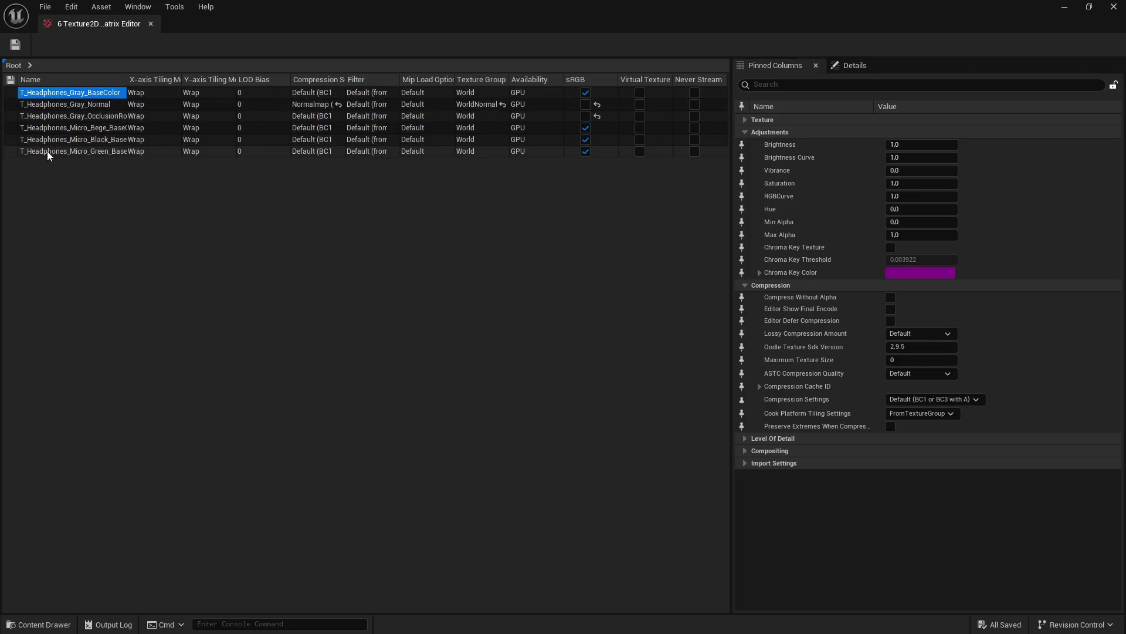
pyautogui.keyDown('shift'); pyautogui.click(47, 151); pyautogui.keyUp('shift')
pyautogui.write('x')
pyautogui.click(903, 157)
pyautogui.write('2048')
pyautogui.press('Return')
pyautogui.click(18, 49)
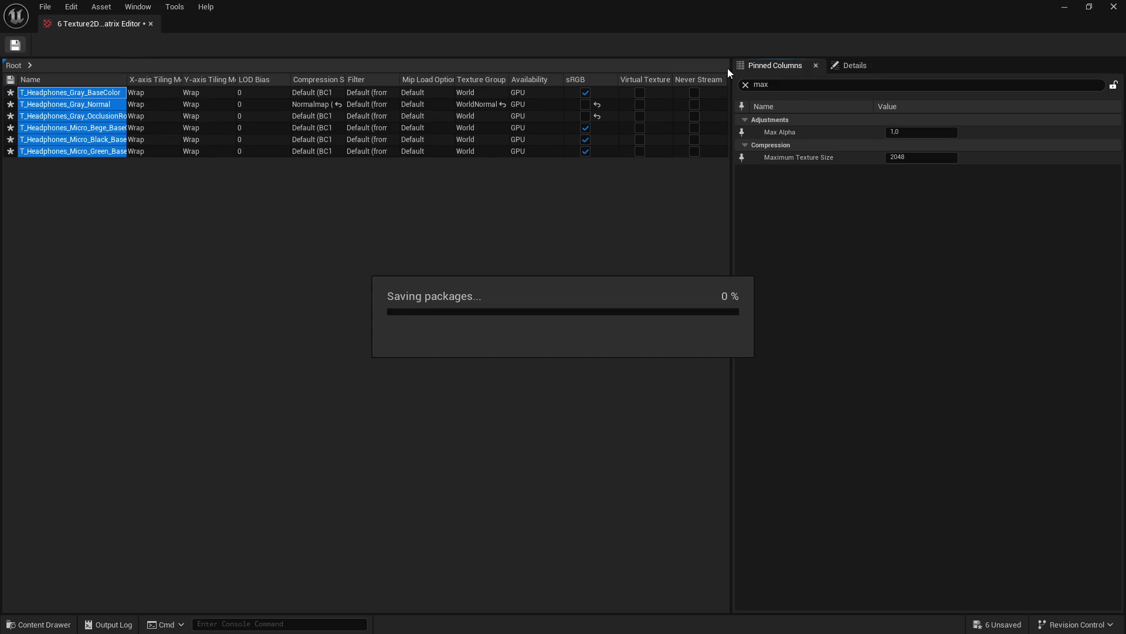
pyautogui.click(1114, 7)
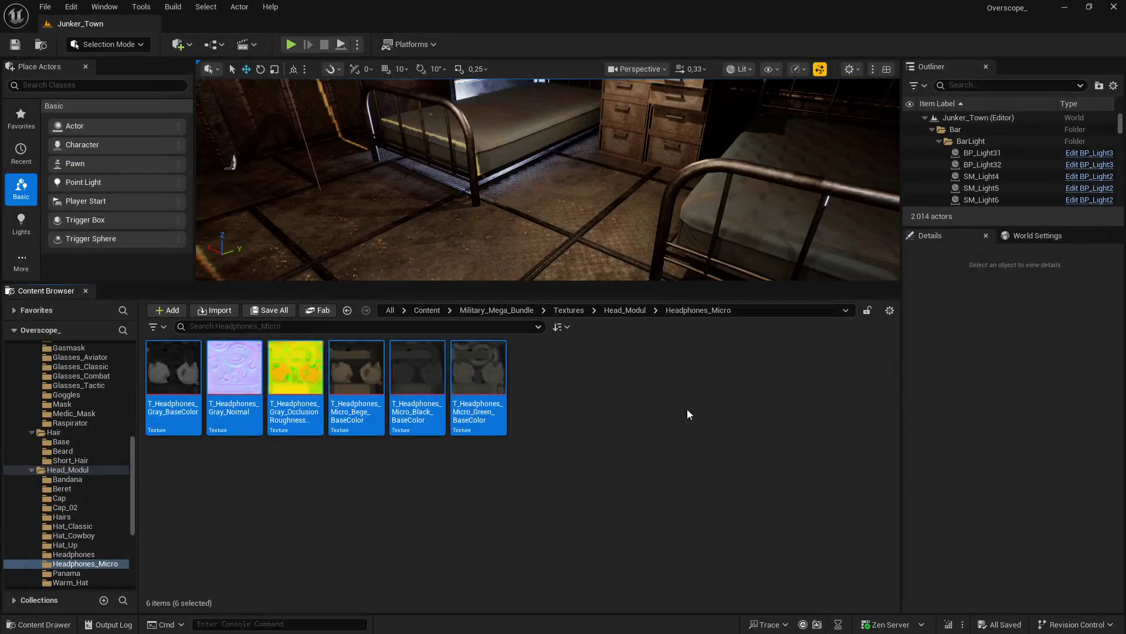
# Step: Select all eleven Panama textures and edit them together in the Property Matrix
pyautogui.hotkey('alt', 'Left')
pyautogui.doubleClick(789, 375)
pyautogui.click(173, 376)
pyautogui.keyDown('shift'); pyautogui.click(785, 376); pyautogui.keyUp('shift')
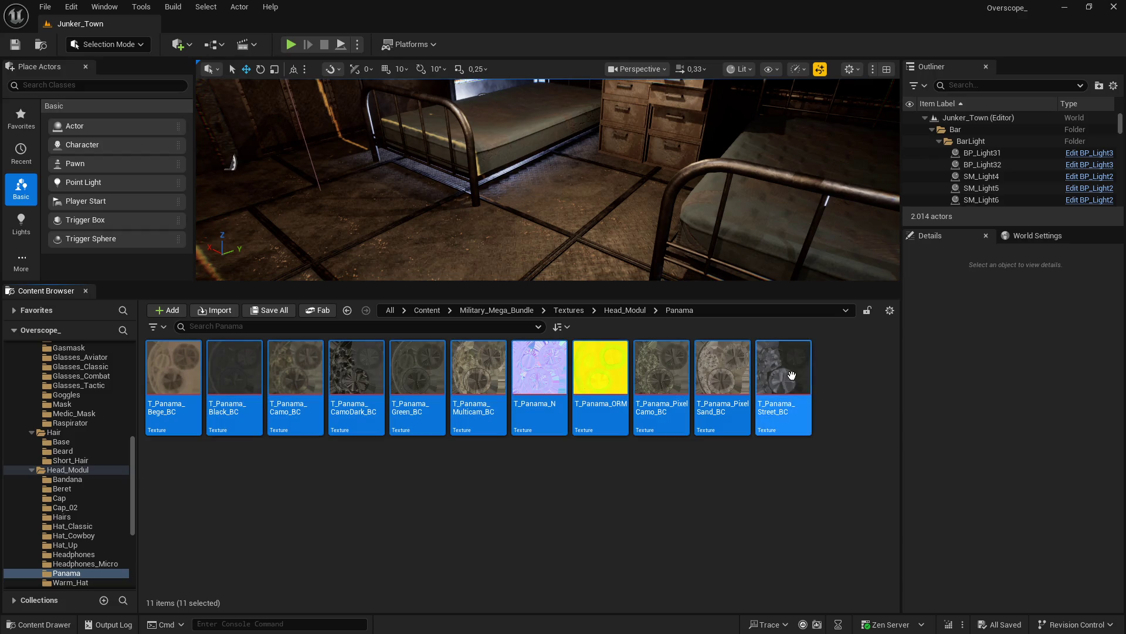
pyautogui.rightClick(785, 376)
pyautogui.moveTo(870, 435)
pyautogui.click(1028, 585)
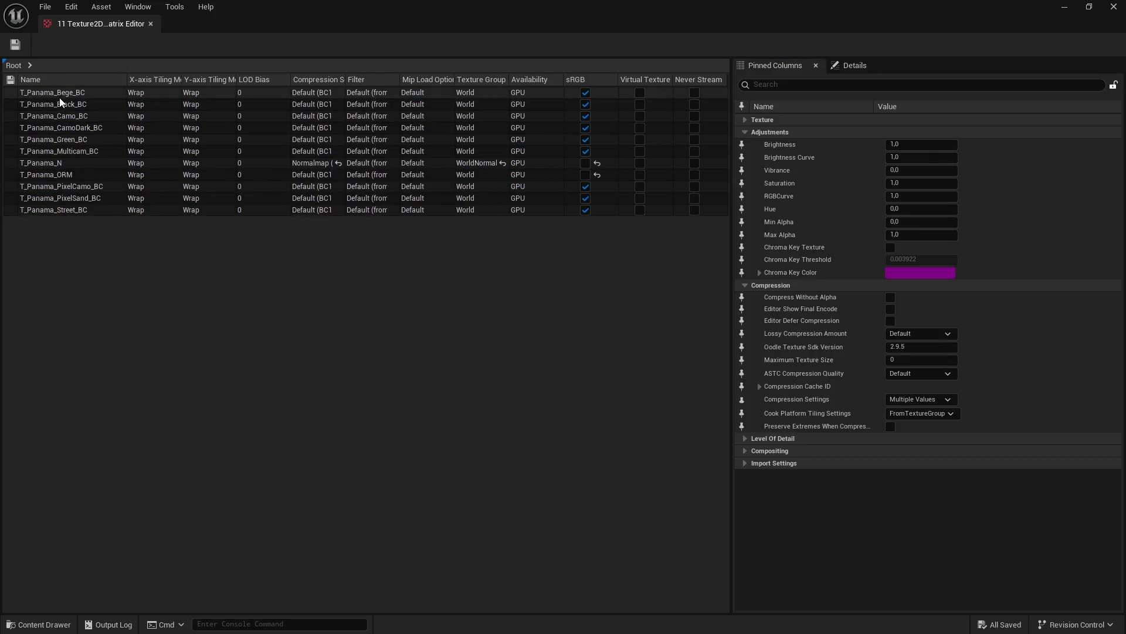
# Step: Set Maximum Texture Size 2048 on all eleven Panama rows and save
pyautogui.click(59, 96)
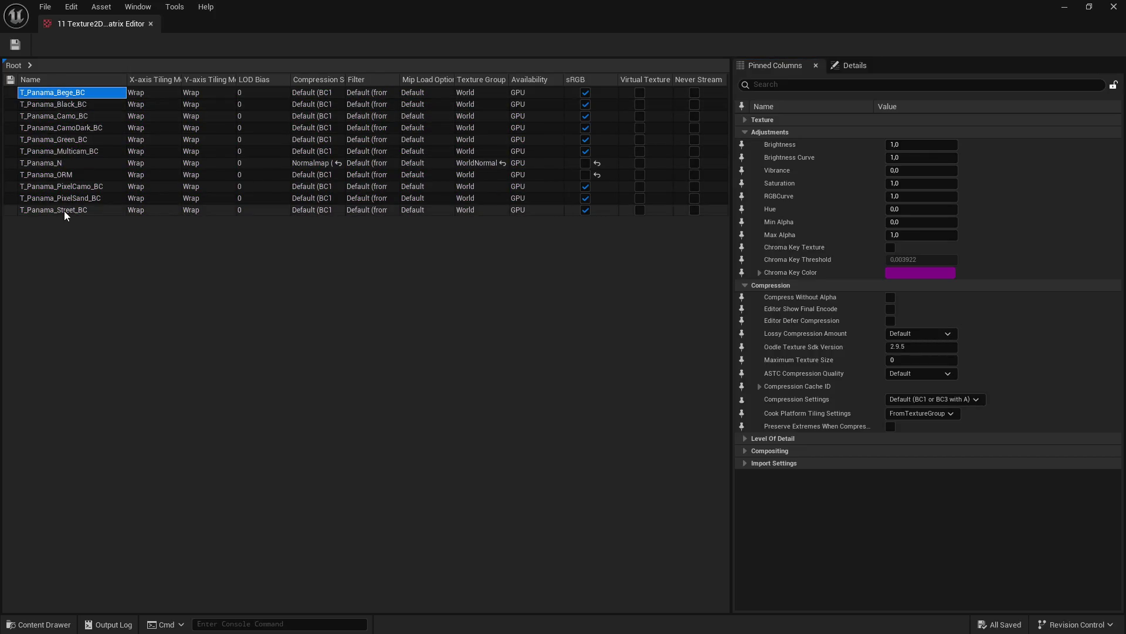
pyautogui.keyDown('shift'); pyautogui.click(64, 210); pyautogui.keyUp('shift')
pyautogui.write('ax')
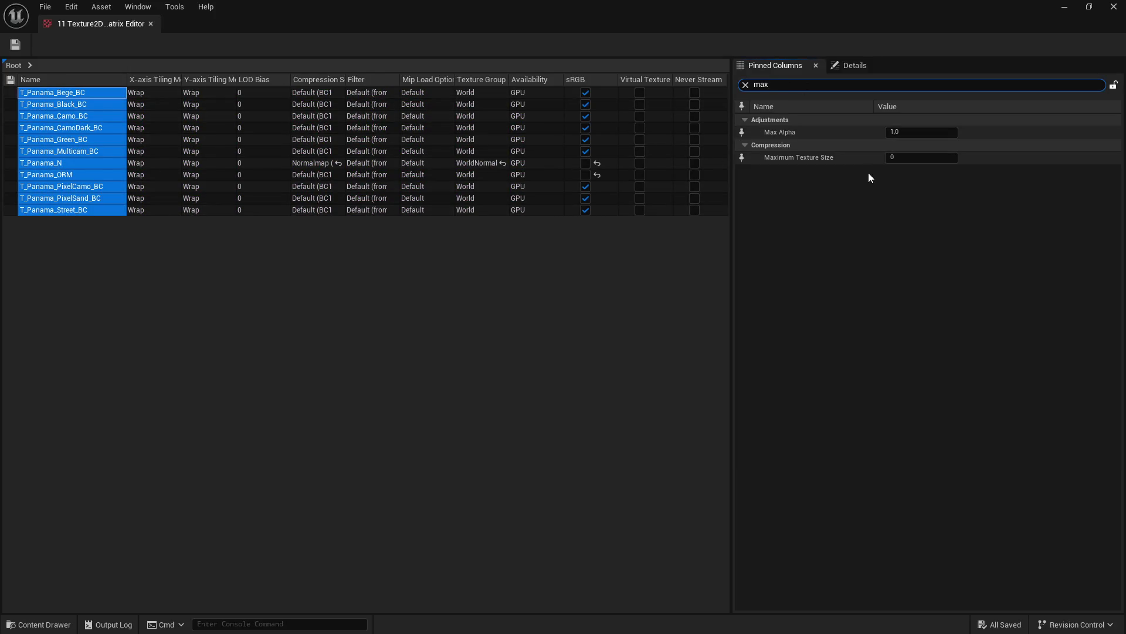
pyautogui.click(934, 156)
pyautogui.write('2048')
pyautogui.press('Return')
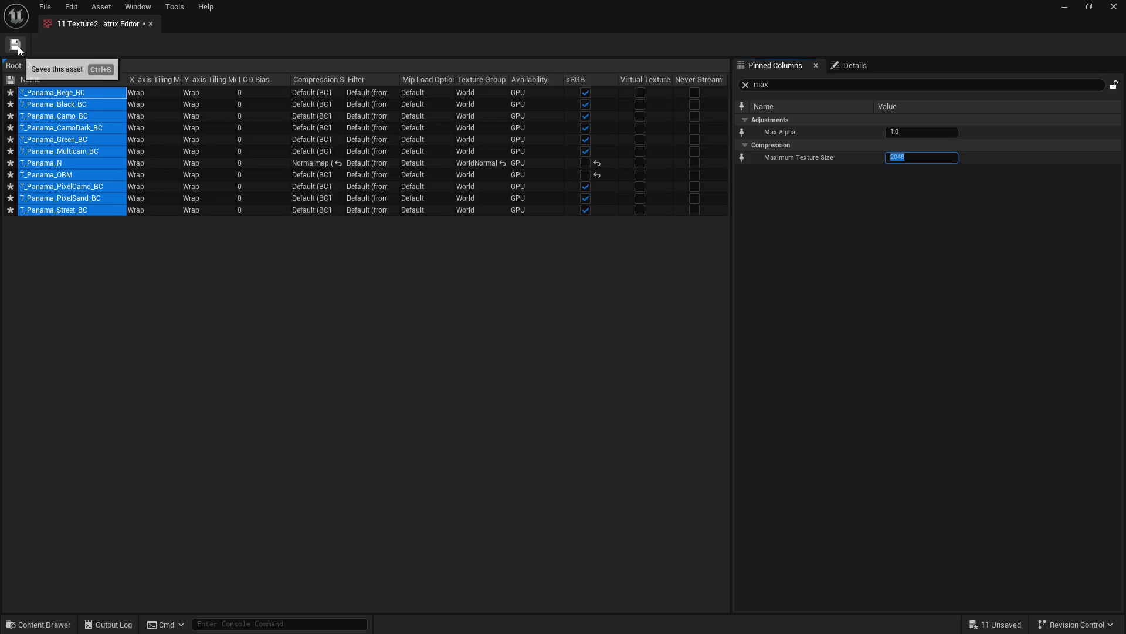
pyautogui.click(17, 46)
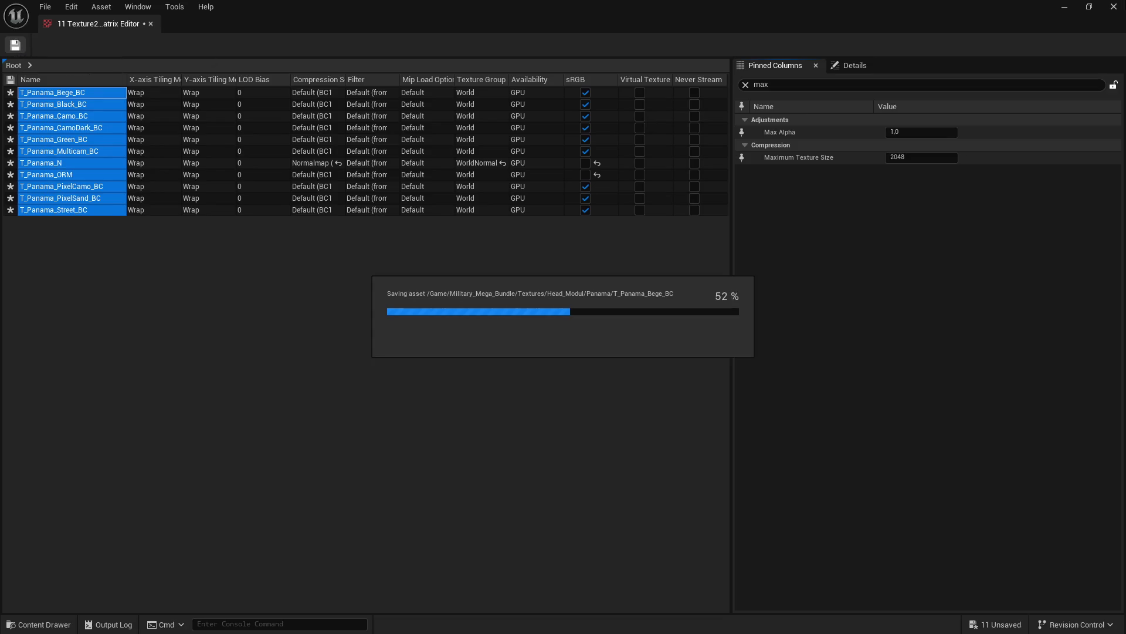
pyautogui.click(1114, 7)
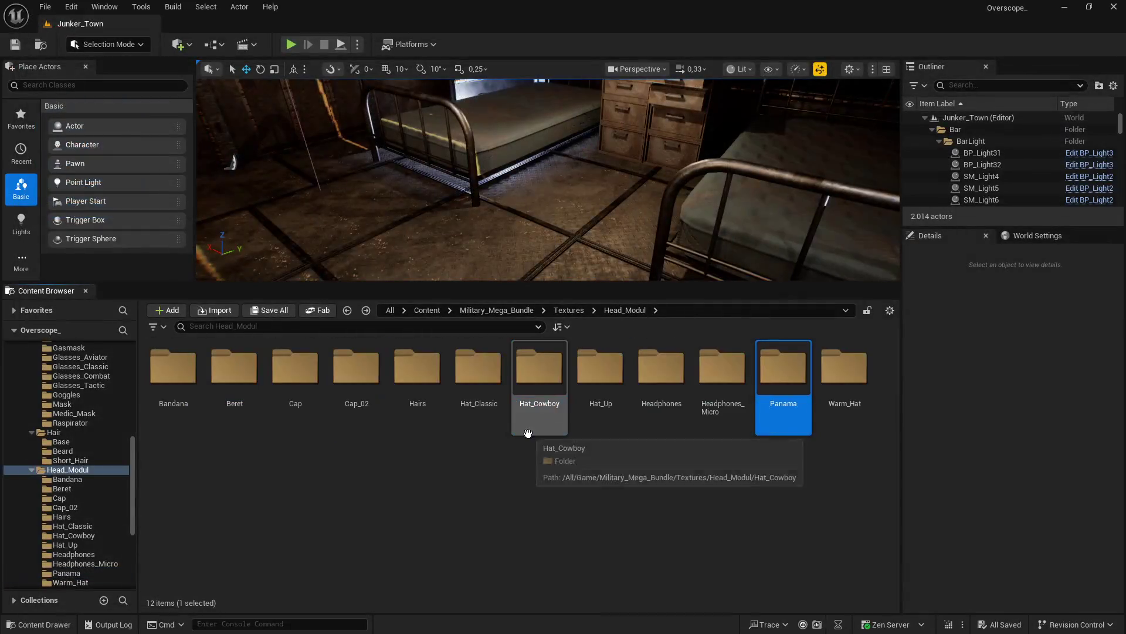
# Step: Cap the six Warm_Hat textures at Maximum Texture Size 2048 via the Property Matrix and save
pyautogui.doubleClick(832, 406)
pyautogui.click(173, 375)
pyautogui.keyDown('shift'); pyautogui.click(476, 375); pyautogui.keyUp('shift')
pyautogui.rightClick(473, 381)
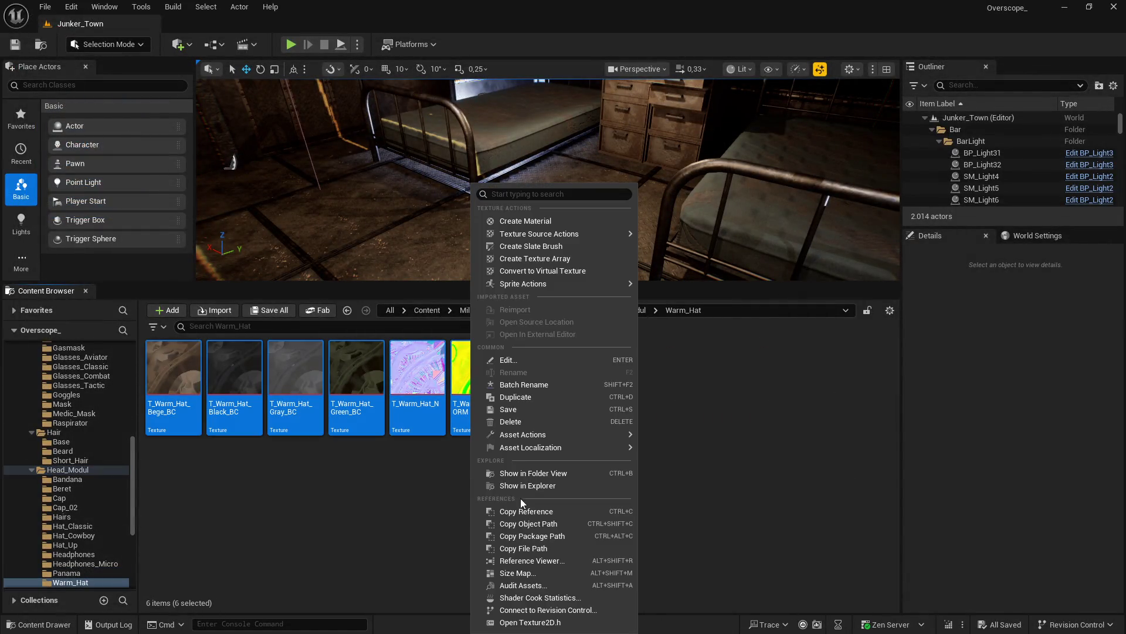
pyautogui.moveTo(627, 435)
pyautogui.click(712, 569)
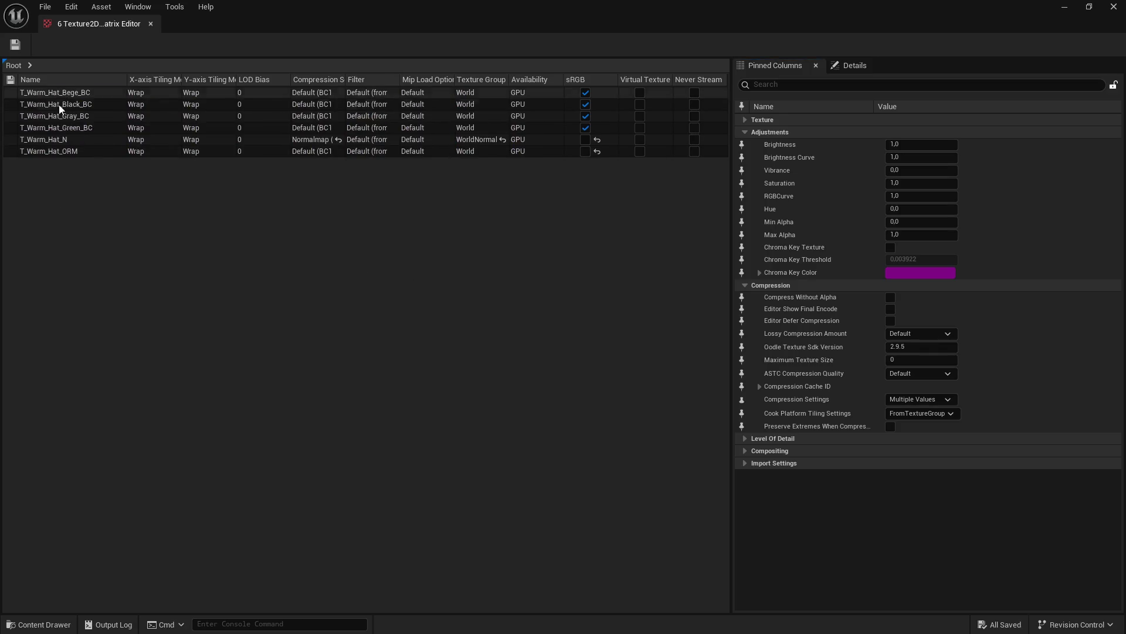
pyautogui.click(55, 92)
pyautogui.keyDown('shift'); pyautogui.click(671, 154); pyautogui.keyUp('shift')
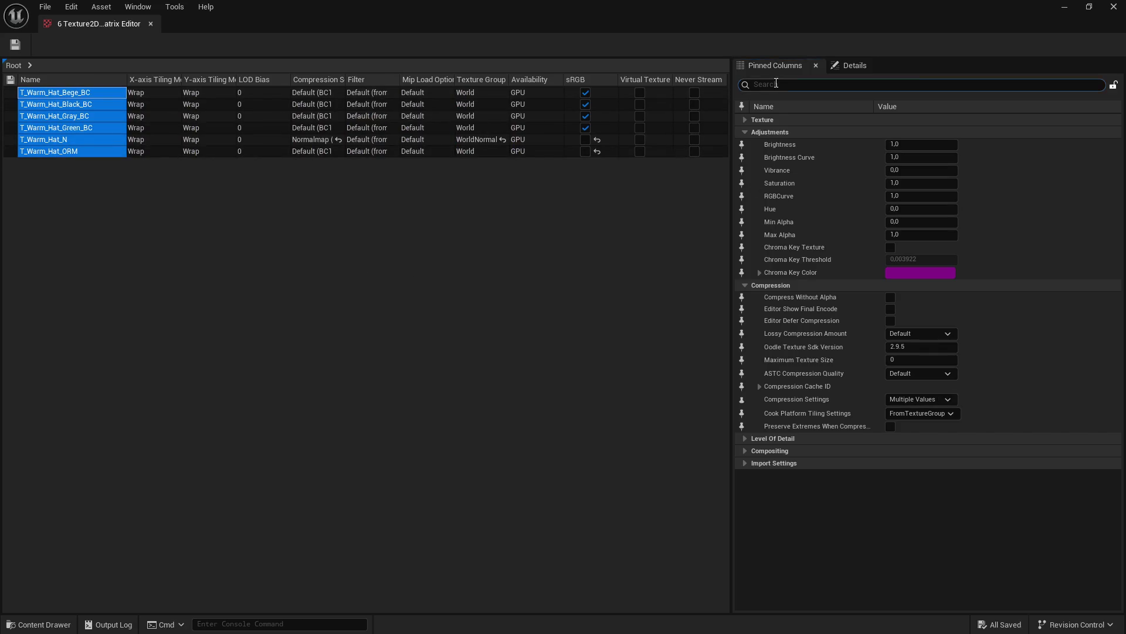
pyautogui.write('max2048')
pyautogui.press('Return')
pyautogui.click(15, 45)
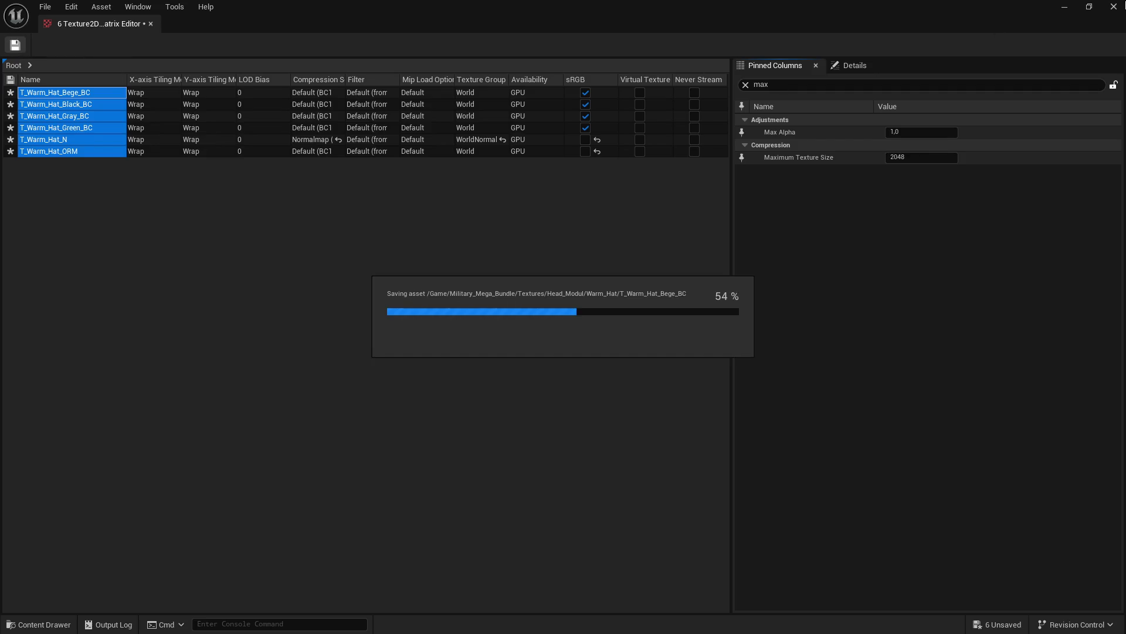
pyautogui.click(1114, 7)
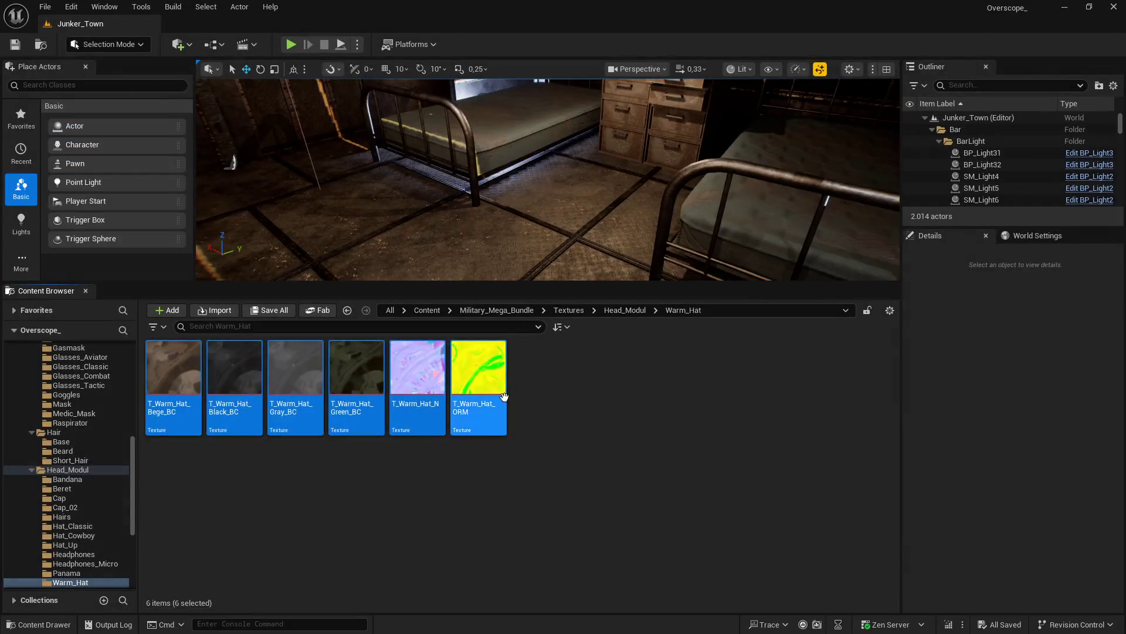
pyautogui.press('BackSpace')
# Step: In Helmet_Modul > Goggles_Cover, filter for 'max' and set all five textures to 2048, then save
pyautogui.doubleClick(661, 367)
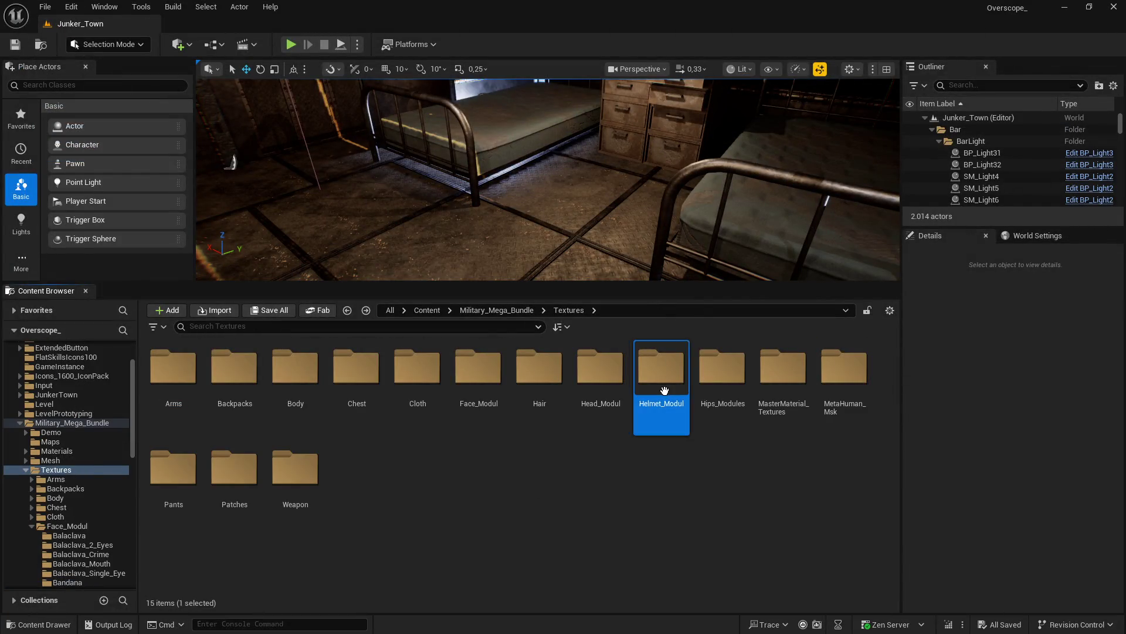
pyautogui.doubleClick(173, 367)
pyautogui.keyDown('shift'); pyautogui.click(413, 403); pyautogui.keyUp('shift')
pyautogui.rightClick(414, 404)
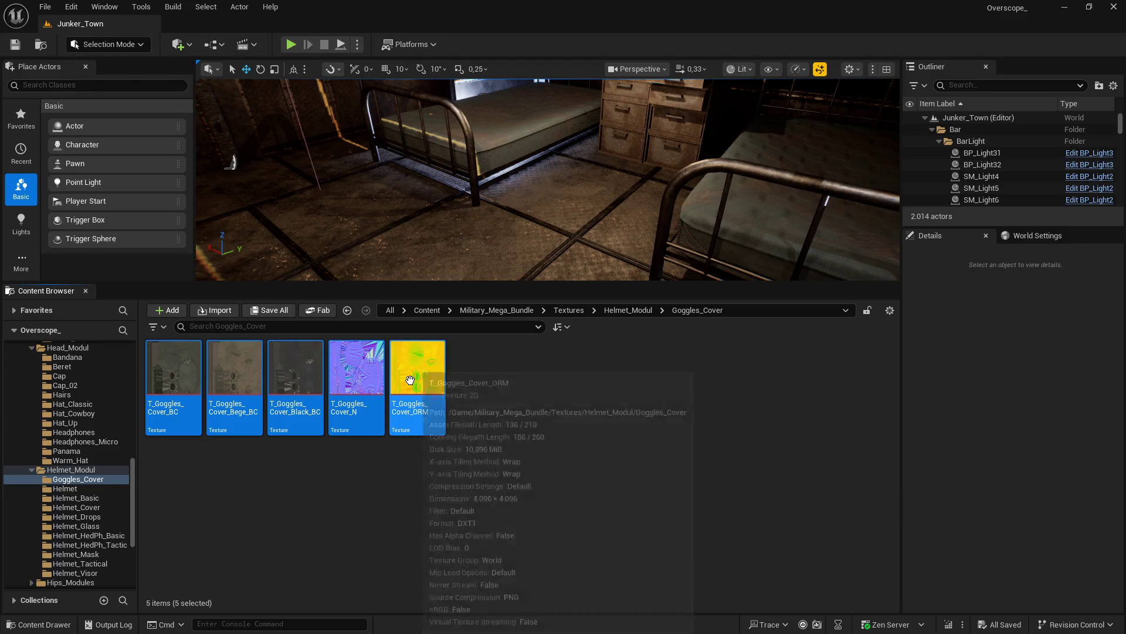
pyautogui.moveTo(529, 434)
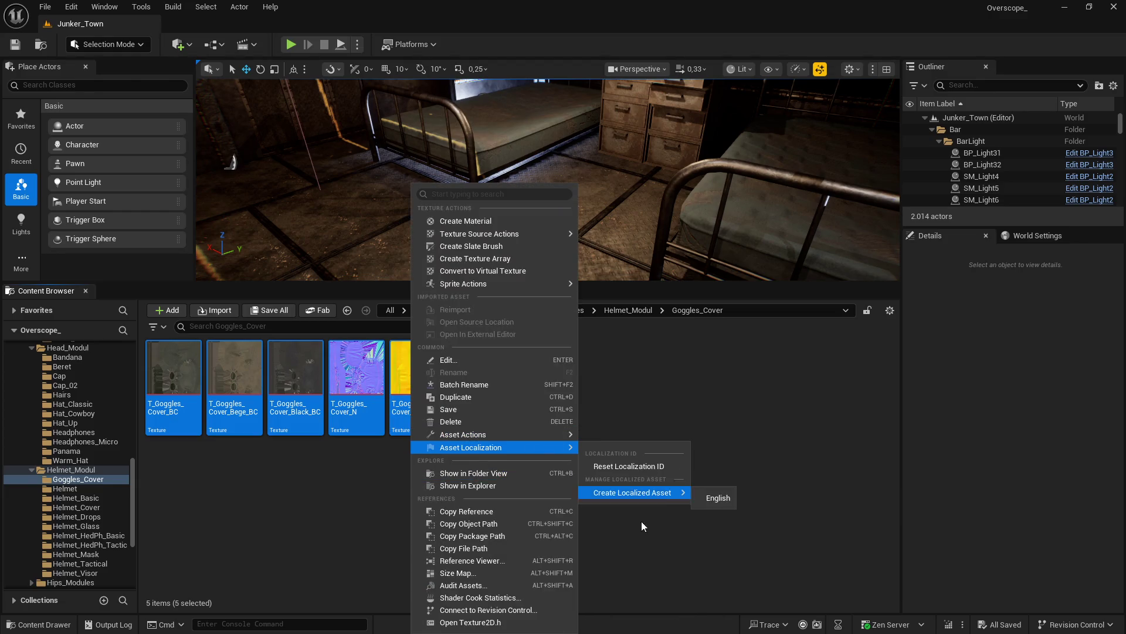
pyautogui.click(629, 585)
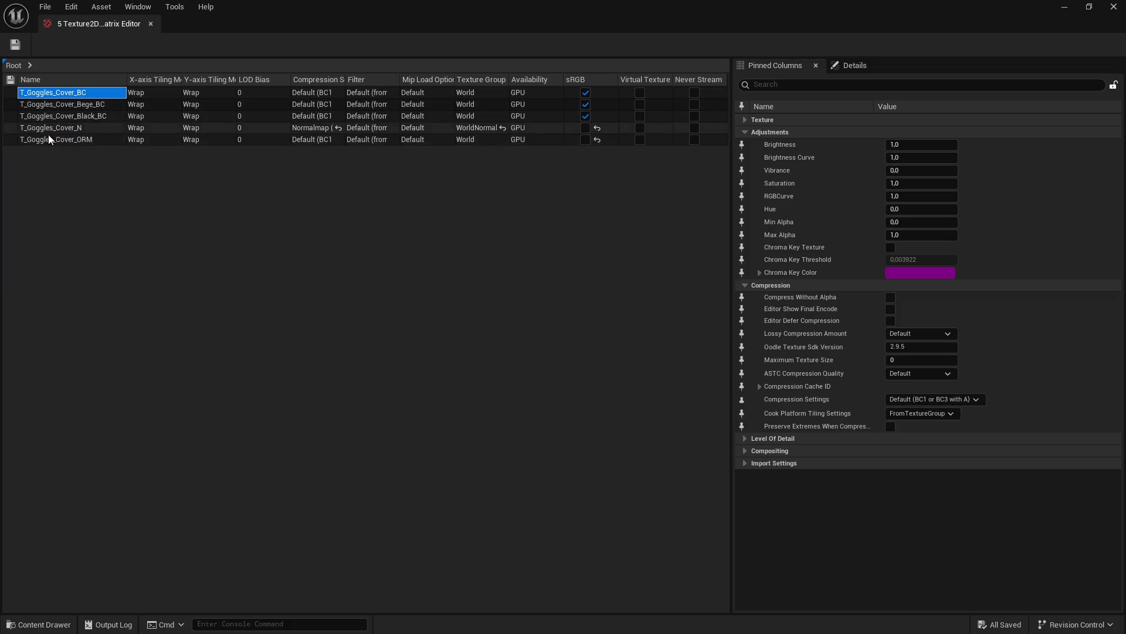
pyautogui.keyDown('shift'); pyautogui.click(48, 135); pyautogui.keyUp('shift')
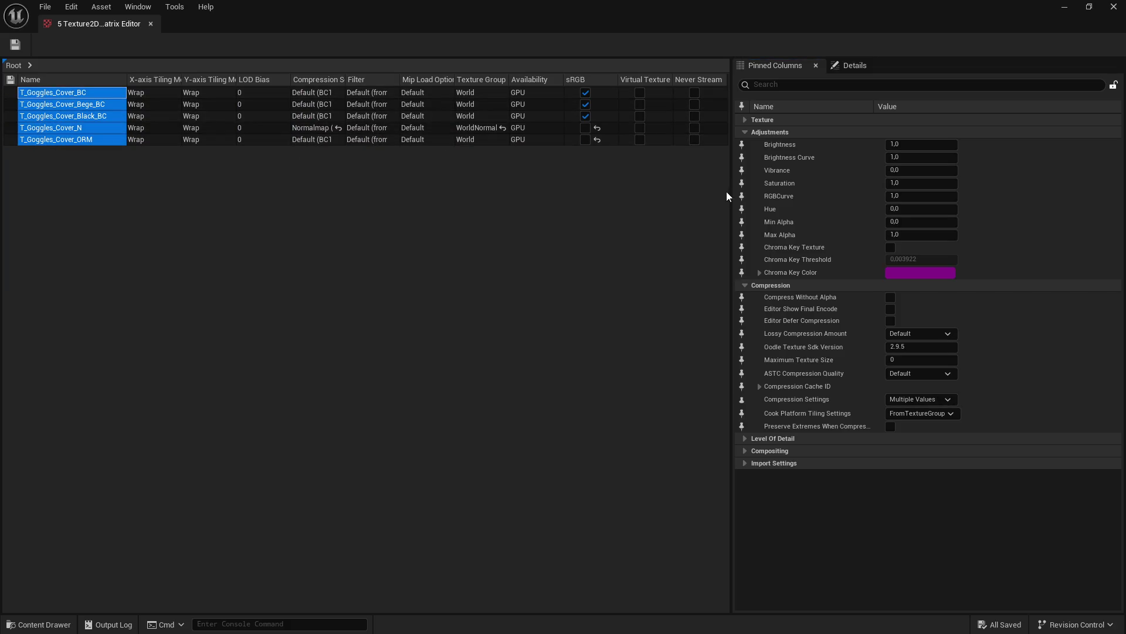
pyautogui.write('max')
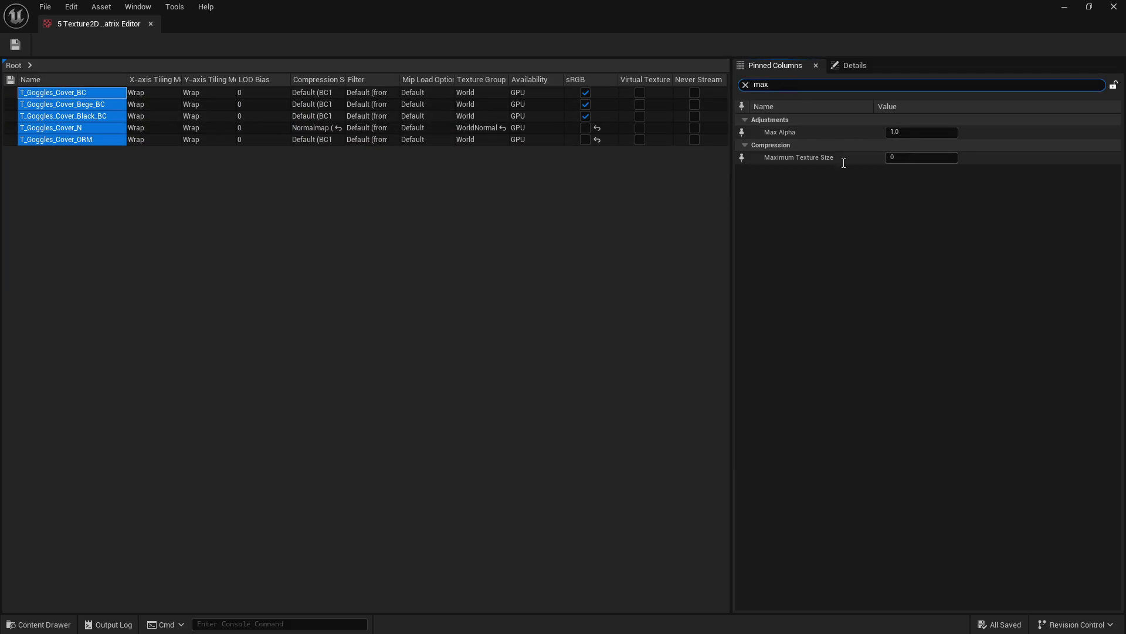
pyautogui.press('Tab')
pyautogui.write('2048')
pyautogui.click(15, 45)
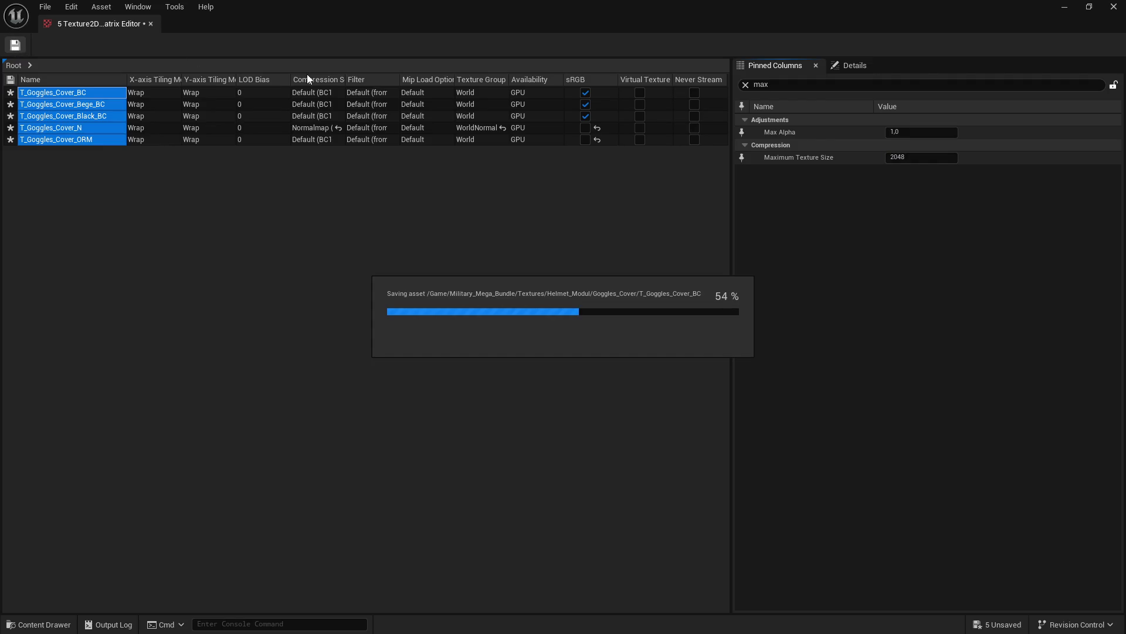
pyautogui.click(1113, 6)
pyautogui.doubleClick(235, 369)
# Step: Cap the ten Helmet textures at Maximum Texture Size 2048 via the Property Matrix and save
pyautogui.click(173, 370)
pyautogui.hotkey('ctrl', 'a')
pyautogui.rightClick(675, 387)
pyautogui.moveTo(800, 434)
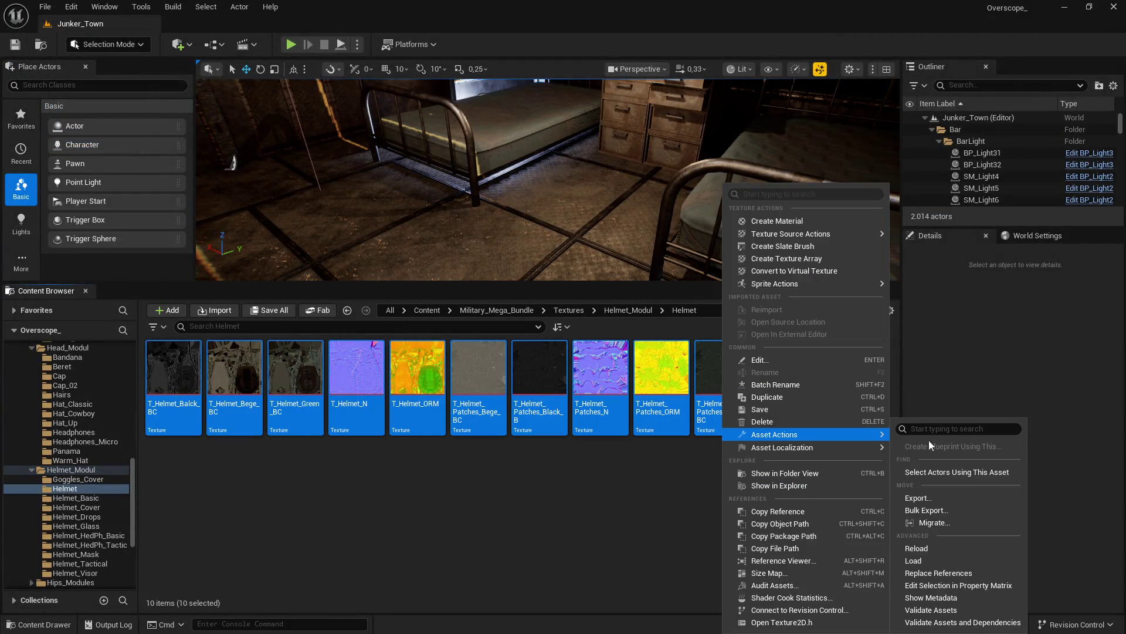
pyautogui.click(909, 572)
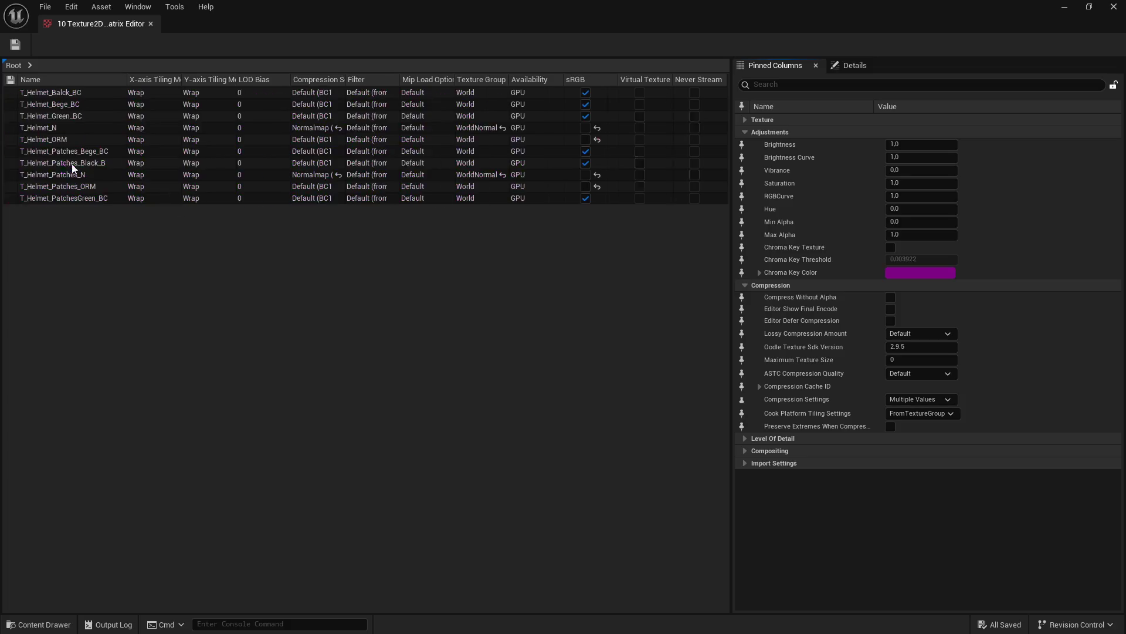
pyautogui.keyDown('shift'); pyautogui.click(67, 199); pyautogui.keyUp('shift')
pyautogui.click(792, 85)
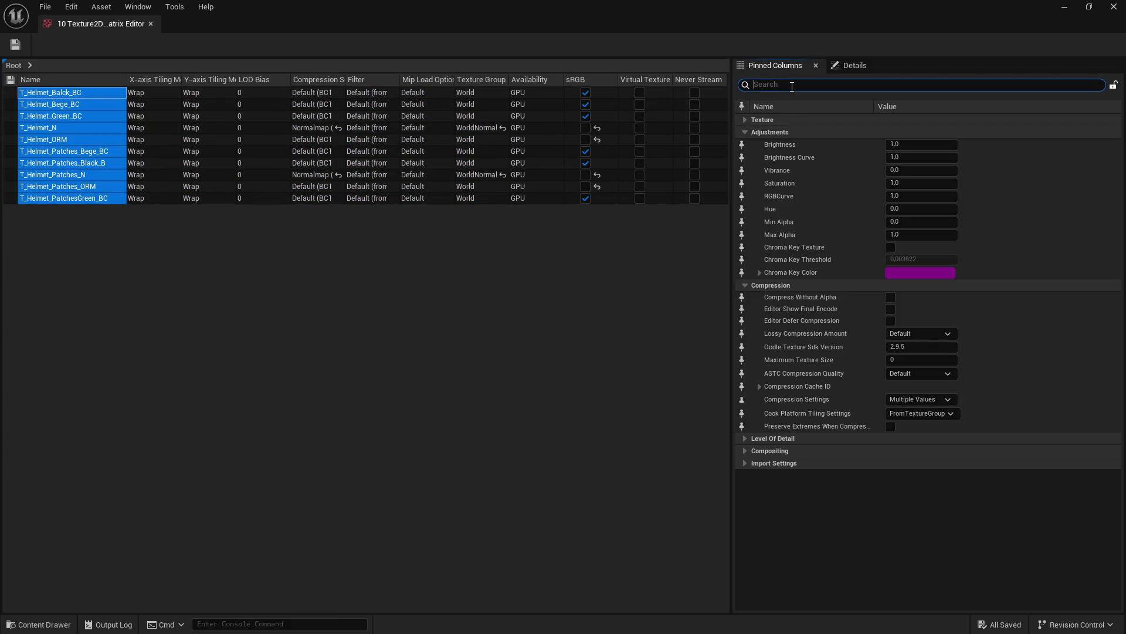
pyautogui.write('max')
pyautogui.click(893, 157)
pyautogui.press('Return')
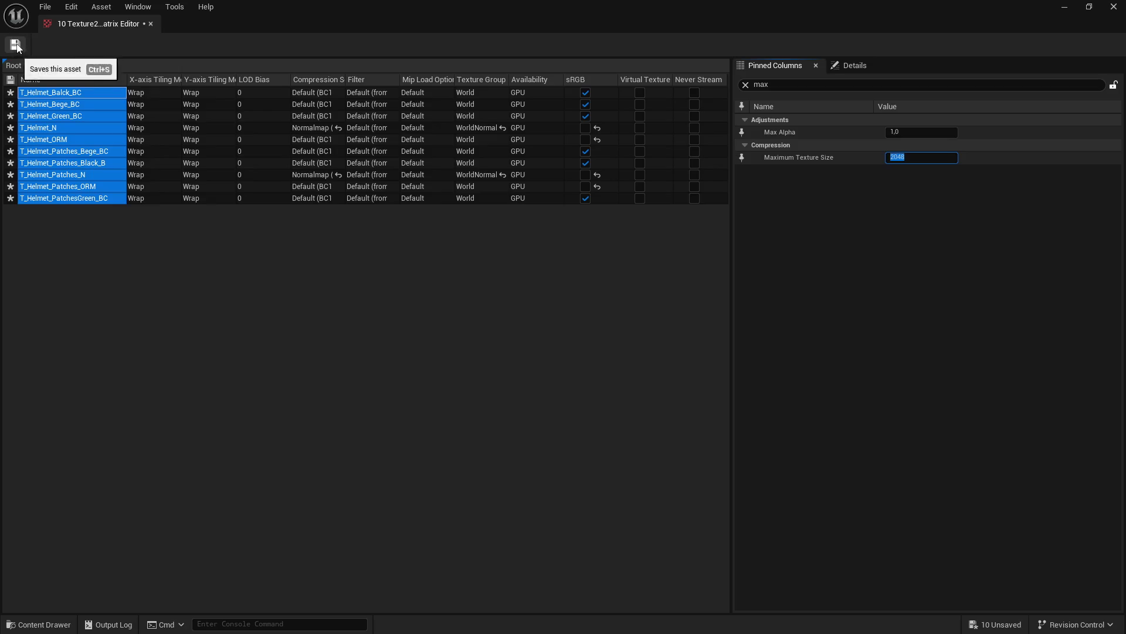
pyautogui.click(15, 45)
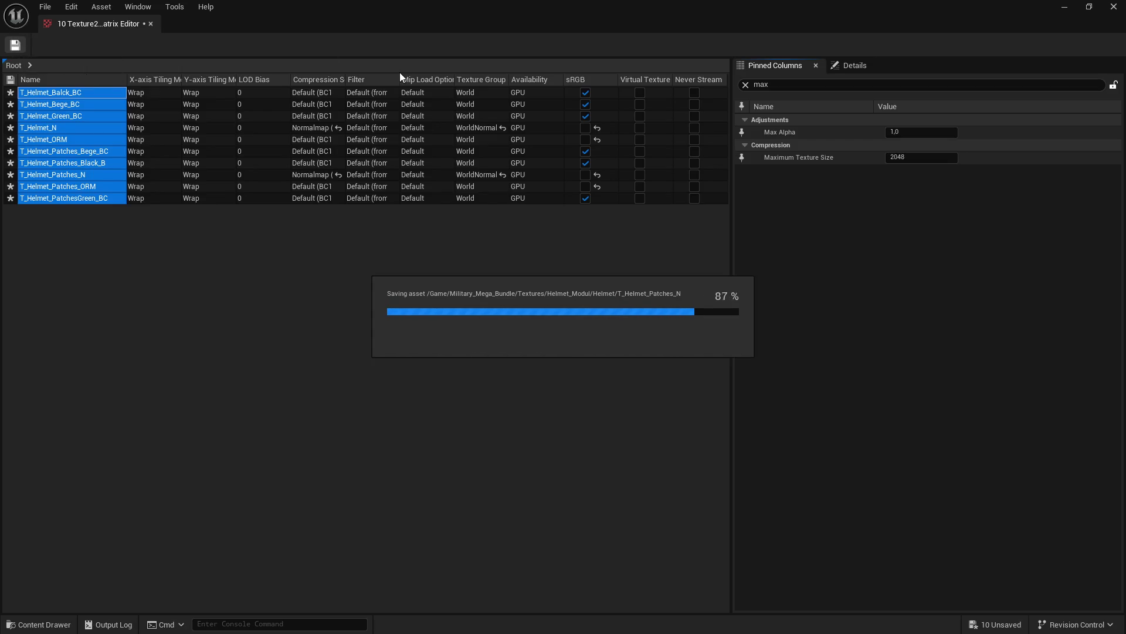
pyautogui.click(1114, 6)
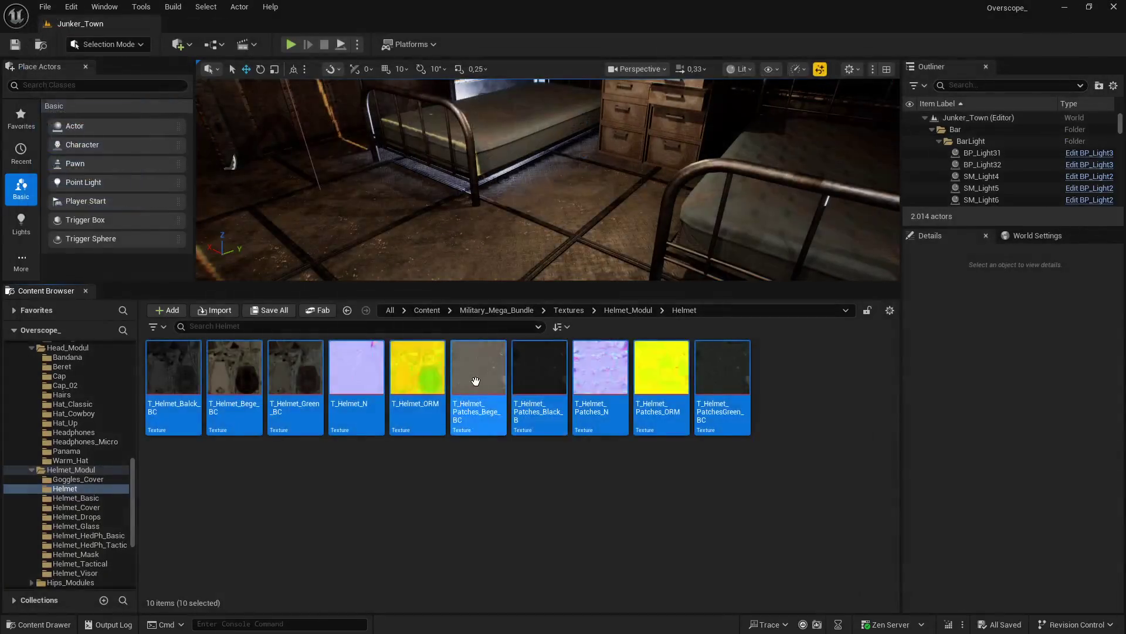
# Step: Cap the five Helmet_Basic textures at Maximum Texture Size 2048 via the Property Matrix and save
pyautogui.doubleClick(296, 409)
pyautogui.click(173, 376)
pyautogui.keyDown('shift'); pyautogui.click(405, 375); pyautogui.keyUp('shift')
pyautogui.rightClick(410, 375)
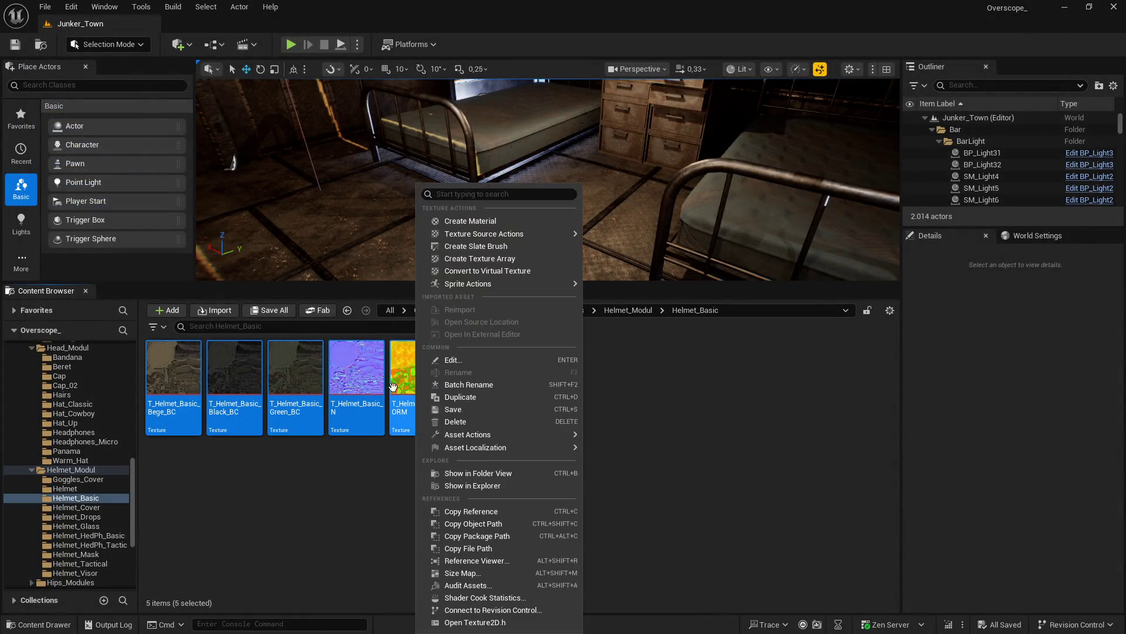
pyautogui.moveTo(556, 434)
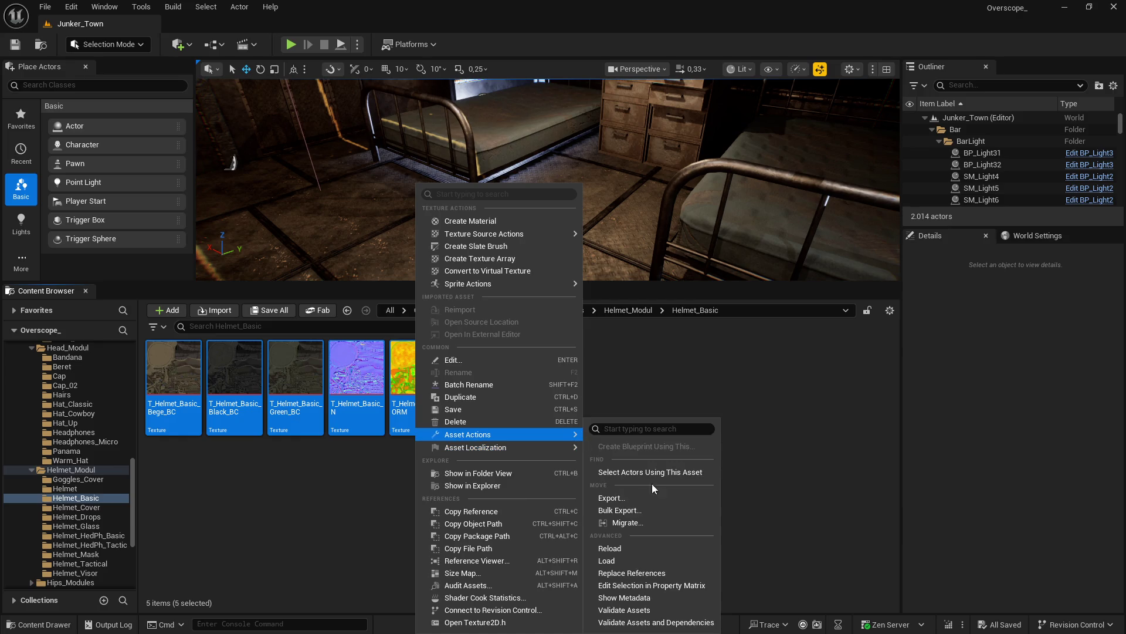
pyautogui.click(641, 587)
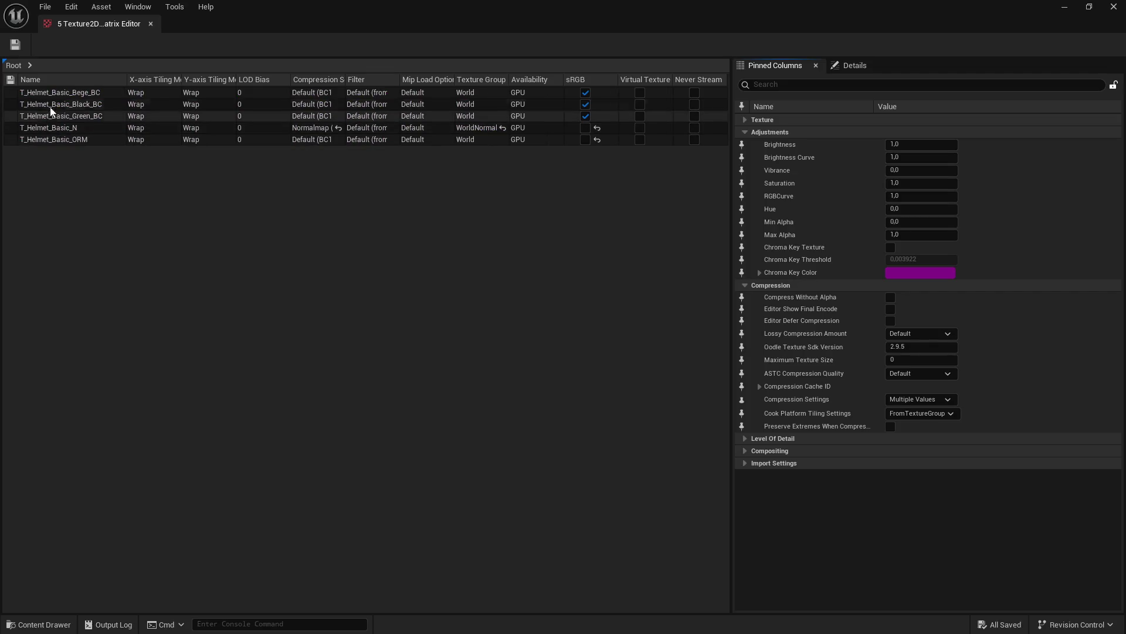
pyautogui.click(70, 143)
pyautogui.keyDown('shift'); pyautogui.click(86, 97); pyautogui.keyUp('shift')
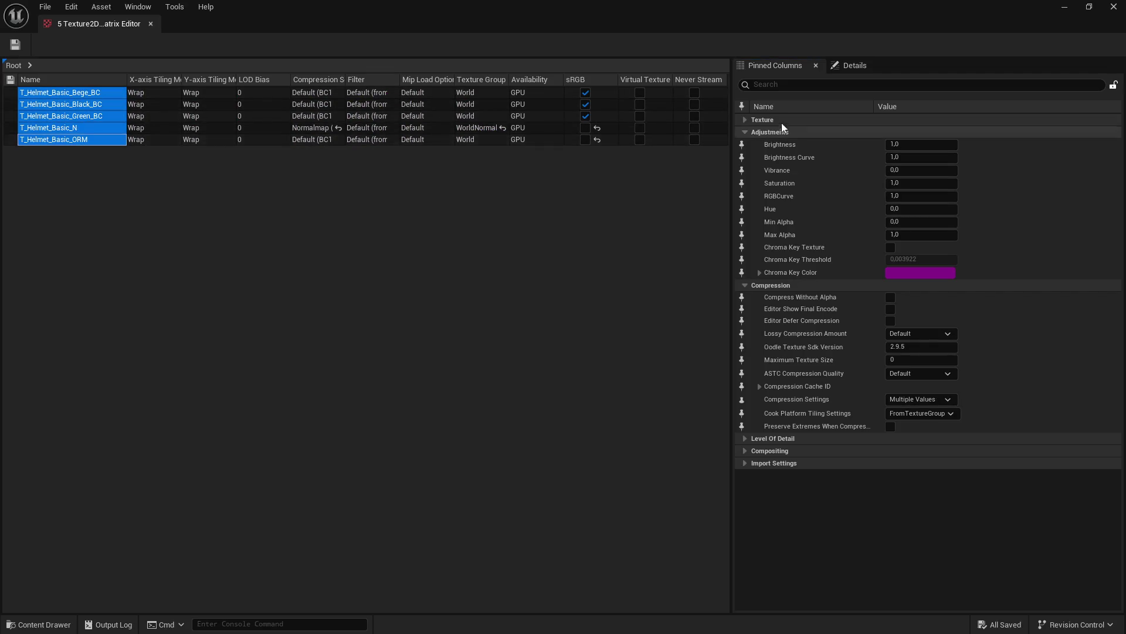
pyautogui.write('max')
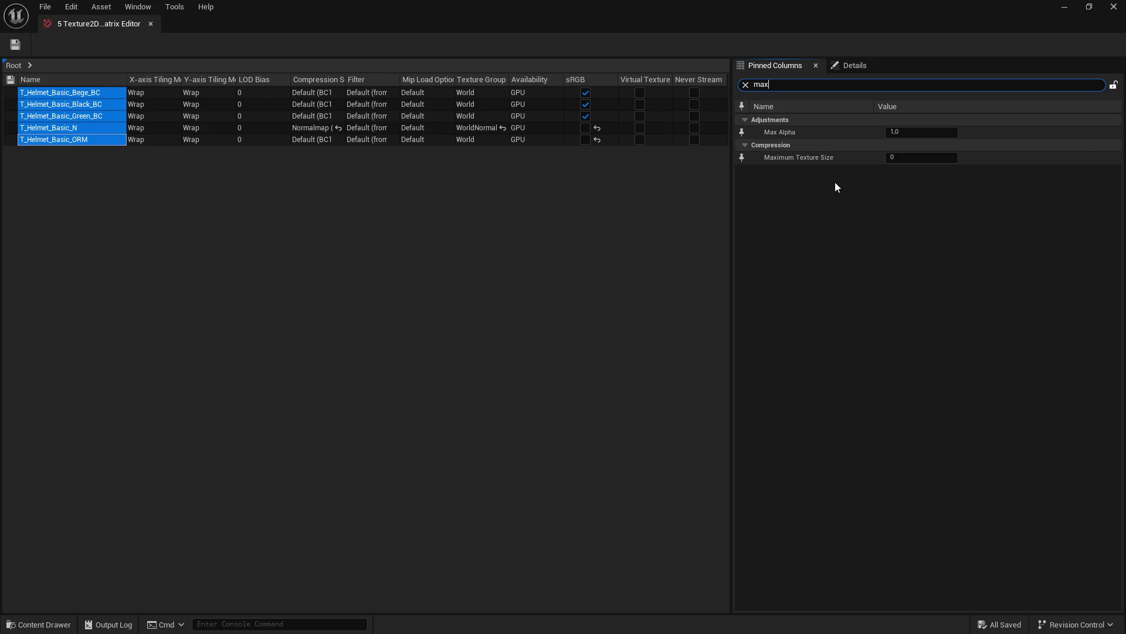
pyautogui.click(898, 159)
pyautogui.write('2048')
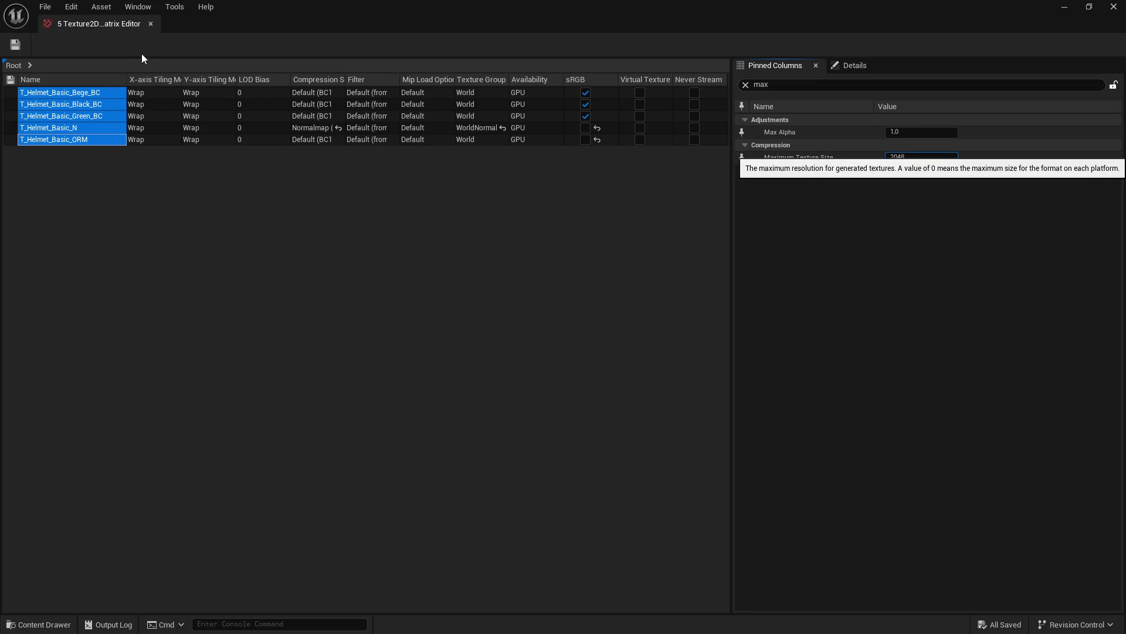
pyautogui.press('Return')
pyautogui.click(15, 45)
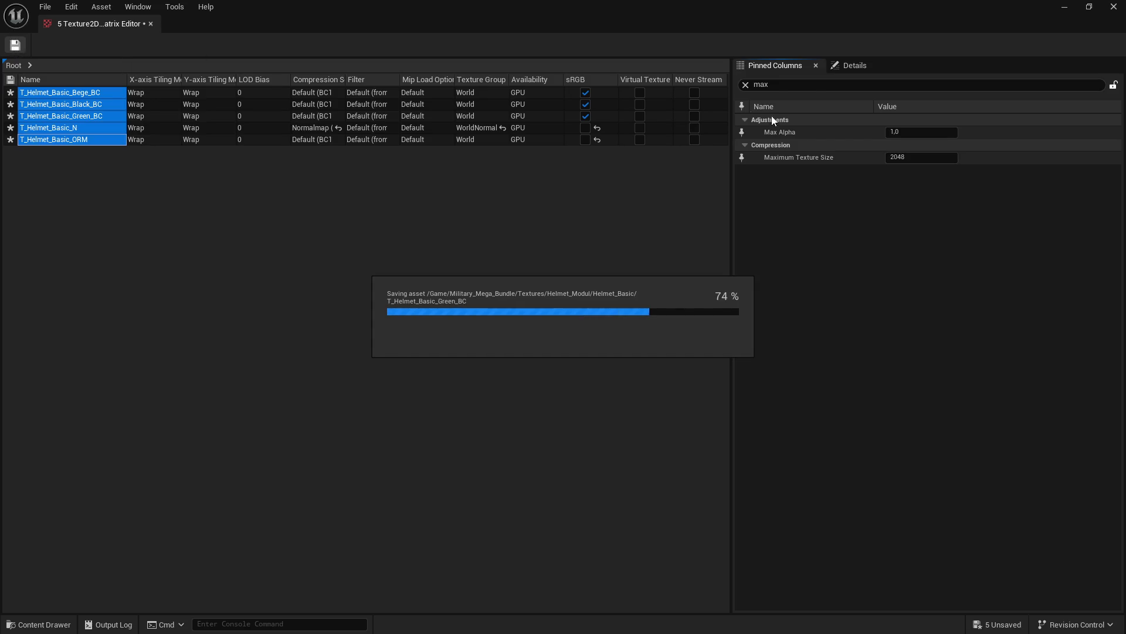
pyautogui.click(1114, 7)
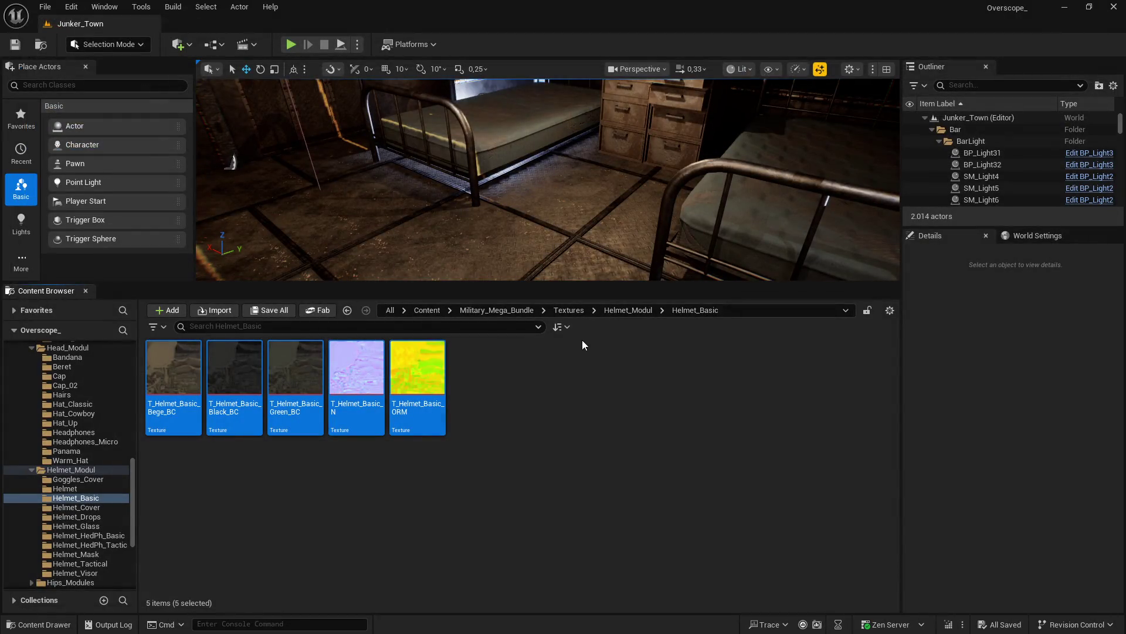
# Step: Select the eleven Helmet_Cover textures and edit them together in the Property Matrix
pyautogui.hotkey('alt', 'Left')
pyautogui.doubleClick(356, 369)
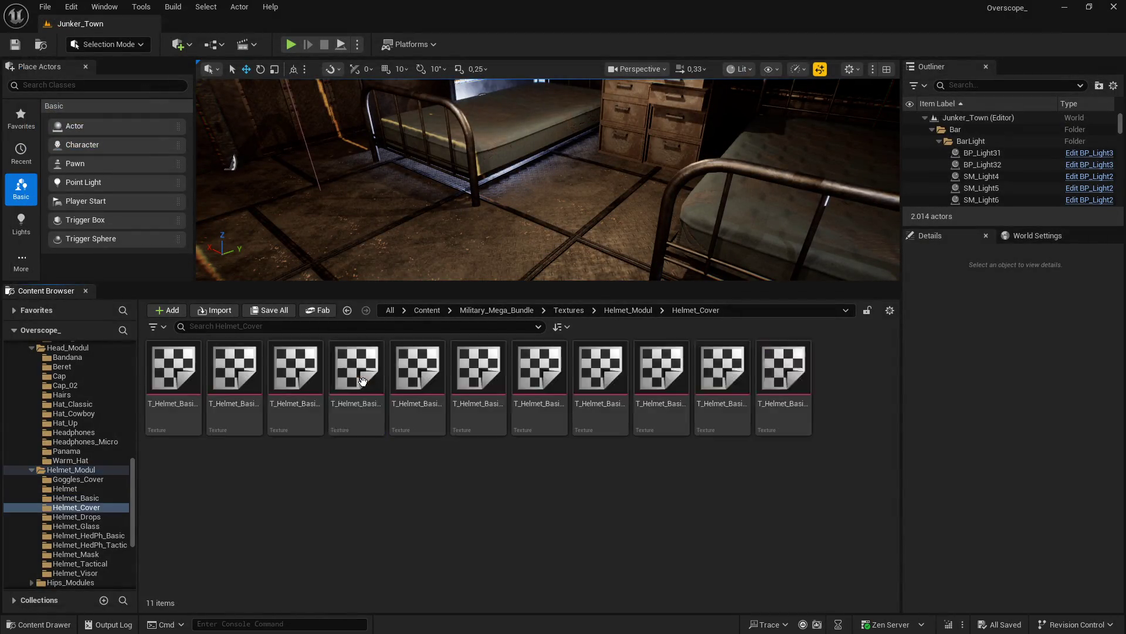
pyautogui.click(173, 369)
pyautogui.keyDown('shift'); pyautogui.click(783, 370); pyautogui.keyUp('shift')
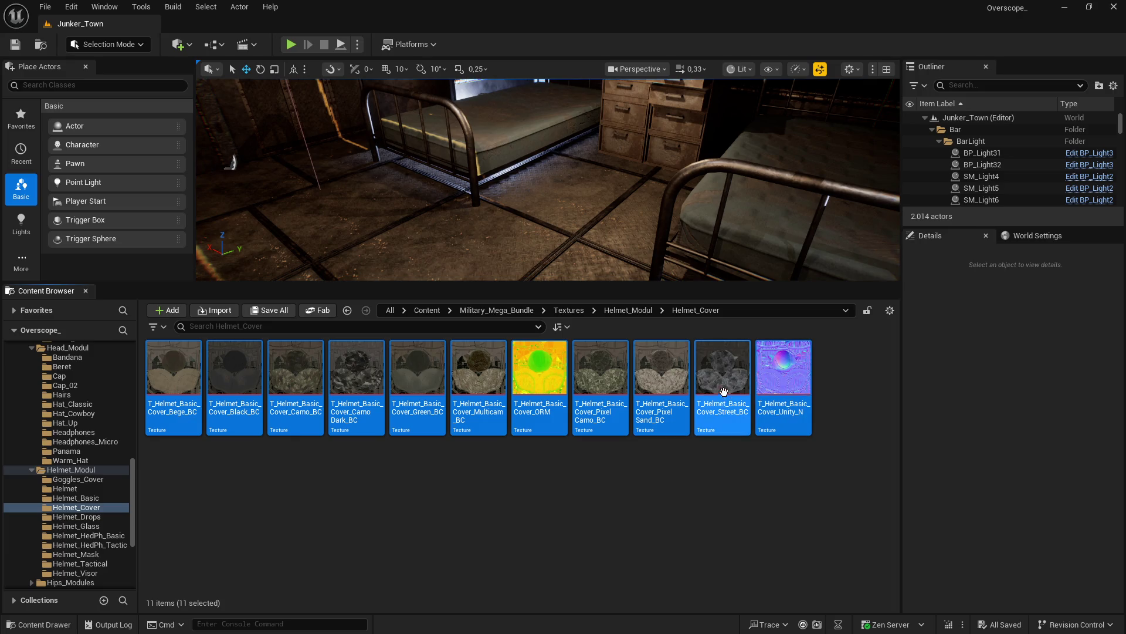
pyautogui.rightClick(661, 387)
pyautogui.moveTo(712, 435)
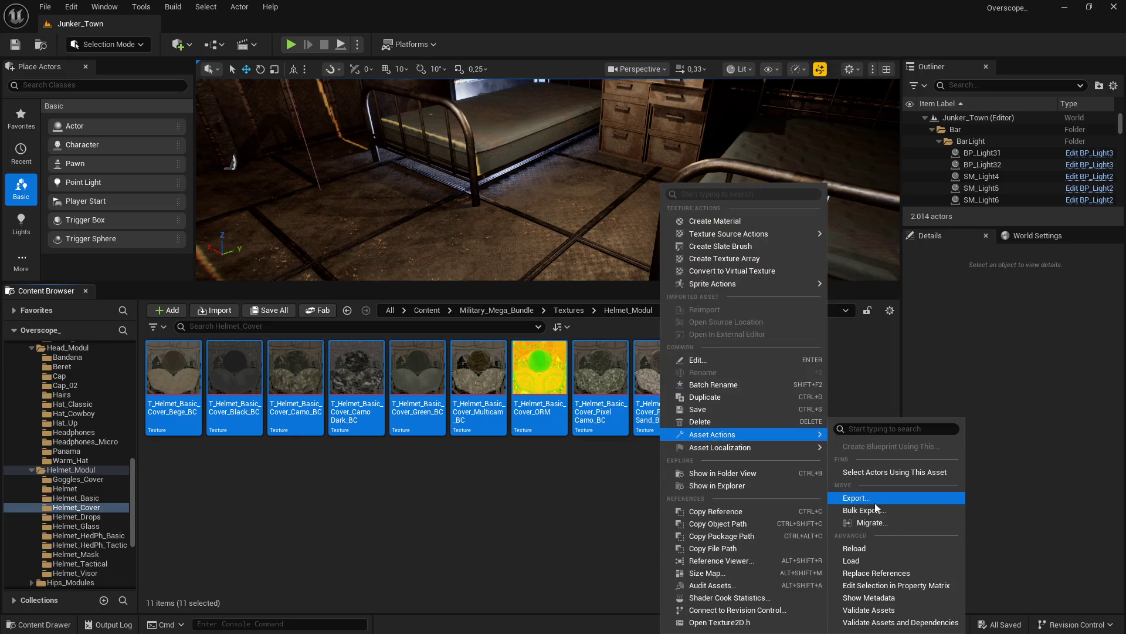
pyautogui.click(879, 585)
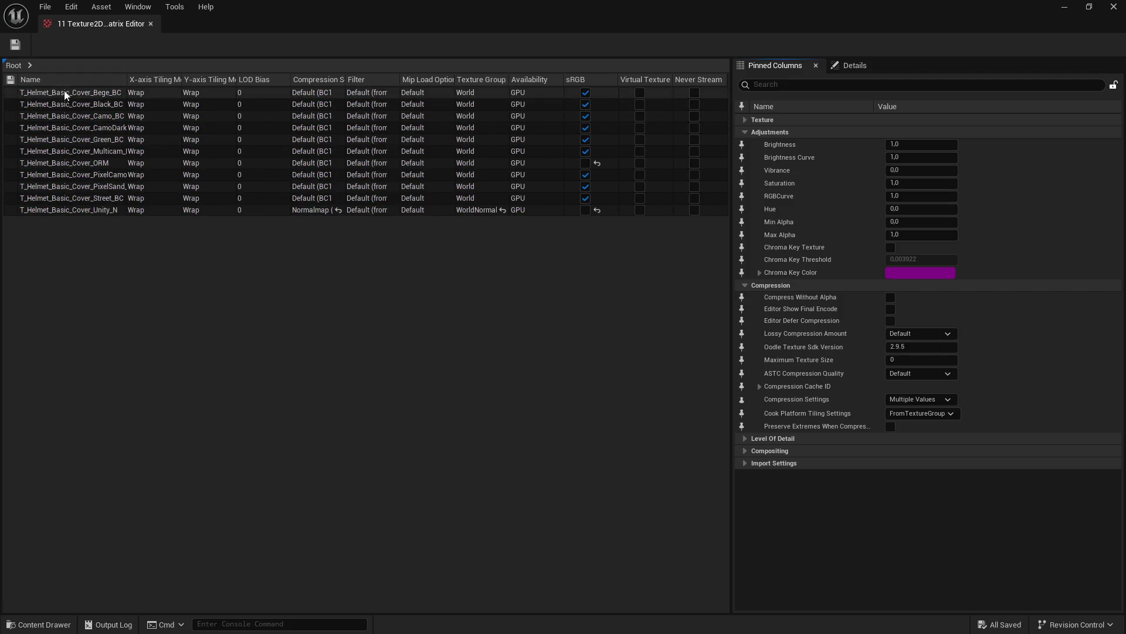
# Step: Set Maximum Texture Size 2048 on all eleven rows, save, and return to Helmet_Modul
pyautogui.click(64, 93)
pyautogui.hotkey('ctrl', 'a')
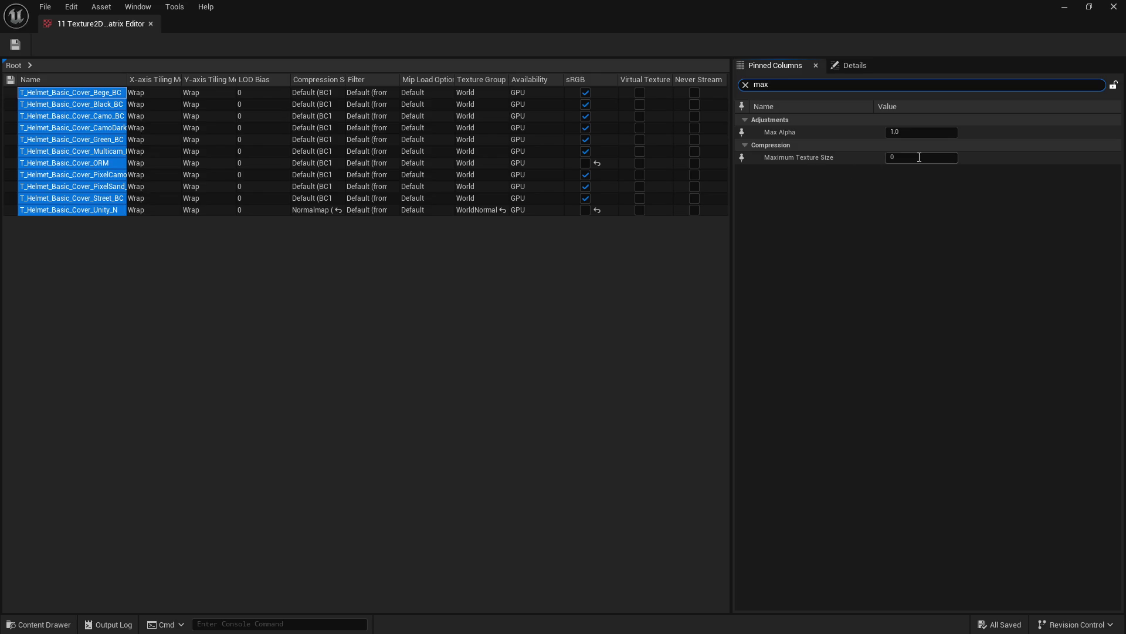
pyautogui.click(919, 158)
pyautogui.write('2048')
pyautogui.press('Return')
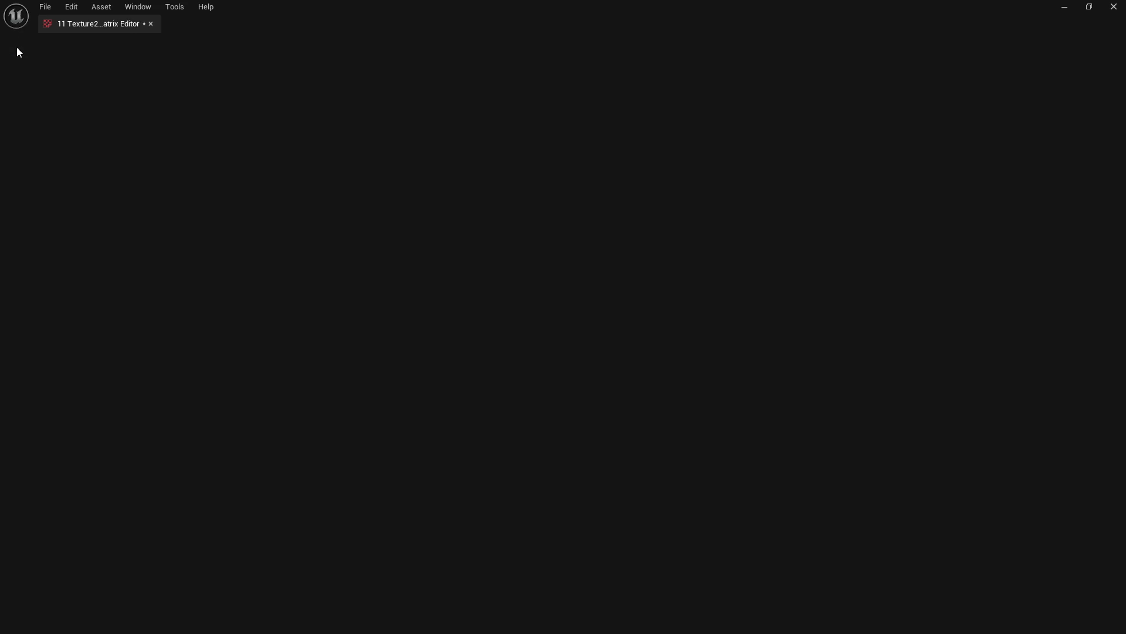
pyautogui.click(17, 45)
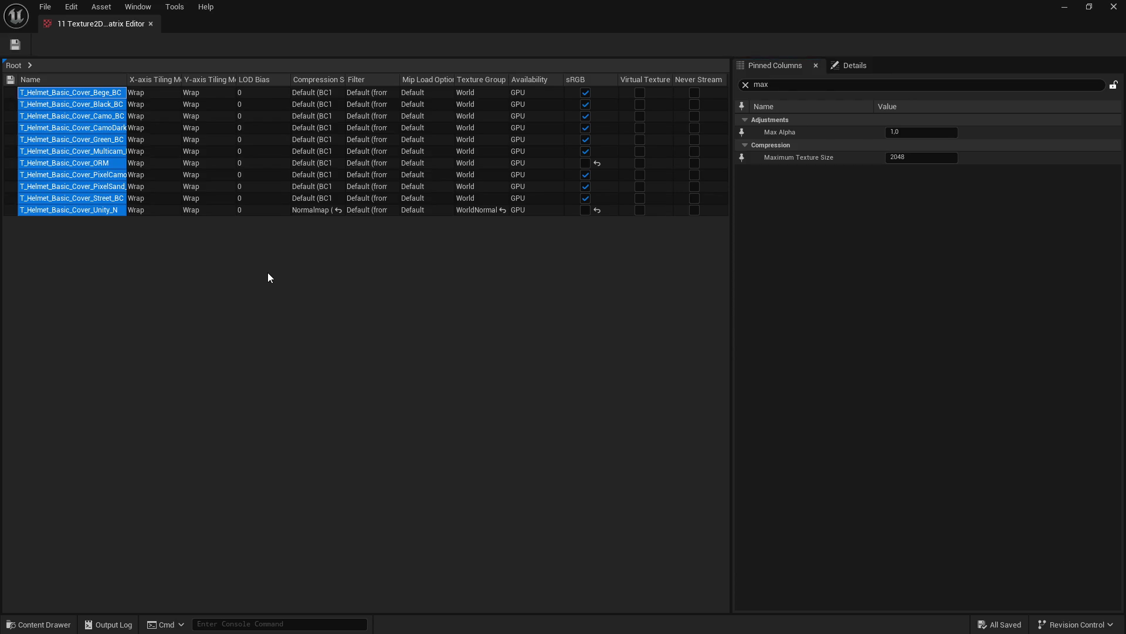
pyautogui.click(1065, 6)
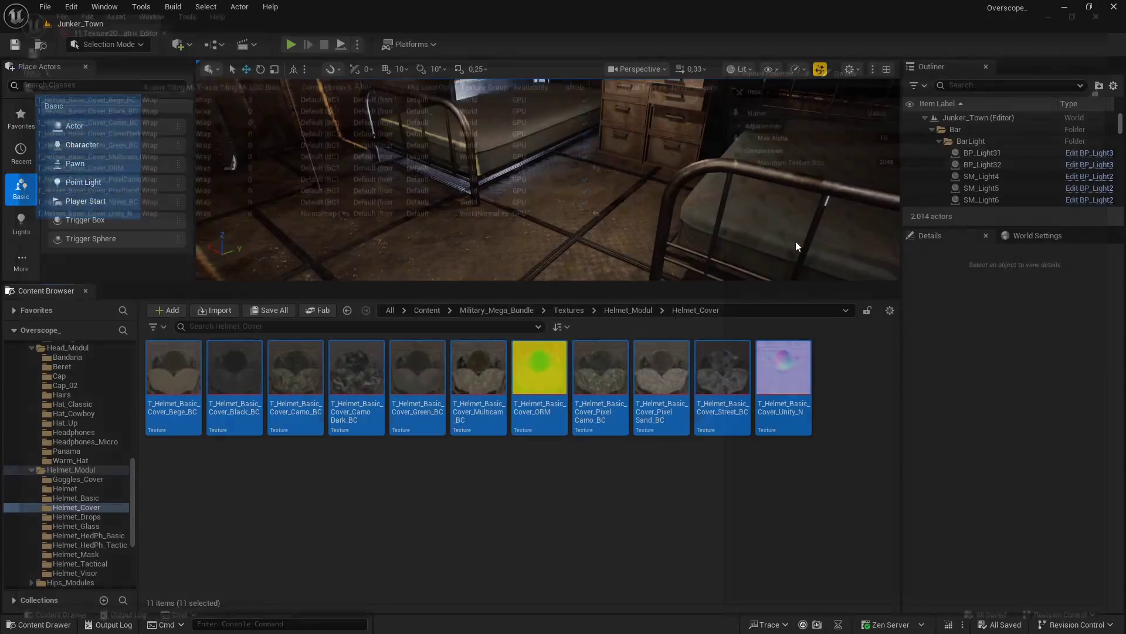
pyautogui.click(628, 310)
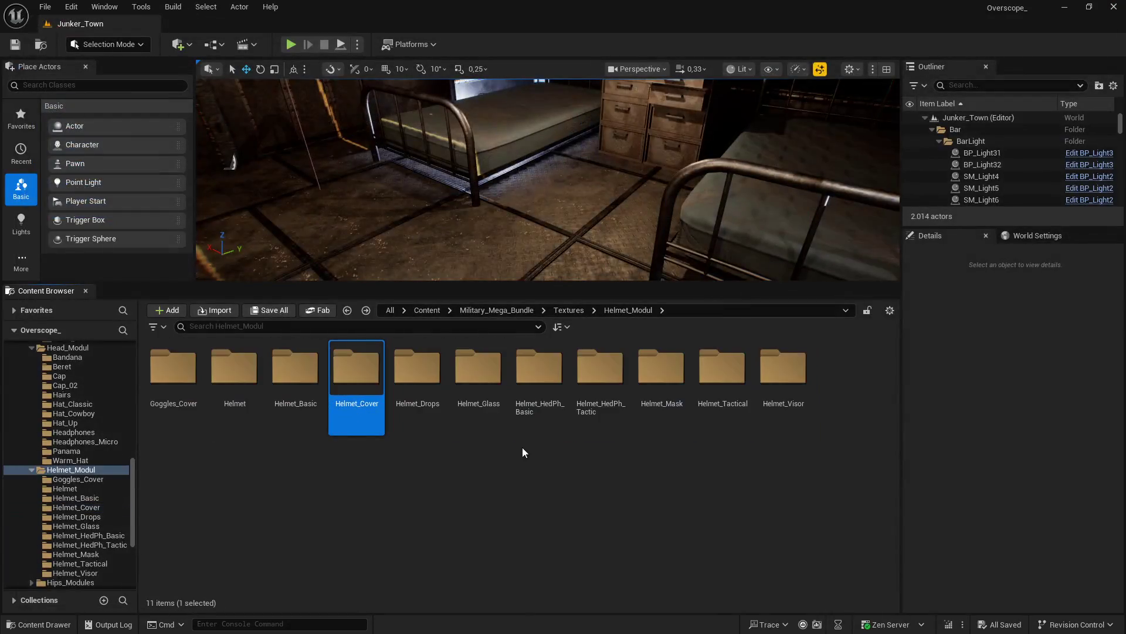
# Step: Open all four Helmet_Drops textures together in the Property Matrix
pyautogui.doubleClick(420, 377)
pyautogui.click(192, 378)
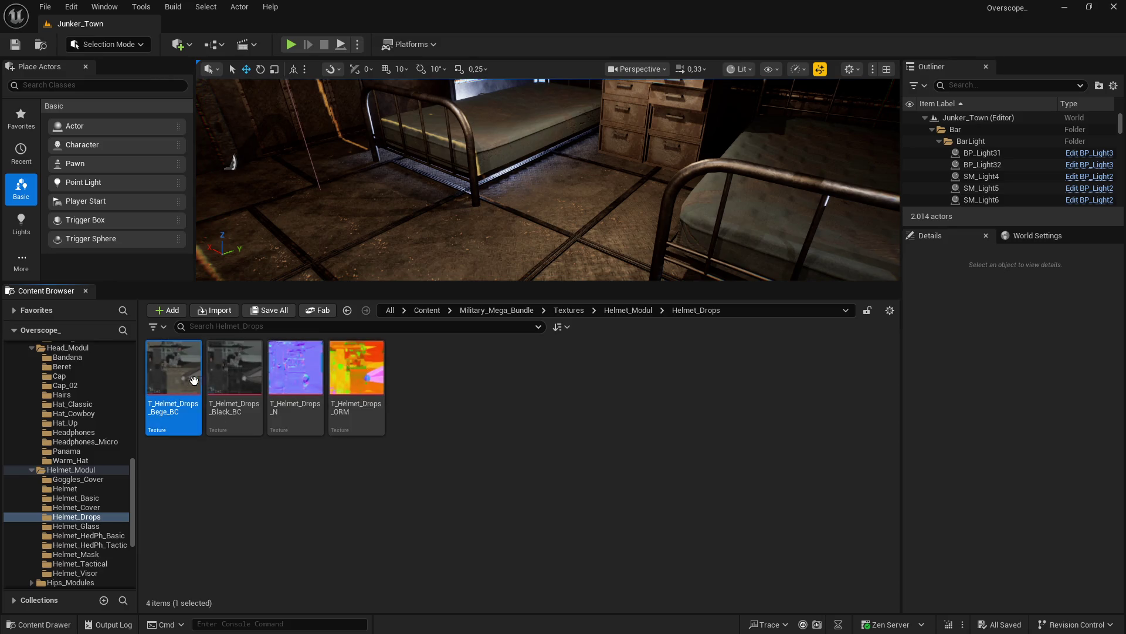
pyautogui.keyDown('shift'); pyautogui.click(349, 382); pyautogui.keyUp('shift')
pyautogui.rightClick(350, 381)
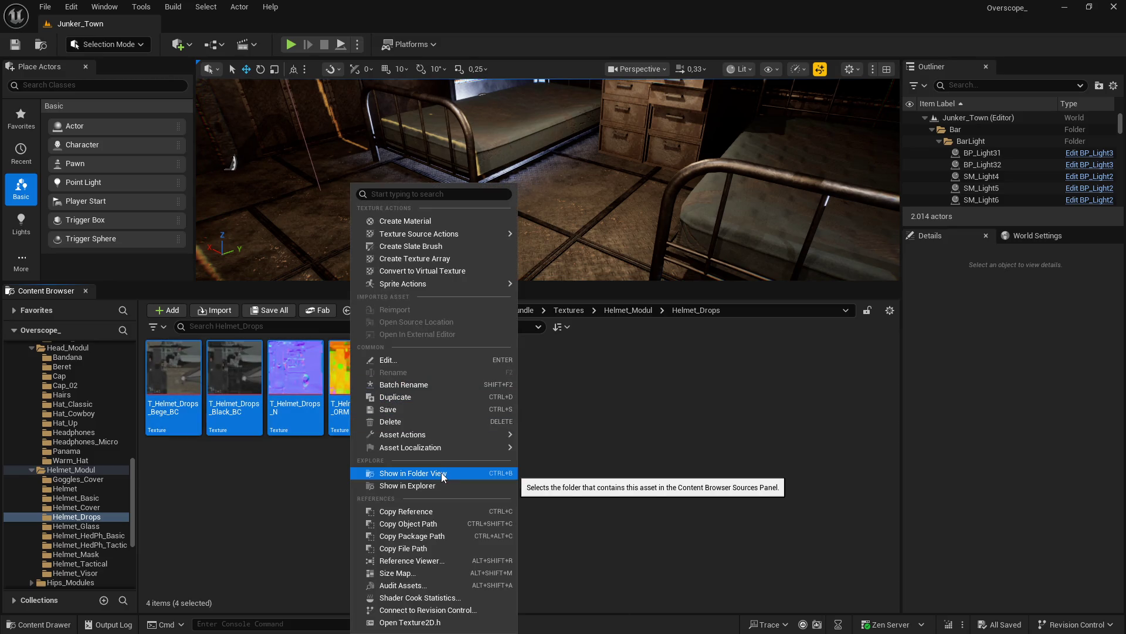
pyautogui.moveTo(446, 435)
pyautogui.click(596, 585)
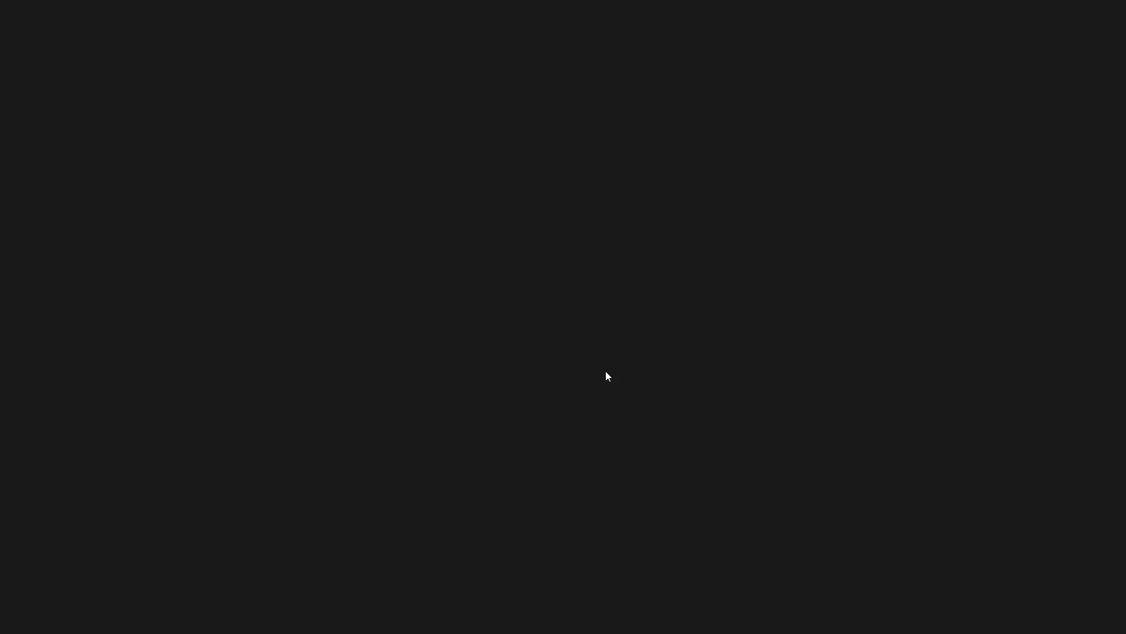
pyautogui.click(54, 128)
pyautogui.keyDown('shift'); pyautogui.click(53, 93); pyautogui.keyUp('shift')
# Step: Set Maximum Texture Size to 2048 on the four Helmet_Drops textures and save them
pyautogui.click(797, 86)
pyautogui.write('max')
pyautogui.click(892, 157)
pyautogui.write('2048')
pyautogui.press('Return')
pyautogui.hotkey('ctrl', 's')
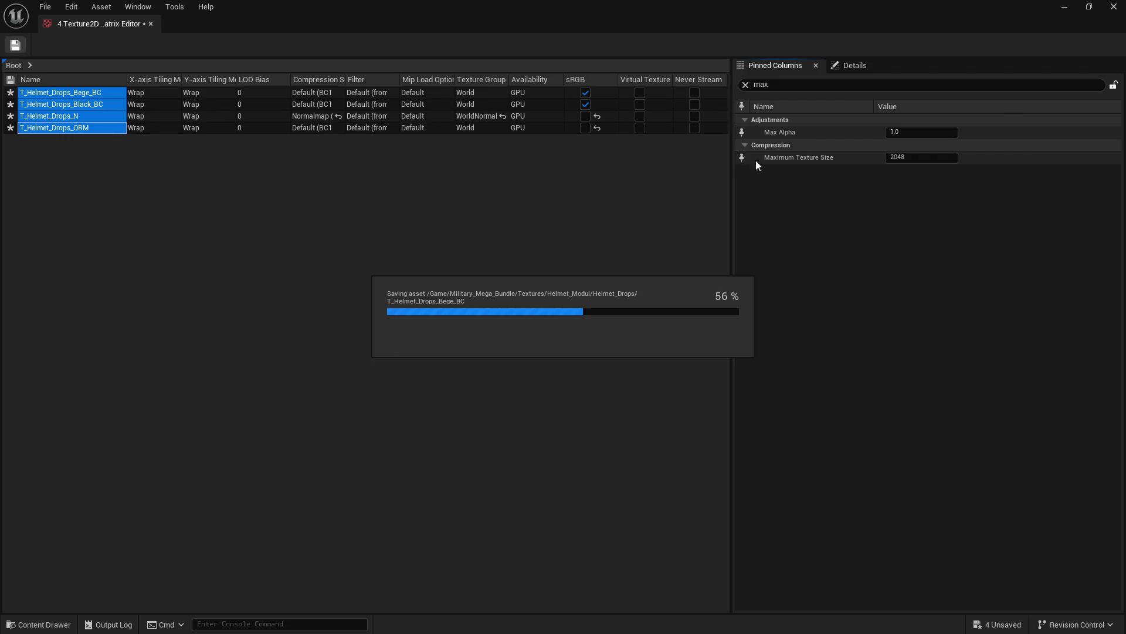
pyautogui.click(1114, 6)
pyautogui.hotkey('alt', 'Left')
# Step: Open all eight Helmet_Glass textures together in the Property Matrix
pyautogui.doubleClick(478, 370)
pyautogui.click(174, 369)
pyautogui.keyDown('shift'); pyautogui.click(585, 374); pyautogui.keyUp('shift')
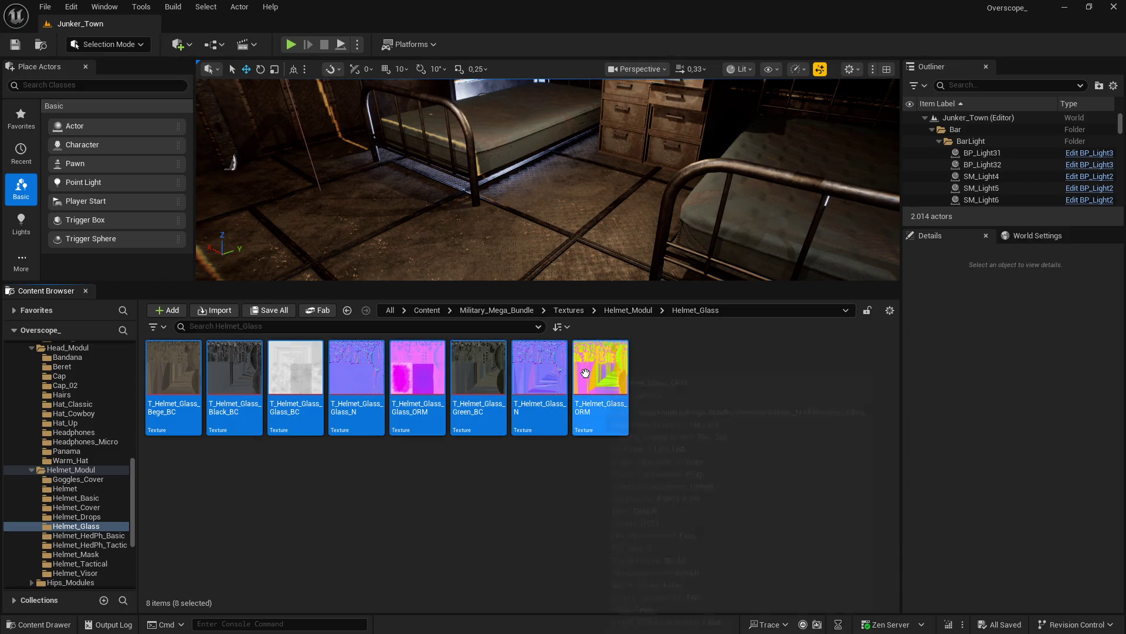
pyautogui.rightClick(586, 373)
pyautogui.moveTo(674, 434)
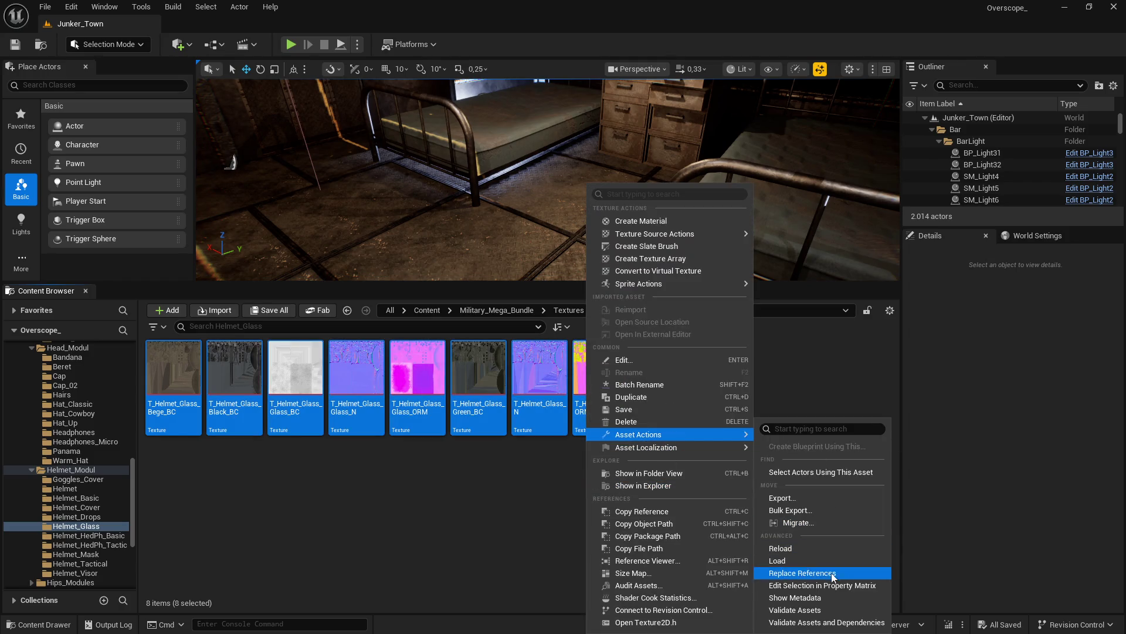
pyautogui.click(828, 585)
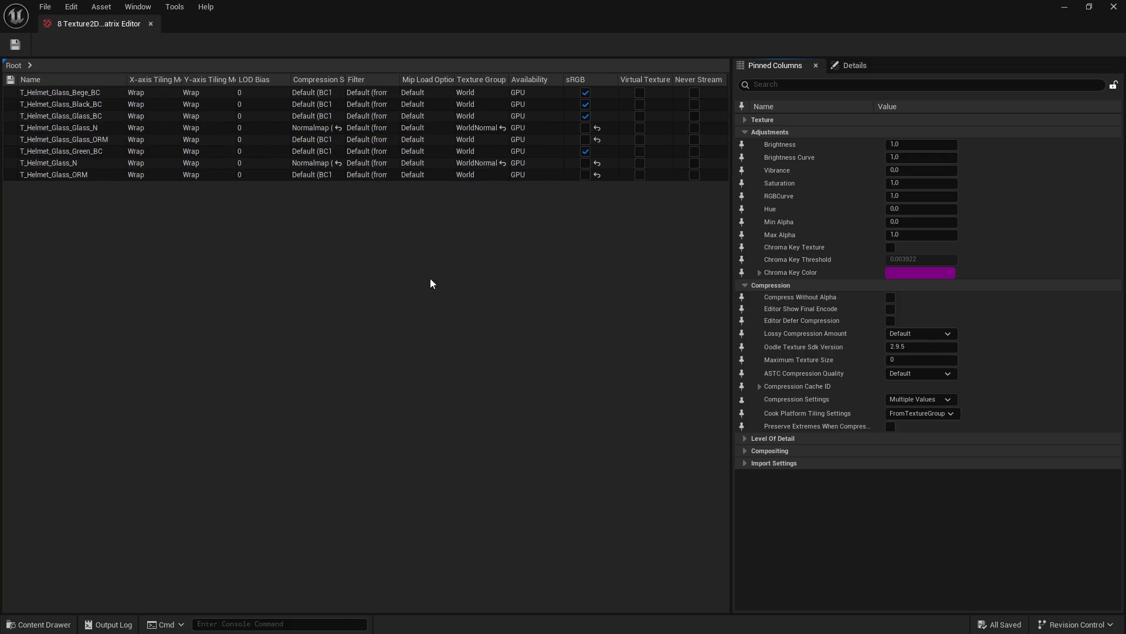
pyautogui.click(35, 174)
pyautogui.keyDown('shift'); pyautogui.click(36, 92); pyautogui.keyUp('shift')
# Step: Cap the eight Helmet_Glass textures at Maximum Texture Size 2048, save, and open Helmet_HedPh_Basic
pyautogui.click(763, 85)
pyautogui.write('max')
pyautogui.click(893, 157)
pyautogui.write('2048')
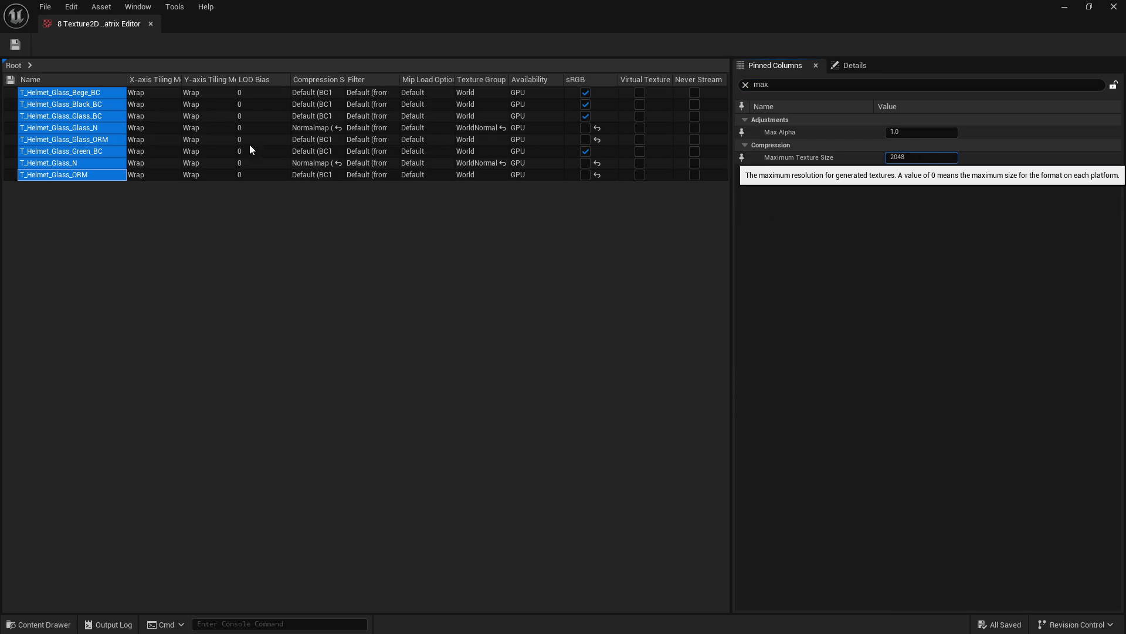
pyautogui.click(15, 44)
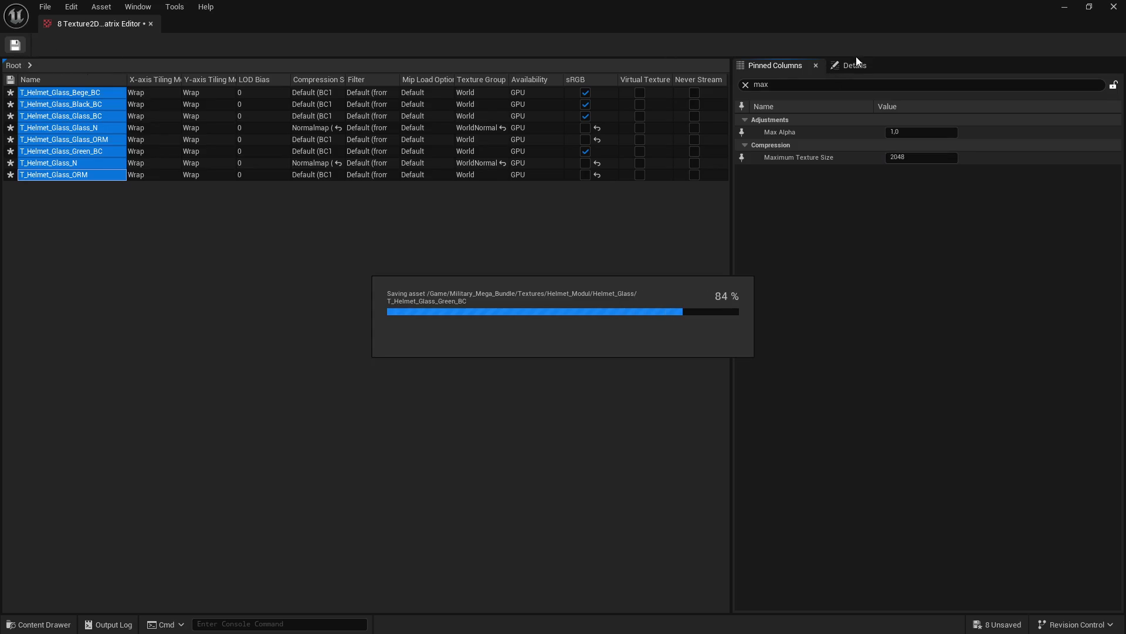
pyautogui.click(1114, 7)
pyautogui.press('BackSpace')
pyautogui.doubleClick(525, 414)
# Step: Set Maximum Texture Size 2048 on the five Helmet_HedPh_Basic textures in the Property Matrix and save
pyautogui.keyDown('shift'); pyautogui.click(417, 375); pyautogui.keyUp('shift')
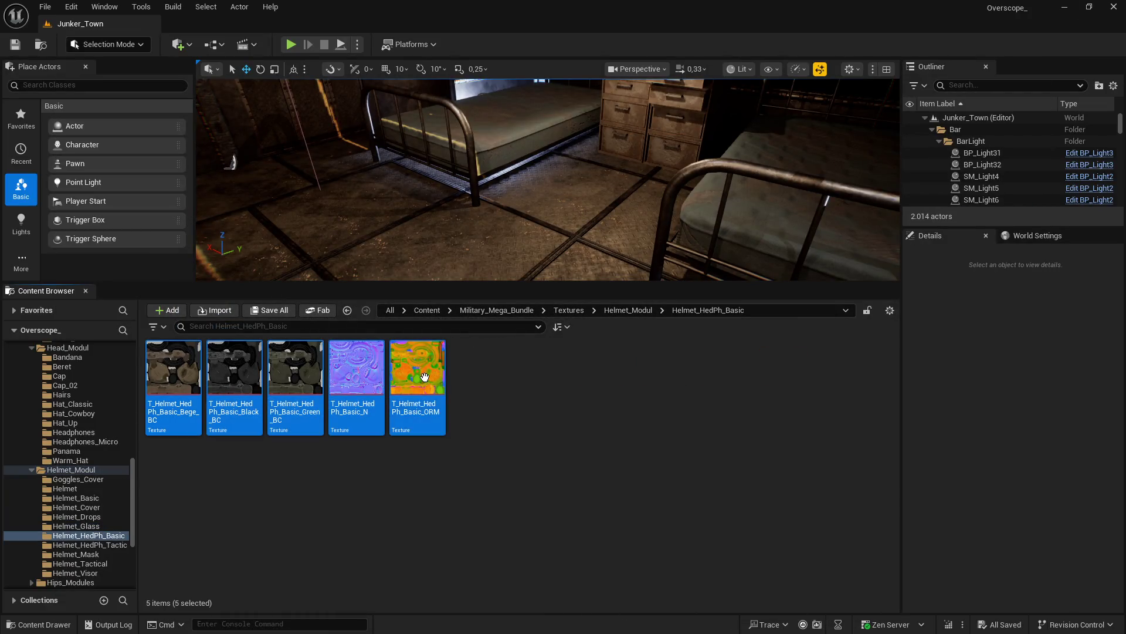
pyautogui.rightClick(417, 375)
pyautogui.moveTo(508, 447)
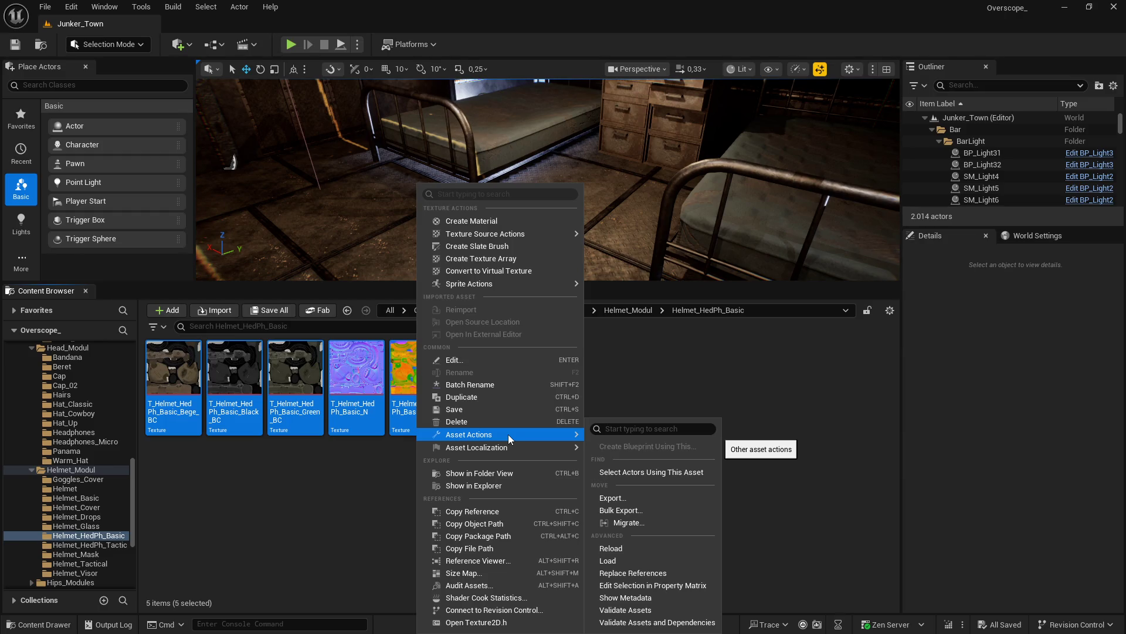
pyautogui.click(646, 586)
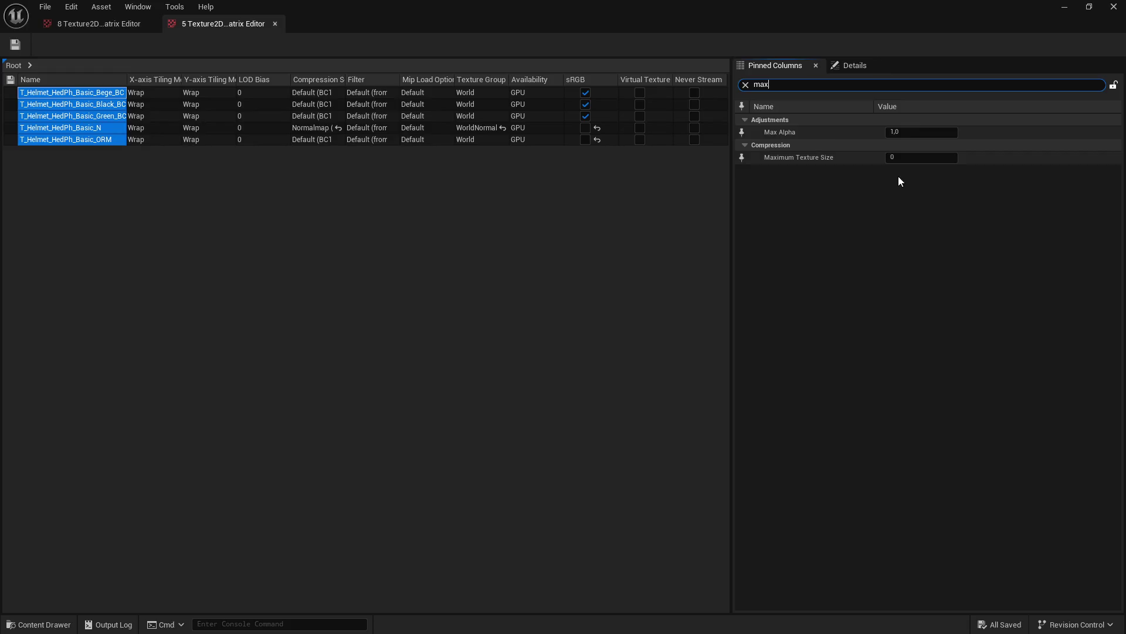
pyautogui.write('2048')
pyautogui.press('Return')
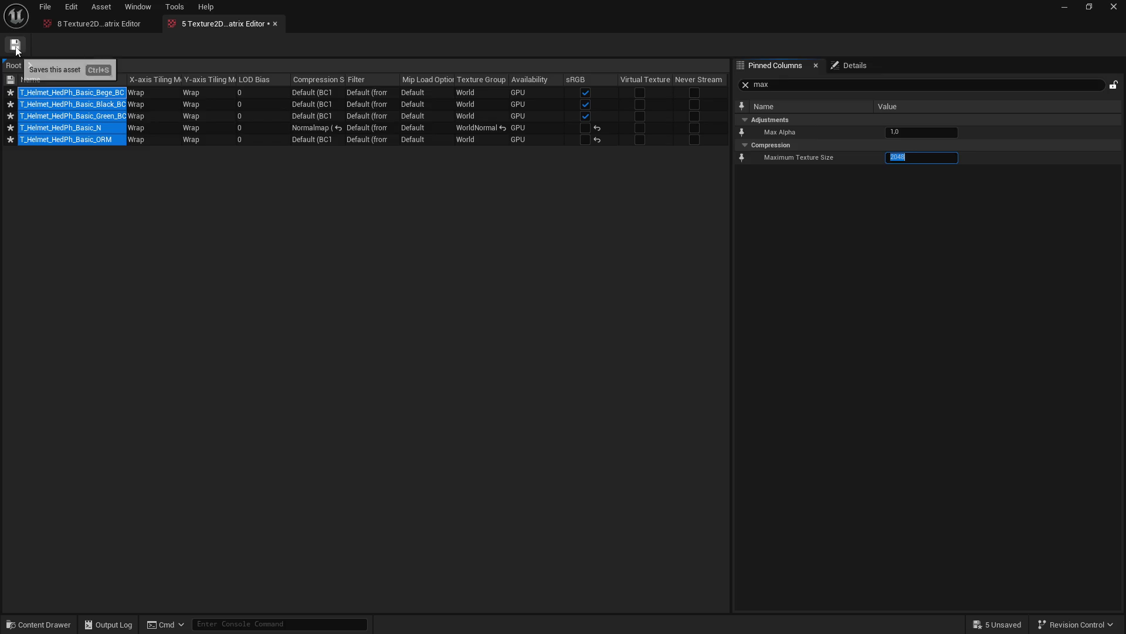
pyautogui.click(16, 51)
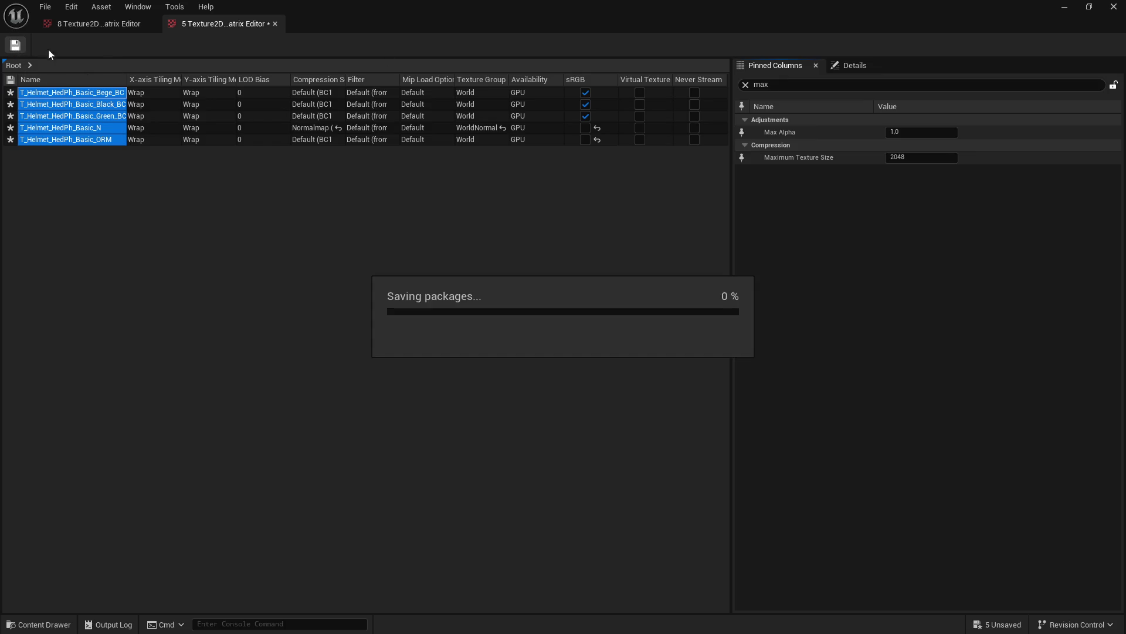
pyautogui.click(1066, 10)
# Step: Open the Helmet_HedPh_Tactic folder and bring up actions for its five selected textures
pyautogui.click(628, 310)
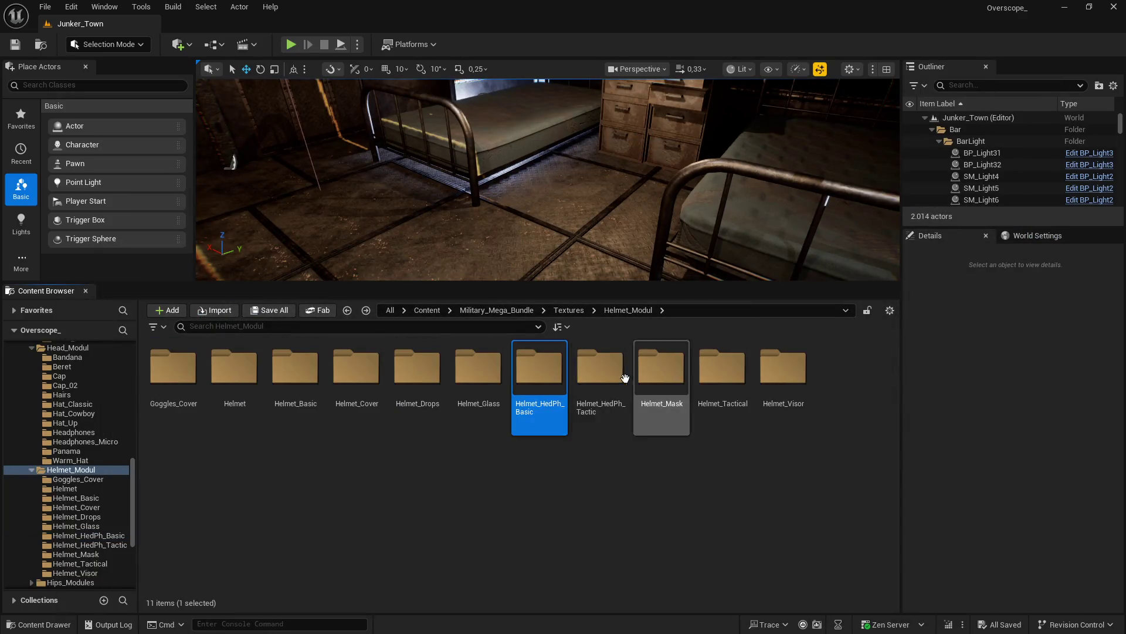
pyautogui.doubleClick(661, 375)
pyautogui.click(160, 409)
pyautogui.keyDown('shift'); pyautogui.click(417, 381); pyautogui.keyUp('shift')
pyautogui.rightClick(420, 381)
pyautogui.moveTo(521, 436)
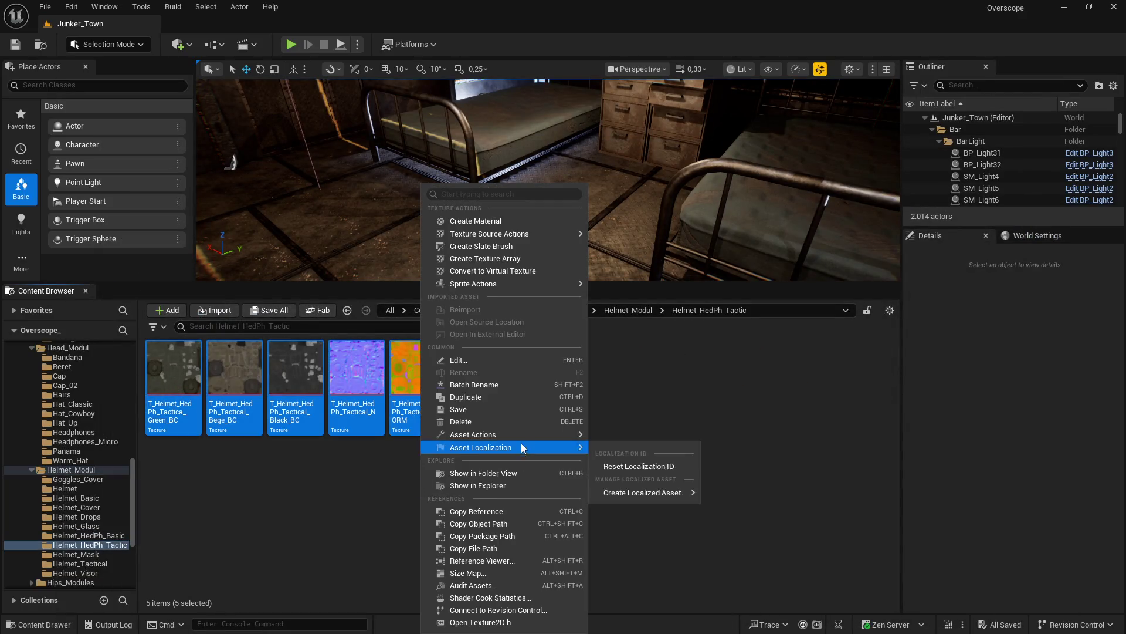
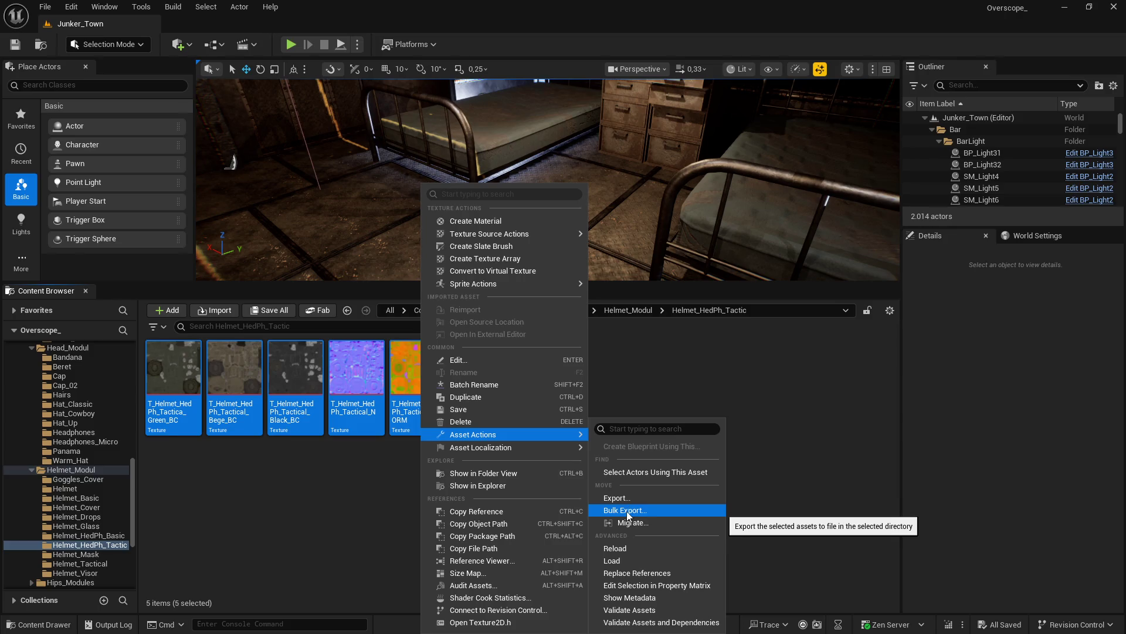
# Step: Cap the five Helmet_HedPh_Tactic textures at Maximum Texture Size 2048 in the Property Matrix and save them
pyautogui.click(671, 585)
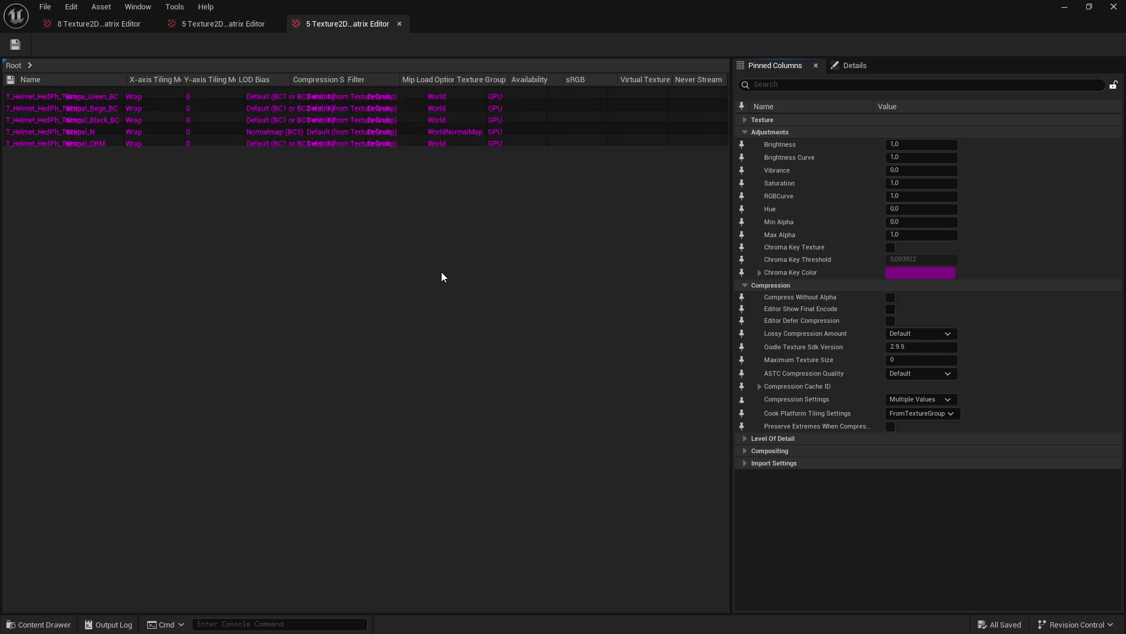
pyautogui.moveTo(74, 94); pyautogui.dragTo(65, 140)
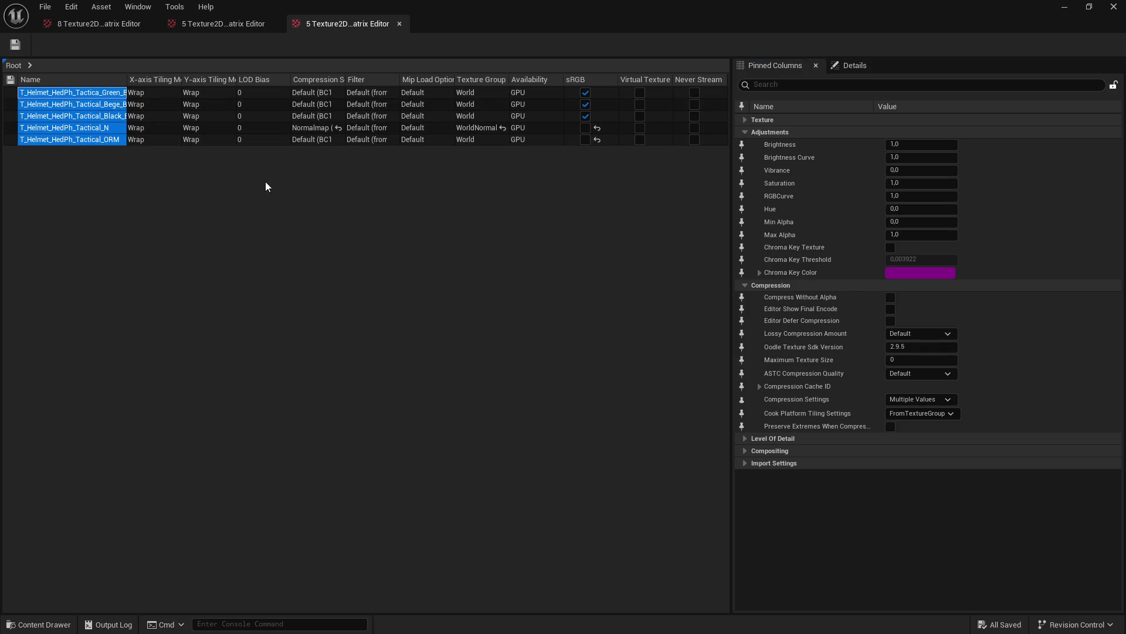
pyautogui.click(774, 86)
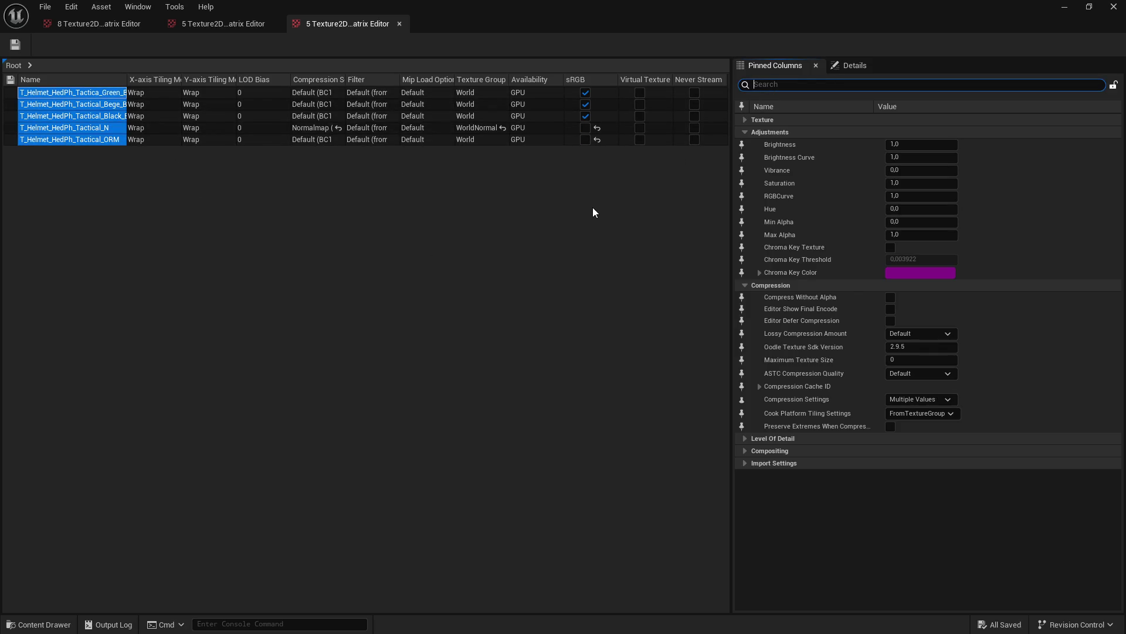
pyautogui.write('max')
pyautogui.press('Tab')
pyautogui.press('Tab')
pyautogui.write('2048')
pyautogui.press('Return')
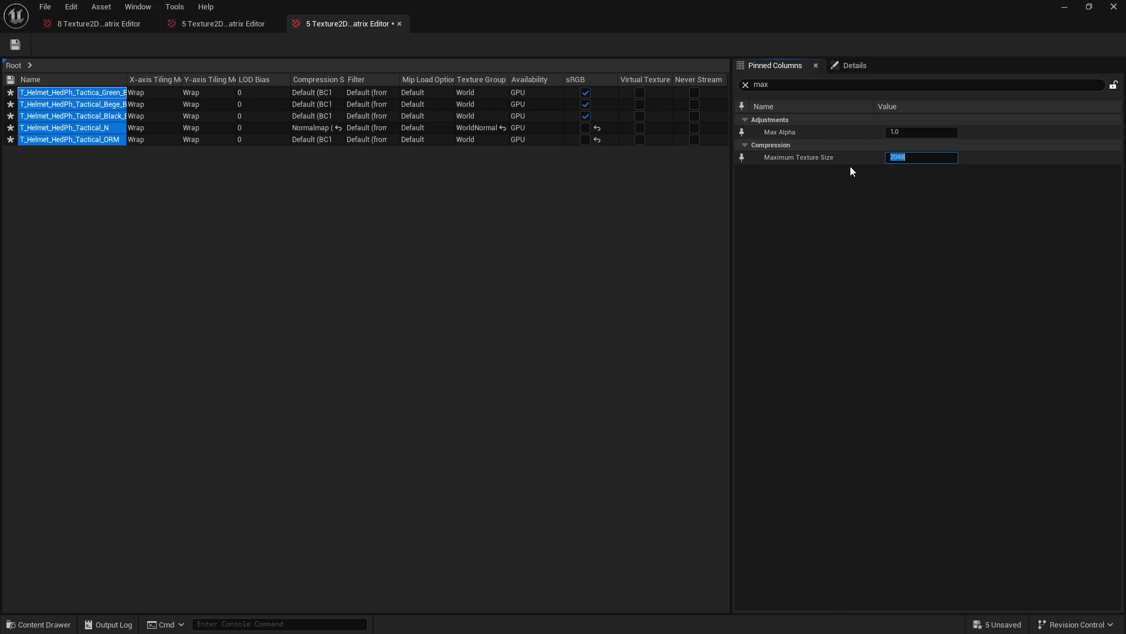
pyautogui.click(16, 45)
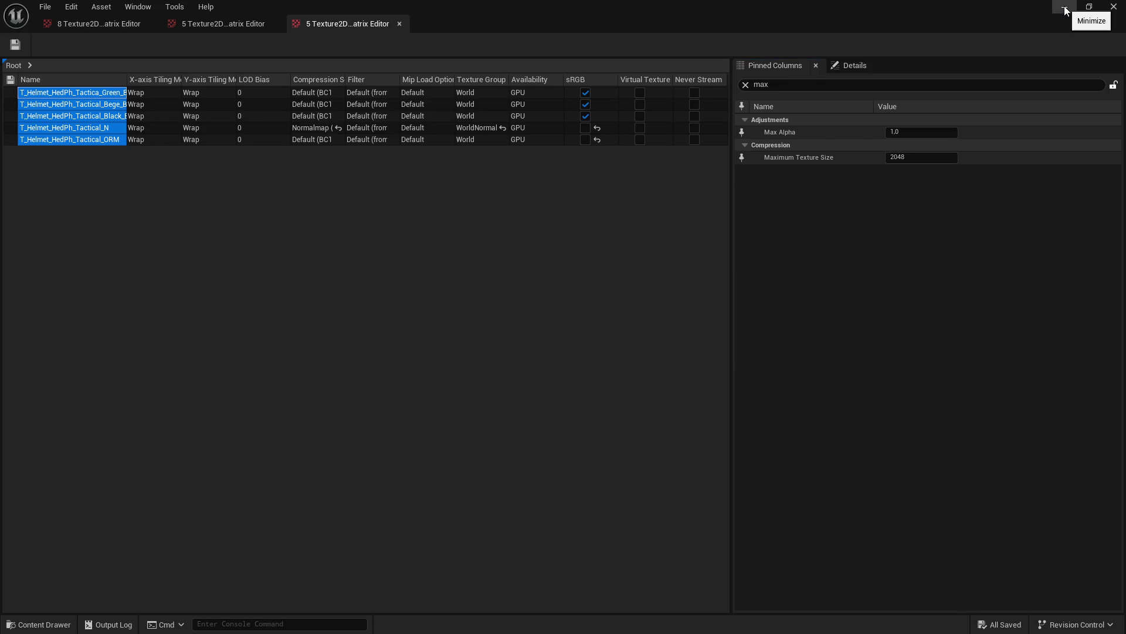
pyautogui.click(1064, 9)
# Step: Open the Helmet_Mask folder and load its eight textures into the Property Matrix
pyautogui.hotkey('alt', 'Left')
pyautogui.doubleClick(651, 393)
pyautogui.click(199, 390)
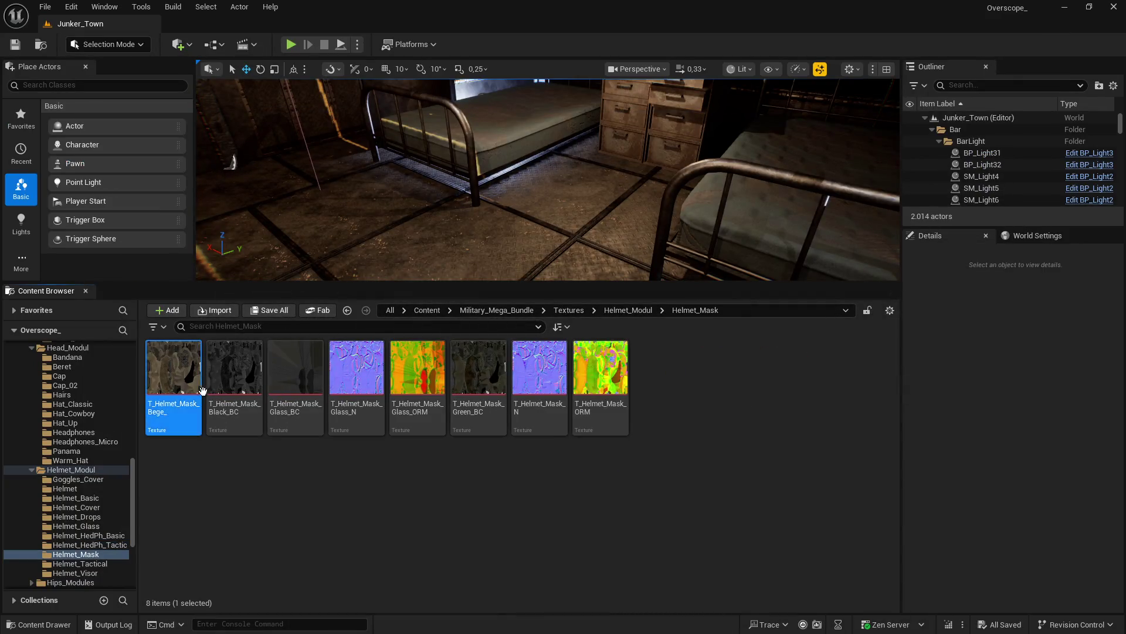
pyautogui.keyDown('shift'); pyautogui.click(589, 371); pyautogui.keyUp('shift')
pyautogui.rightClick(589, 371)
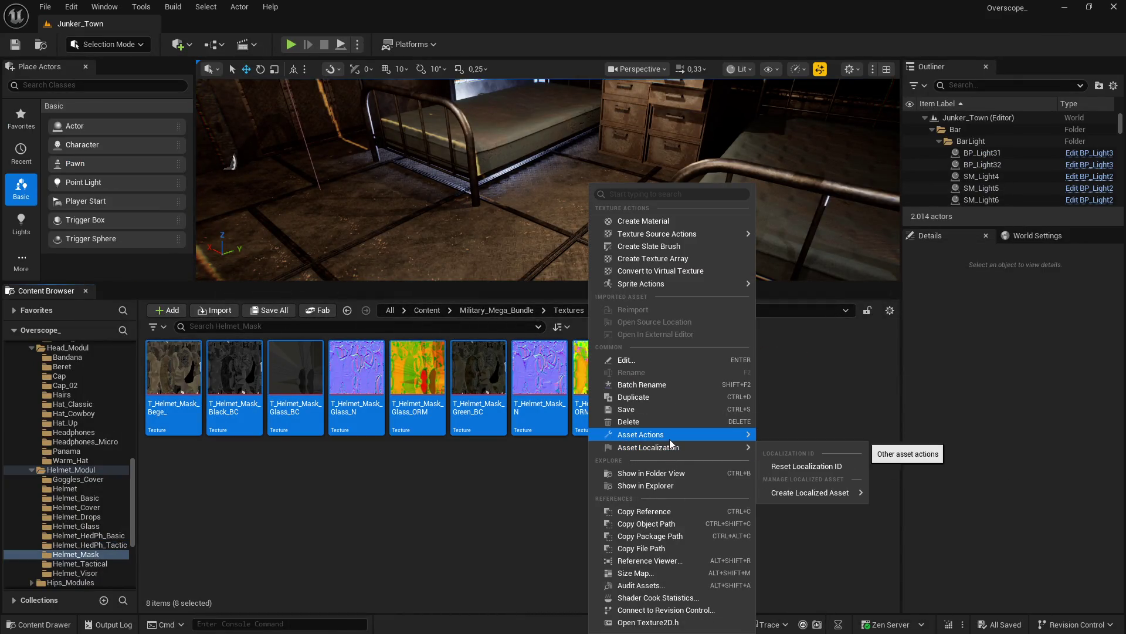
pyautogui.moveTo(670, 439)
pyautogui.click(846, 584)
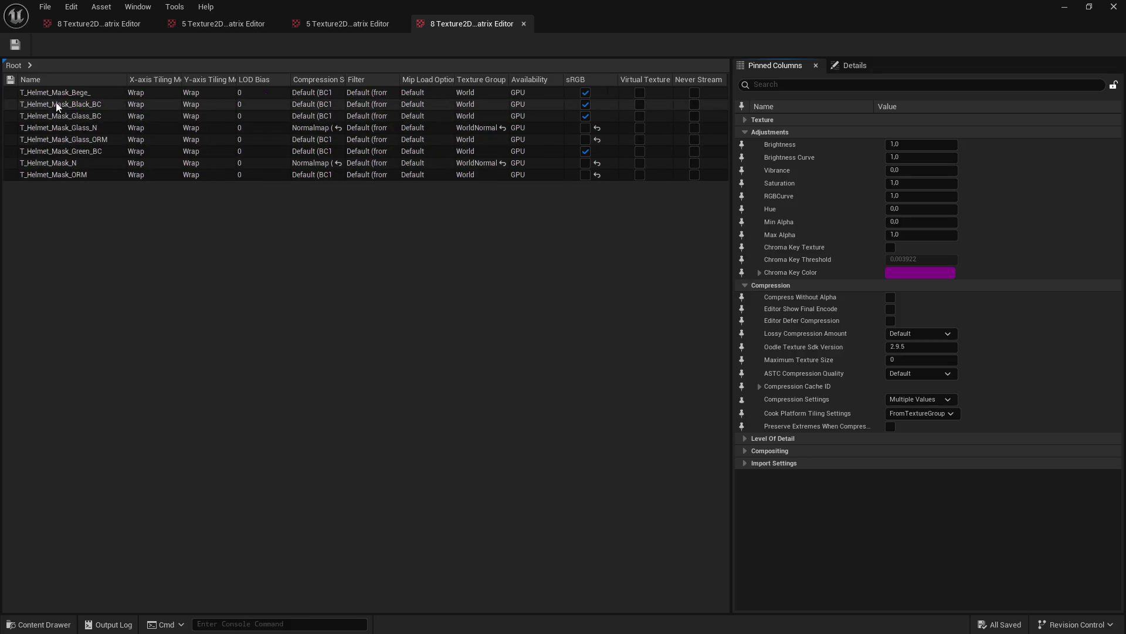
# Step: Set Maximum Texture Size to 2048 for all eight Helmet_Mask rows and save them
pyautogui.click(56, 93)
pyautogui.keyDown('shift'); pyautogui.click(93, 165); pyautogui.keyUp('shift')
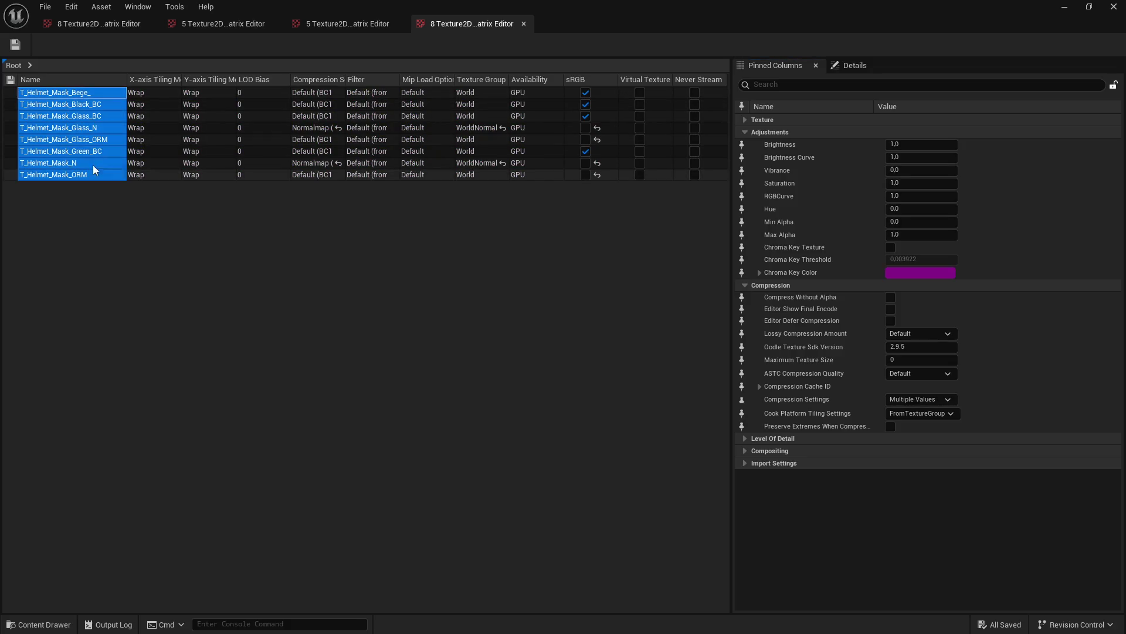
pyautogui.write('max')
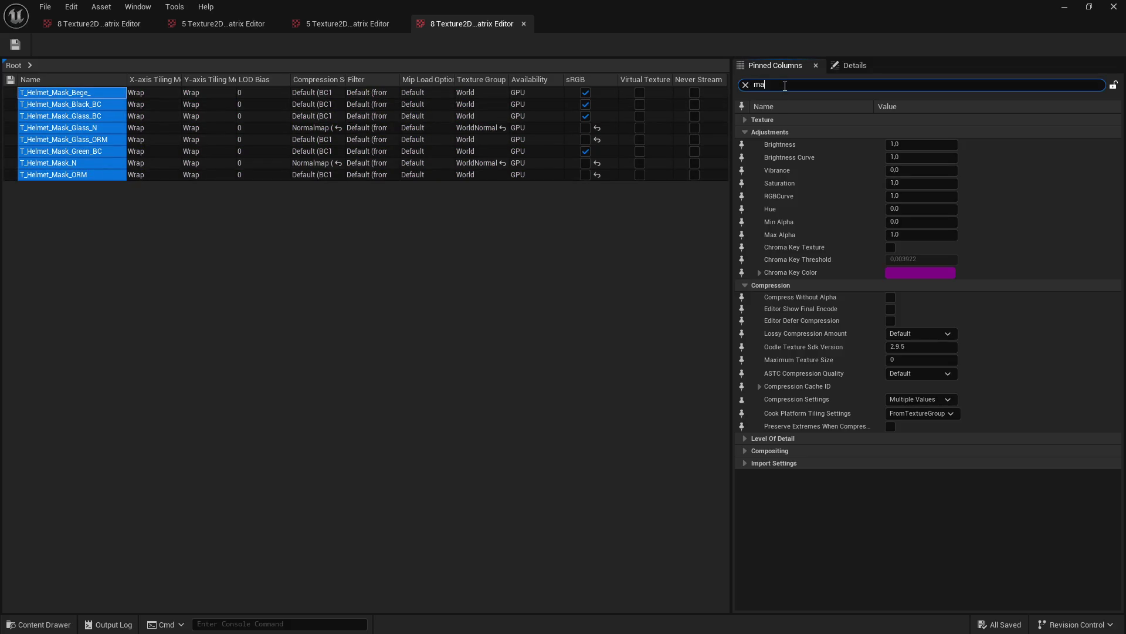
pyautogui.click(910, 158)
pyautogui.write('20480')
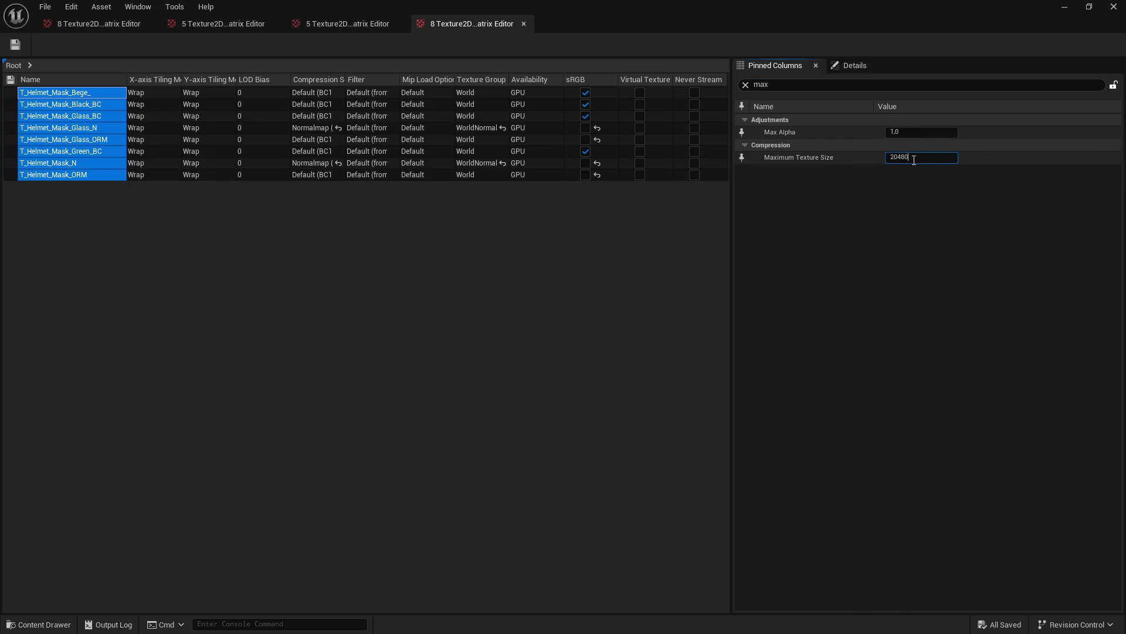
pyautogui.press('Return')
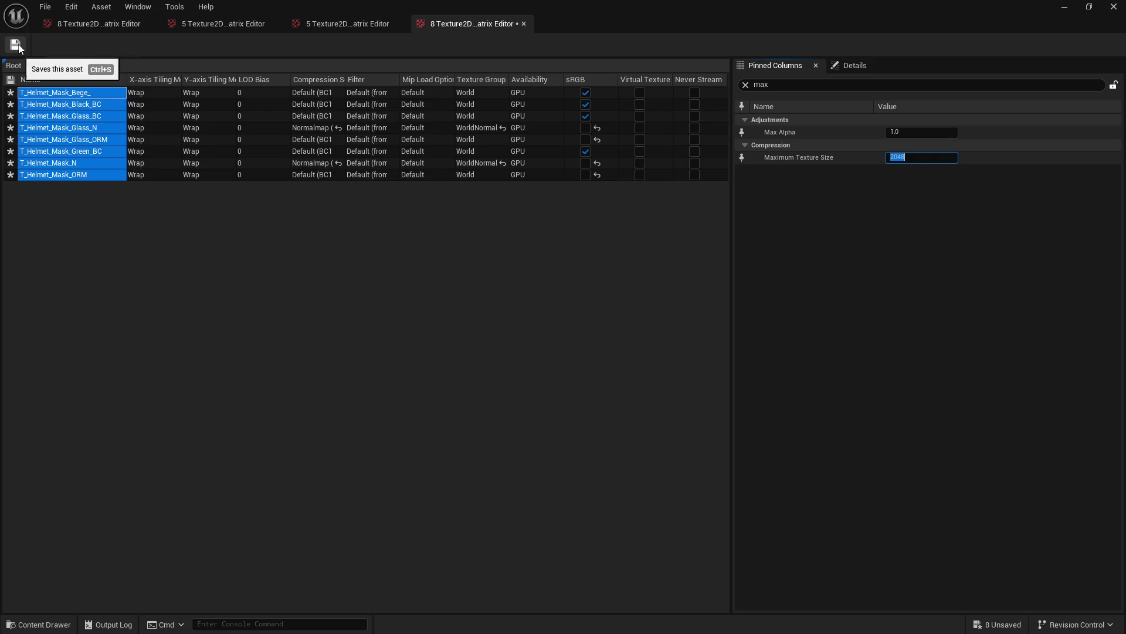
pyautogui.click(17, 46)
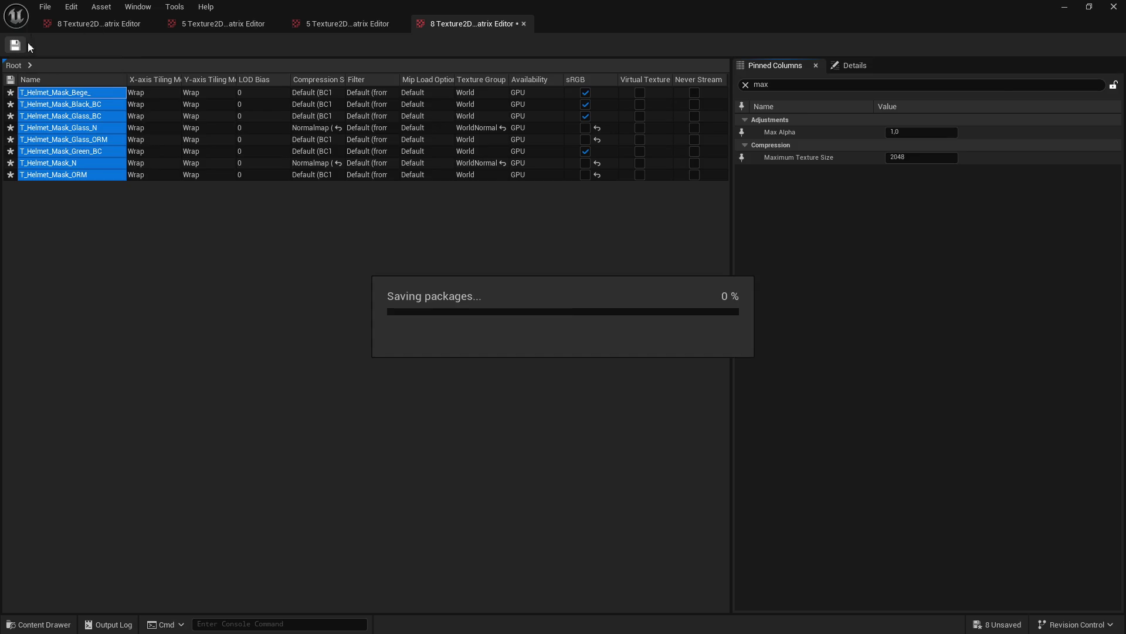
pyautogui.click(1066, 8)
# Step: Open the Helmet_Tactical folder and load its five textures into the Property Matrix
pyautogui.doubleClick(730, 375)
pyautogui.moveTo(186, 377)
pyautogui.keyDown('shift'); pyautogui.click(413, 381); pyautogui.keyUp('shift')
pyautogui.rightClick(413, 382)
pyautogui.moveTo(527, 437)
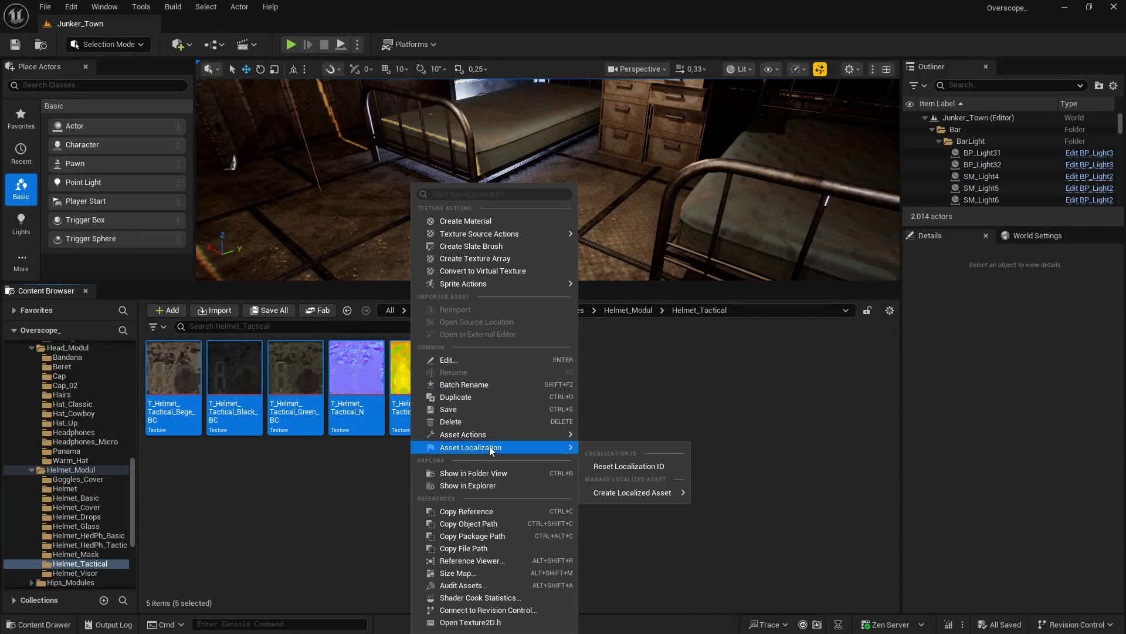
pyautogui.click(649, 584)
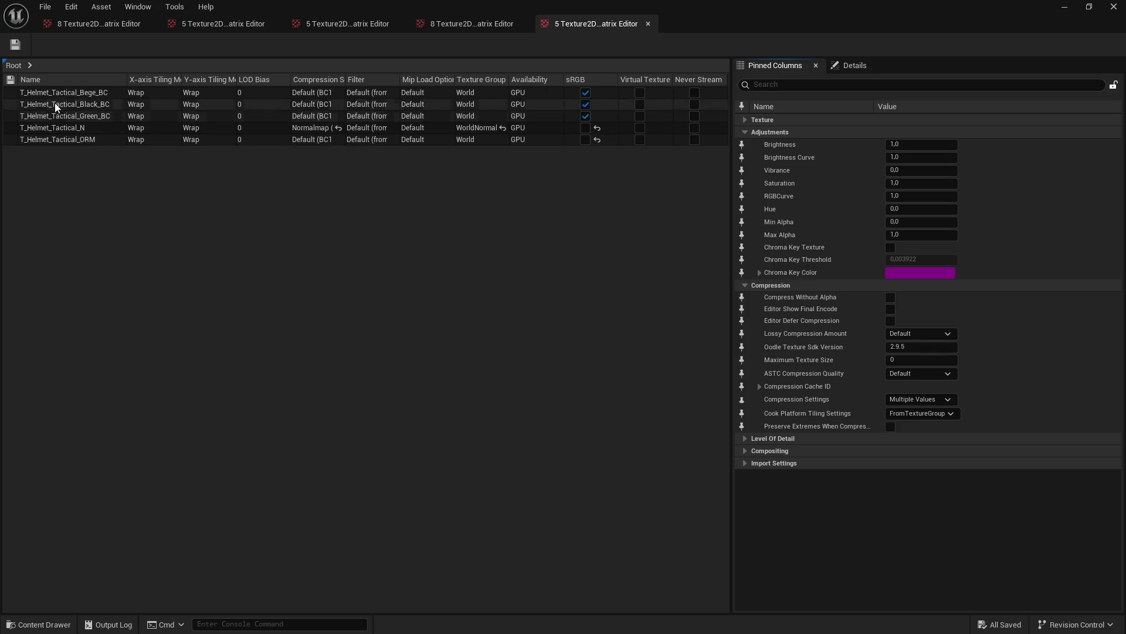
# Step: Set Maximum Texture Size 2048 on all five Helmet_Tactical rows and save them
pyautogui.click(59, 92)
pyautogui.keyDown('shift'); pyautogui.click(54, 140); pyautogui.keyUp('shift')
pyautogui.click(791, 84)
pyautogui.write('max')
pyautogui.click(895, 157)
pyautogui.write('2048')
pyautogui.click(15, 45)
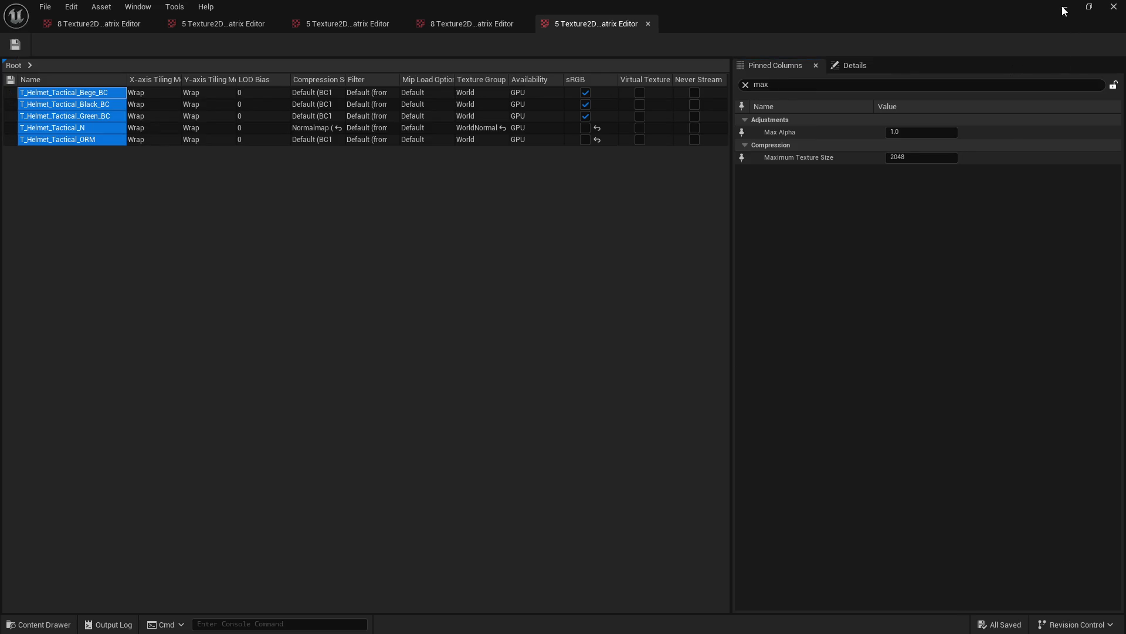
pyautogui.click(1114, 7)
# Step: Open the Helmet_Visor folder and load its five textures into the Property Matrix
pyautogui.click(628, 310)
pyautogui.doubleClick(784, 382)
pyautogui.click(173, 369)
pyautogui.keyDown('shift'); pyautogui.click(412, 374); pyautogui.keyUp('shift')
pyautogui.rightClick(412, 373)
pyautogui.moveTo(528, 434)
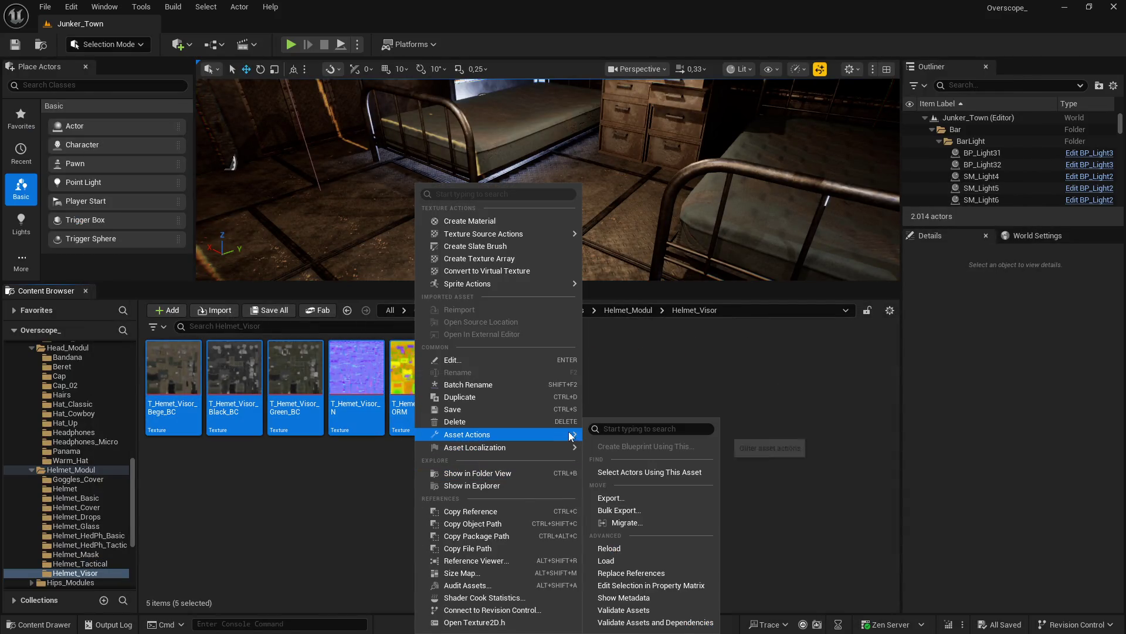
pyautogui.click(631, 585)
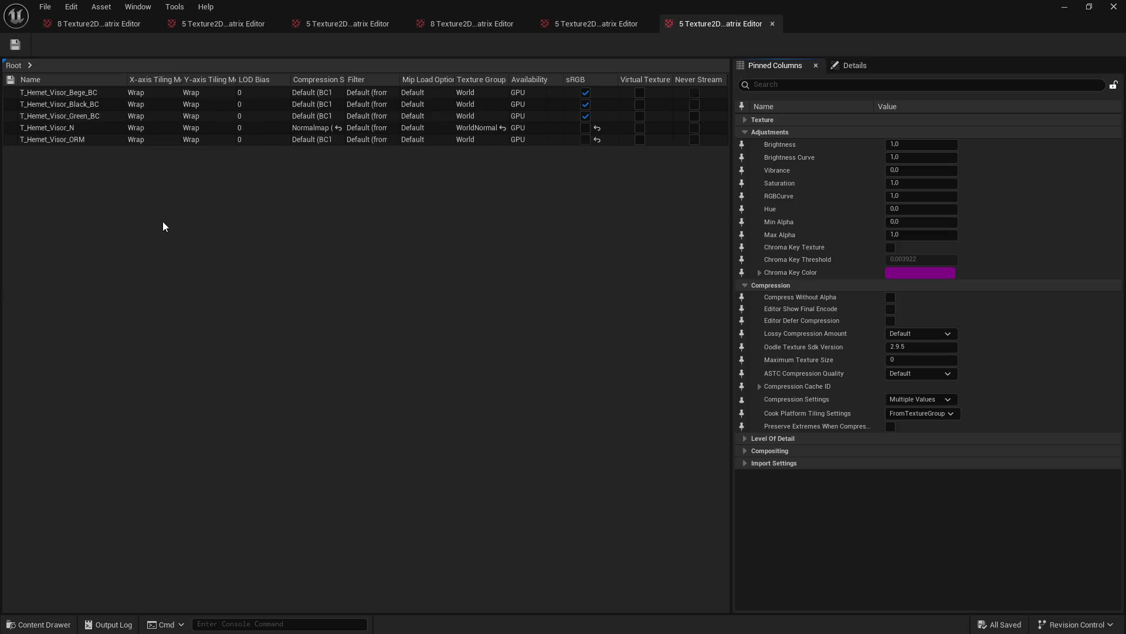
# Step: Set Maximum Texture Size 2048 on the five visor textures, save with Ctrl+S, and close the matrix
pyautogui.click(69, 97)
pyautogui.keyDown('shift'); pyautogui.click(56, 139); pyautogui.keyUp('shift')
pyautogui.click(810, 87)
pyautogui.write('max')
pyautogui.click(921, 157)
pyautogui.write('2048')
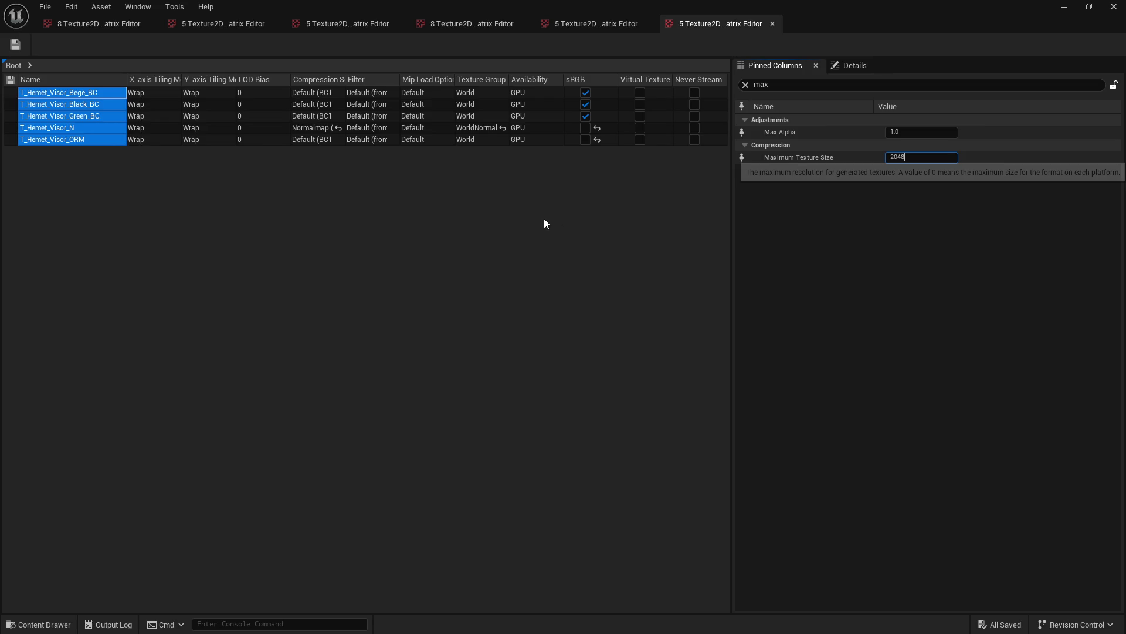
pyautogui.press('Return')
pyautogui.hotkey('ctrl', 's')
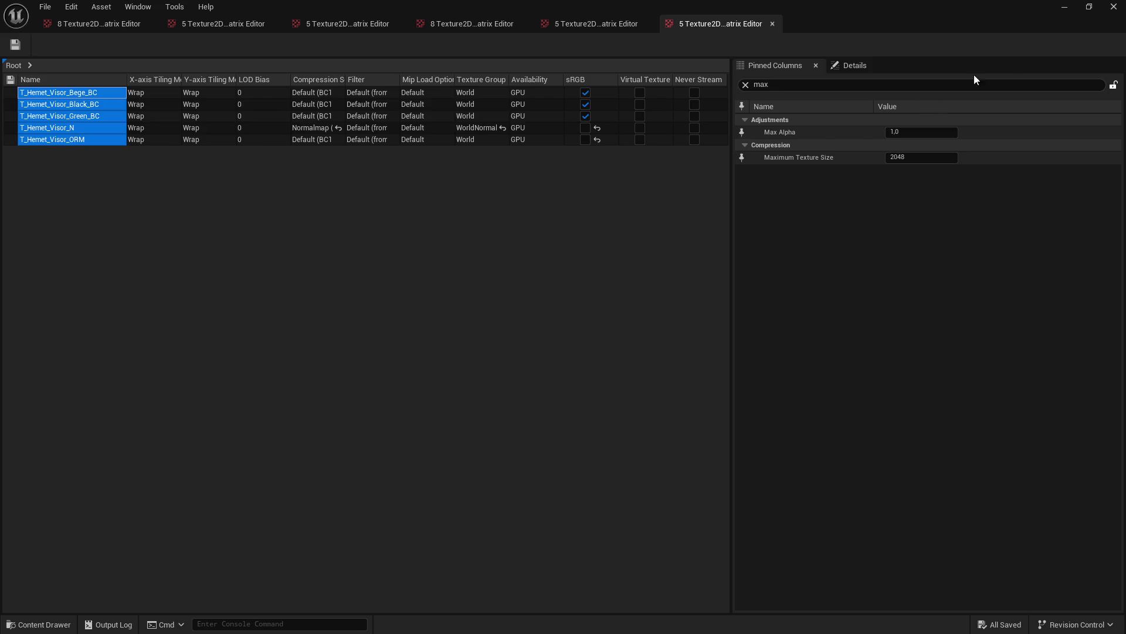
pyautogui.click(1114, 7)
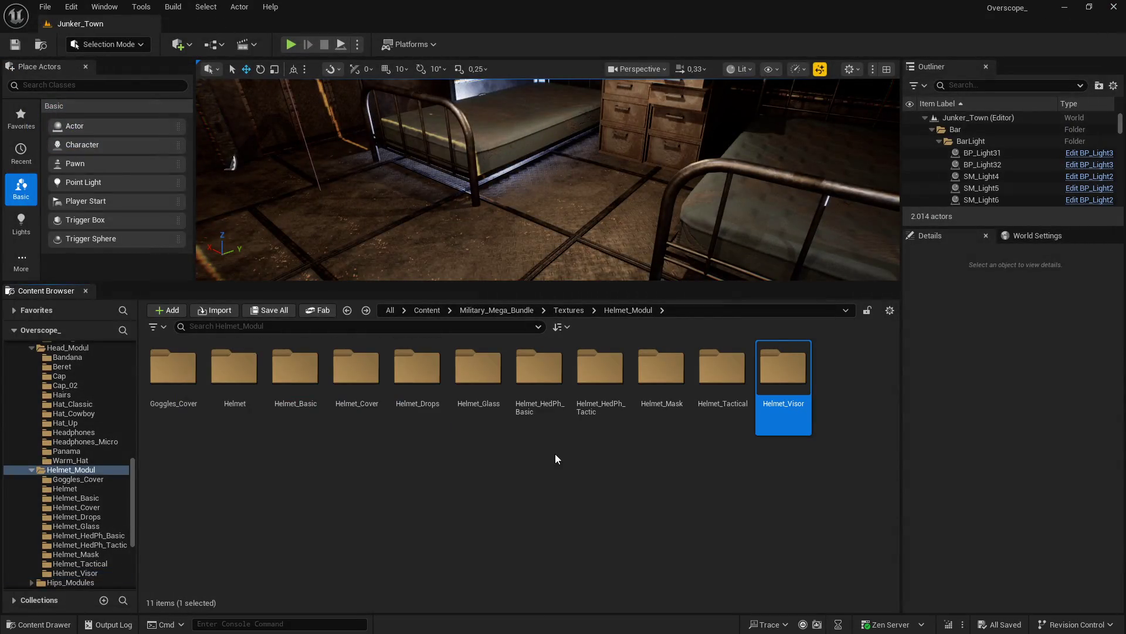
# Step: Go to Hips_Modules > Bag_Hip and load its five textures into the Property Matrix
pyautogui.hotkey('alt', 'Left')
pyautogui.doubleClick(701, 399)
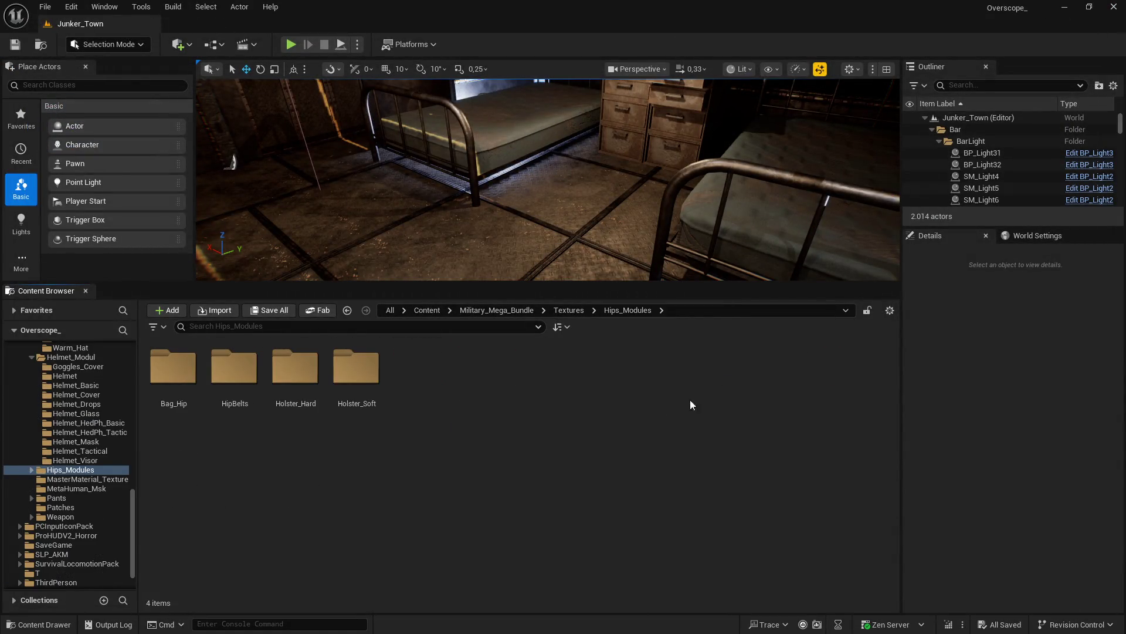
pyautogui.doubleClick(173, 366)
pyautogui.press('super')
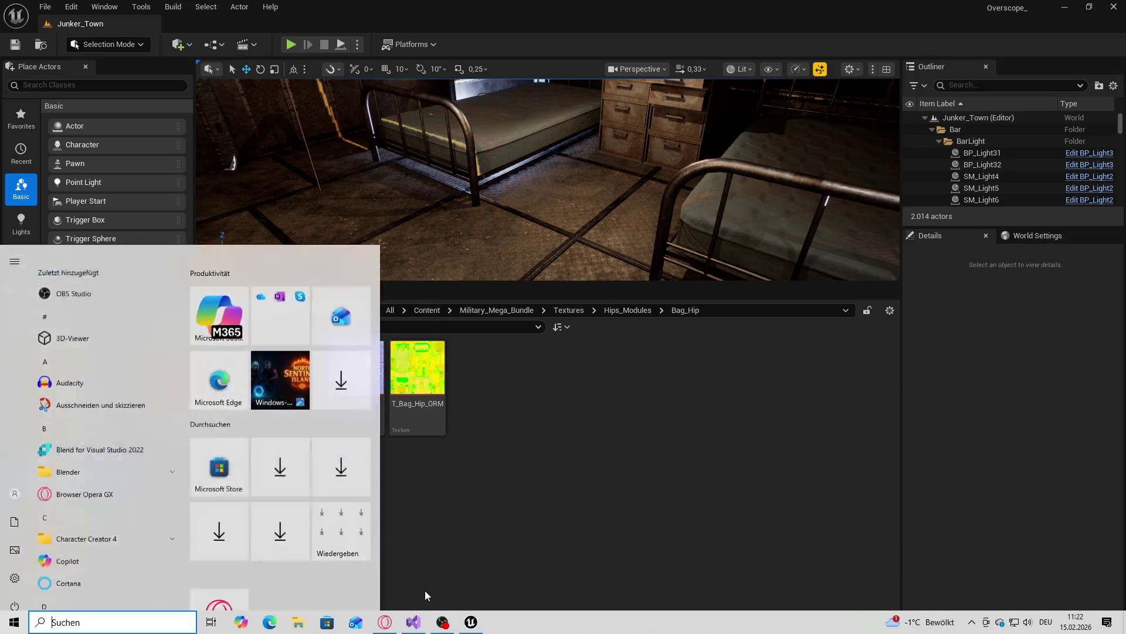
pyautogui.click(413, 622)
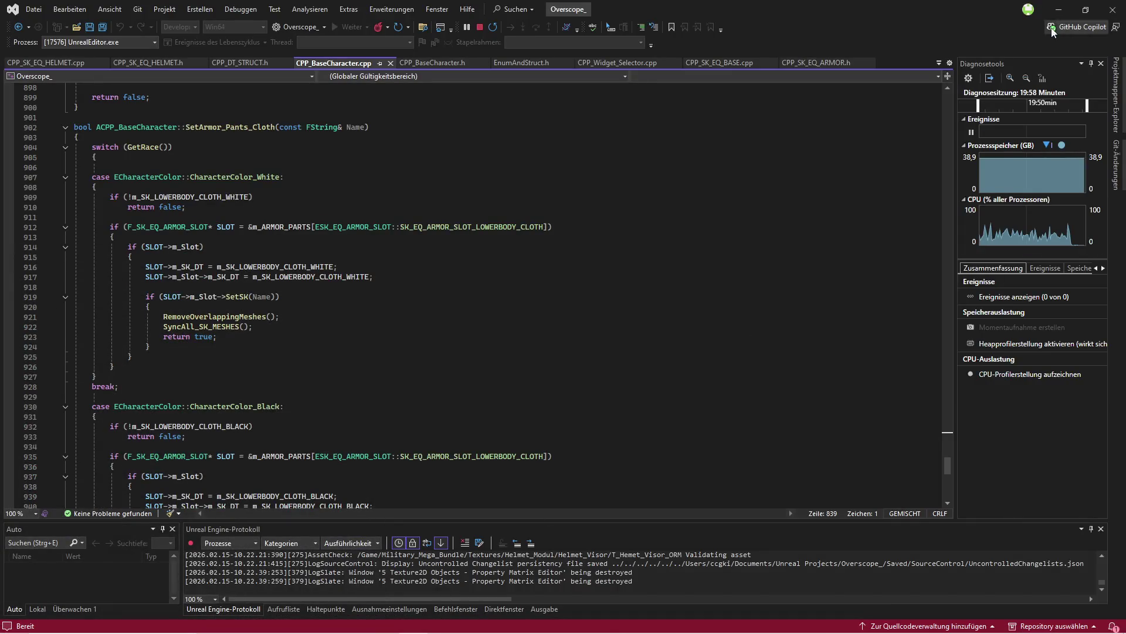
pyautogui.click(1059, 9)
pyautogui.click(183, 373)
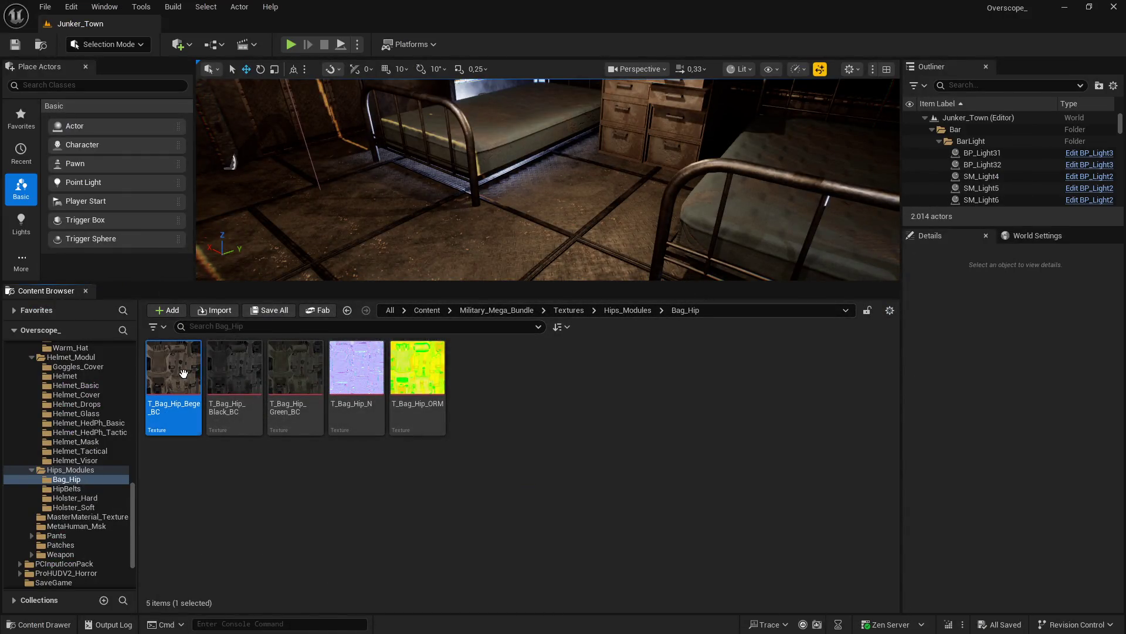
pyautogui.keyDown('shift'); pyautogui.click(415, 365); pyautogui.keyUp('shift')
pyautogui.rightClick(415, 365)
pyautogui.moveTo(494, 433)
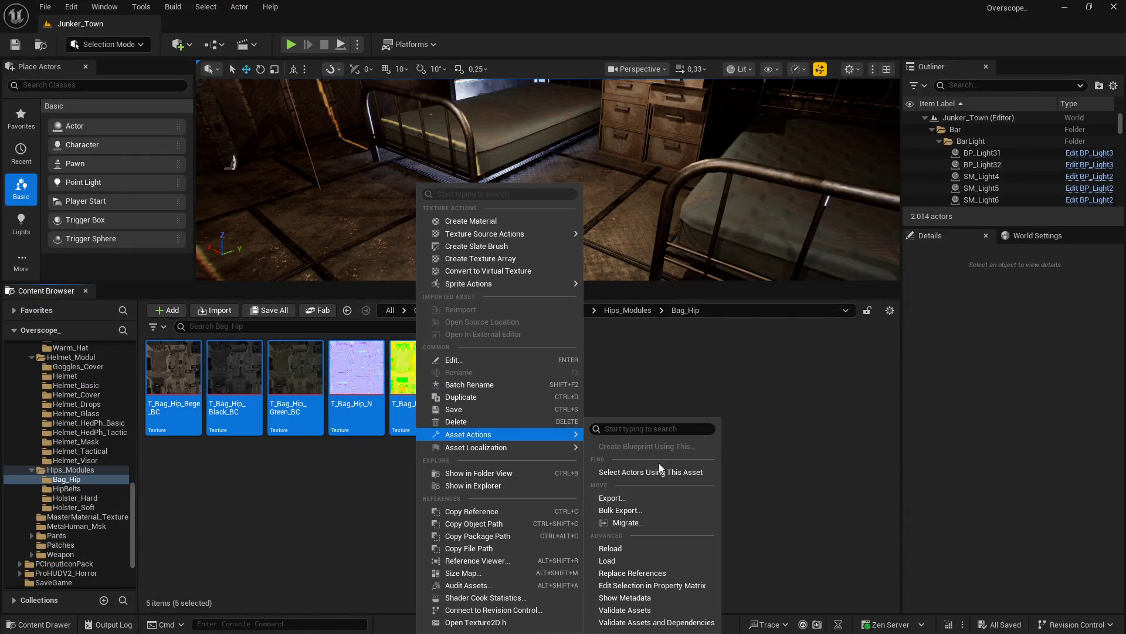
pyautogui.click(651, 585)
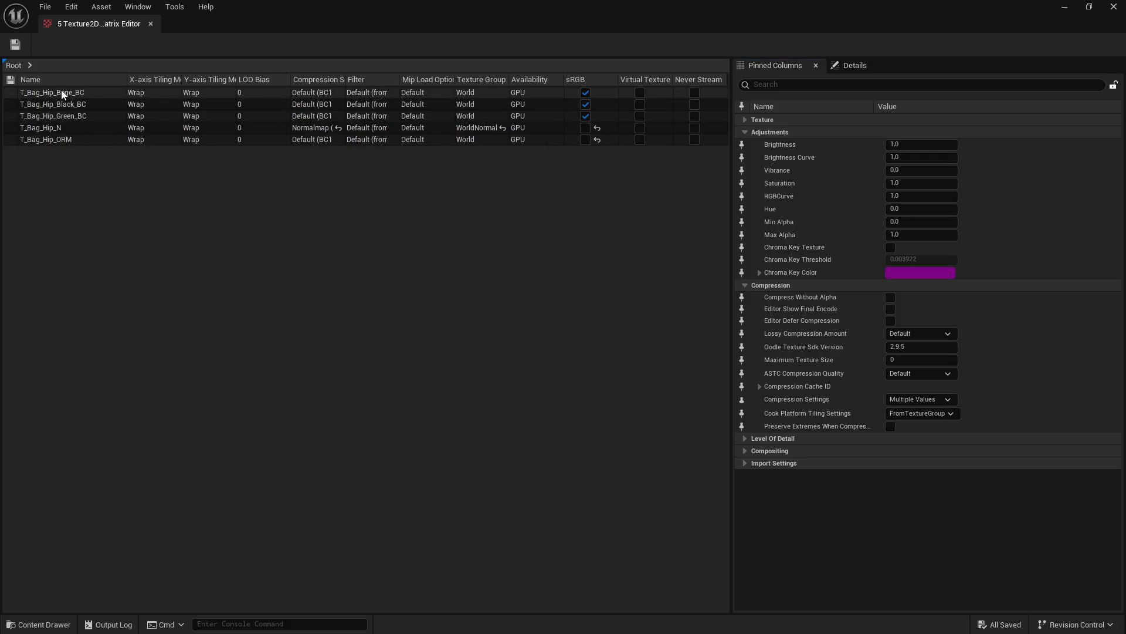
# Step: Set Maximum Texture Size 2048 on the five Bag_Hip textures and save them
pyautogui.click(61, 92)
pyautogui.keyDown('shift'); pyautogui.click(41, 139); pyautogui.keyUp('shift')
pyautogui.click(785, 85)
pyautogui.write('m')
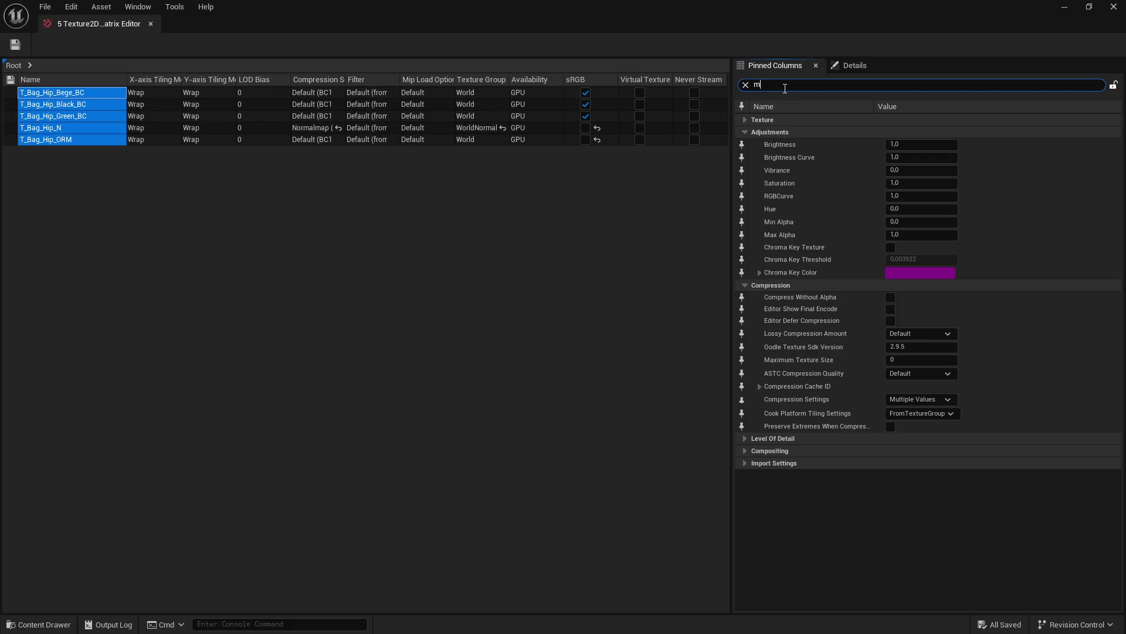
pyautogui.write('ax')
pyautogui.click(921, 157)
pyautogui.write('2048')
pyautogui.press('Return')
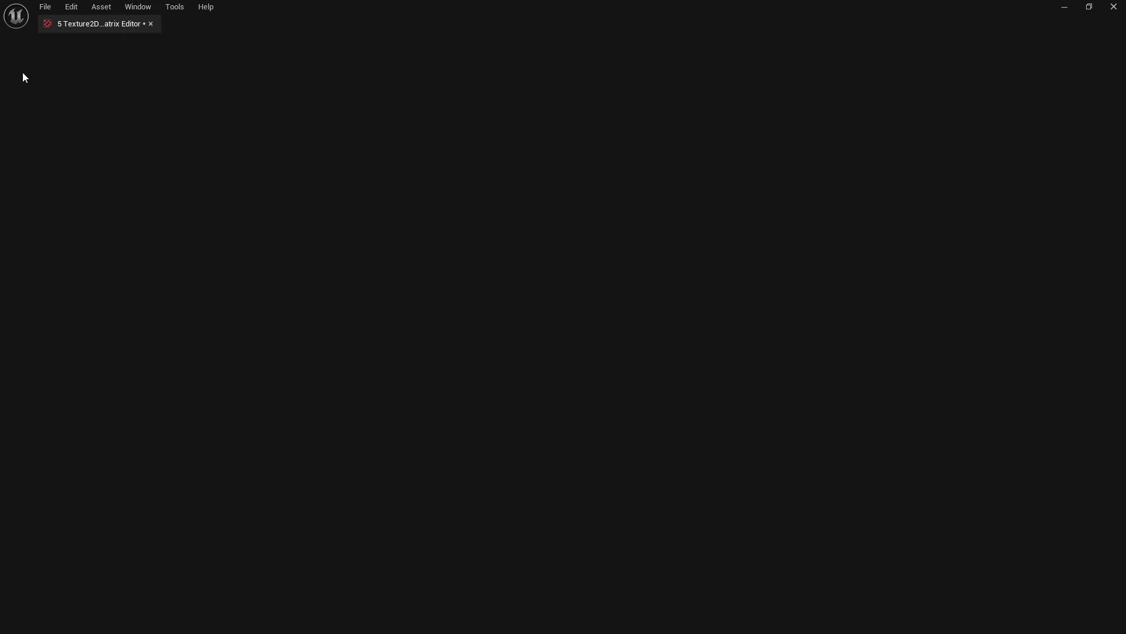
pyautogui.click(16, 44)
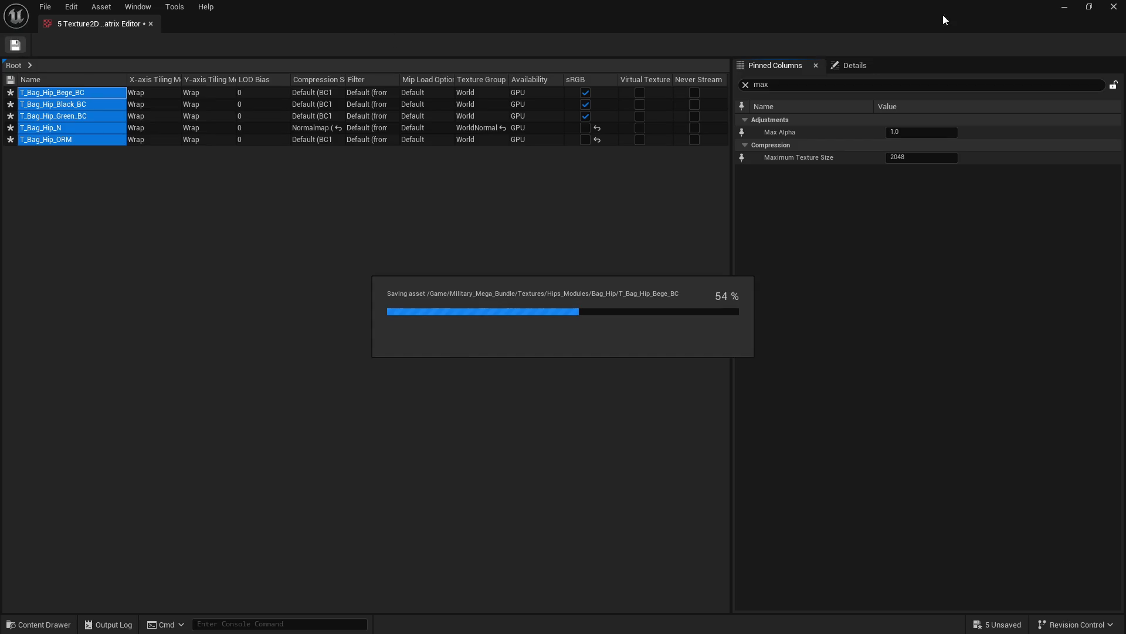
pyautogui.click(1115, 7)
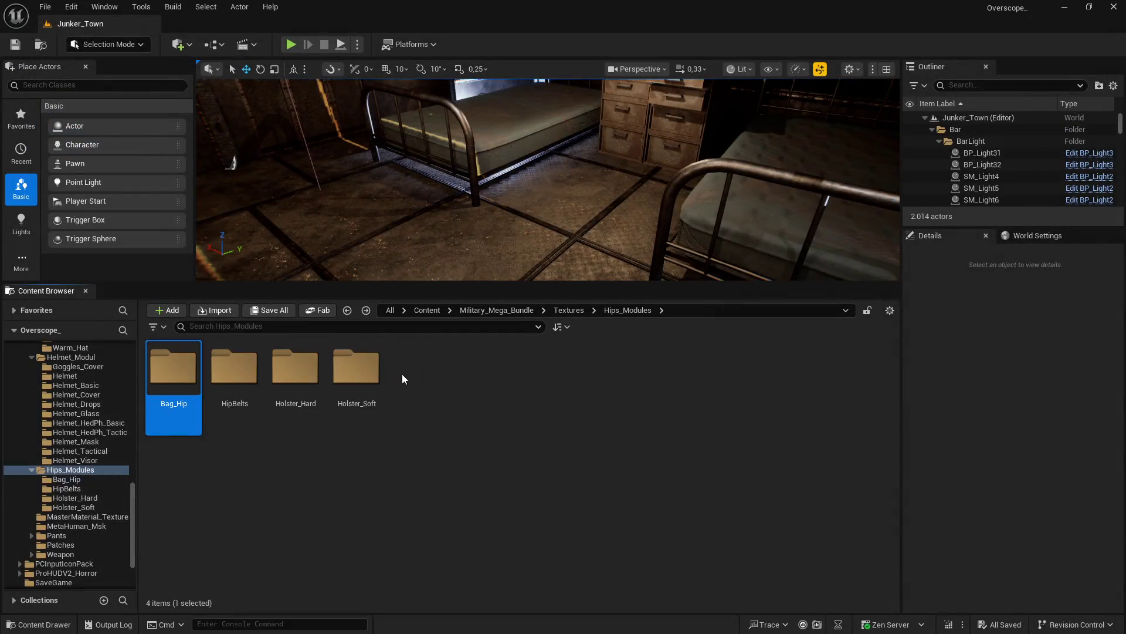
# Step: Open the HipBelts folder and load its four textures into the Property Matrix
pyautogui.doubleClick(234, 367)
pyautogui.click(174, 375)
pyautogui.keyDown('shift'); pyautogui.click(368, 375); pyautogui.keyUp('shift')
pyautogui.rightClick(356, 381)
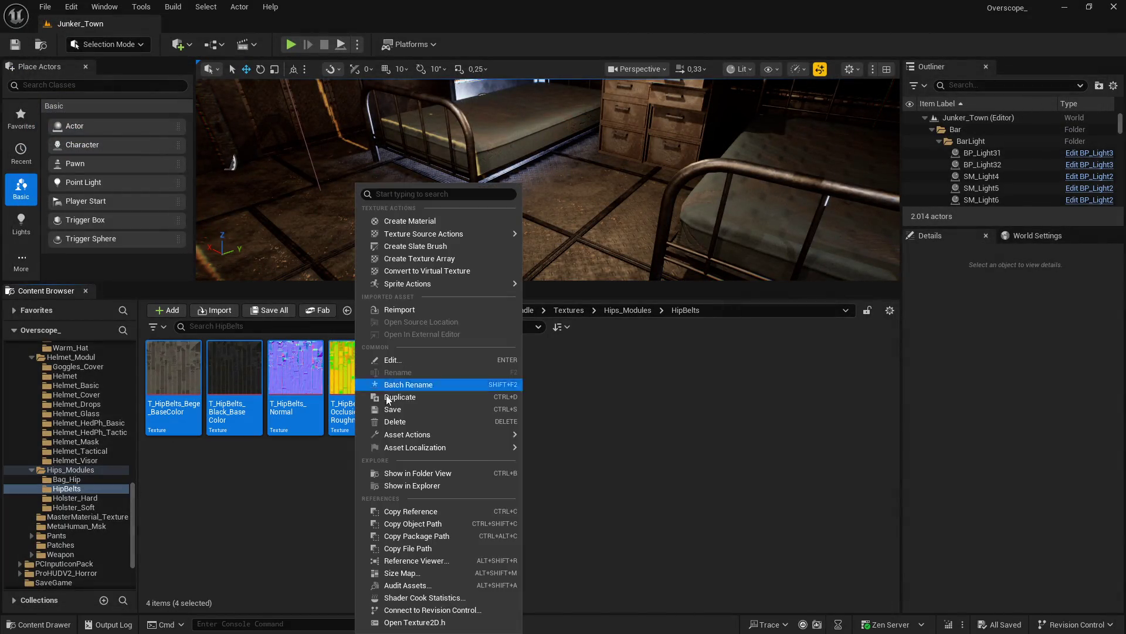
pyautogui.moveTo(447, 435)
pyautogui.click(601, 586)
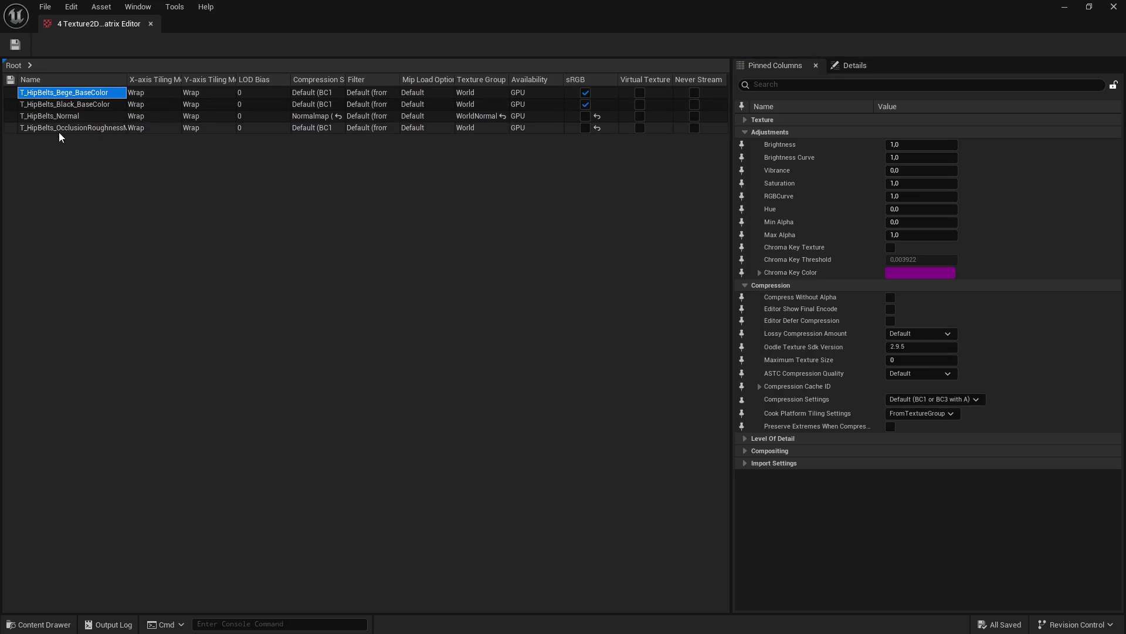
# Step: Set Maximum Texture Size 2048 on all four HipBelts texture rows
pyautogui.keyDown('shift'); pyautogui.click(59, 130); pyautogui.keyUp('shift')
pyautogui.click(851, 85)
pyautogui.write('max')
pyautogui.click(903, 159)
pyautogui.write('2048')
pyautogui.press('Return')
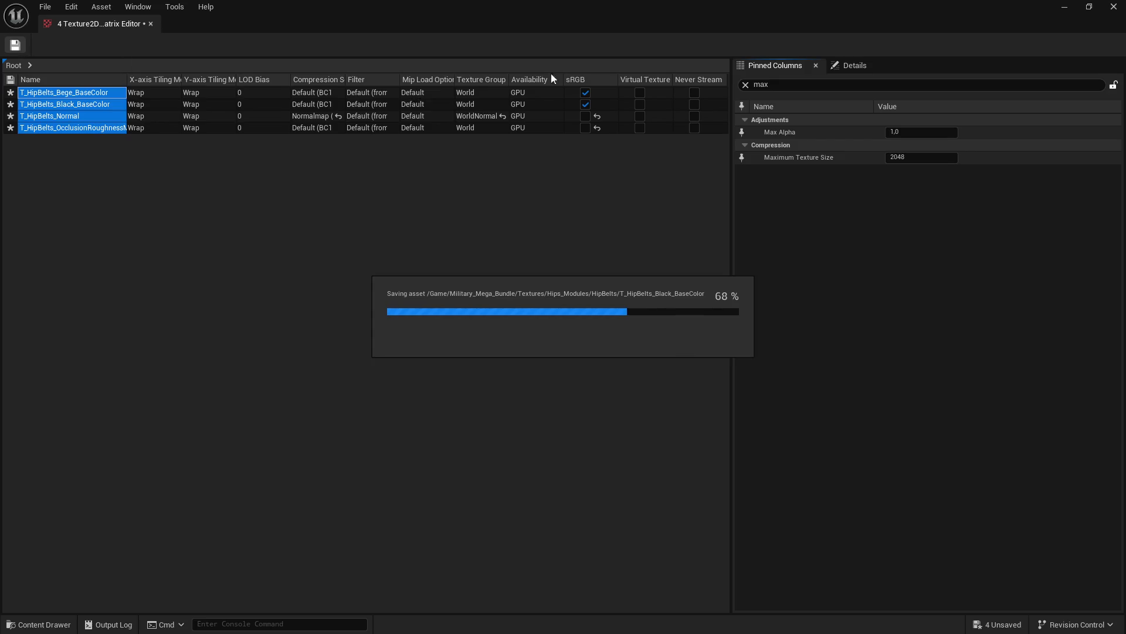
pyautogui.click(1064, 6)
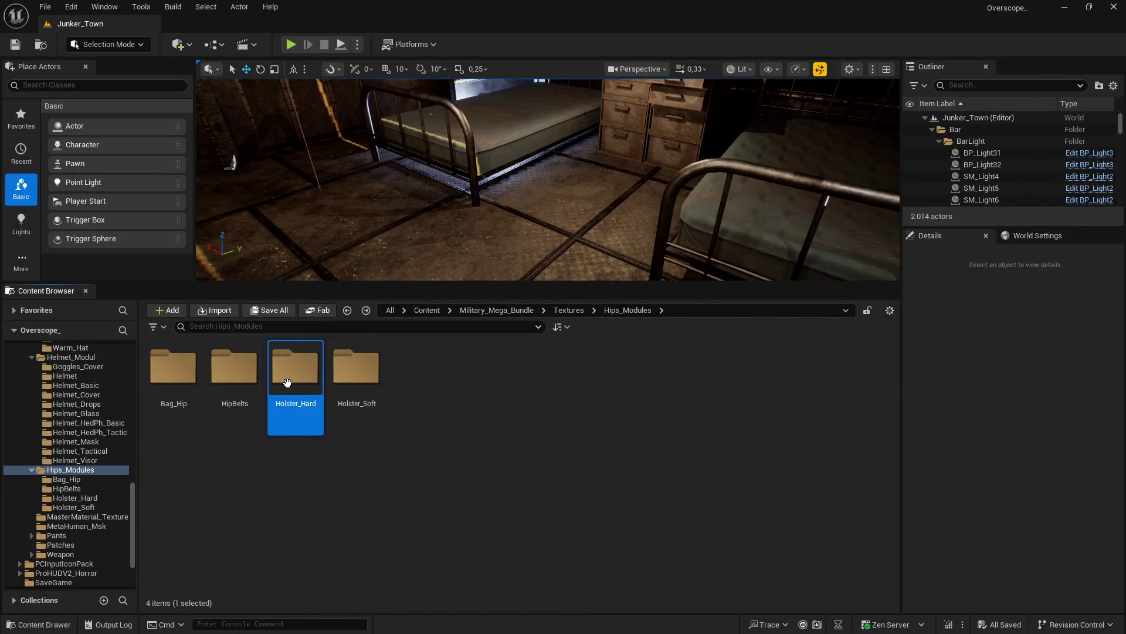
# Step: Open the Holster_Hard folder and load all its textures into the Property Matrix
pyautogui.doubleClick(294, 380)
pyautogui.hotkey('ctrl', 'a')
pyautogui.rightClick(357, 387)
pyautogui.moveTo(428, 433)
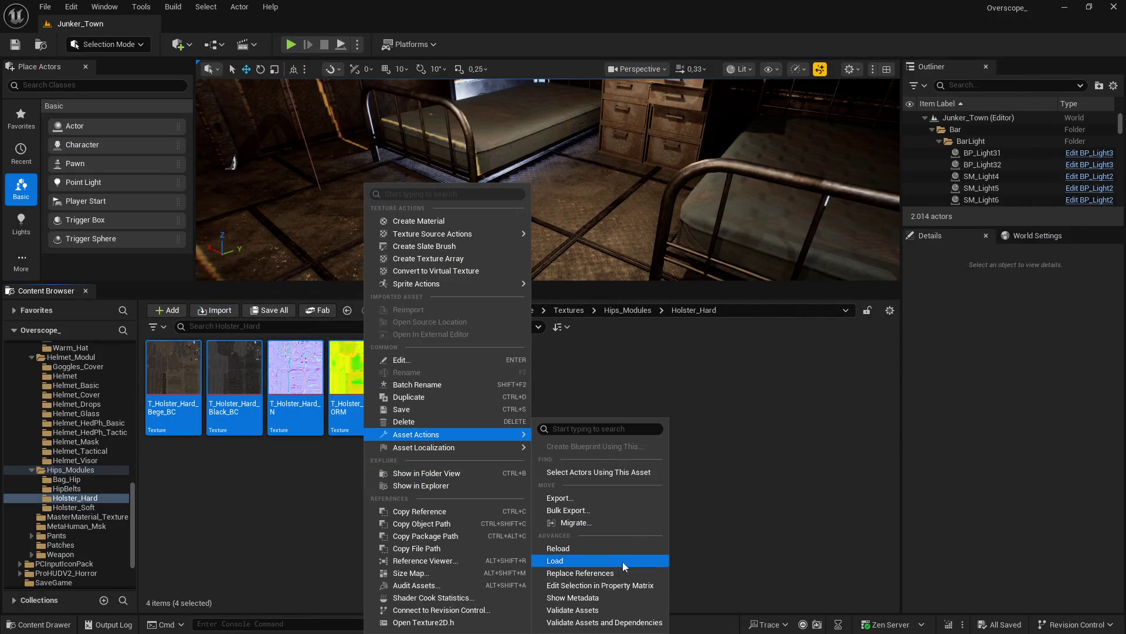
pyautogui.click(597, 586)
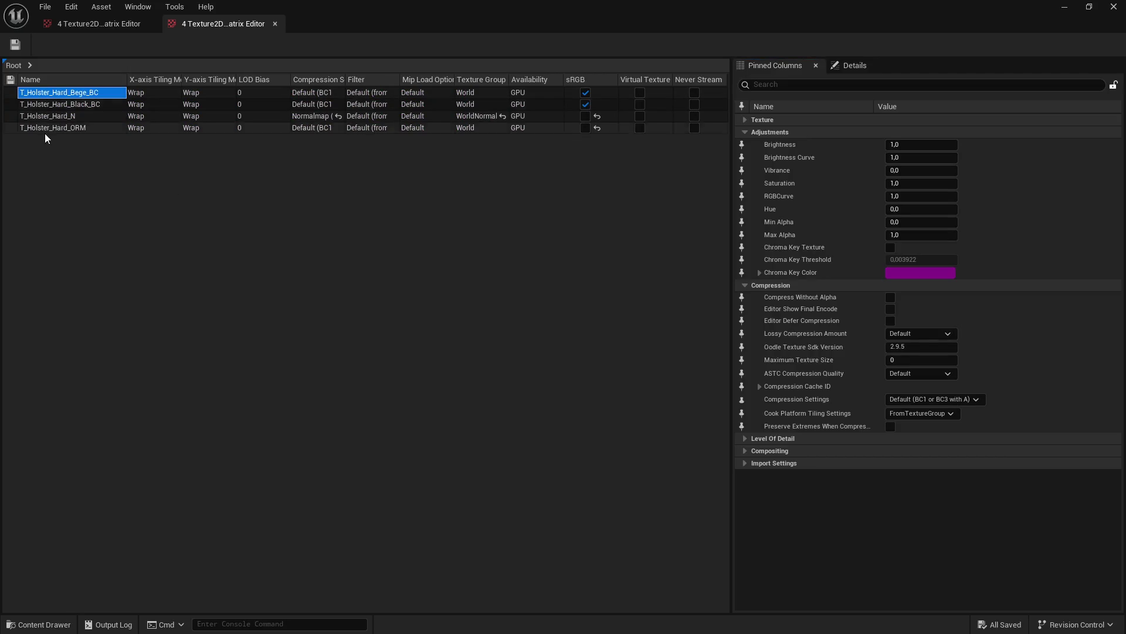
# Step: Set Maximum Texture Size to 1024 on the four Holster_Hard texture rows
pyautogui.keyDown('shift'); pyautogui.click(44, 129); pyautogui.keyUp('shift')
pyautogui.click(816, 87)
pyautogui.write('max')
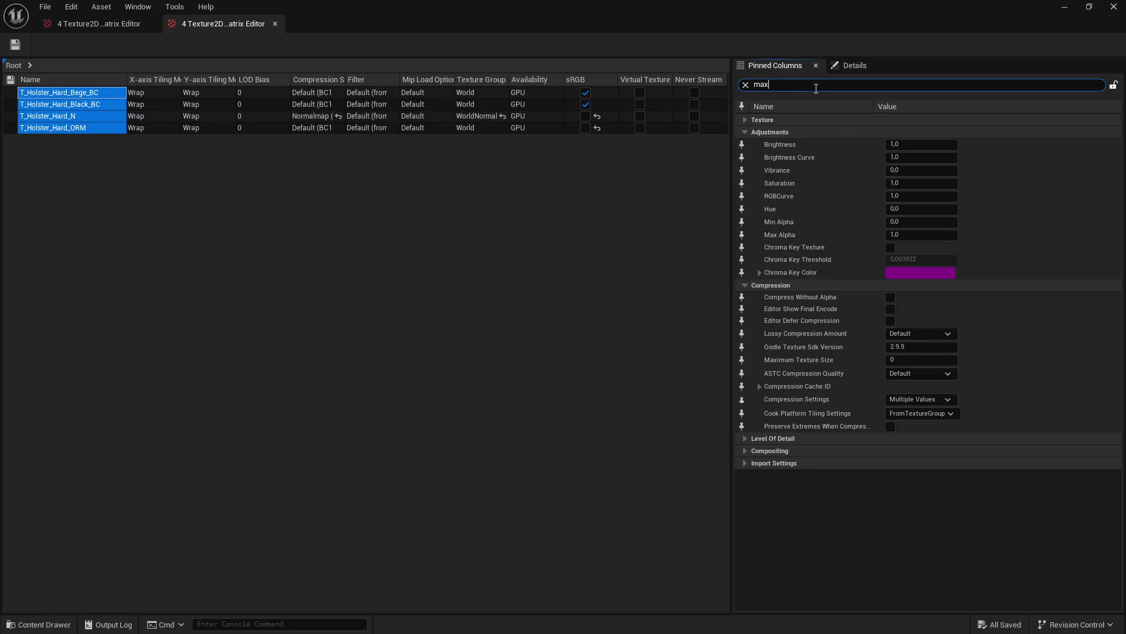
pyautogui.click(930, 161)
pyautogui.write('1024')
pyautogui.press('Return')
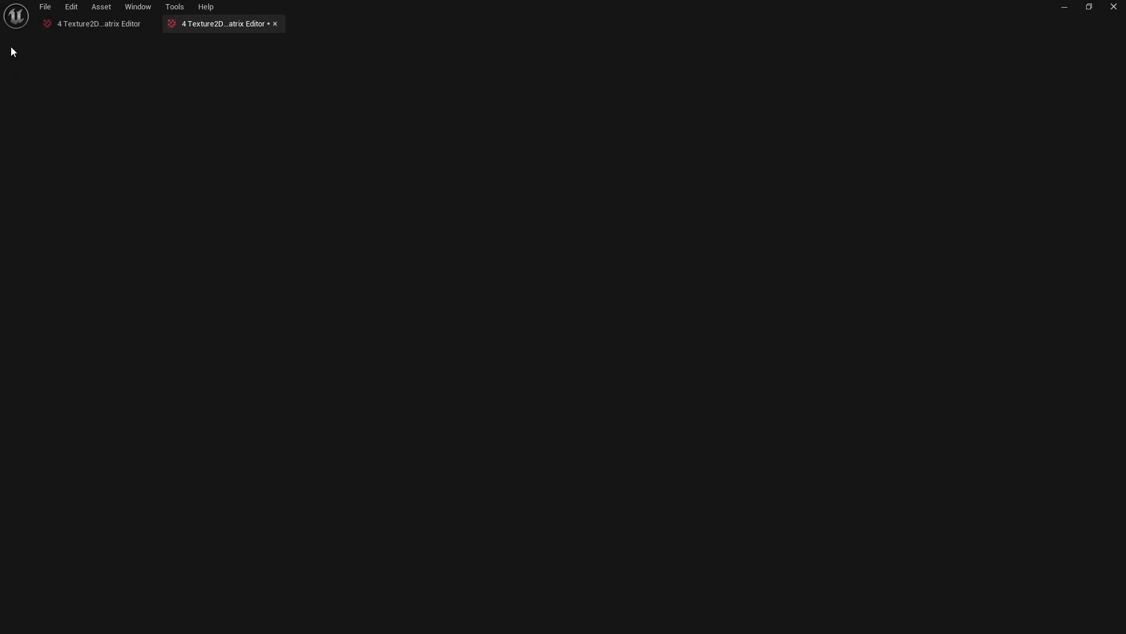
pyautogui.click(1065, 9)
# Step: Open the Holster_Soft folder and load its five textures into the Property Matrix
pyautogui.press('BackSpace')
pyautogui.doubleClick(364, 364)
pyautogui.click(173, 370)
pyautogui.keyDown('shift'); pyautogui.click(404, 382); pyautogui.keyUp('shift')
pyautogui.rightClick(404, 382)
pyautogui.moveTo(504, 433)
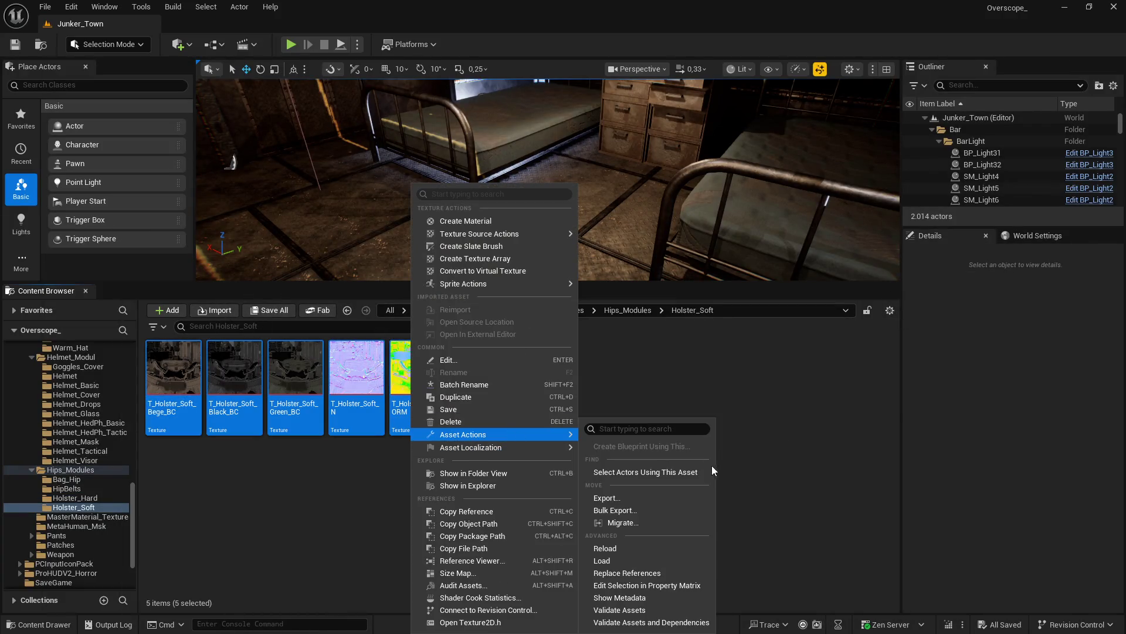
pyautogui.click(667, 585)
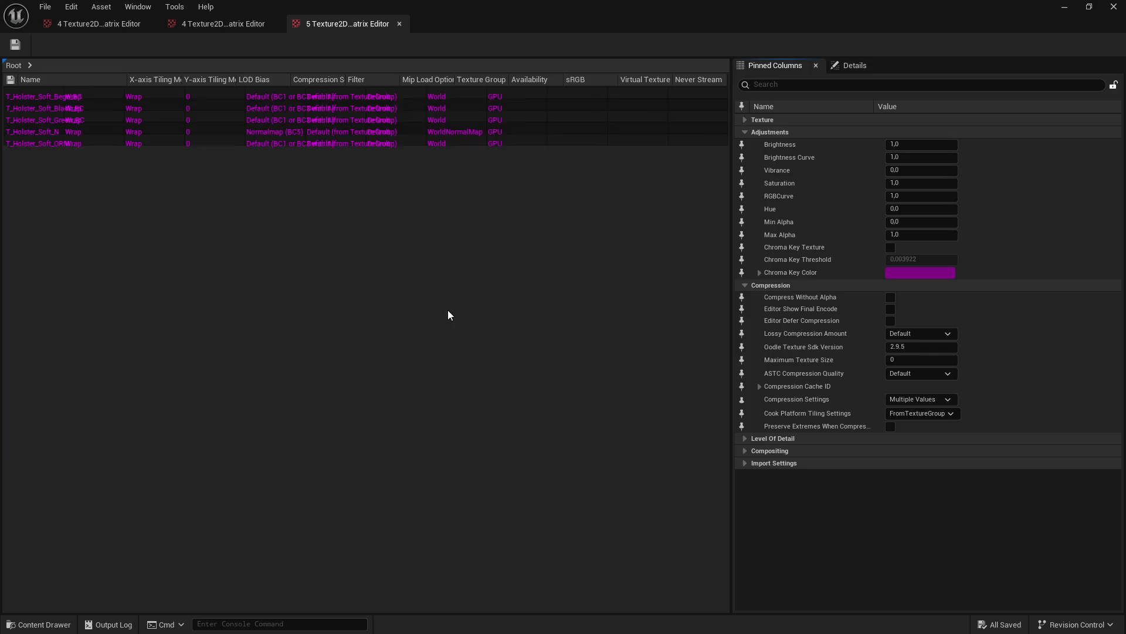
# Step: Set Maximum Texture Size 2048 on the five Holster_Soft textures and save them
pyautogui.keyDown('shift'); pyautogui.click(54, 139); pyautogui.keyUp('shift')
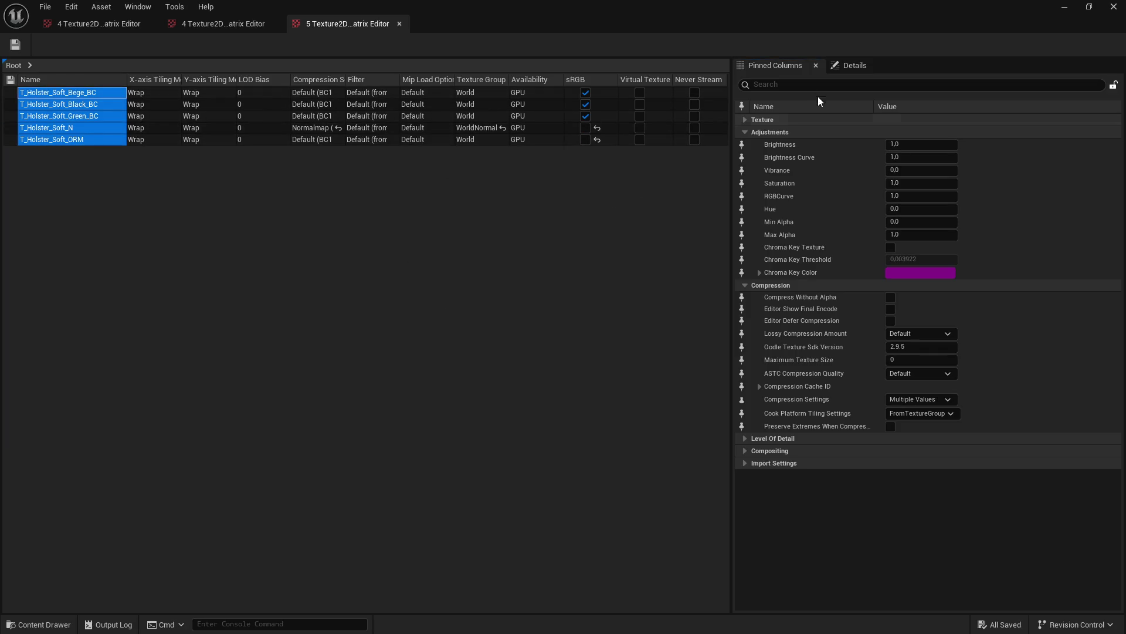
pyautogui.write('max')
pyautogui.click(912, 157)
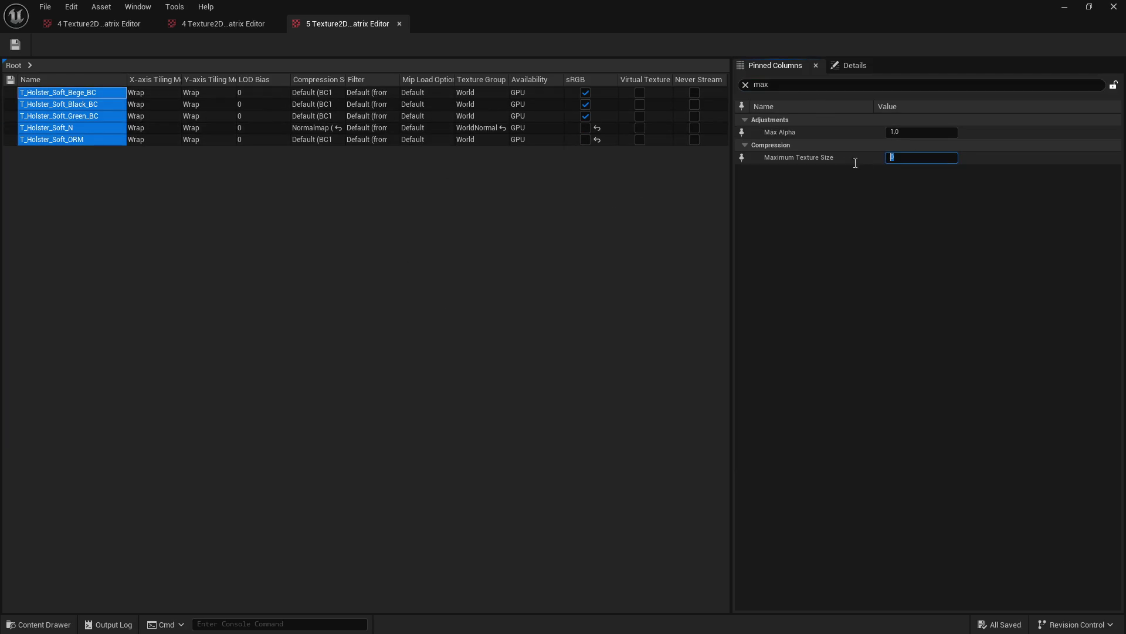
pyautogui.write('2048')
pyautogui.press('Return')
pyautogui.click(15, 44)
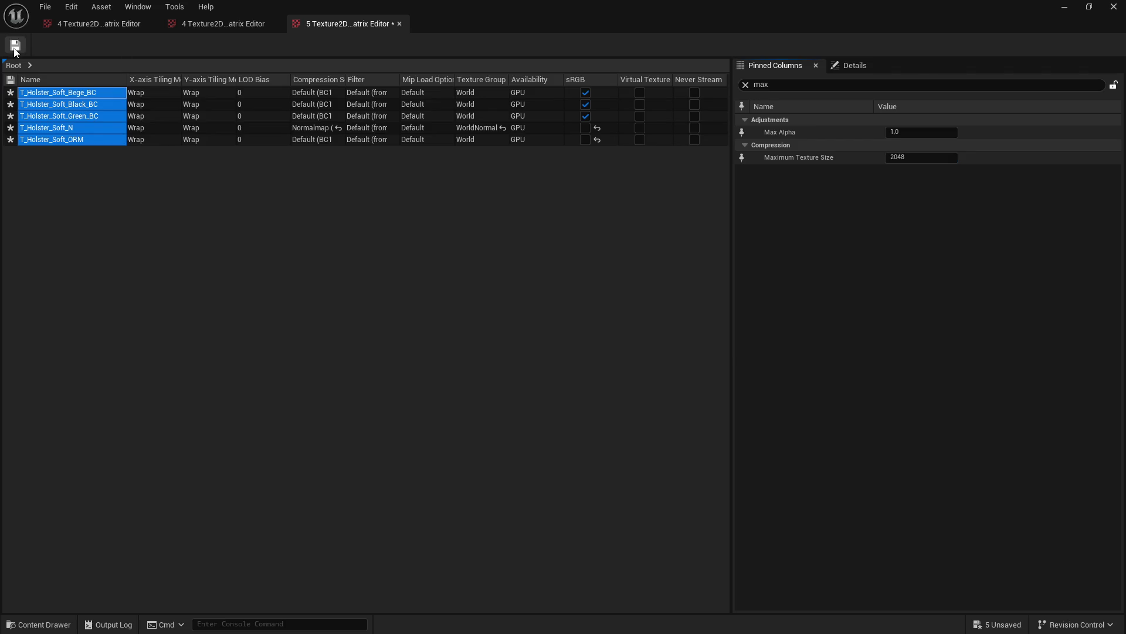
pyautogui.click(1065, 8)
pyautogui.hotkey('alt', 'Left')
pyautogui.hotkey('alt', 'Left')
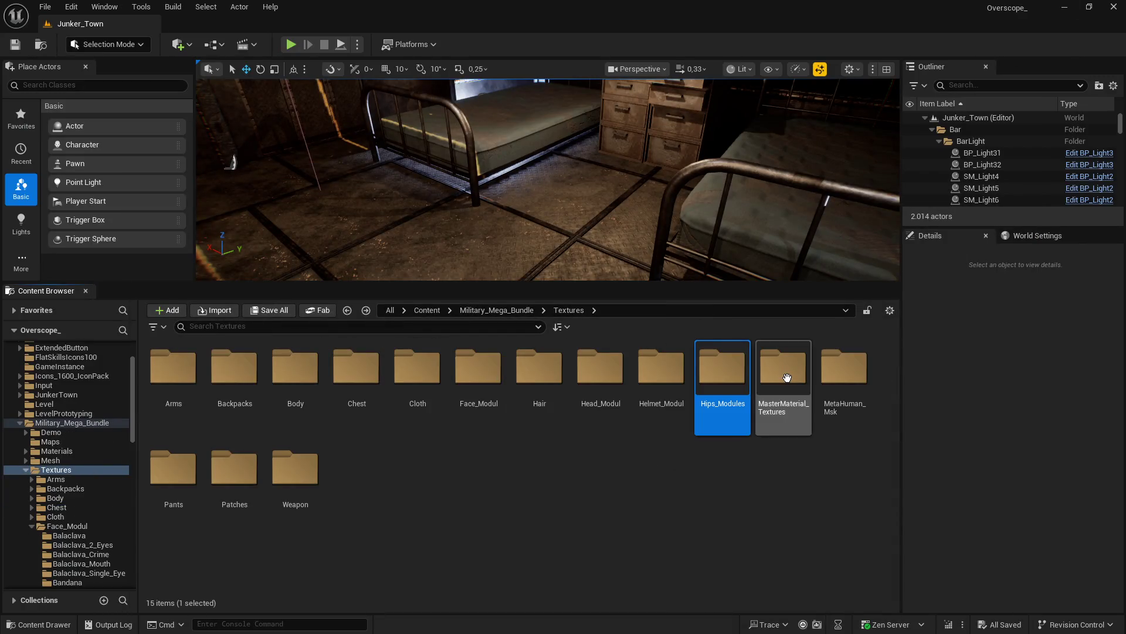
# Step: Look over the three Quantum textures in MasterMaterial_Textures, then return to Textures
pyautogui.doubleClick(775, 380)
pyautogui.click(177, 383)
pyautogui.keyDown('shift'); pyautogui.click(298, 378); pyautogui.keyUp('shift')
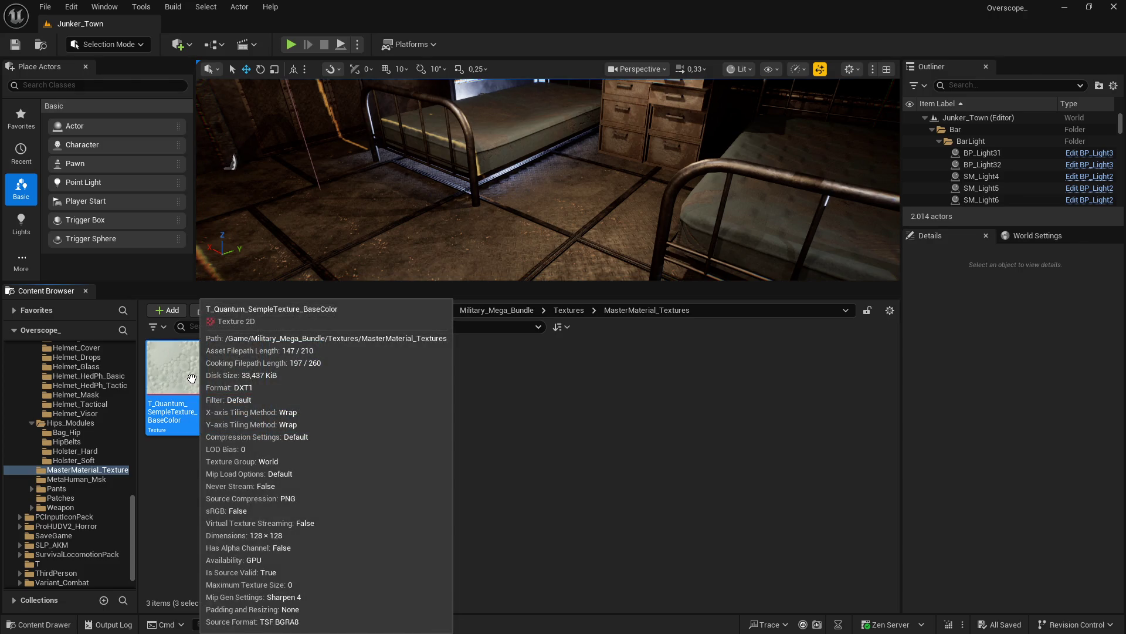
pyautogui.hotkey('alt', 'Left')
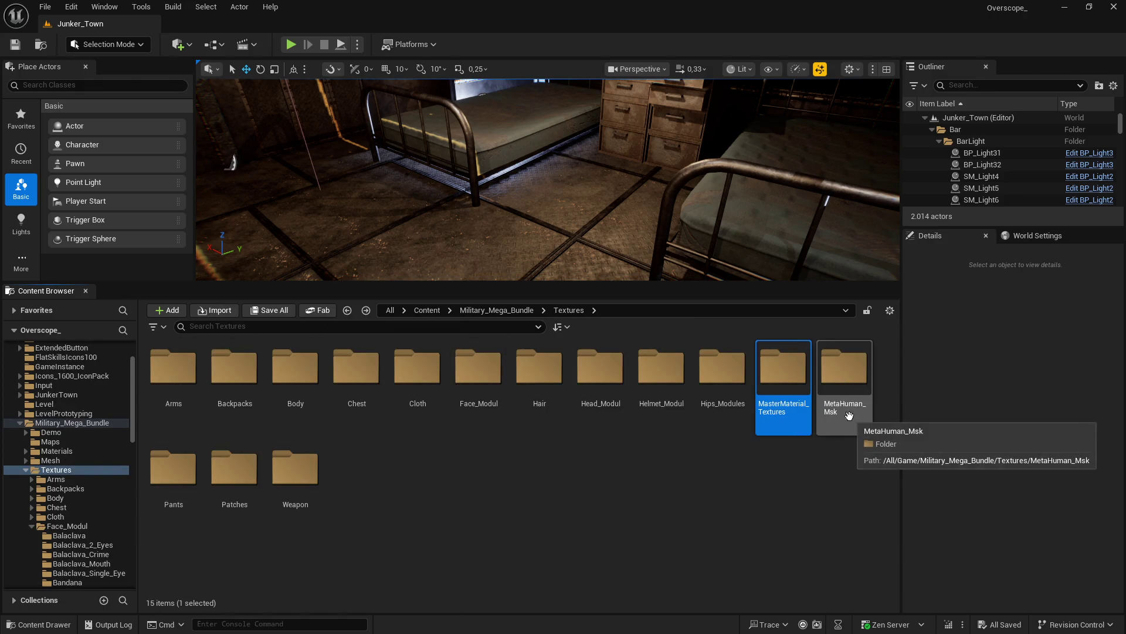
# Step: Open MetaHuman_Msk and load its four mask textures into the Property Matrix
pyautogui.doubleClick(851, 384)
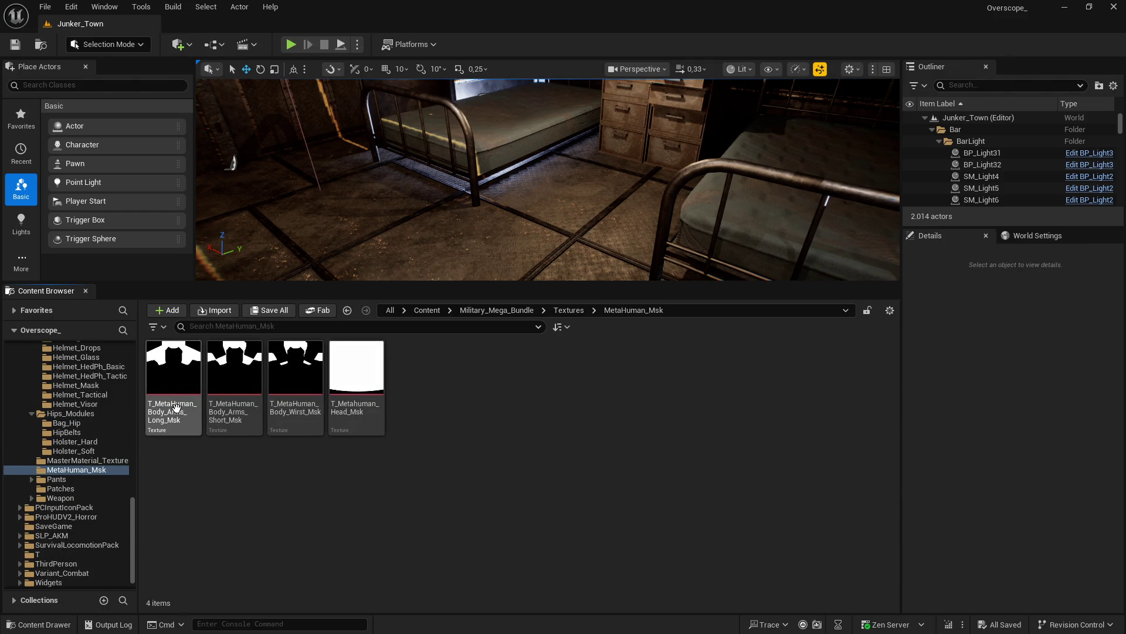
pyautogui.click(164, 380)
pyautogui.keyDown('shift'); pyautogui.click(352, 377); pyautogui.keyUp('shift')
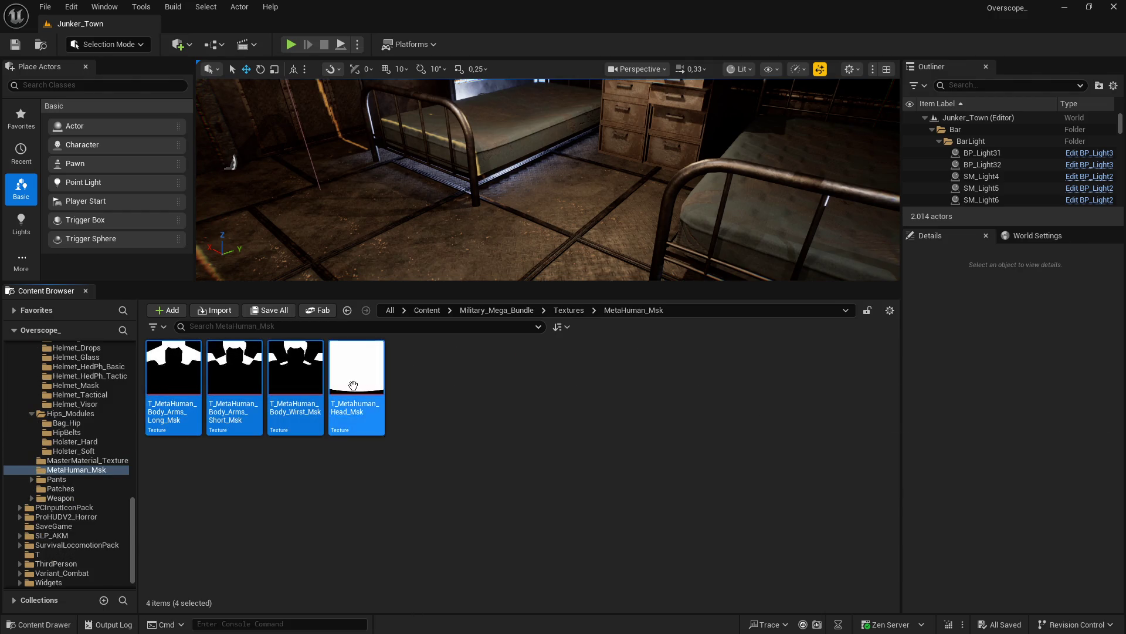
pyautogui.rightClick(174, 373)
pyautogui.moveTo(269, 434)
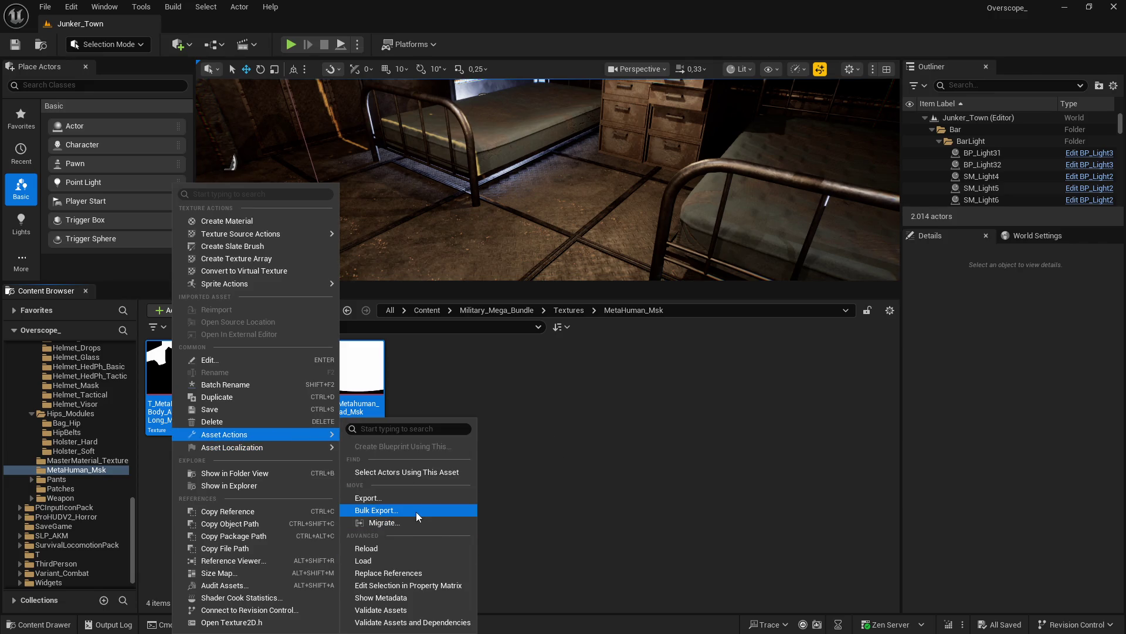
pyautogui.click(411, 585)
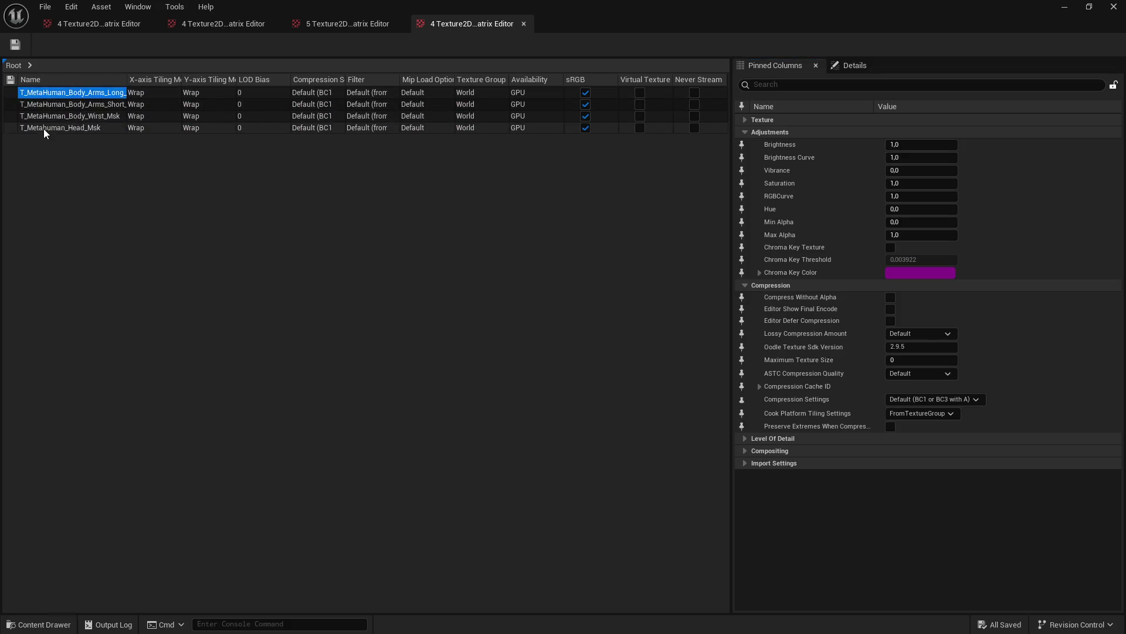
pyautogui.write('max')
# Step: Set Maximum Texture Size 2048 on the four masks, then open the Pants folder
pyautogui.click(915, 157)
pyautogui.write('8')
pyautogui.press('Return')
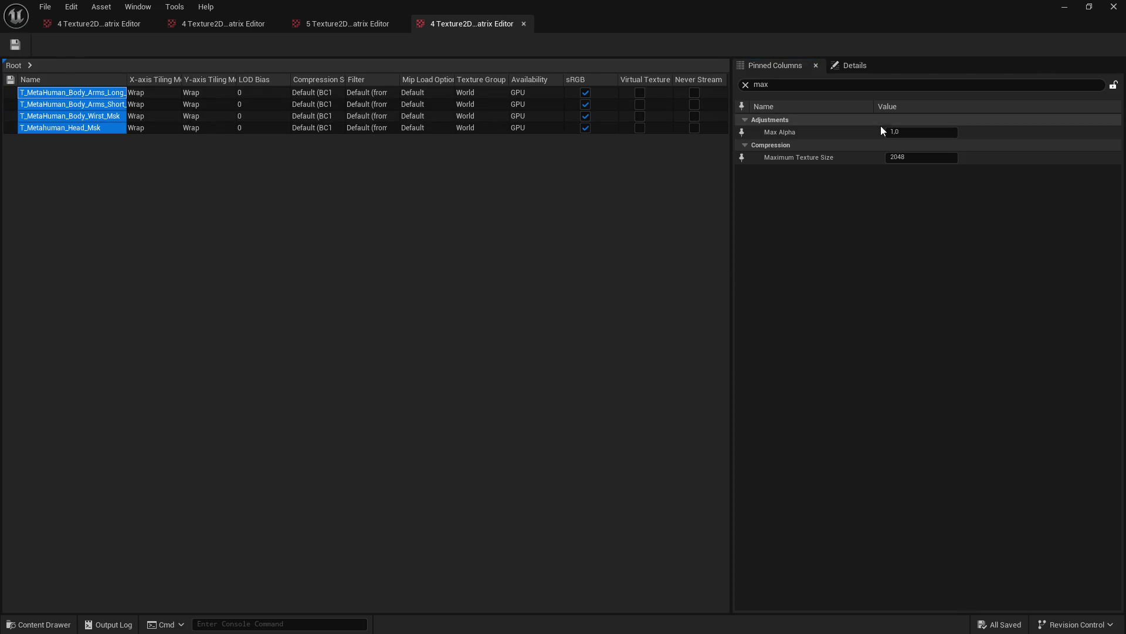
pyautogui.click(1063, 8)
pyautogui.doubleClick(173, 473)
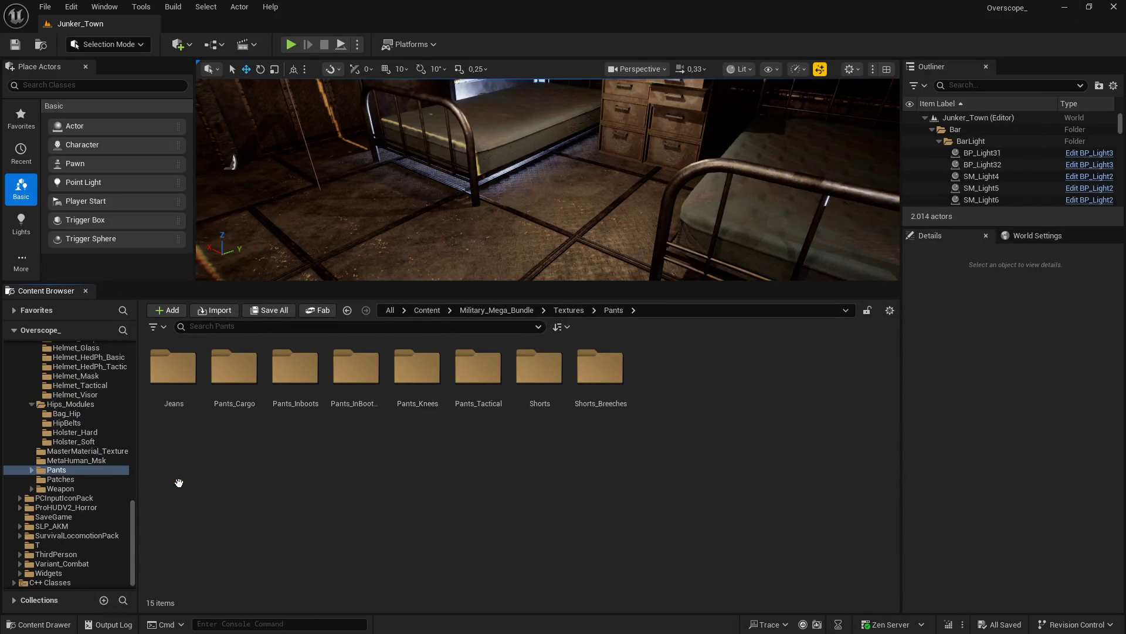
# Step: Load all 14 Jeans textures into the Property Matrix and select every row
pyautogui.doubleClick(173, 367)
pyautogui.hotkey('ctrl', 'a')
pyautogui.rightClick(243, 452)
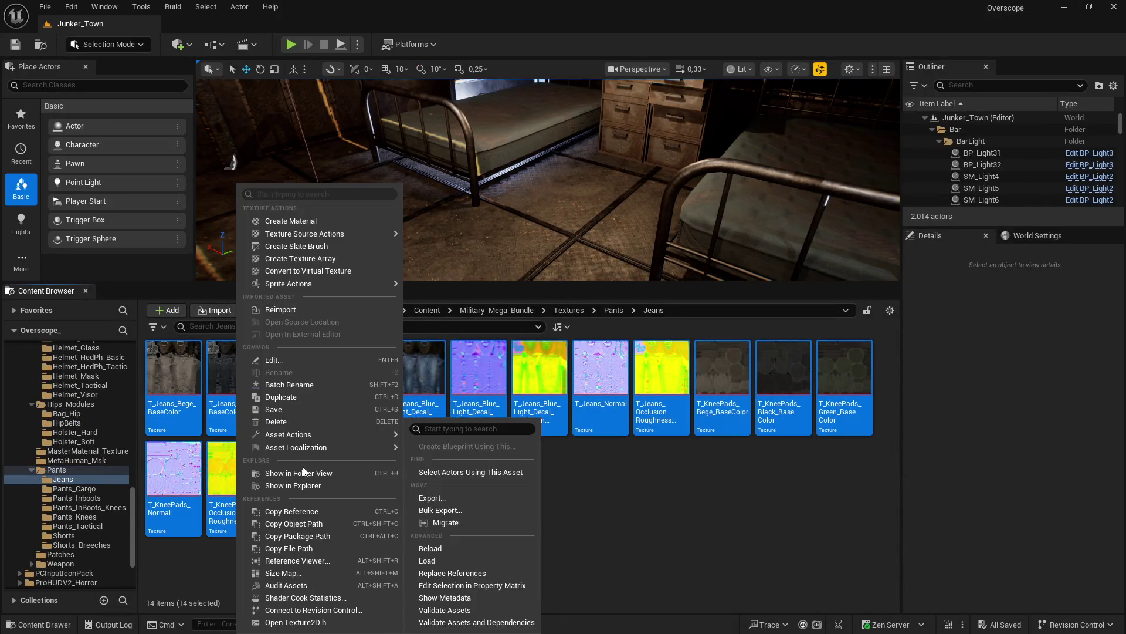
pyautogui.moveTo(376, 434)
pyautogui.click(490, 584)
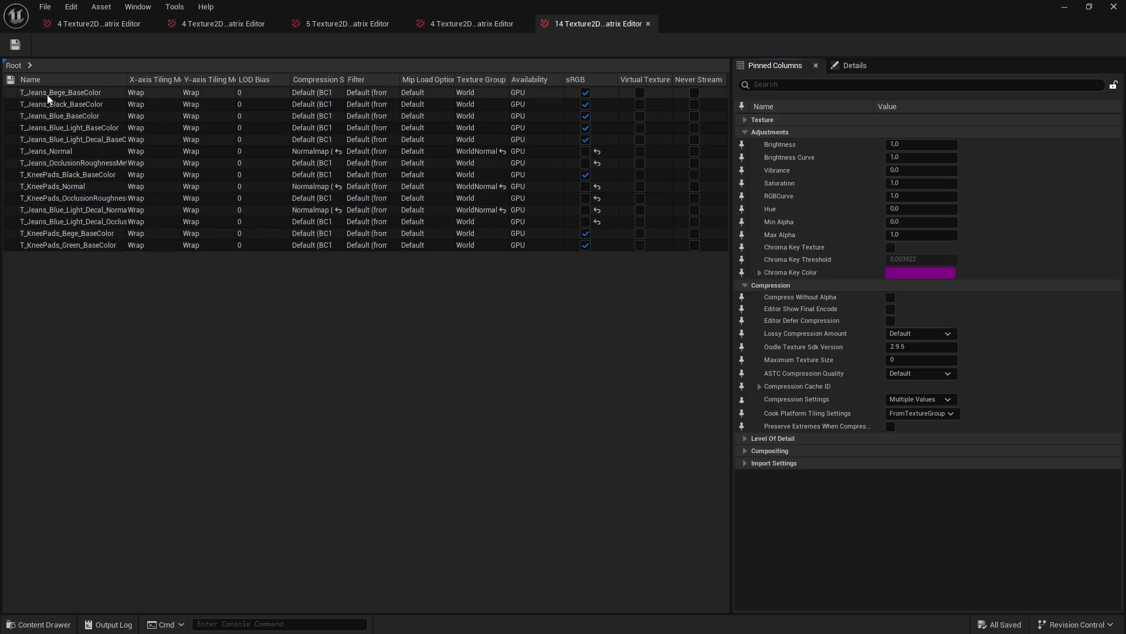
pyautogui.click(48, 94)
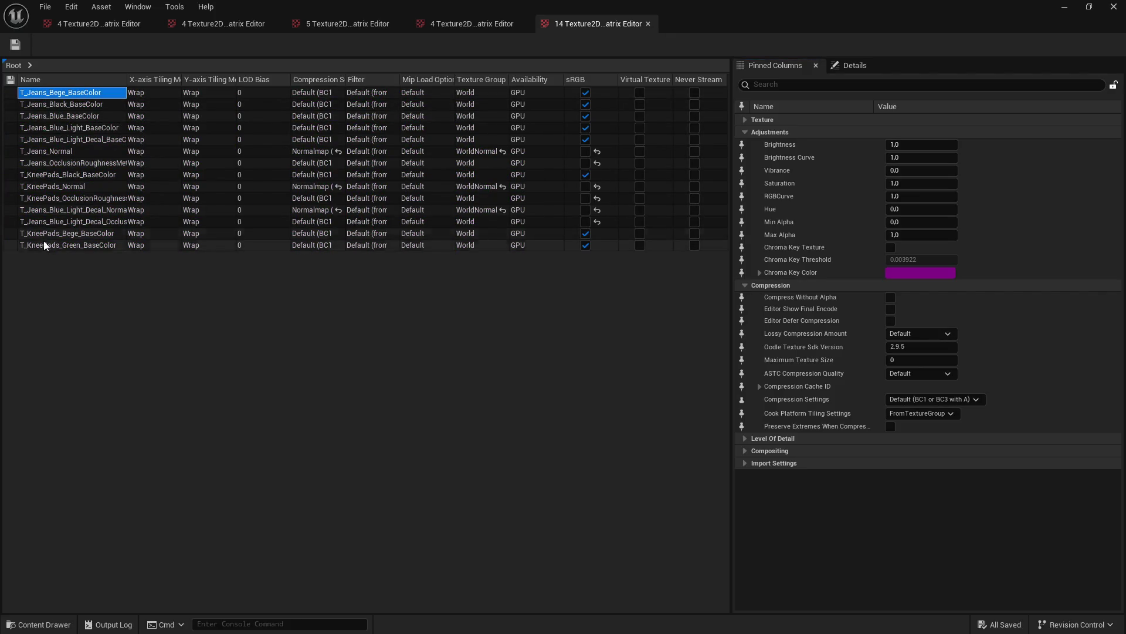
pyautogui.keyDown('shift'); pyautogui.click(41, 244); pyautogui.keyUp('shift')
# Step: Set the Jeans textures' Maximum Texture Size to 2048 and save them
pyautogui.click(799, 84)
pyautogui.write('max')
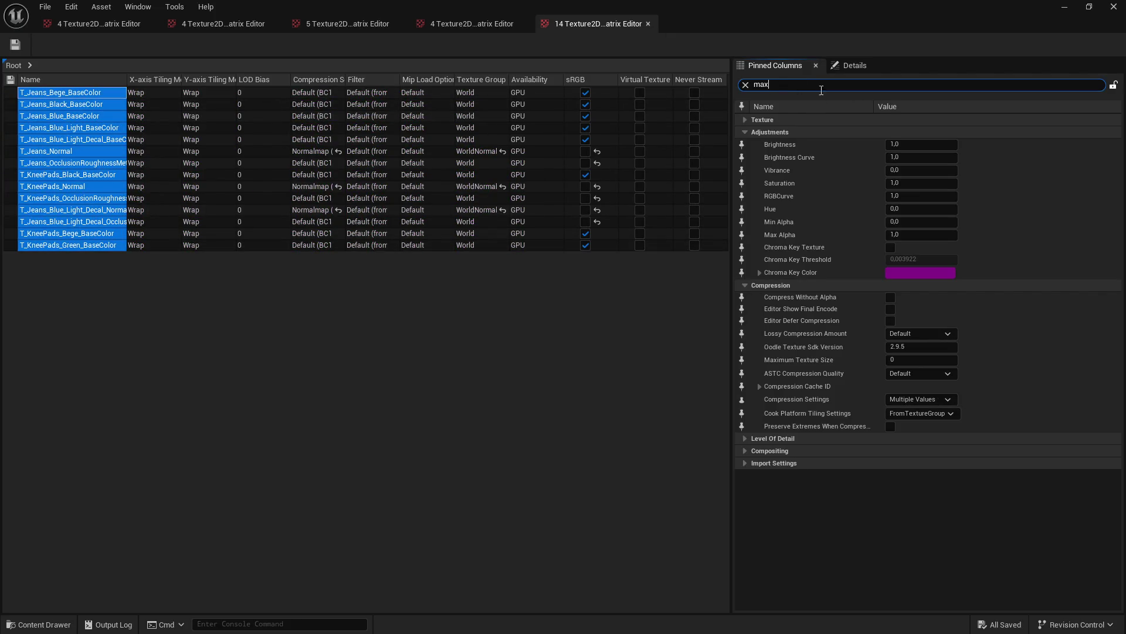
pyautogui.click(921, 157)
pyautogui.write('2048')
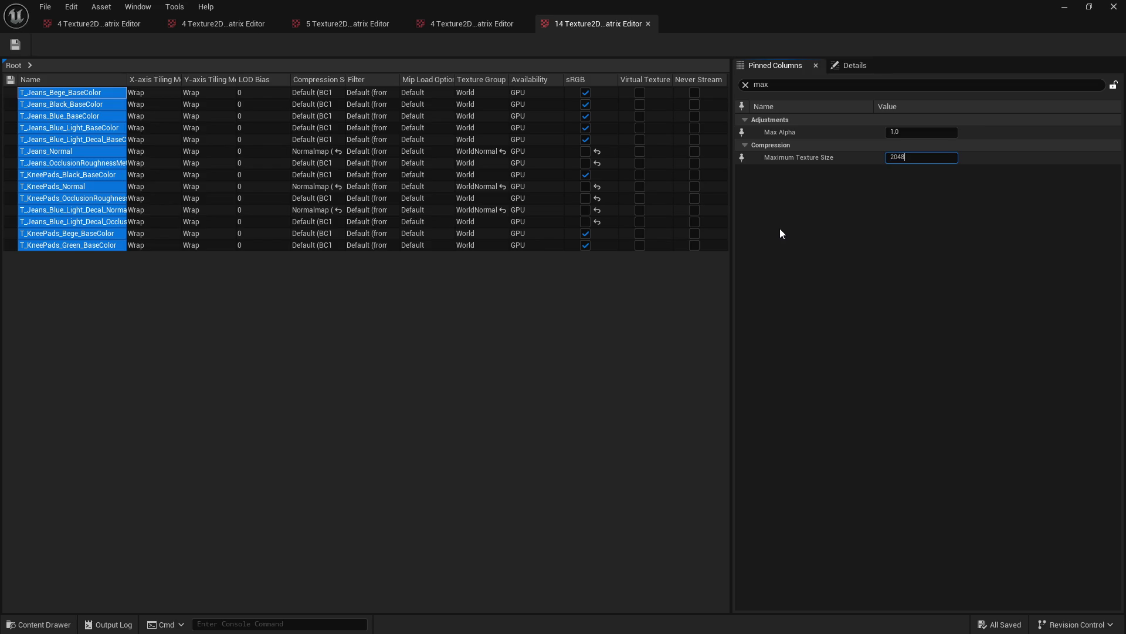
pyautogui.press('Return')
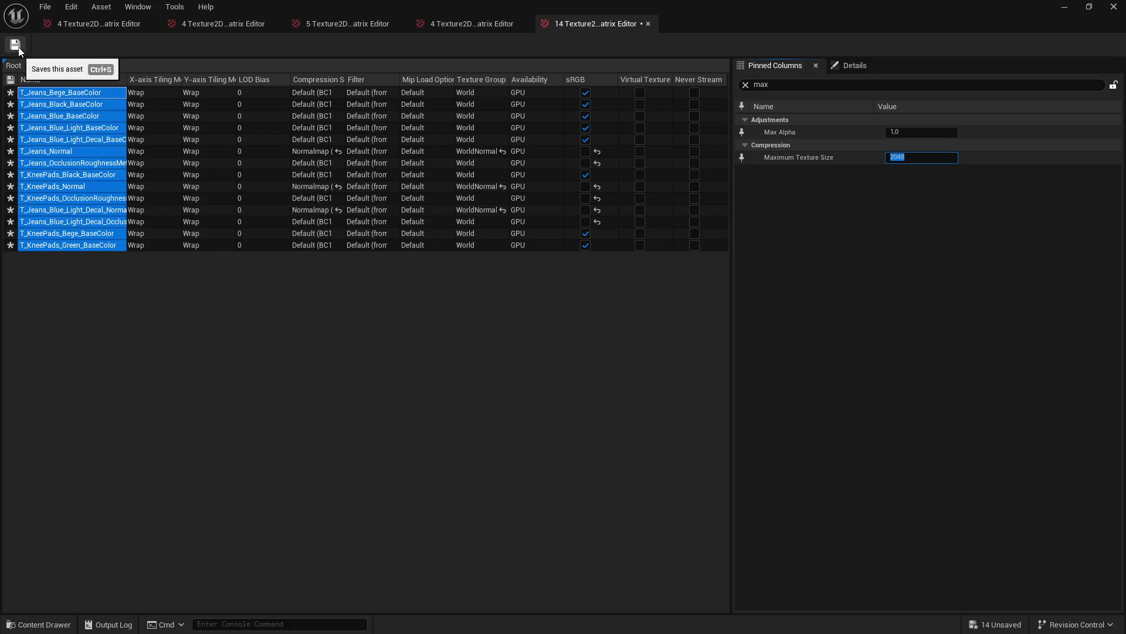
pyautogui.click(16, 45)
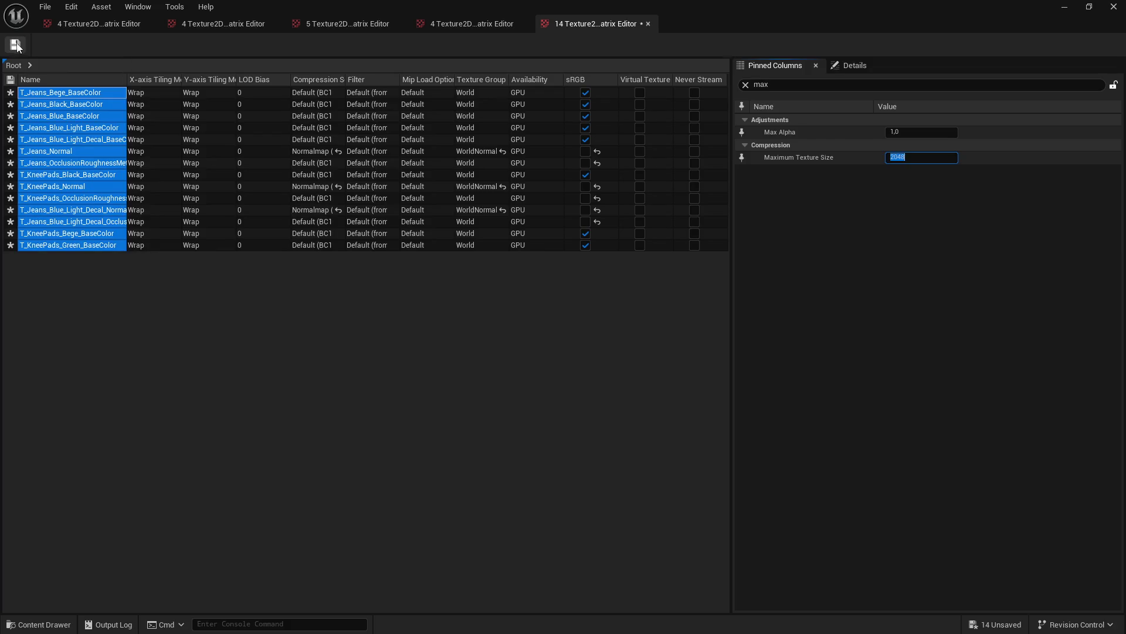
# Step: Return to the level editor and open the Pants_Cargo folder
pyautogui.click(1067, 11)
pyautogui.click(614, 310)
pyautogui.doubleClick(235, 376)
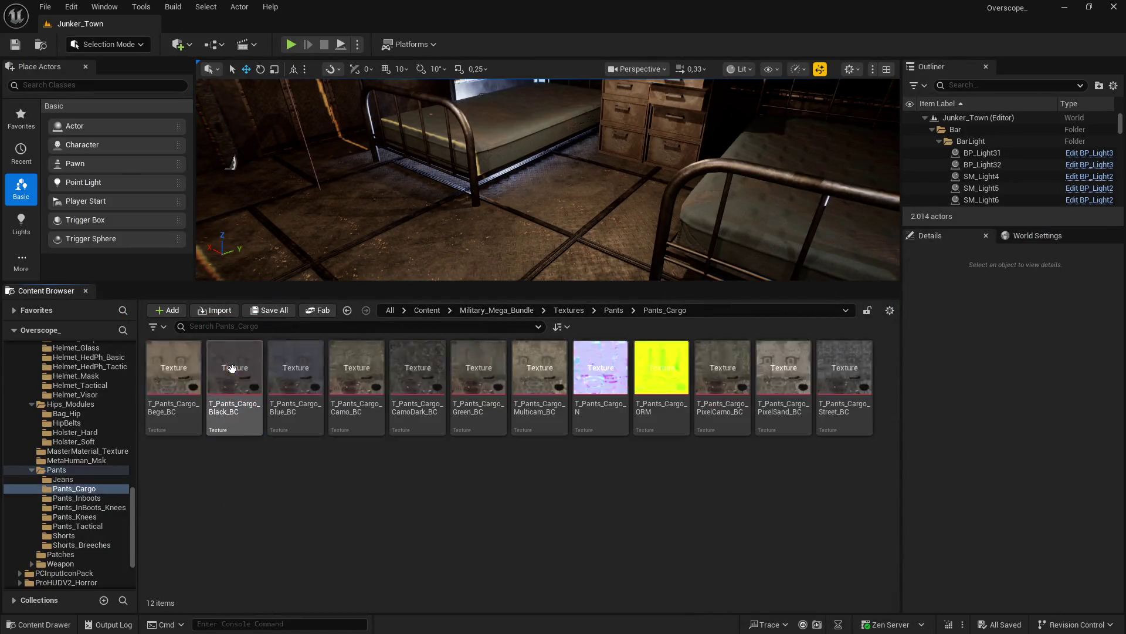
# Step: Cap the 12 Pants_Cargo textures at a 2048 Maximum Texture Size in the Property Matrix and save
pyautogui.keyDown('shift'); pyautogui.click(845, 382); pyautogui.keyUp('shift')
pyautogui.rightClick(721, 382)
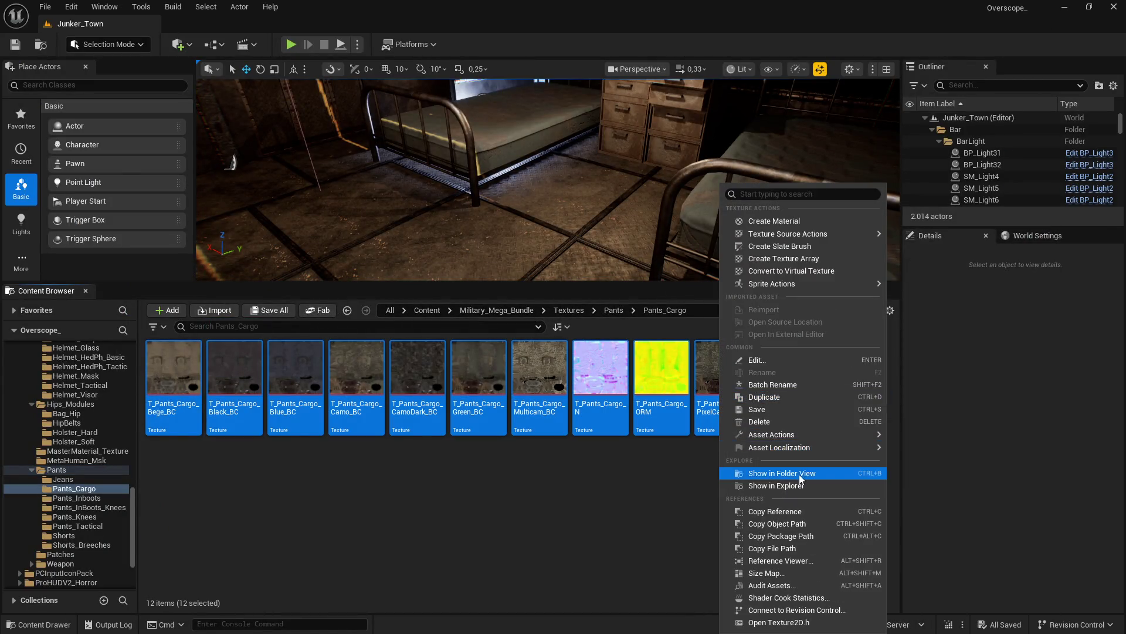
pyautogui.moveTo(803, 435)
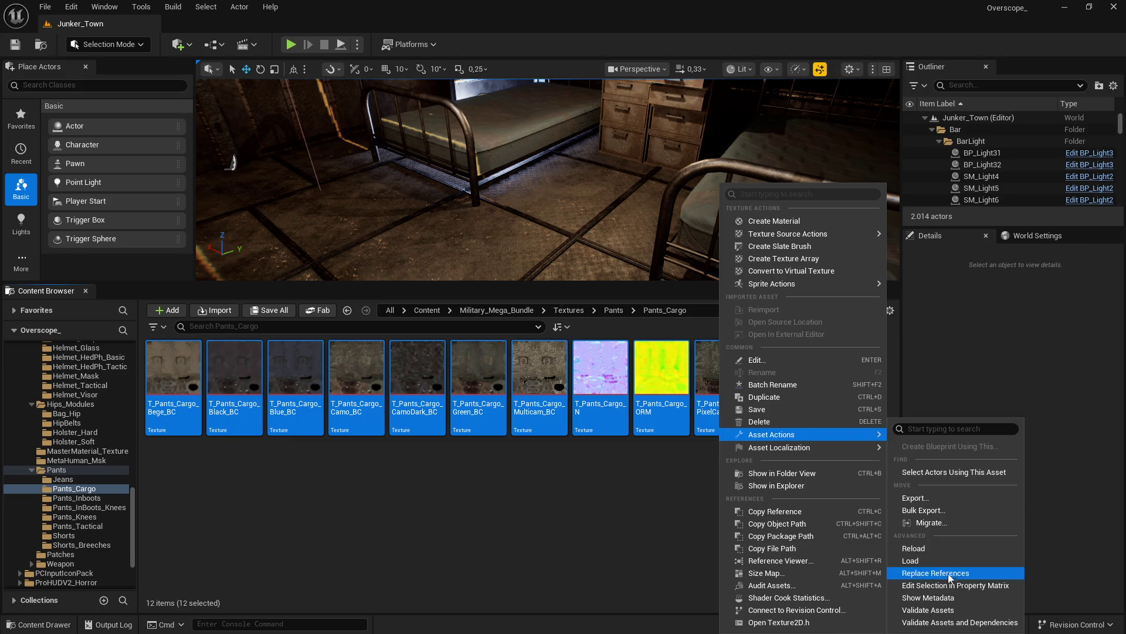
pyautogui.click(952, 589)
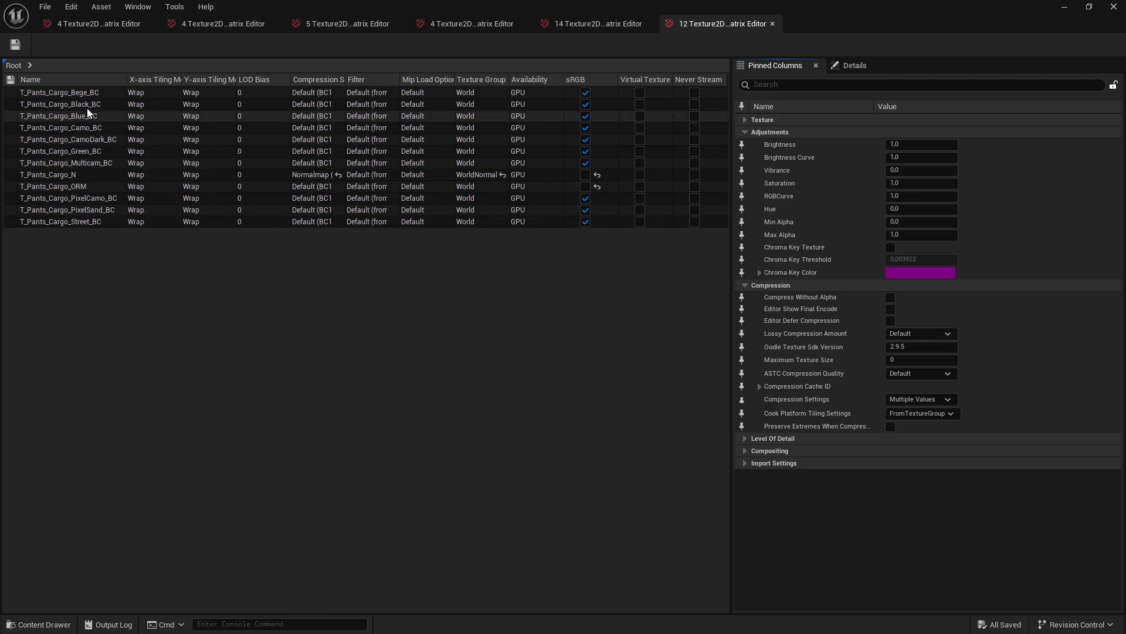
pyautogui.keyDown('shift'); pyautogui.click(54, 217); pyautogui.keyUp('shift')
pyautogui.click(794, 84)
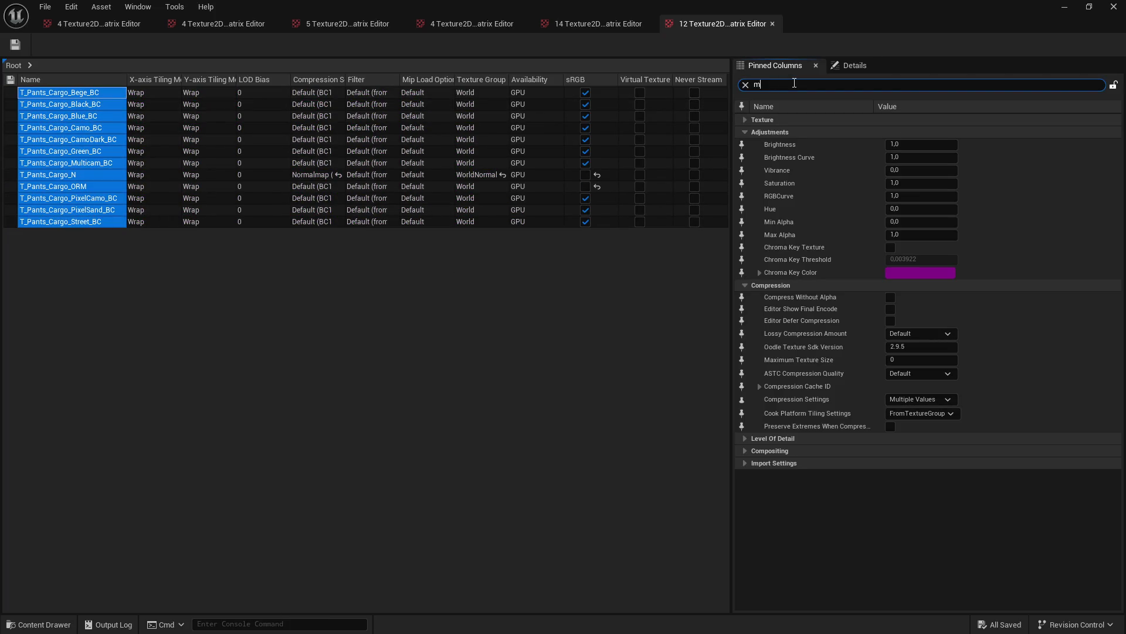
pyautogui.write('ax')
pyautogui.click(937, 162)
pyautogui.write('2048')
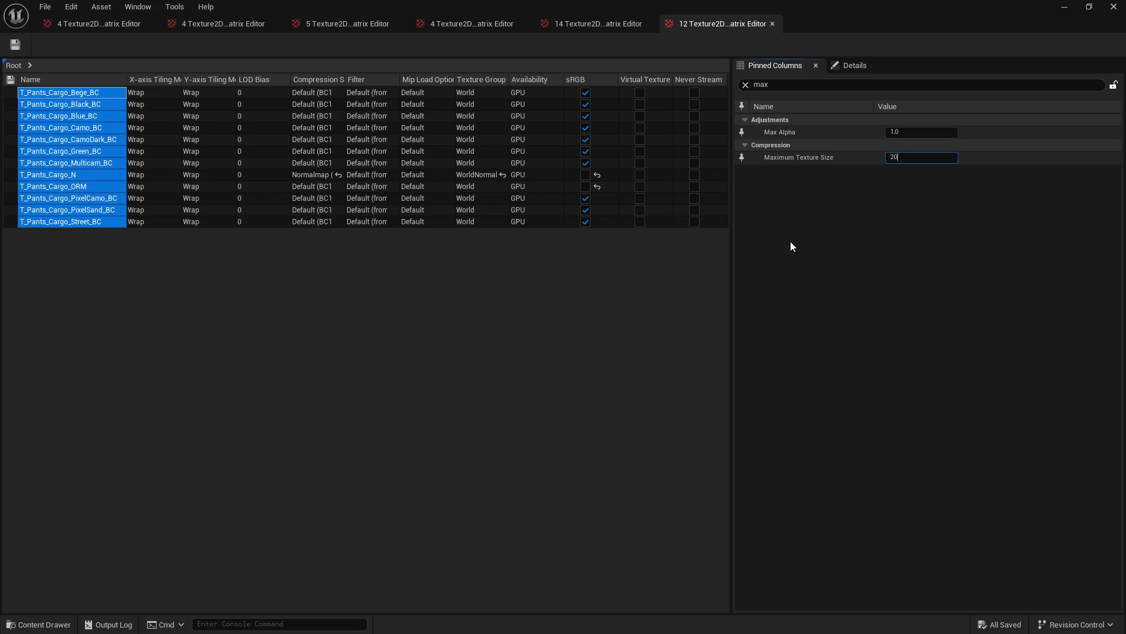
pyautogui.press('Return')
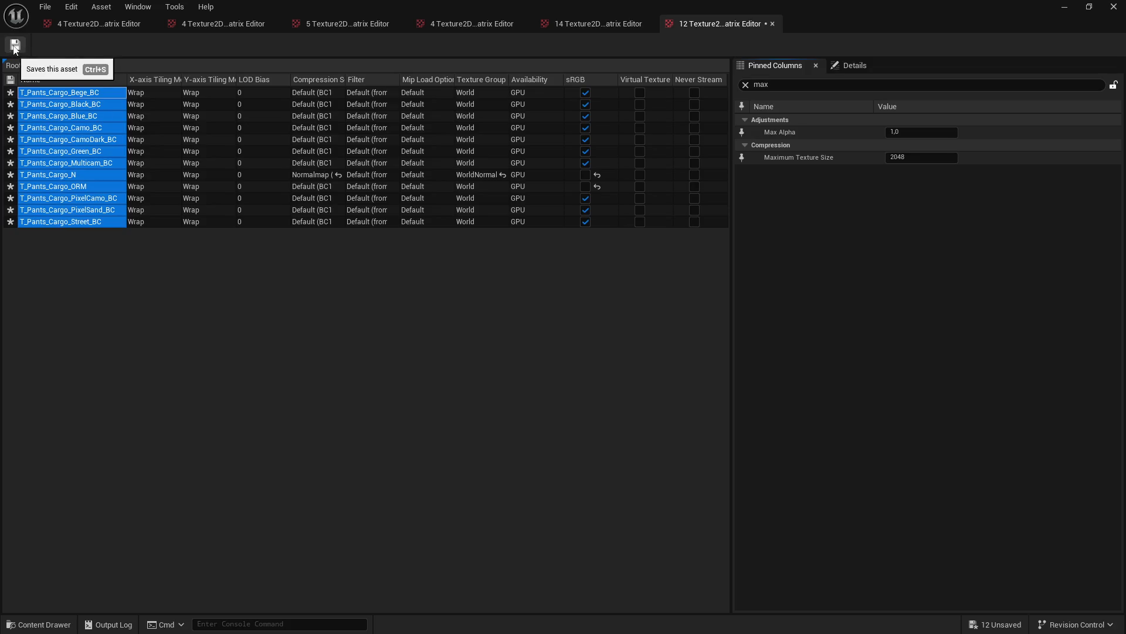
pyautogui.click(15, 45)
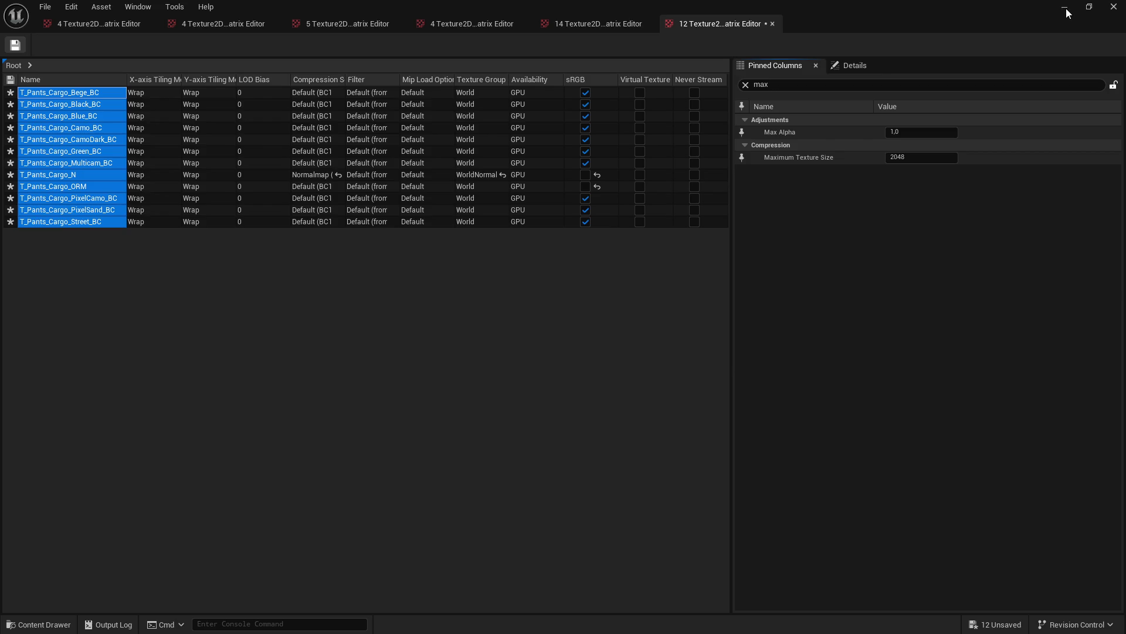
# Step: Open Pants_Inboots and load all 16 of its textures into the Property Matrix
pyautogui.click(1113, 6)
pyautogui.press('BackSpace')
pyautogui.doubleClick(299, 371)
pyautogui.hotkey('ctrl', 'a')
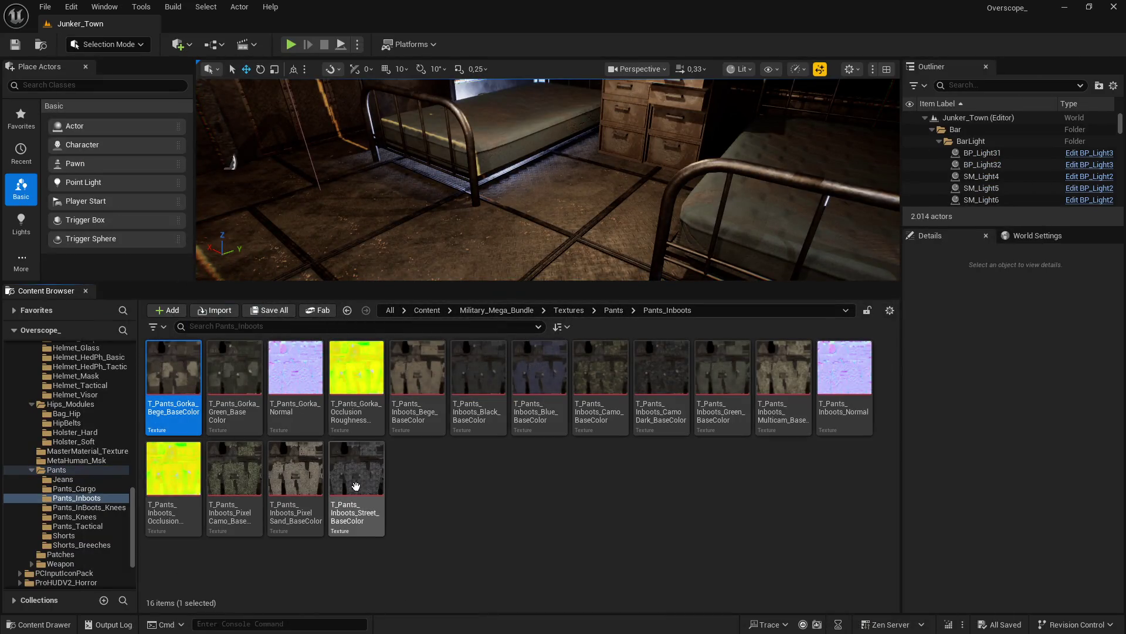
pyautogui.rightClick(303, 377)
pyautogui.moveTo(395, 432)
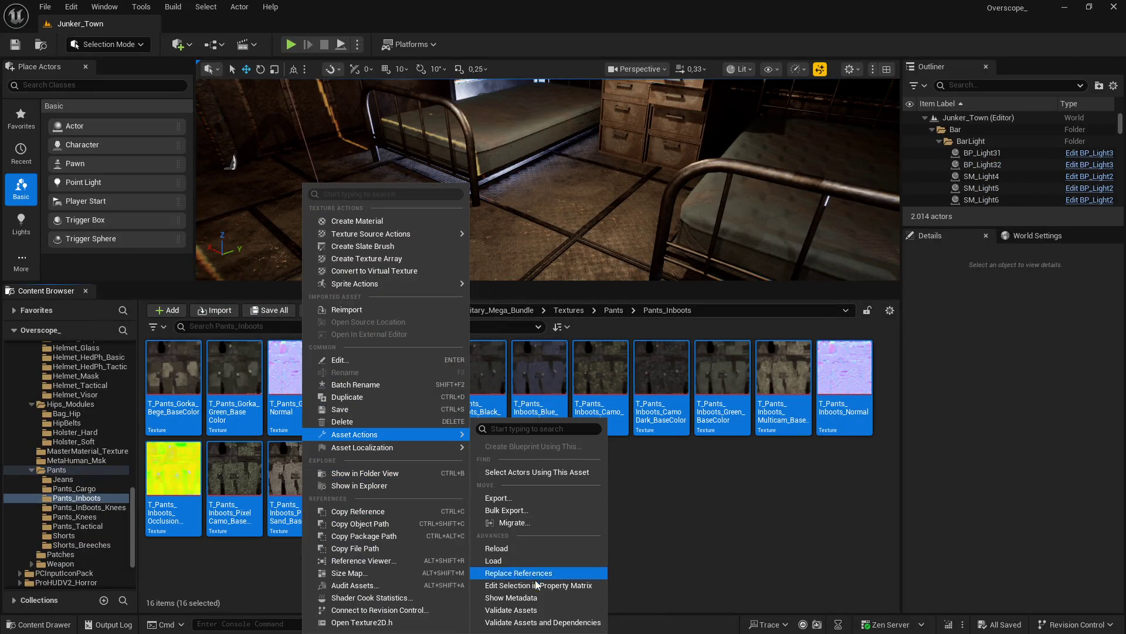
pyautogui.click(540, 572)
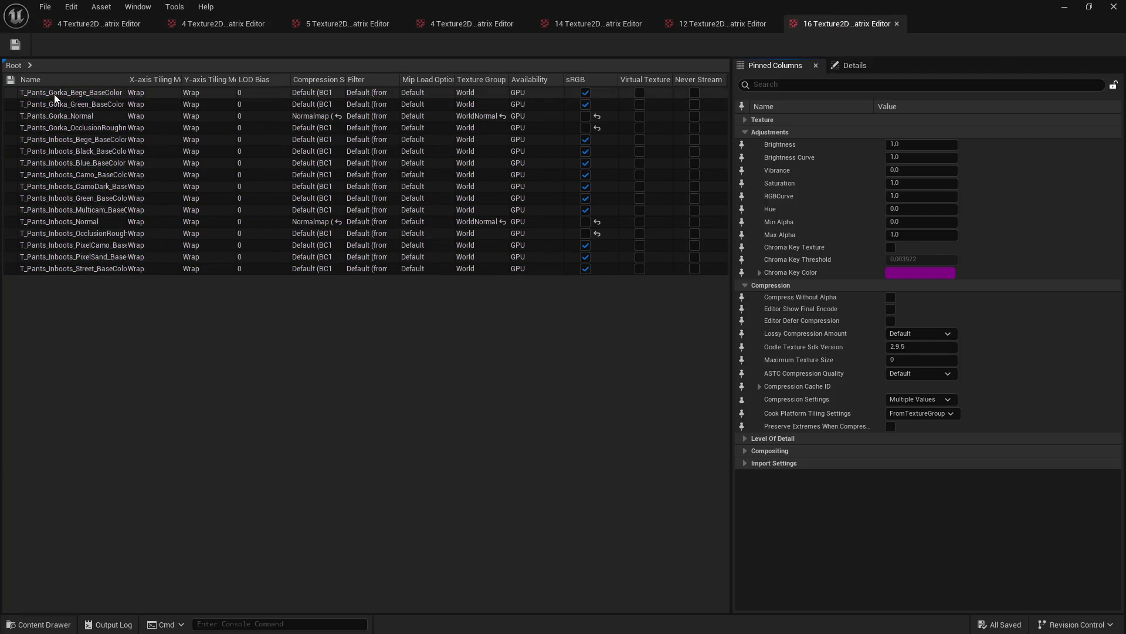
# Step: Give all 16 Pants_Inboots rows a 2048 Maximum Texture Size and save them
pyautogui.click(53, 93)
pyautogui.keyDown('shift'); pyautogui.click(55, 270); pyautogui.keyUp('shift')
pyautogui.click(774, 85)
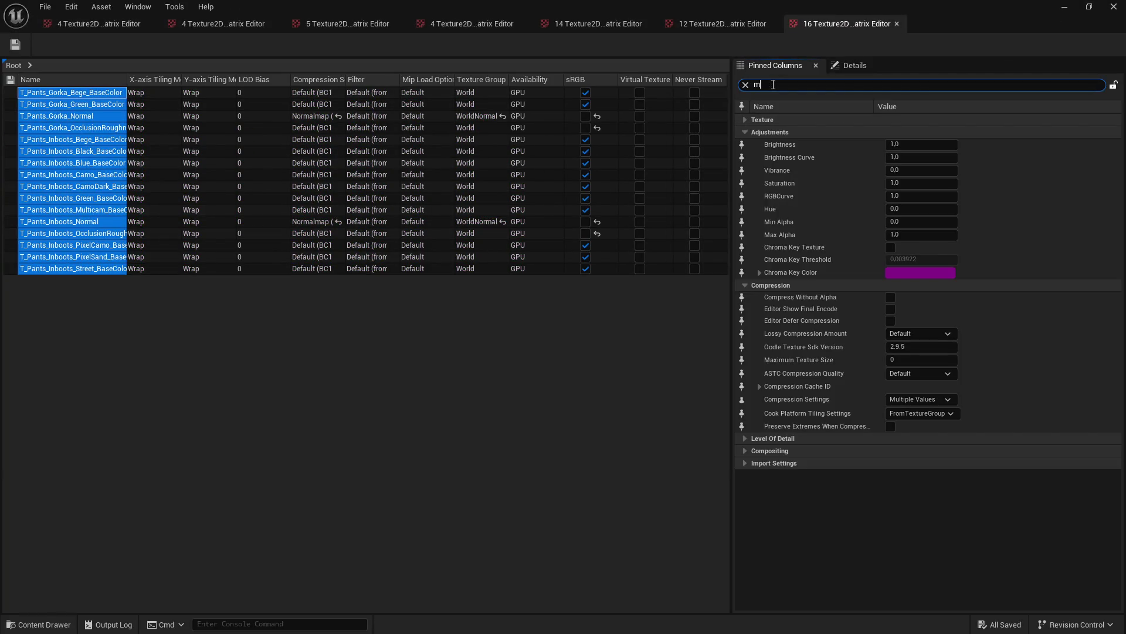
pyautogui.write('ax')
pyautogui.press('Tab')
pyautogui.write('2048')
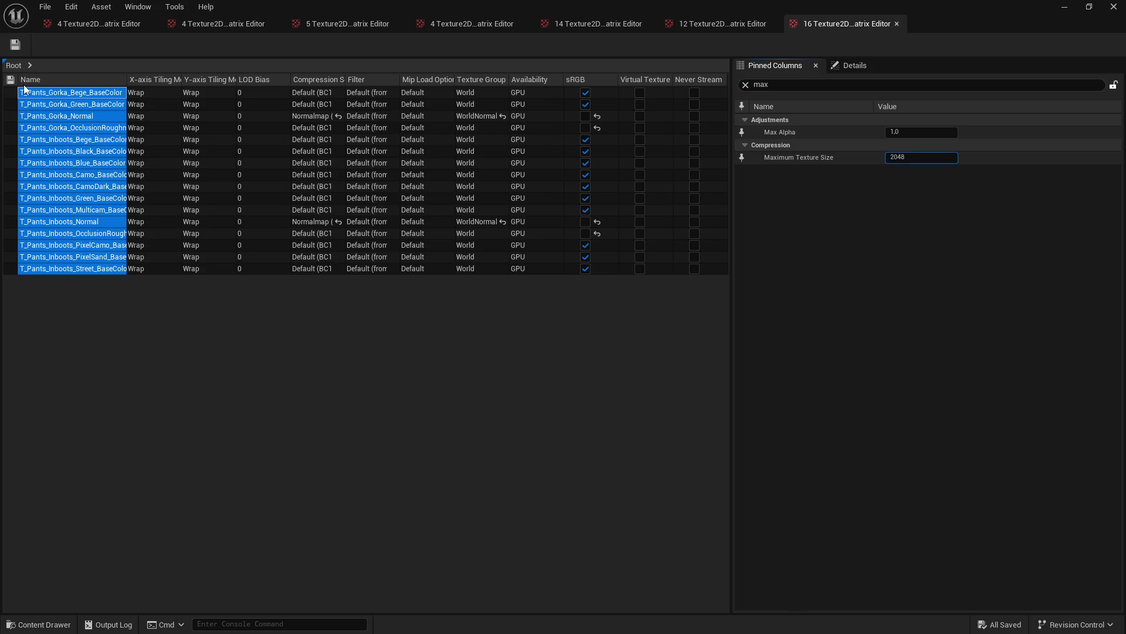
pyautogui.click(16, 46)
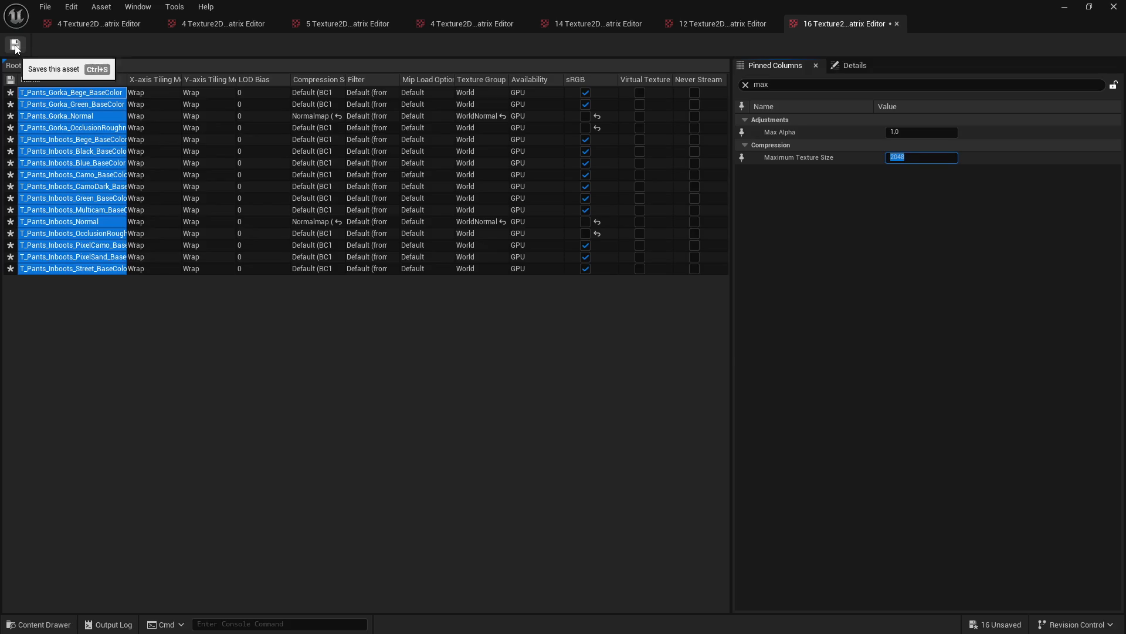
pyautogui.click(15, 45)
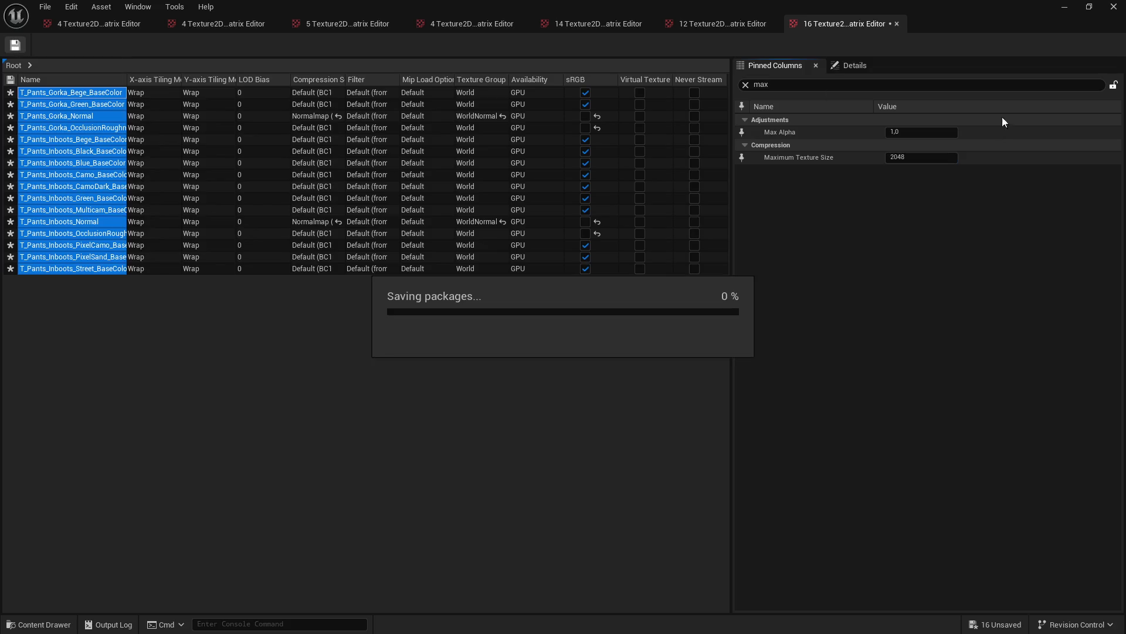
pyautogui.click(1065, 8)
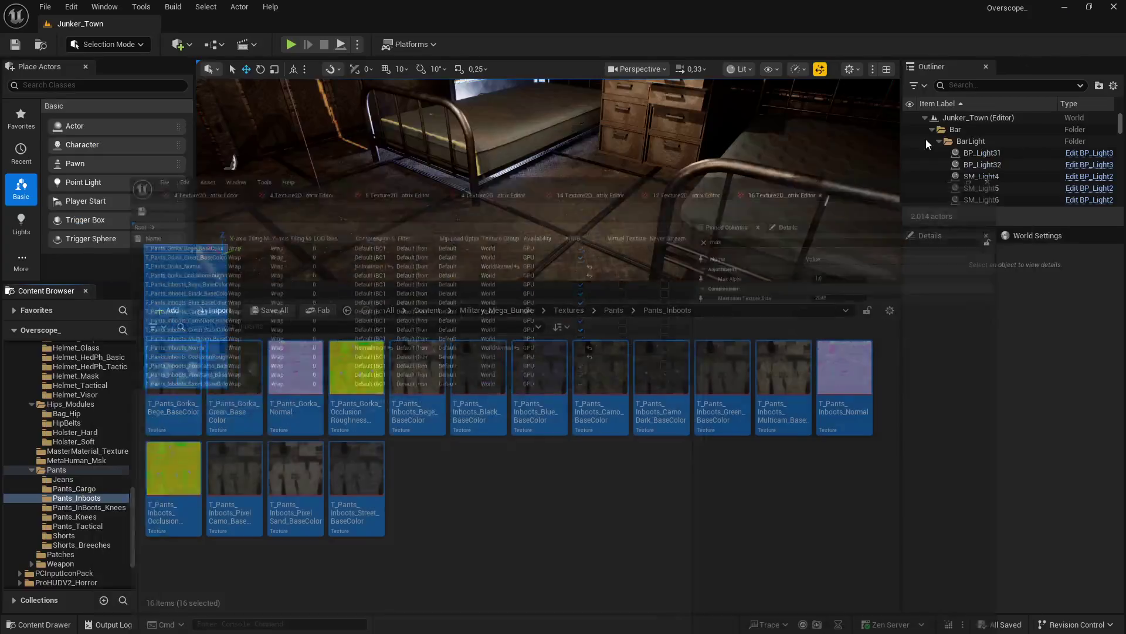
# Step: Open Pants_InBoots_Knees and load all 13 textures into the Property Matrix with every row selected
pyautogui.click(347, 309)
pyautogui.doubleClick(355, 369)
pyautogui.hotkey('ctrl', 'a')
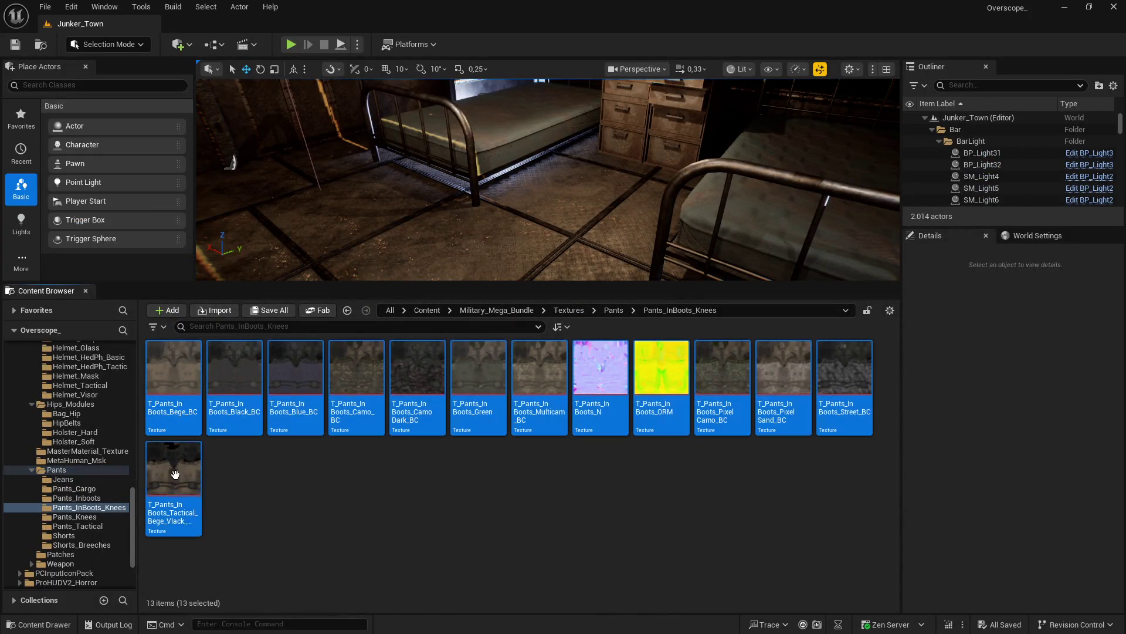
pyautogui.rightClick(182, 399)
pyautogui.moveTo(315, 447)
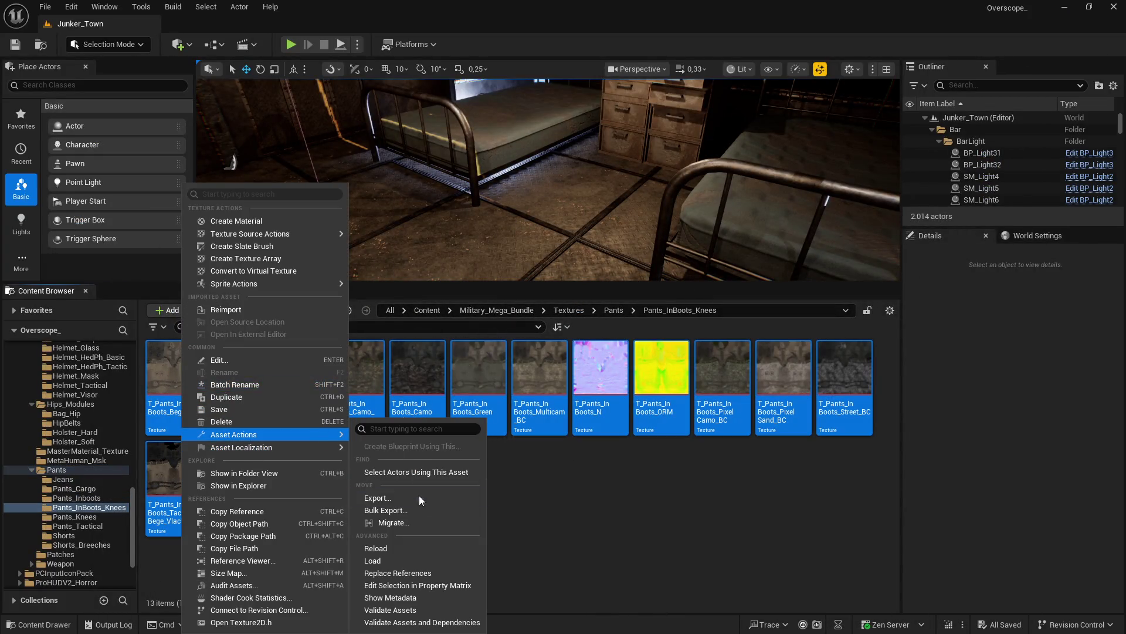
pyautogui.click(411, 586)
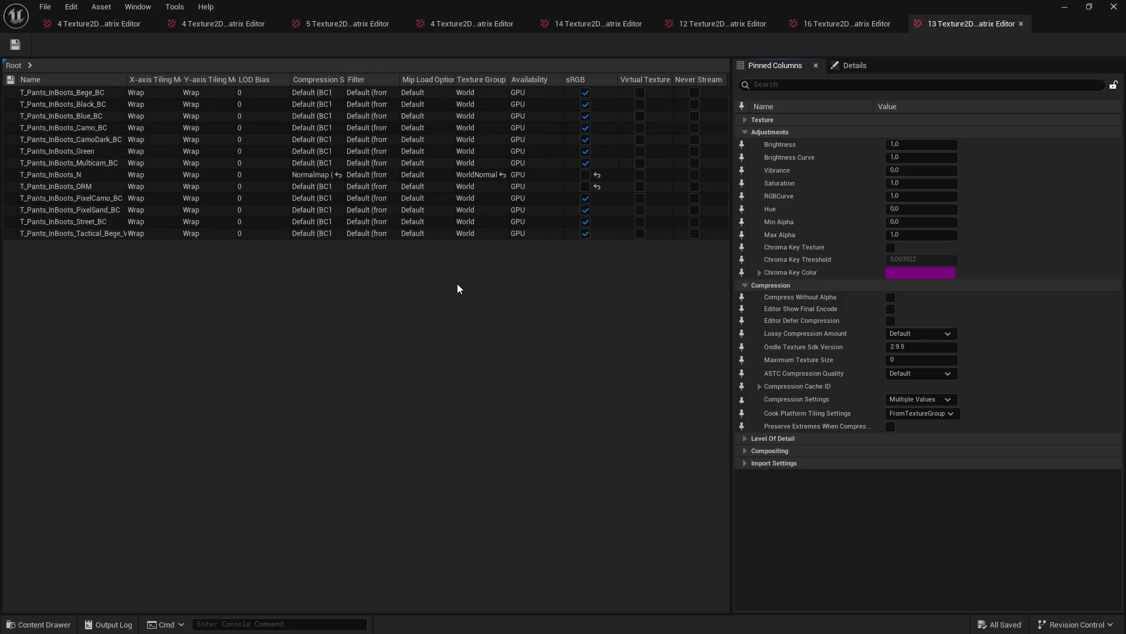
pyautogui.click(59, 93)
pyautogui.keyDown('shift'); pyautogui.click(70, 232); pyautogui.keyUp('shift')
# Step: Set Maximum Texture Size to 2048 for the 13 textures and save them
pyautogui.click(780, 89)
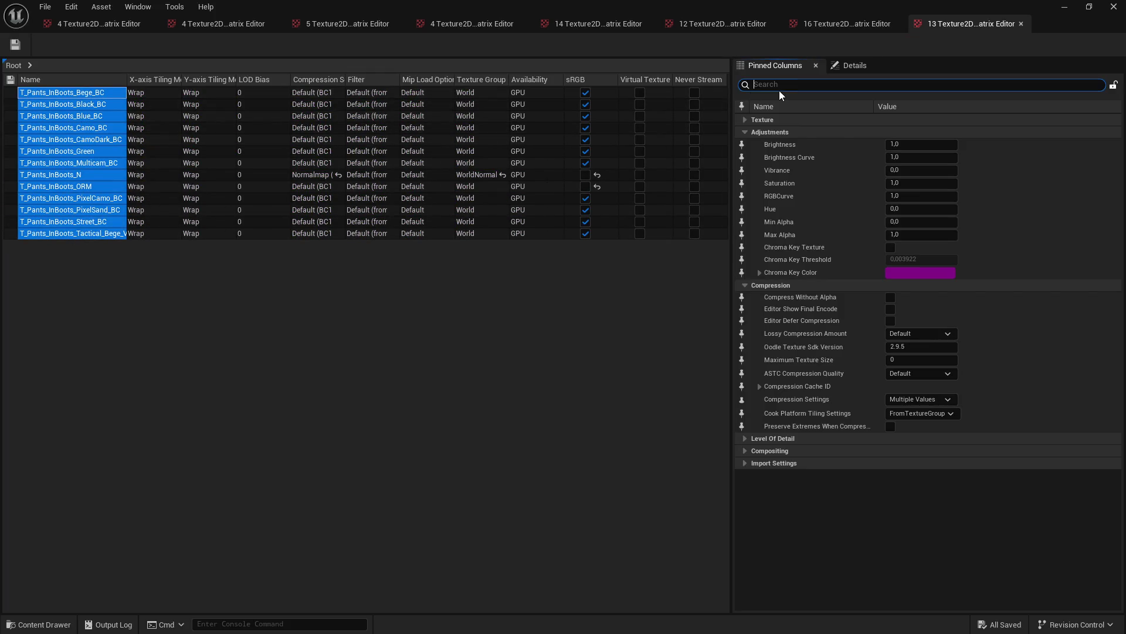
pyautogui.write('max')
pyautogui.click(893, 162)
pyautogui.write('2048')
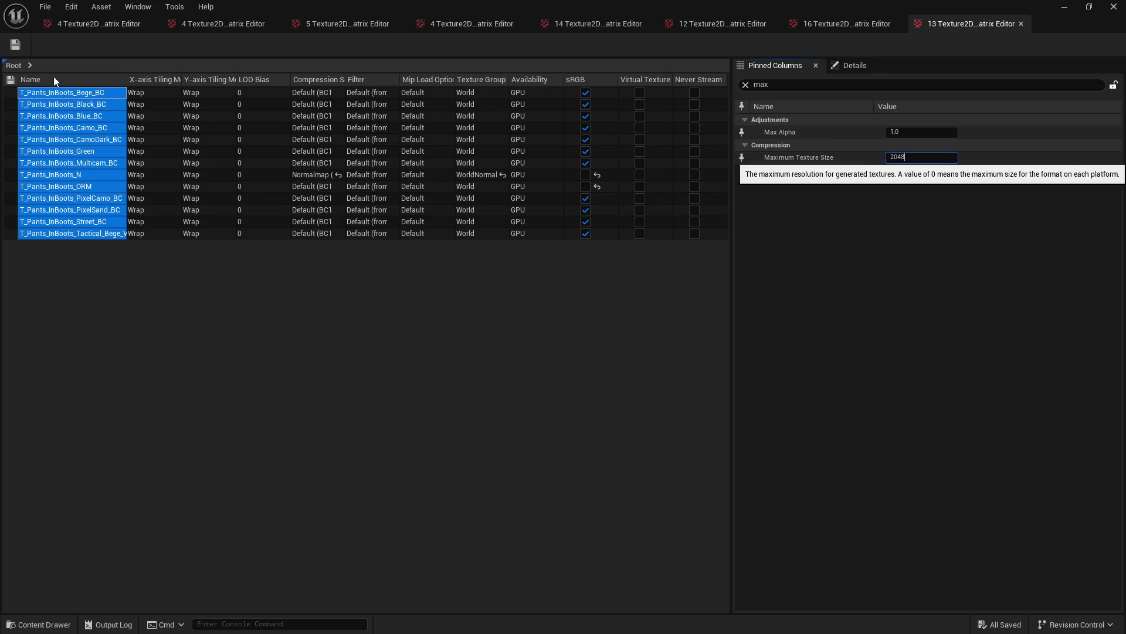
pyautogui.click(16, 46)
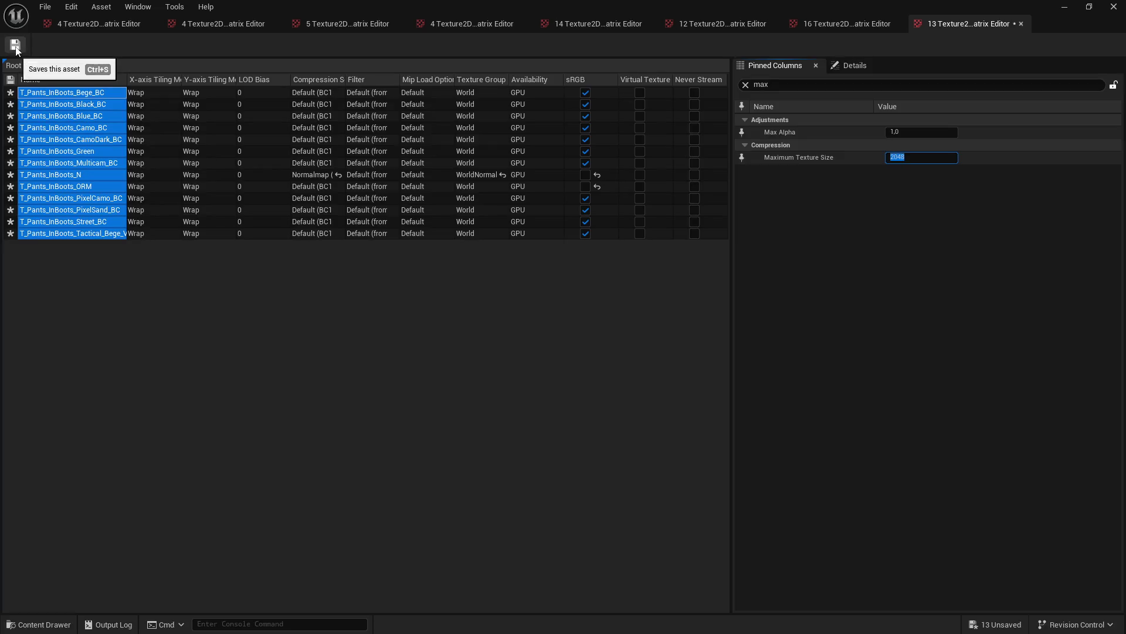
pyautogui.click(16, 46)
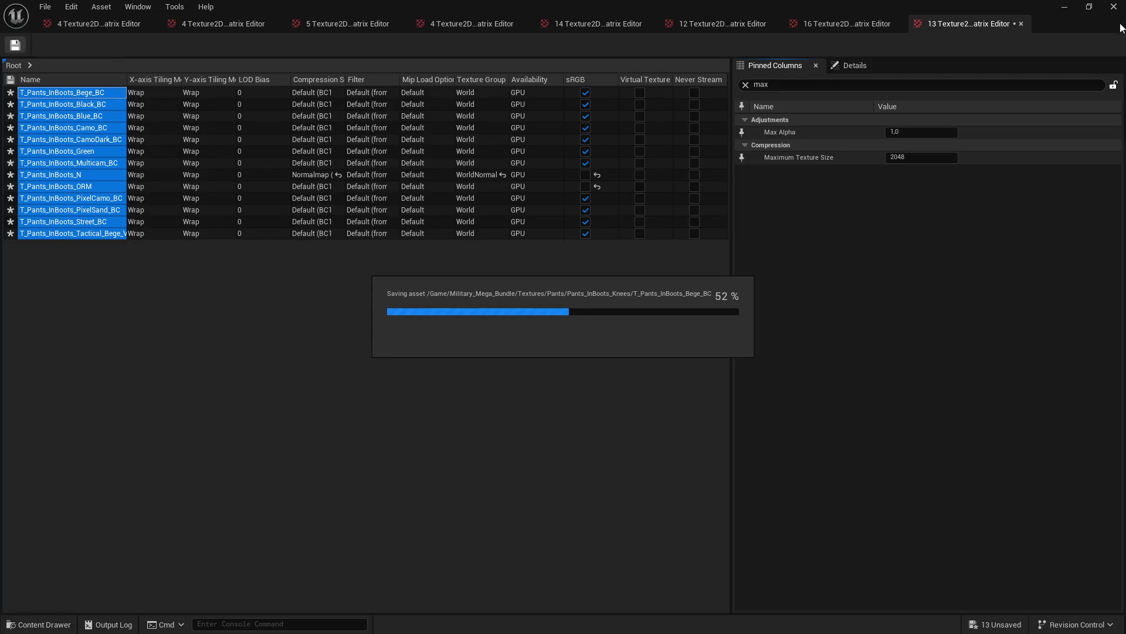
pyautogui.click(1065, 12)
pyautogui.hotkey('alt', 'Left')
# Step: Open Pants_Knees and load all 12 textures into the Property Matrix, Bege_BC through Street_BC selected
pyautogui.doubleClick(418, 375)
pyautogui.click(174, 376)
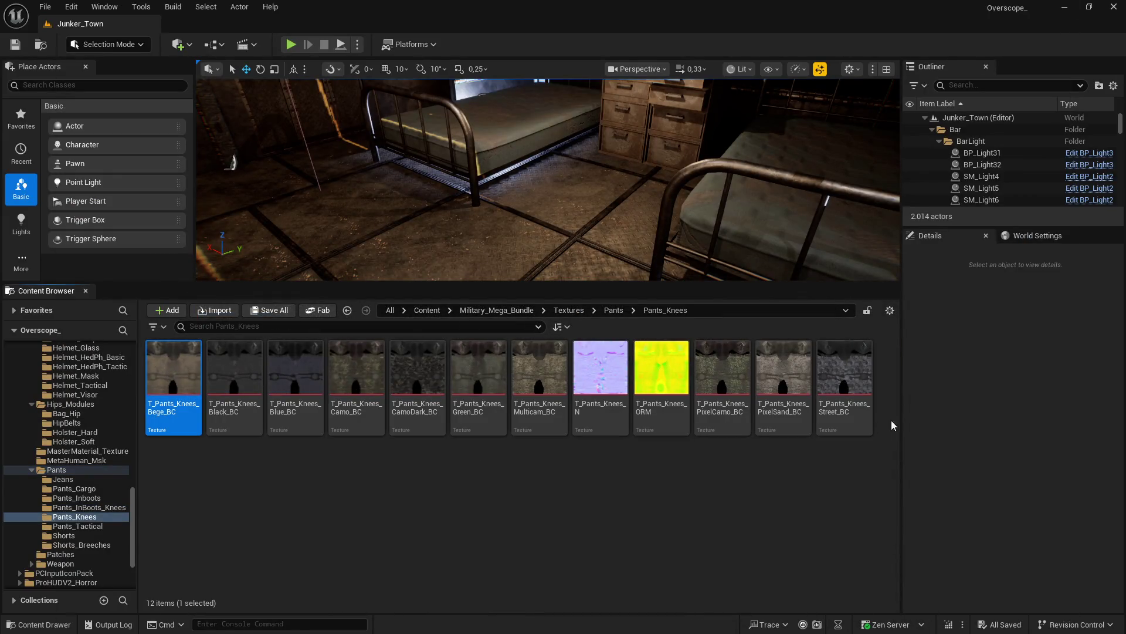
pyautogui.keyDown('shift'); pyautogui.click(848, 379); pyautogui.keyUp('shift')
pyautogui.rightClick(780, 404)
pyautogui.moveTo(845, 435)
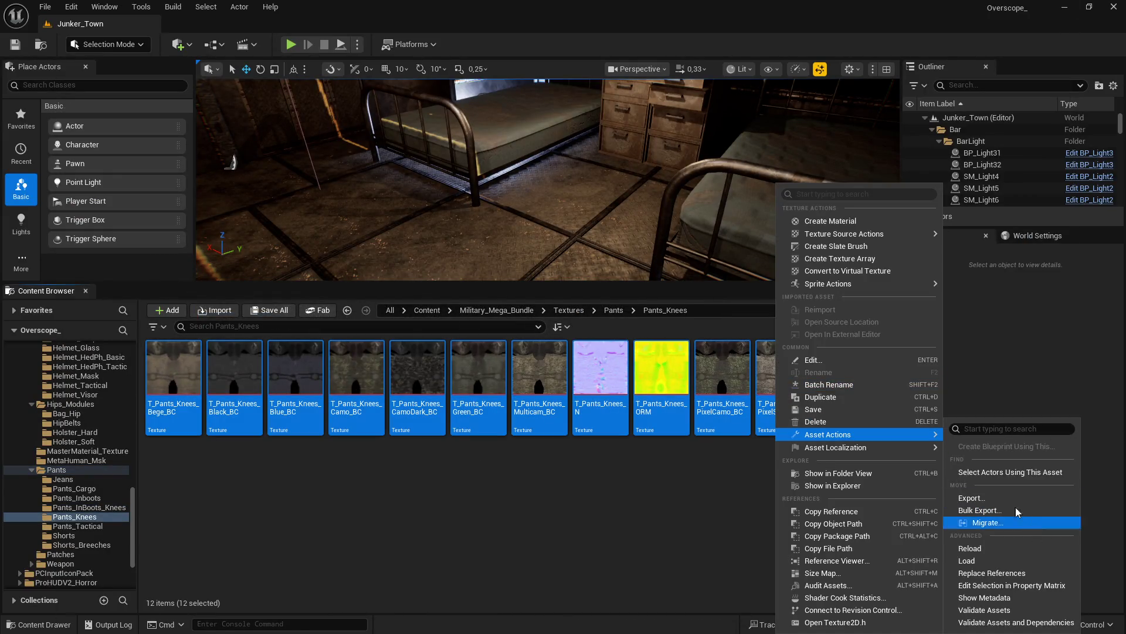
pyautogui.click(1012, 586)
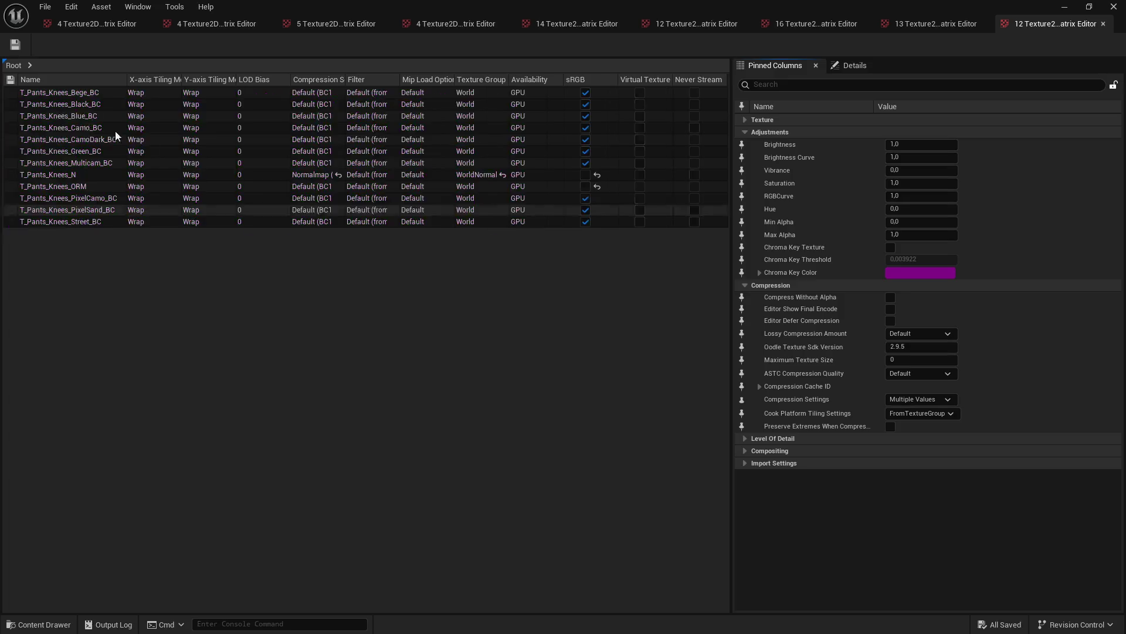
pyautogui.click(37, 221)
pyautogui.keyDown('shift'); pyautogui.click(51, 102); pyautogui.keyUp('shift')
pyautogui.keyDown('shift'); pyautogui.click(50, 95); pyautogui.keyUp('shift')
# Step: Set the Pants_Knees textures' Maximum Texture Size to 2048 and save them
pyautogui.click(786, 85)
pyautogui.write('x')
pyautogui.press('Tab')
pyautogui.press('Tab')
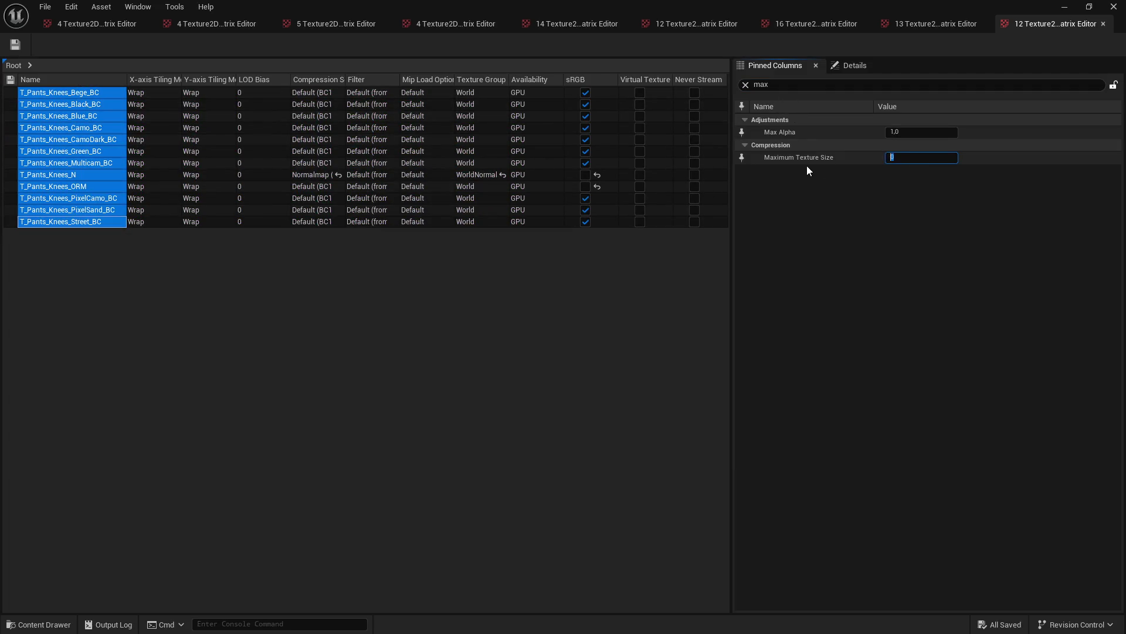
pyautogui.click(16, 45)
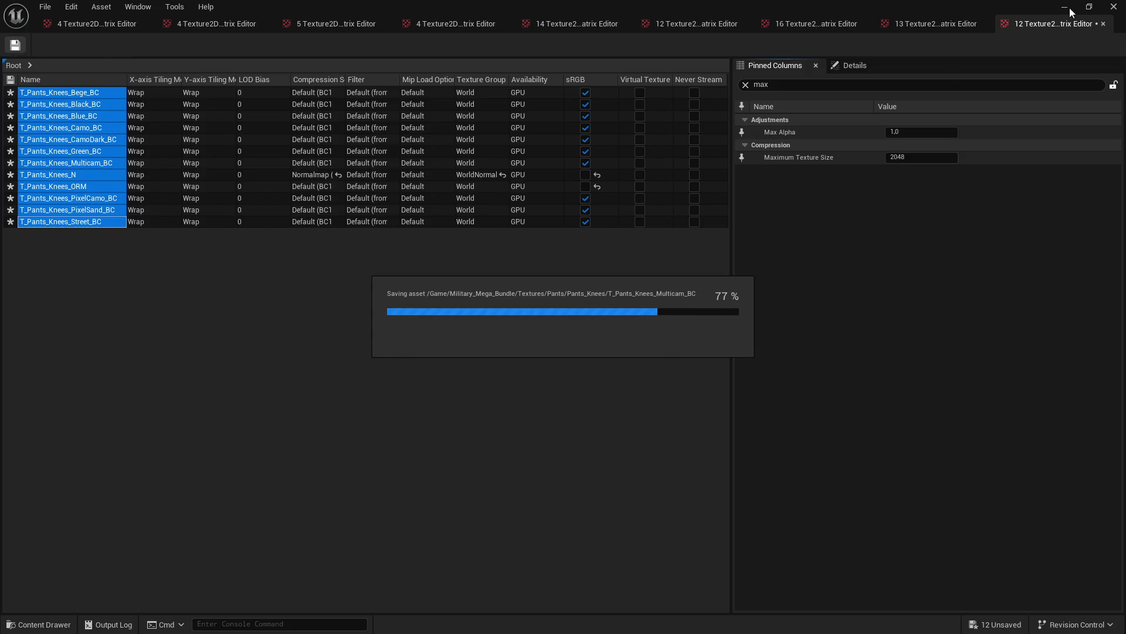
pyautogui.click(1069, 8)
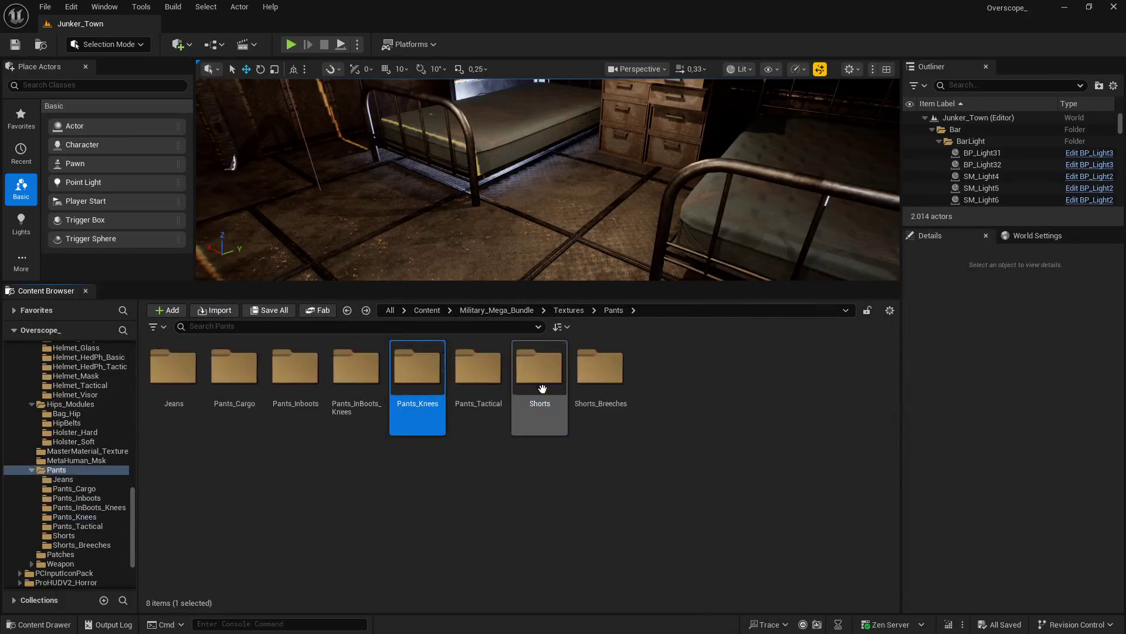
# Step: Open Pants_Tactical and load all 16 textures into the Property Matrix with every row selected
pyautogui.doubleClick(478, 367)
pyautogui.hotkey('ctrl', 'a')
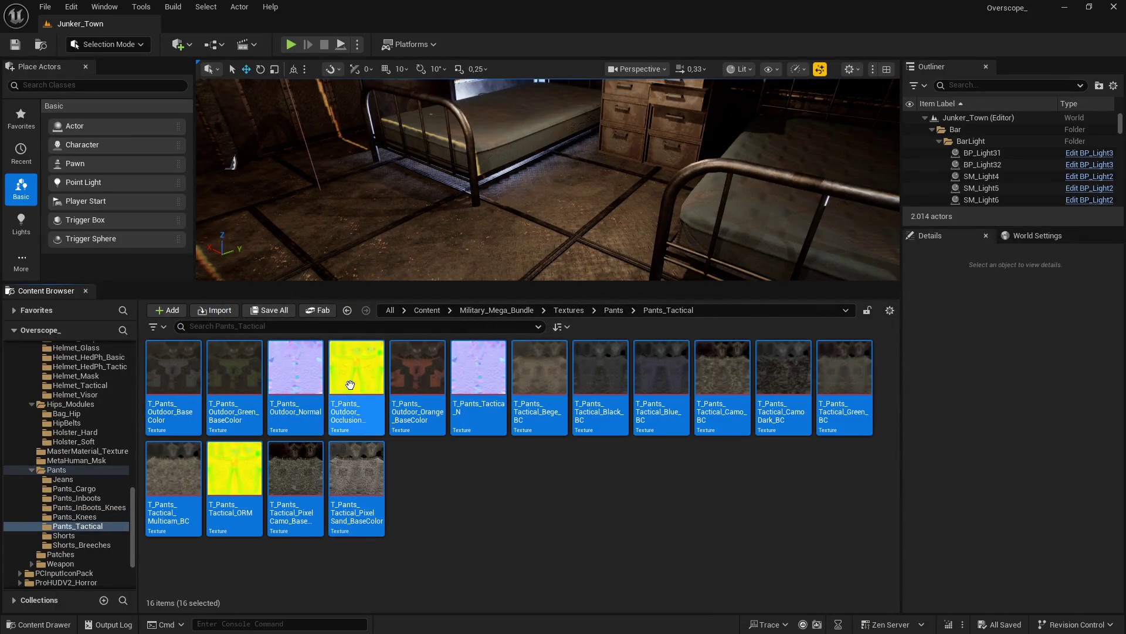
pyautogui.rightClick(350, 385)
pyautogui.moveTo(450, 436)
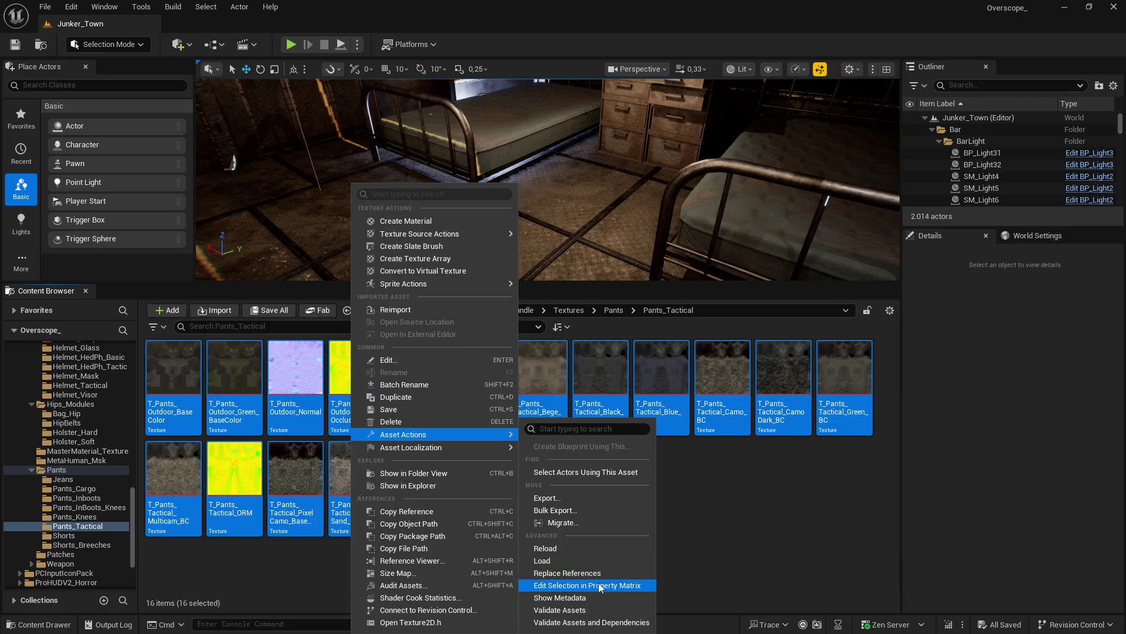
pyautogui.click(601, 587)
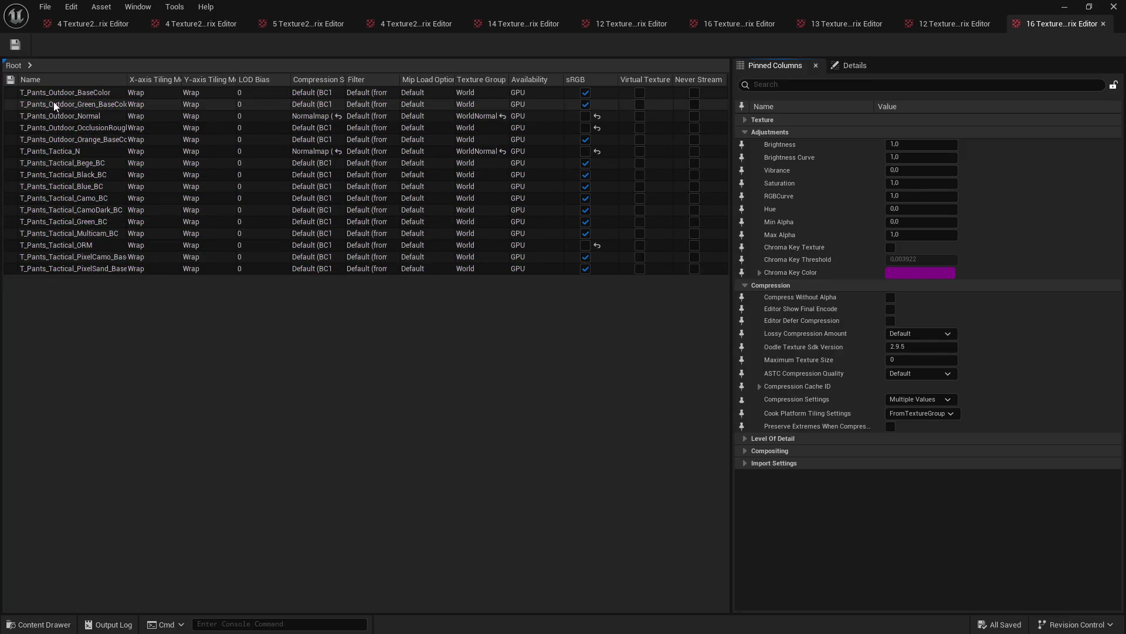
pyautogui.click(55, 92)
pyautogui.keyDown('shift'); pyautogui.click(35, 268); pyautogui.keyUp('shift')
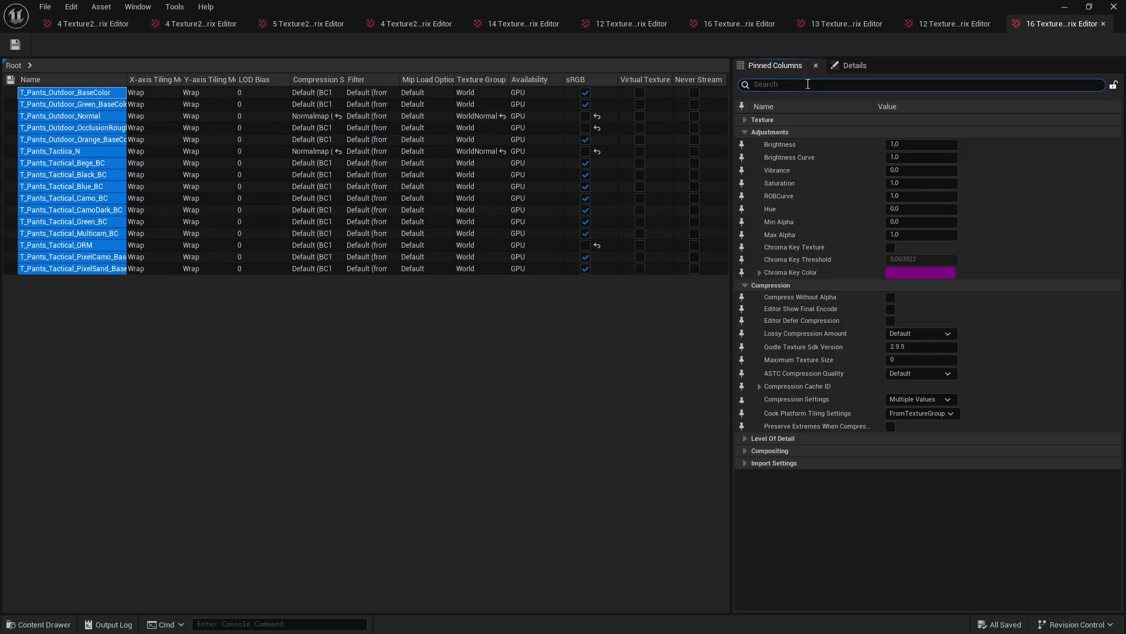
# Step: Set Maximum Texture Size to 2048 for the 16 Pants_Tactical textures and save
pyautogui.click(808, 84)
pyautogui.write('max')
pyautogui.click(895, 157)
pyautogui.write('2048')
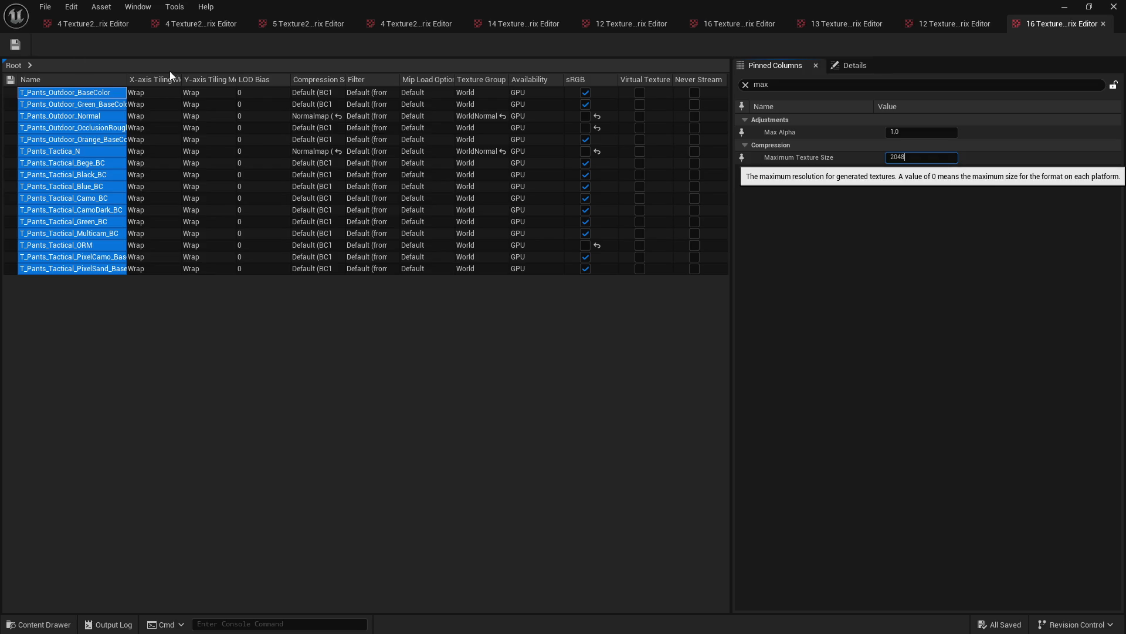
pyautogui.press('Return')
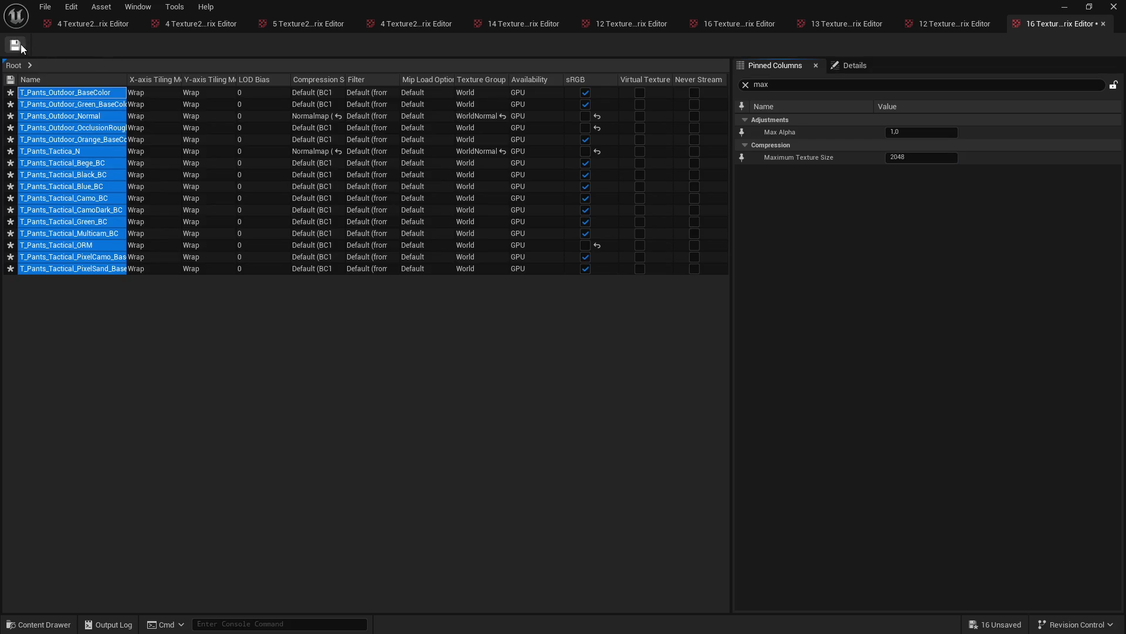
pyautogui.click(14, 44)
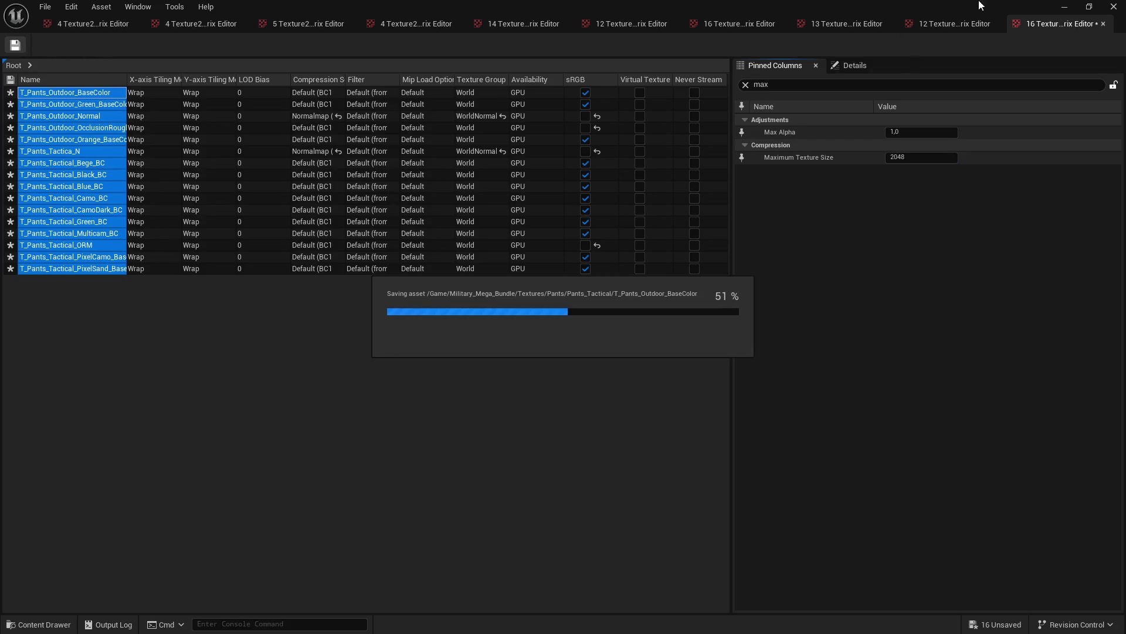
pyautogui.click(1066, 8)
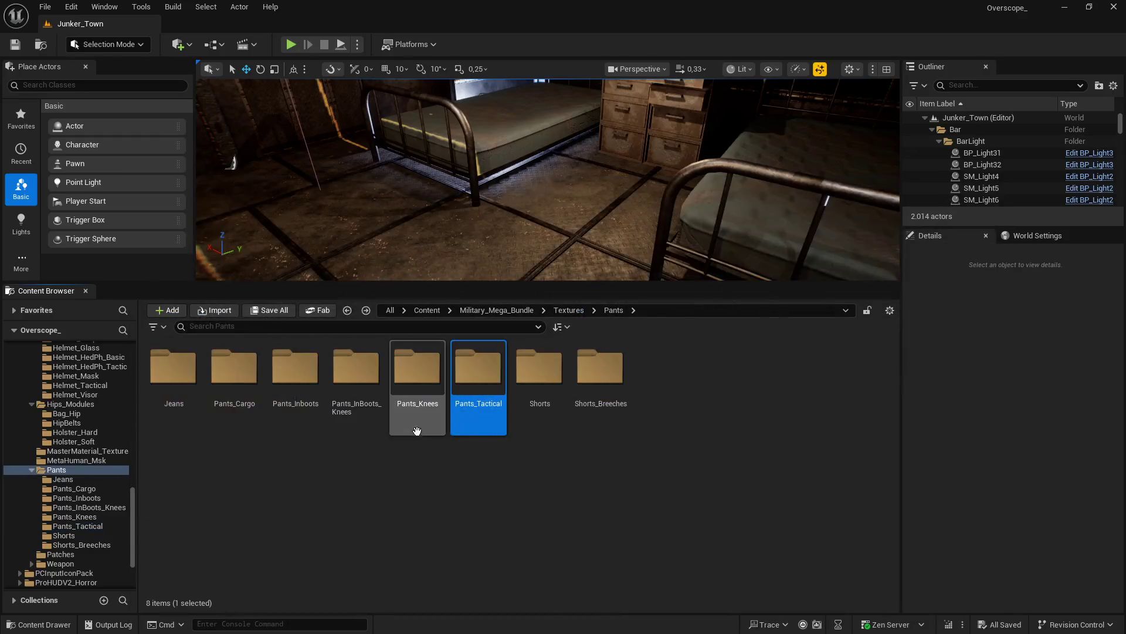
# Step: Open Shorts and load its five textures into the Property Matrix with all rows selected
pyautogui.doubleClick(536, 394)
pyautogui.moveTo(143, 446)
pyautogui.mouseDown()
pyautogui.moveTo(234, 422)
pyautogui.moveTo(381, 422)
pyautogui.mouseUp()
pyautogui.rightClick(360, 410)
pyautogui.moveTo(464, 434)
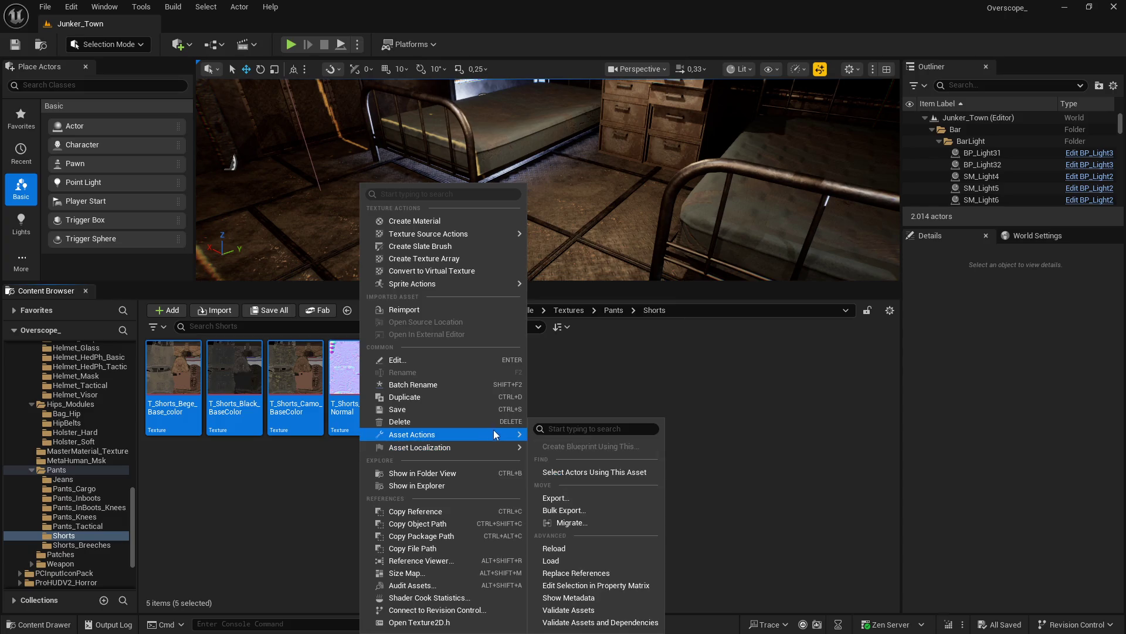
pyautogui.click(609, 584)
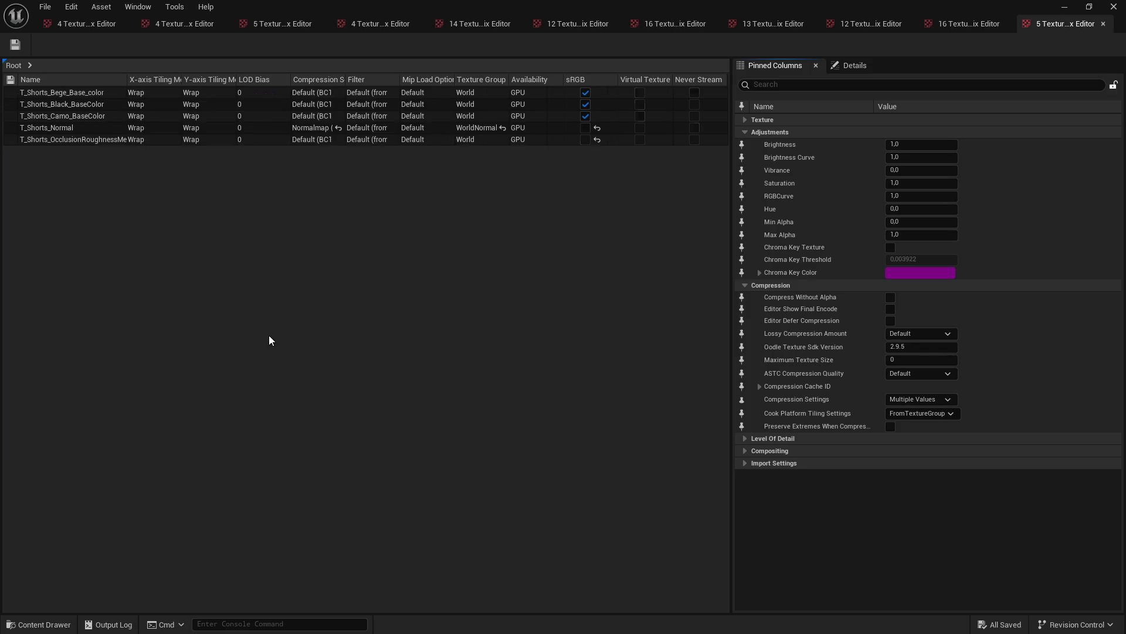
pyautogui.moveTo(75, 92); pyautogui.dragTo(73, 139)
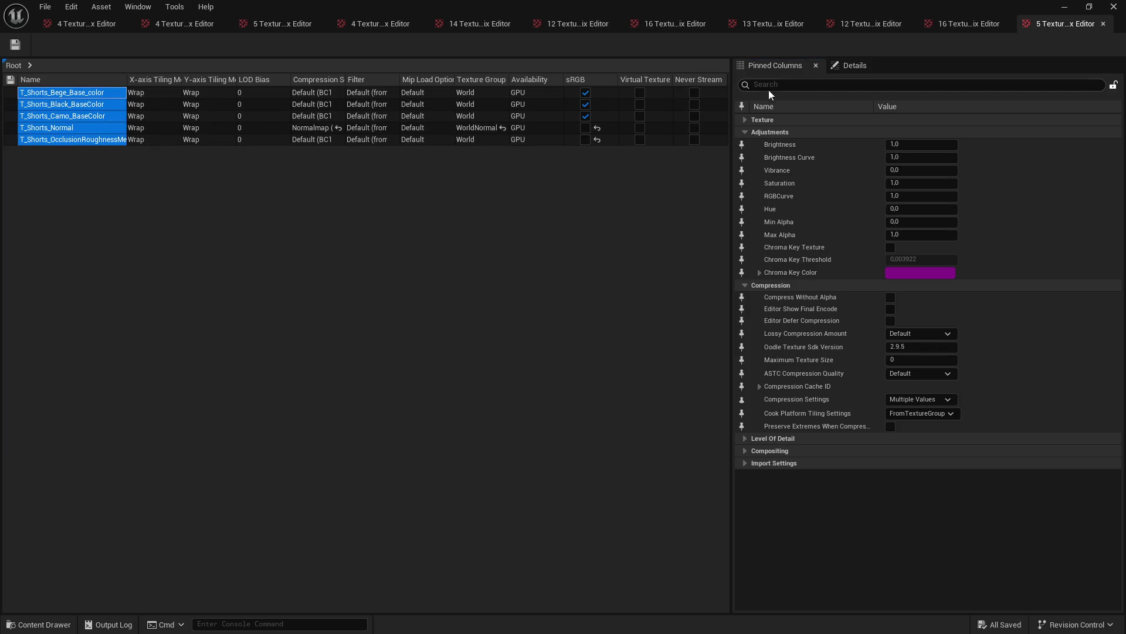
# Step: Set the five Shorts textures' Maximum Texture Size to 2048 and save them
pyautogui.write('max')
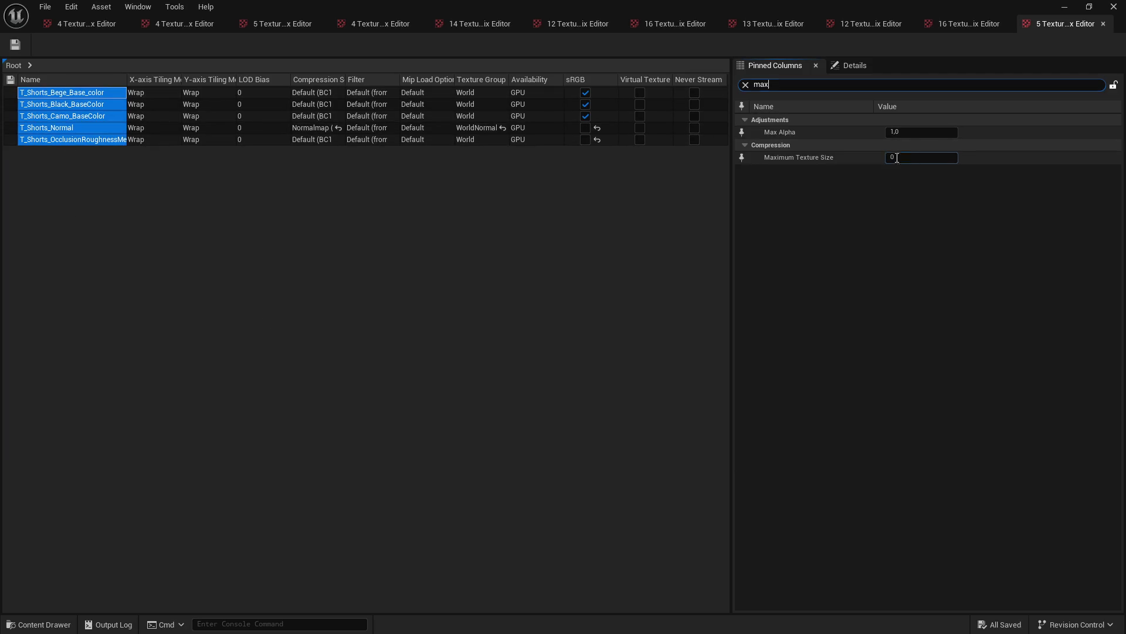
pyautogui.click(897, 158)
pyautogui.write('2048')
pyautogui.press('Return')
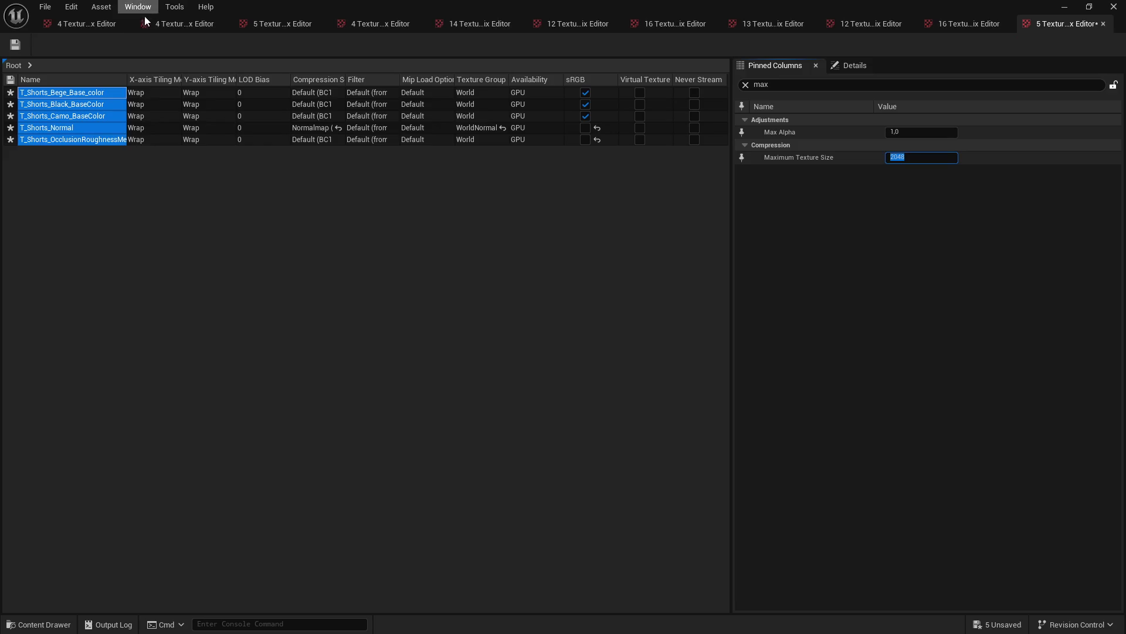
pyautogui.click(15, 46)
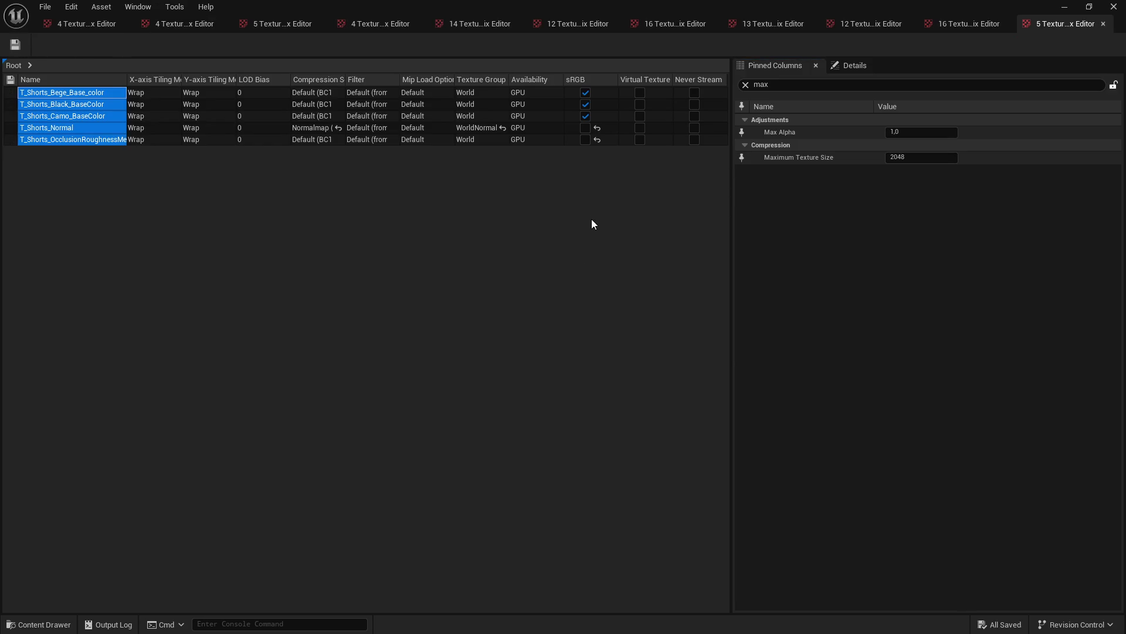
pyautogui.click(1063, 7)
pyautogui.click(613, 310)
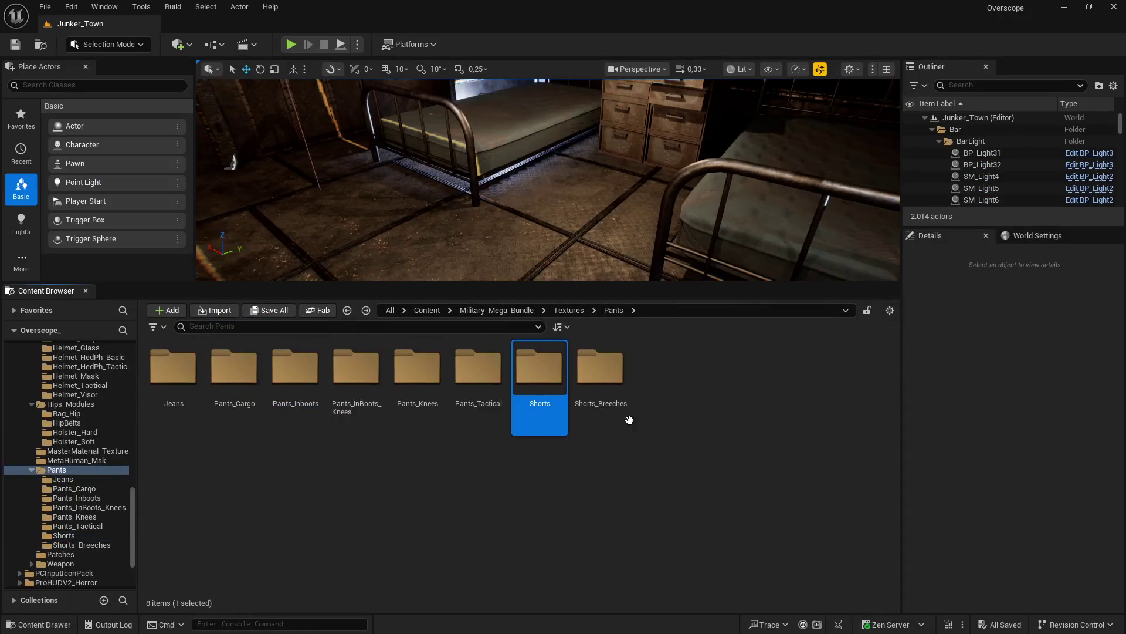
# Step: Open Shorts_Breeches and inspect the occlusion texture, which still reports a 4096x4096 maximum
pyautogui.doubleClick(604, 379)
pyautogui.click(190, 434)
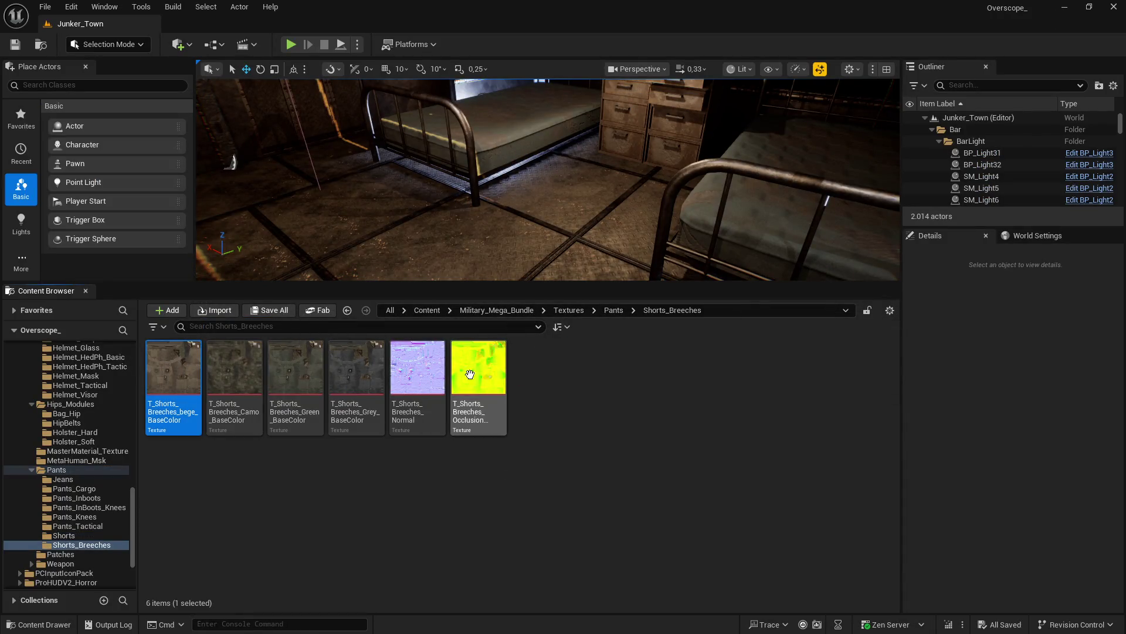
pyautogui.keyDown('shift'); pyautogui.click(475, 366); pyautogui.keyUp('shift')
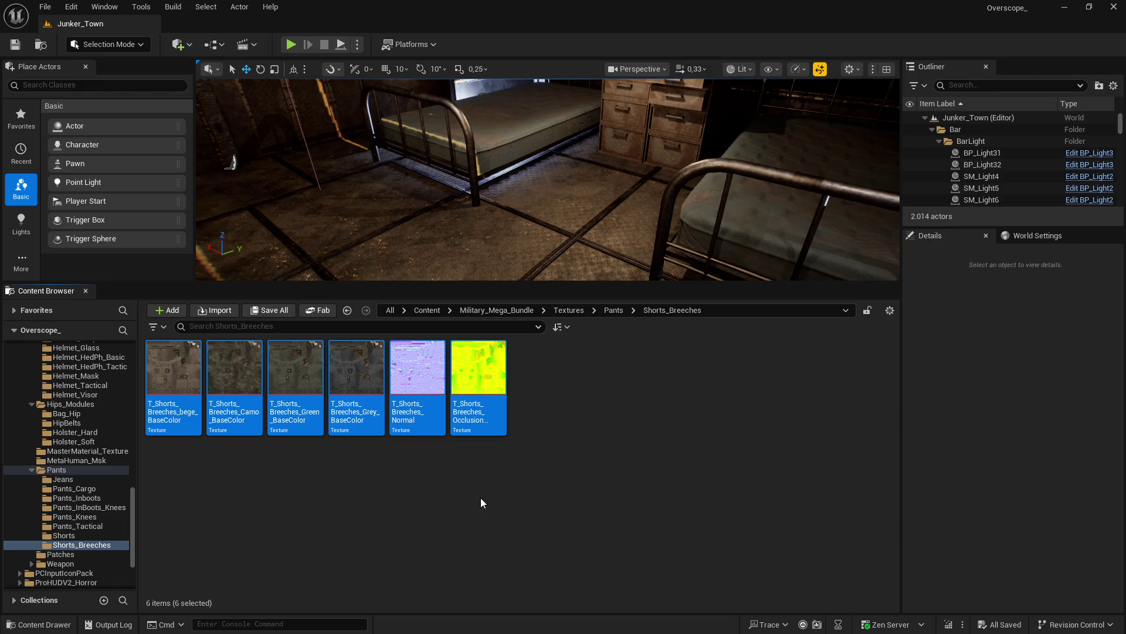
pyautogui.hotkey('alt', 'Left')
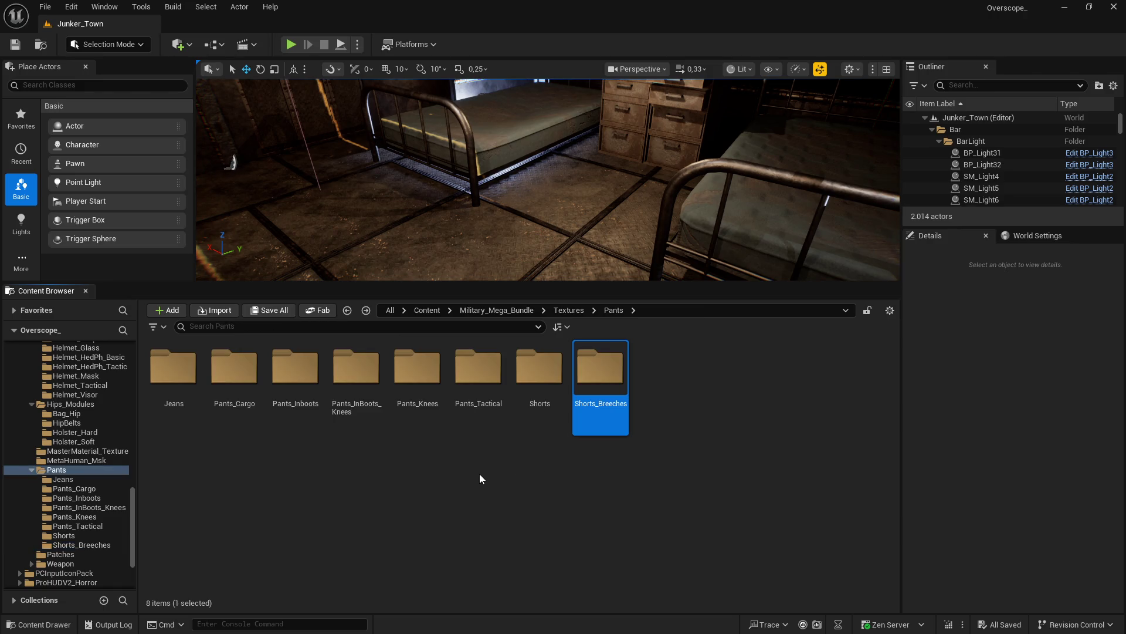
pyautogui.doubleClick(583, 375)
pyautogui.doubleClick(478, 367)
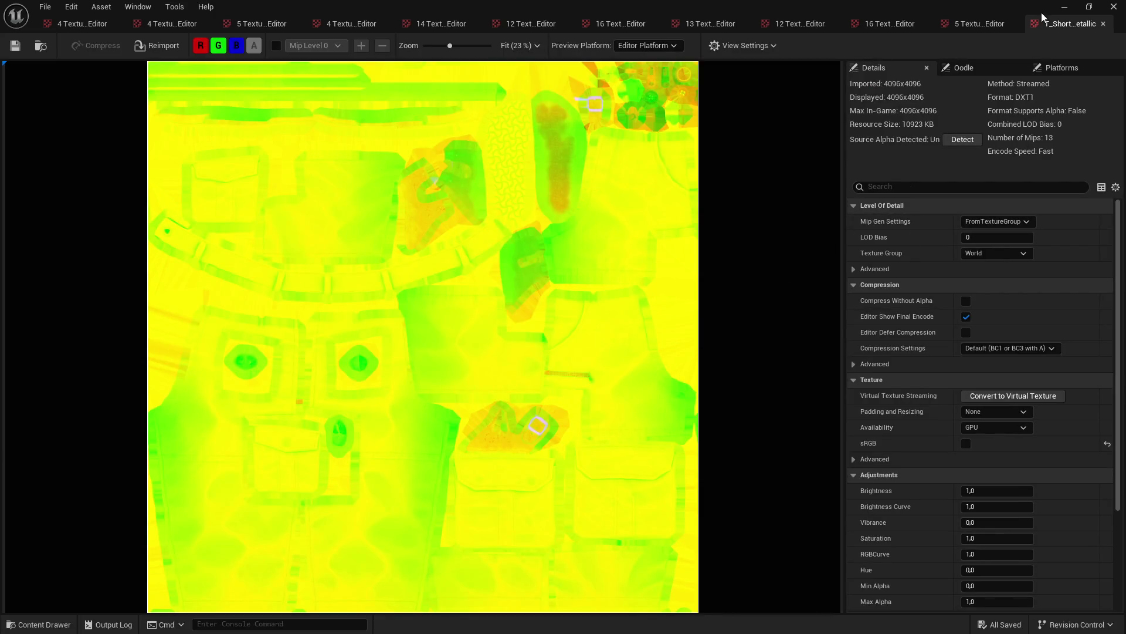
pyautogui.click(1065, 6)
# Step: Select all six Shorts_Breeches textures and bring up their asset actions menu
pyautogui.rightClick(413, 381)
pyautogui.click(295, 376)
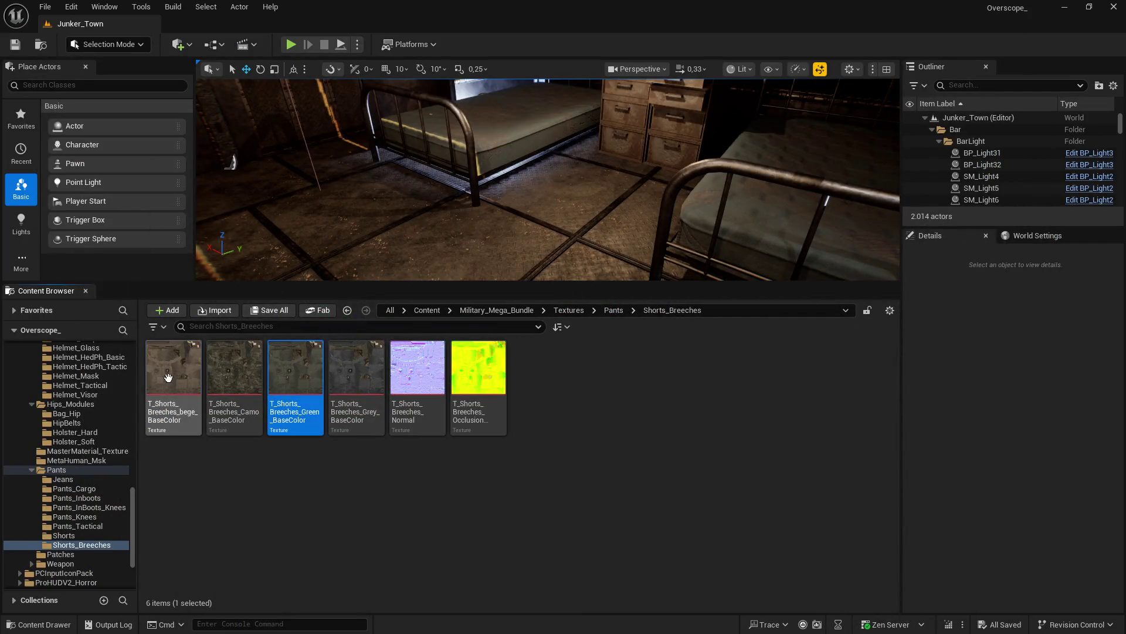
pyautogui.click(168, 377)
pyautogui.keyDown('shift'); pyautogui.click(478, 367); pyautogui.keyUp('shift')
pyautogui.rightClick(414, 380)
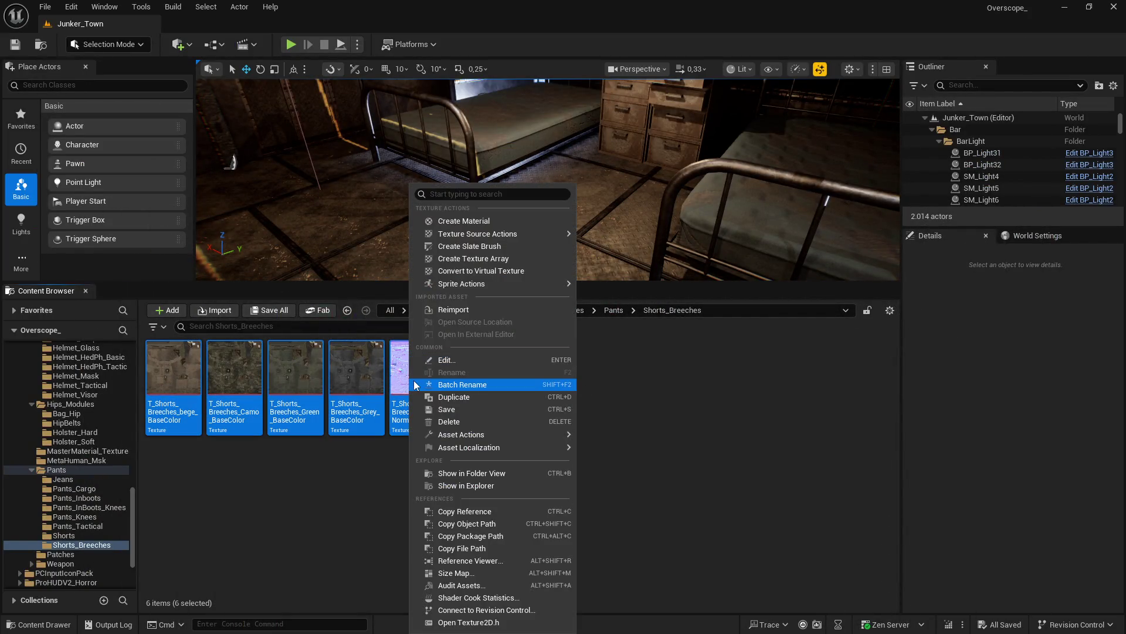
# Step: Load the six Shorts_Breeches textures into the Property Matrix, set Maximum Texture Size 2048, and save
pyautogui.moveTo(512, 435)
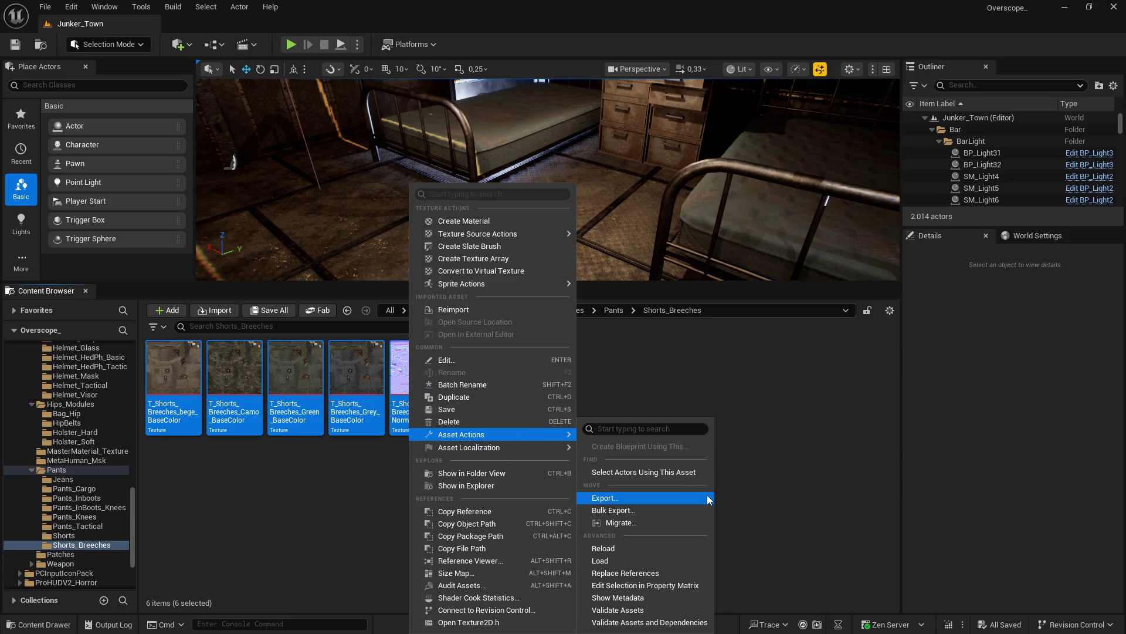
pyautogui.click(686, 511)
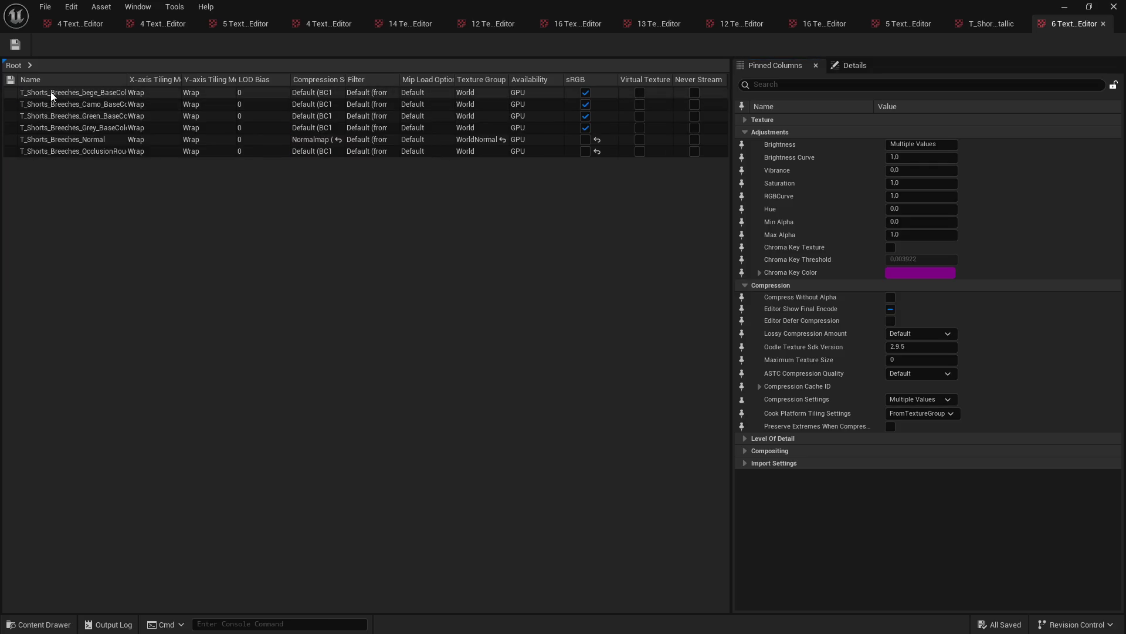
pyautogui.moveTo(70, 93); pyautogui.dragTo(117, 154)
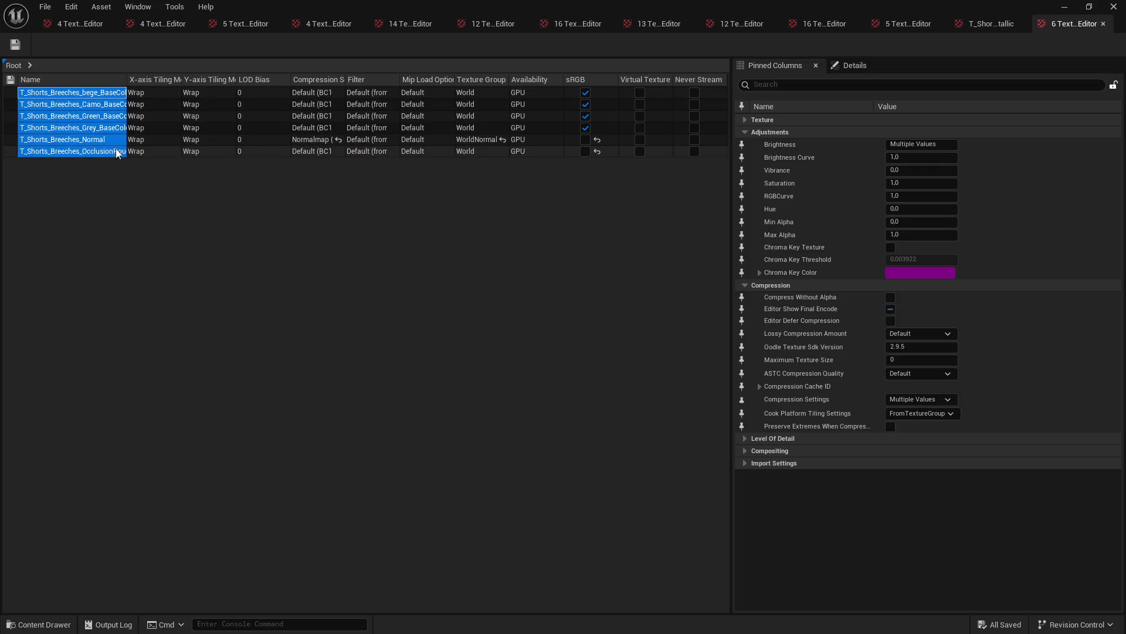
pyautogui.click(821, 85)
pyautogui.write('max')
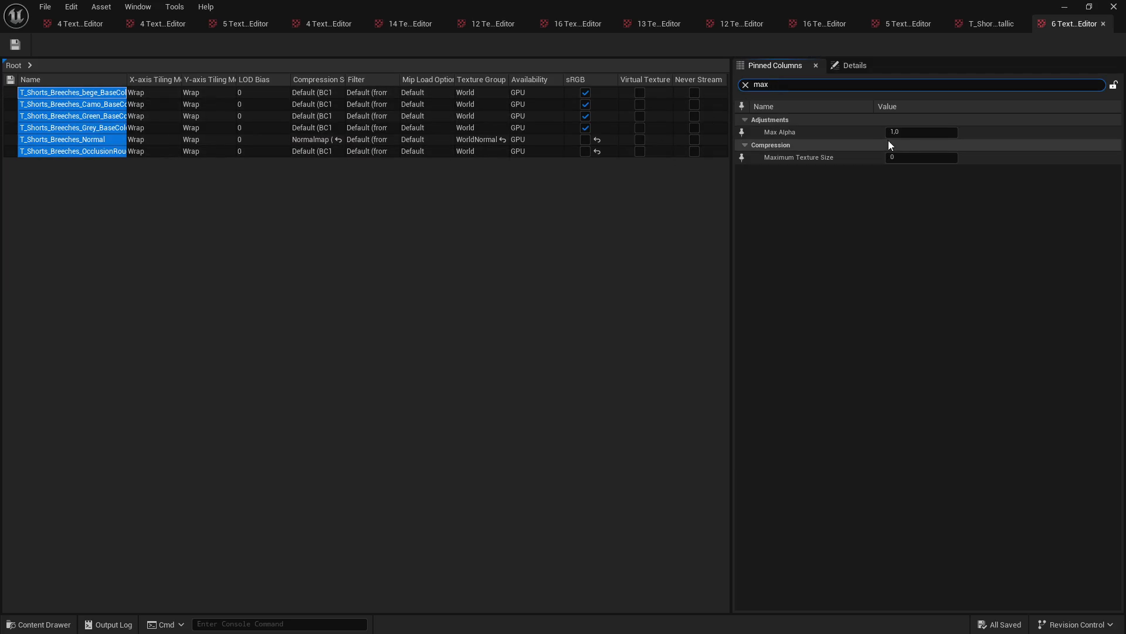
pyautogui.click(906, 158)
pyautogui.write('2048')
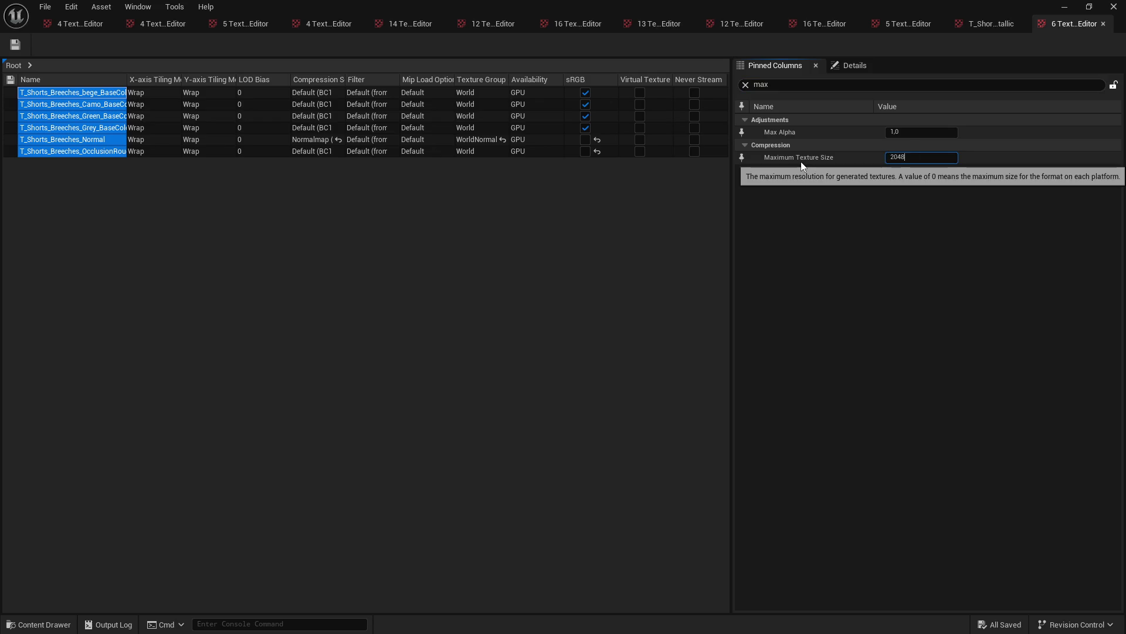
pyautogui.press('Return')
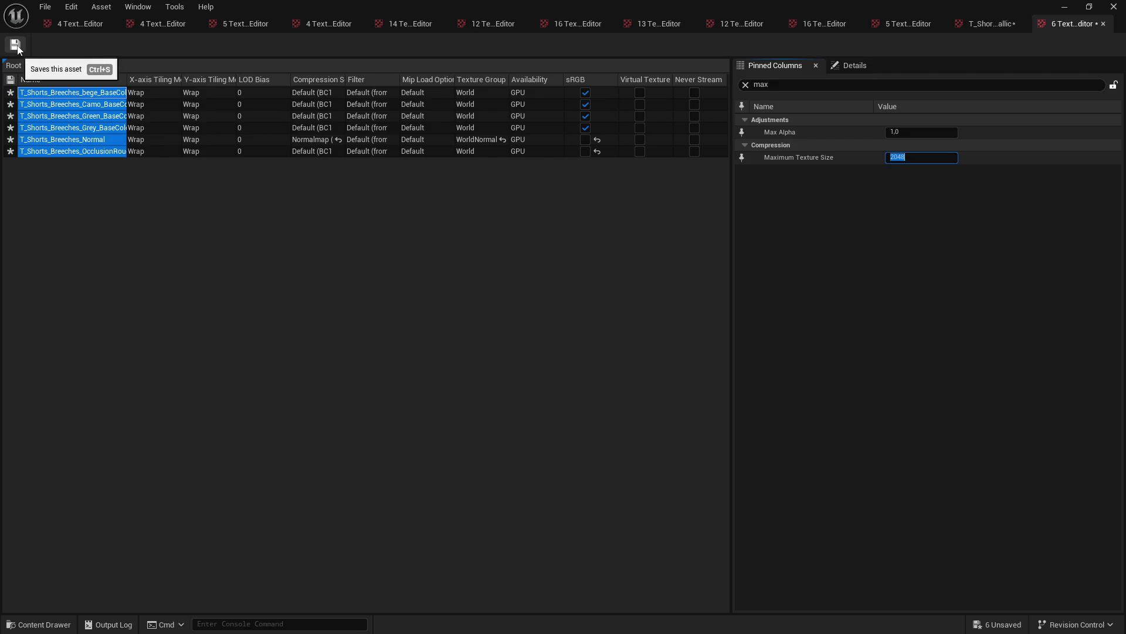
pyautogui.click(15, 45)
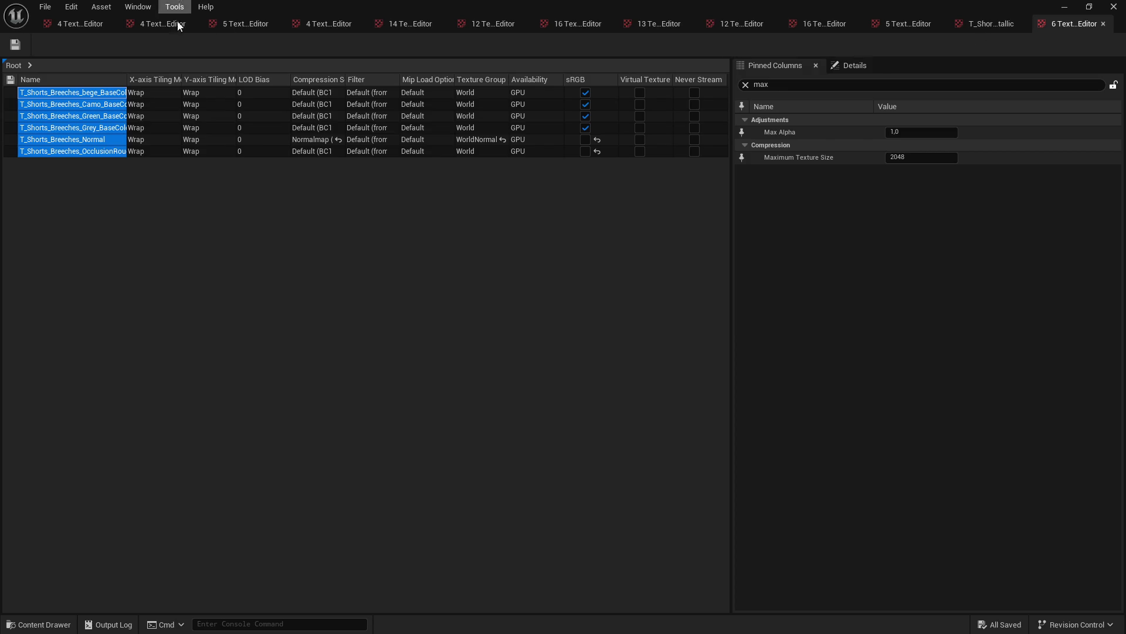
pyautogui.click(1113, 6)
pyautogui.click(568, 310)
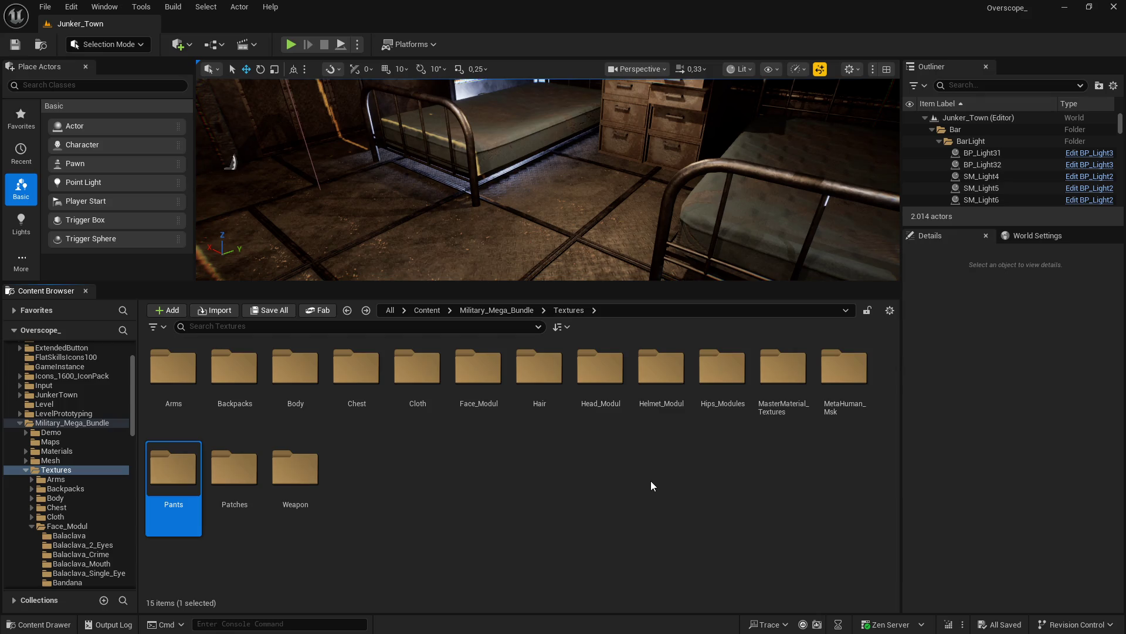
# Step: Select all 23 Patches textures and decline loading them into the Property Matrix
pyautogui.doubleClick(234, 469)
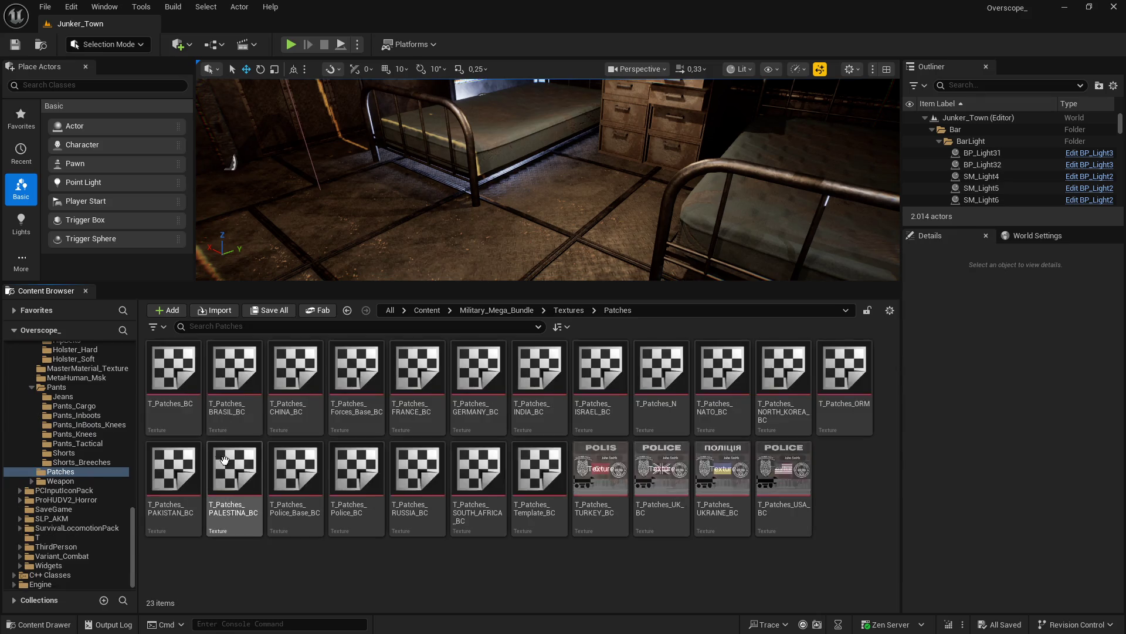
pyautogui.keyDown('shift'); pyautogui.click(776, 489); pyautogui.keyUp('shift')
pyautogui.rightClick(665, 489)
pyautogui.moveTo(763, 434)
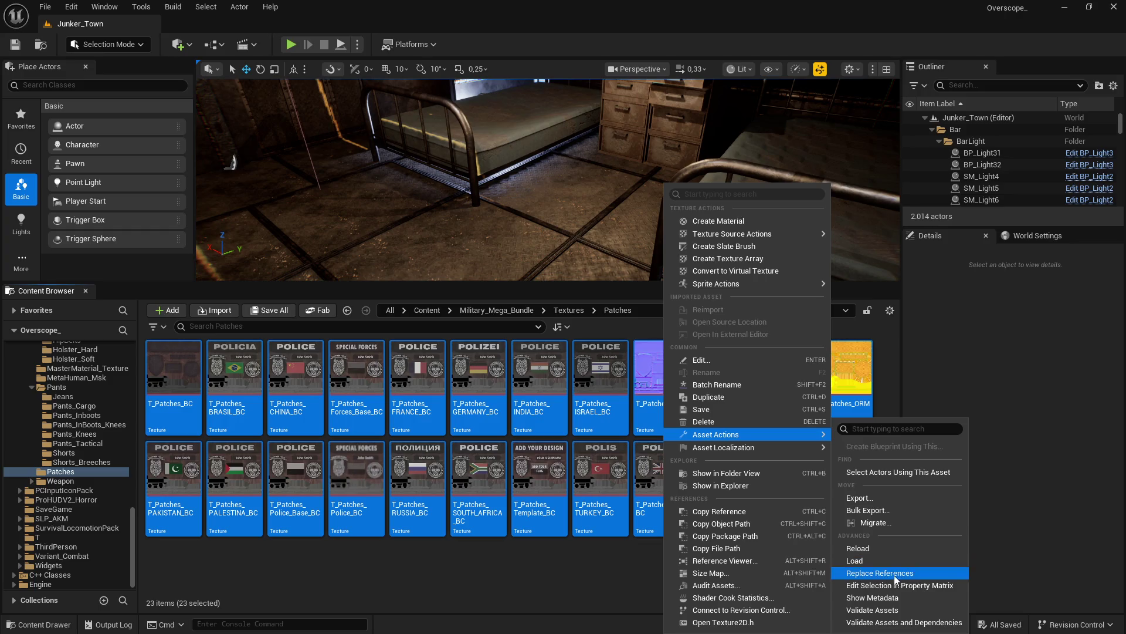
pyautogui.click(896, 575)
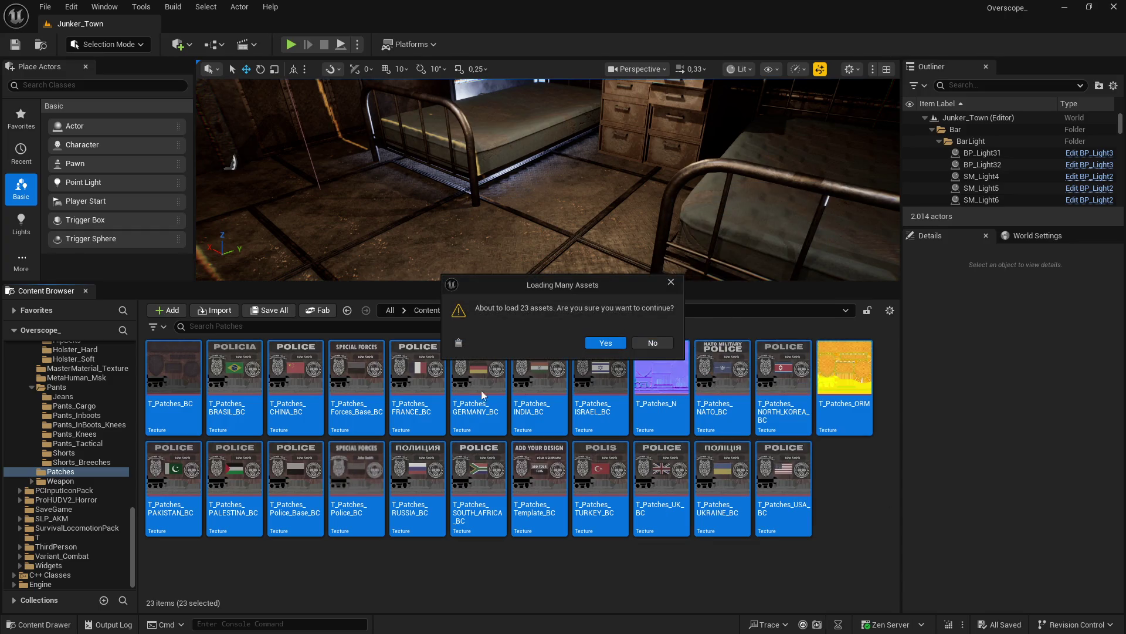
pyautogui.click(652, 346)
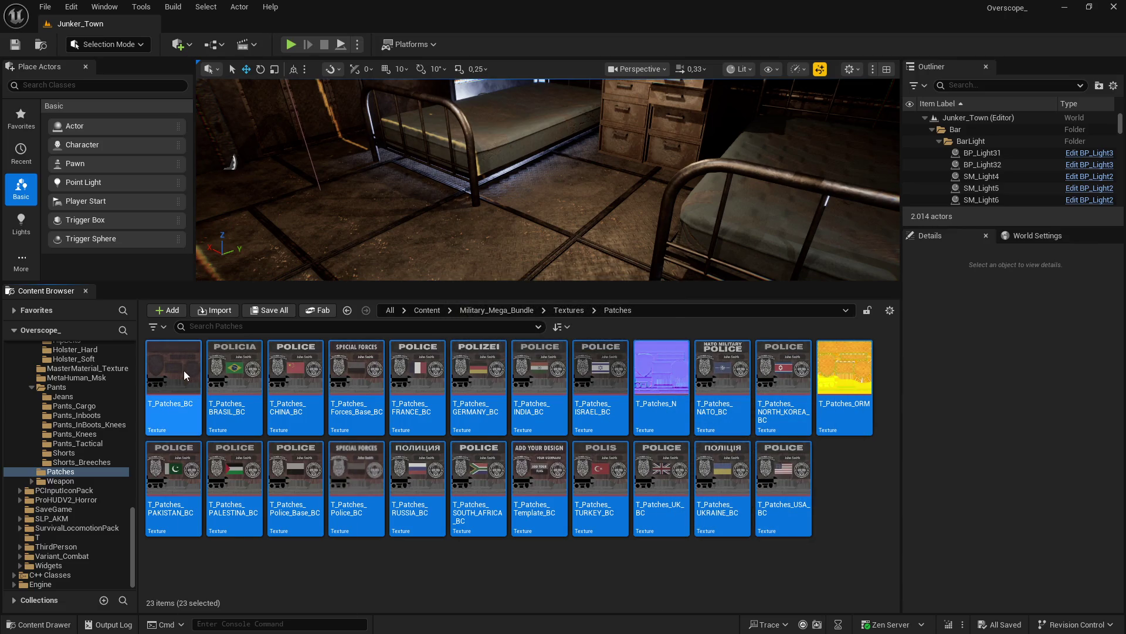
# Step: Decline the Patches Property Matrix load again and open the Weapon textures folder instead
pyautogui.rightClick(186, 375)
pyautogui.moveTo(316, 440)
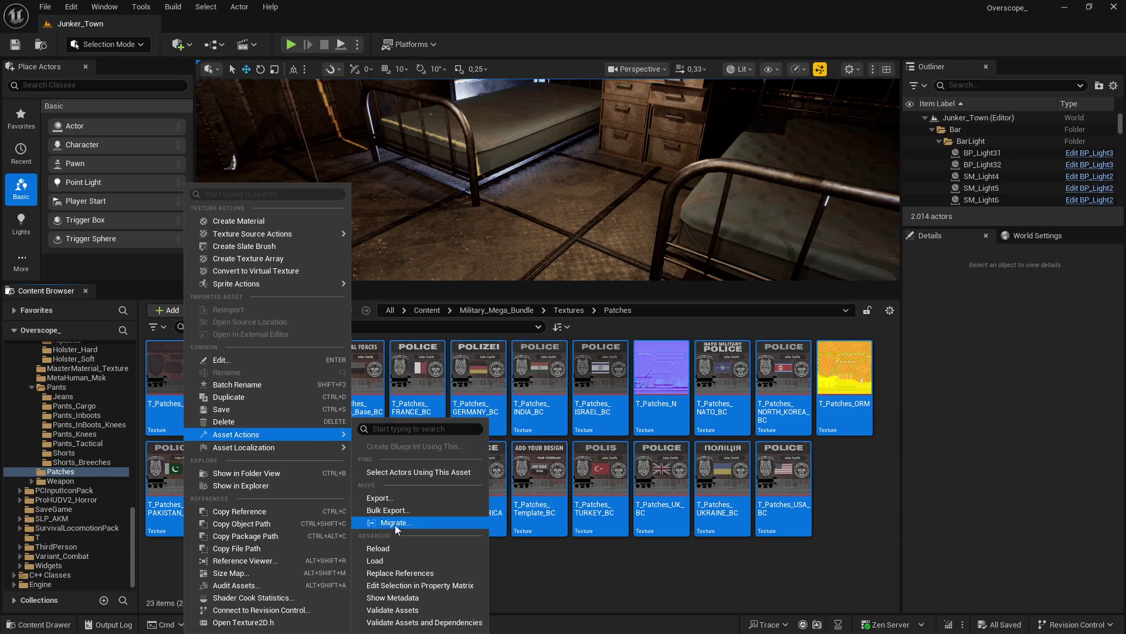
pyautogui.click(413, 585)
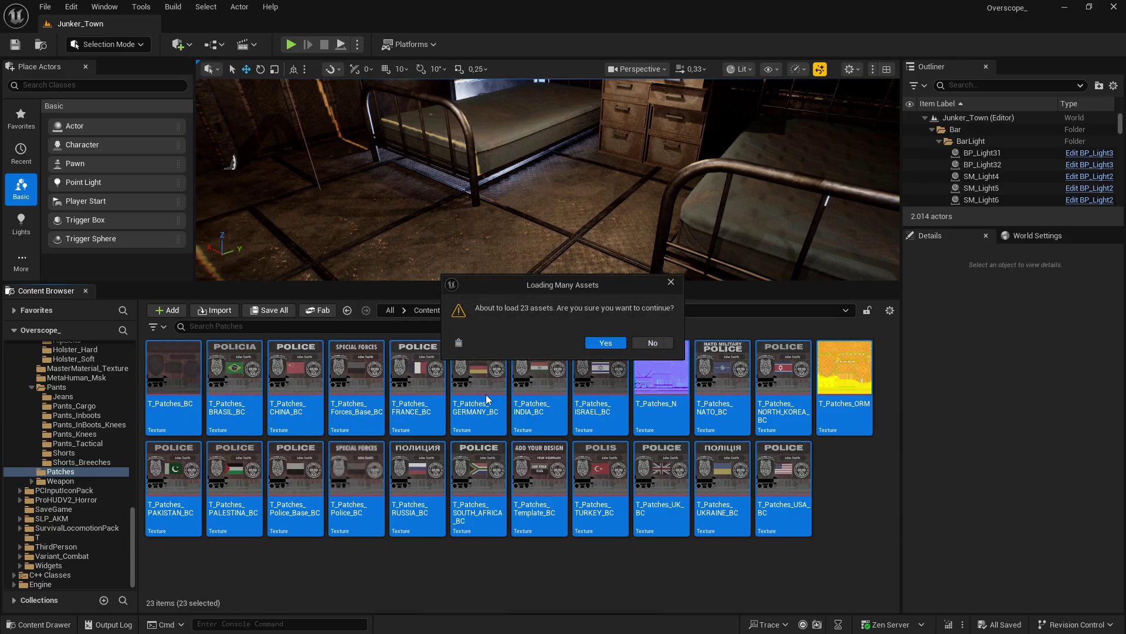
pyautogui.click(649, 346)
pyautogui.hotkey('alt', 'Left')
pyautogui.doubleClick(305, 498)
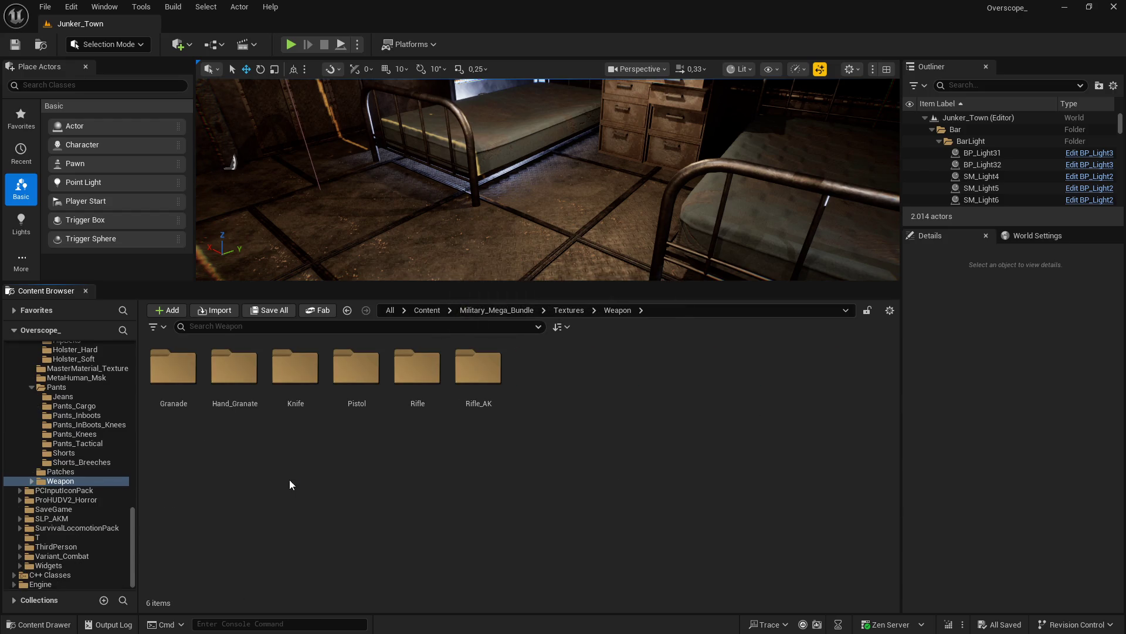
# Step: Open T_Jeans_Blue_BaseColor in Pants > Jeans and confirm it displays at 2048x2048
pyautogui.hotkey('alt', 'Left')
pyautogui.click(480, 509)
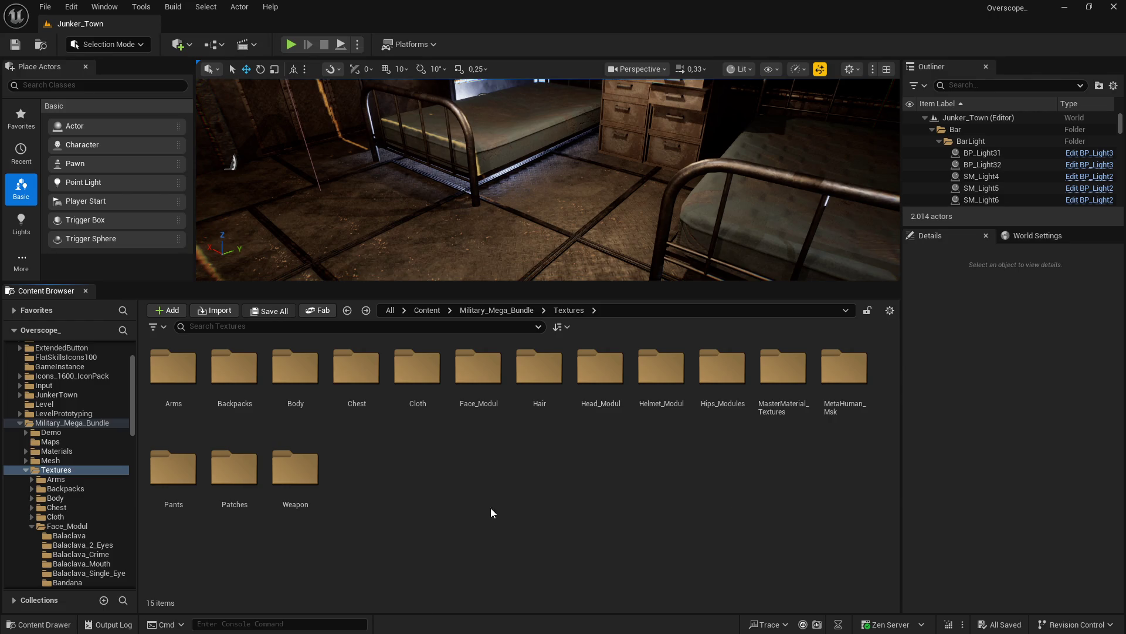
pyautogui.doubleClick(176, 475)
pyautogui.doubleClick(601, 387)
pyautogui.hotkey('alt', 'Left')
pyautogui.doubleClick(173, 376)
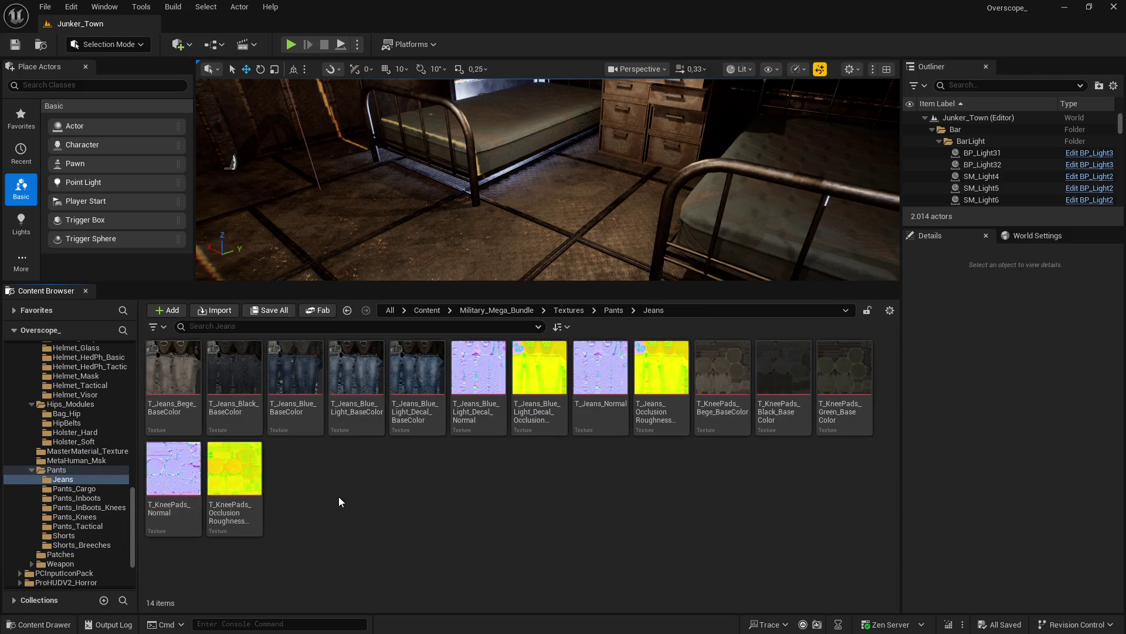
pyautogui.doubleClick(309, 387)
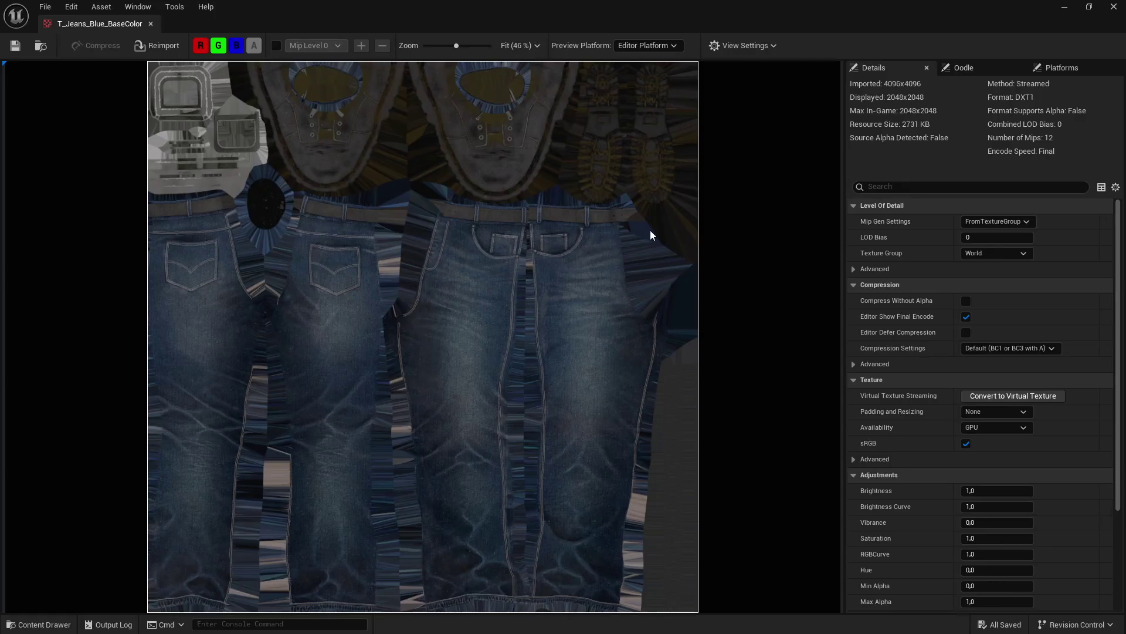
pyautogui.click(1073, 9)
# Step: Check that a Shorts_Breeches metallic texture also displays at 2048x2048
pyautogui.hotkey('alt', 'Left')
pyautogui.doubleClick(617, 378)
pyautogui.doubleClick(478, 370)
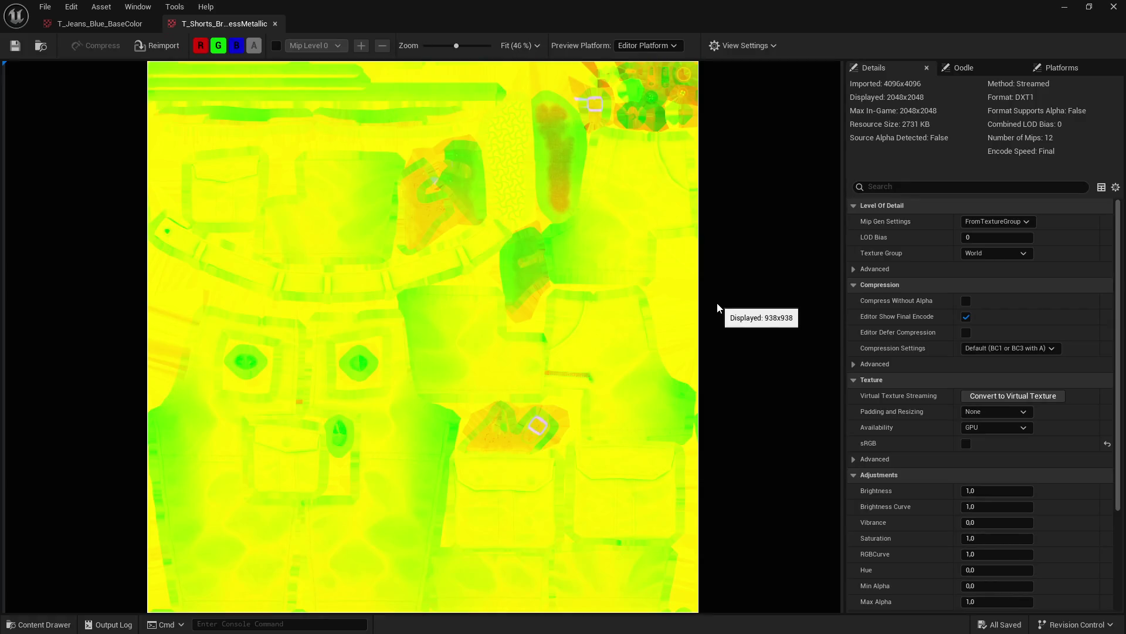
pyautogui.click(1113, 7)
pyautogui.hotkey('alt', 'Left')
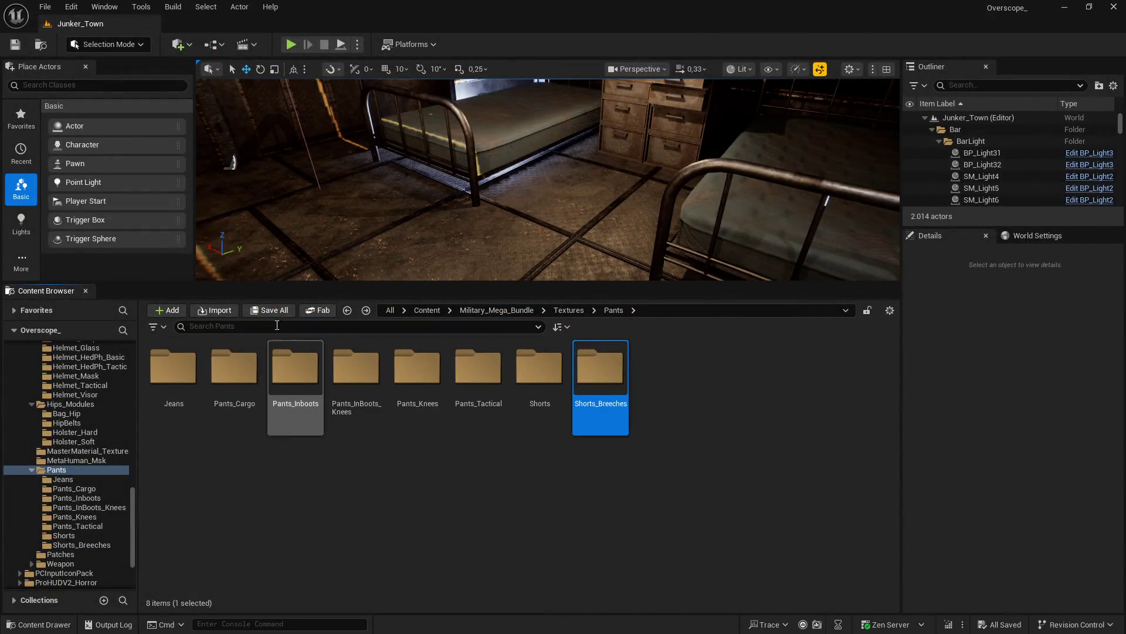
# Step: Browse the Weapon, MasterMaterial_Textures, MetaHuman_Msk, Pants and Patches folders, ending in Textures
pyautogui.click(567, 310)
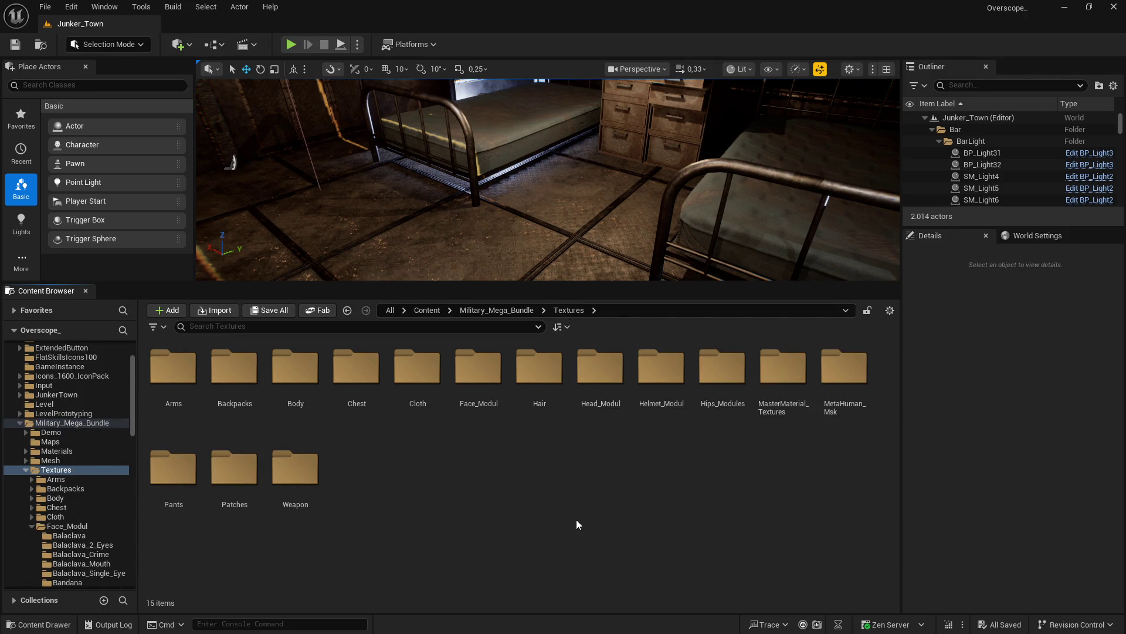
pyautogui.doubleClick(295, 469)
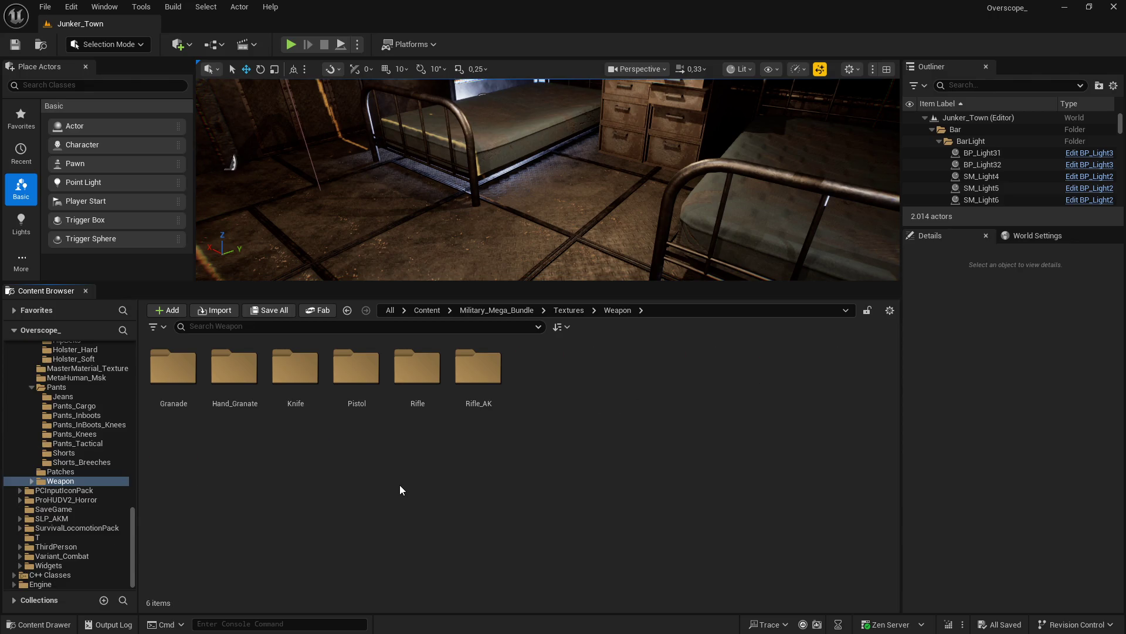
pyautogui.hotkey('alt', 'Left')
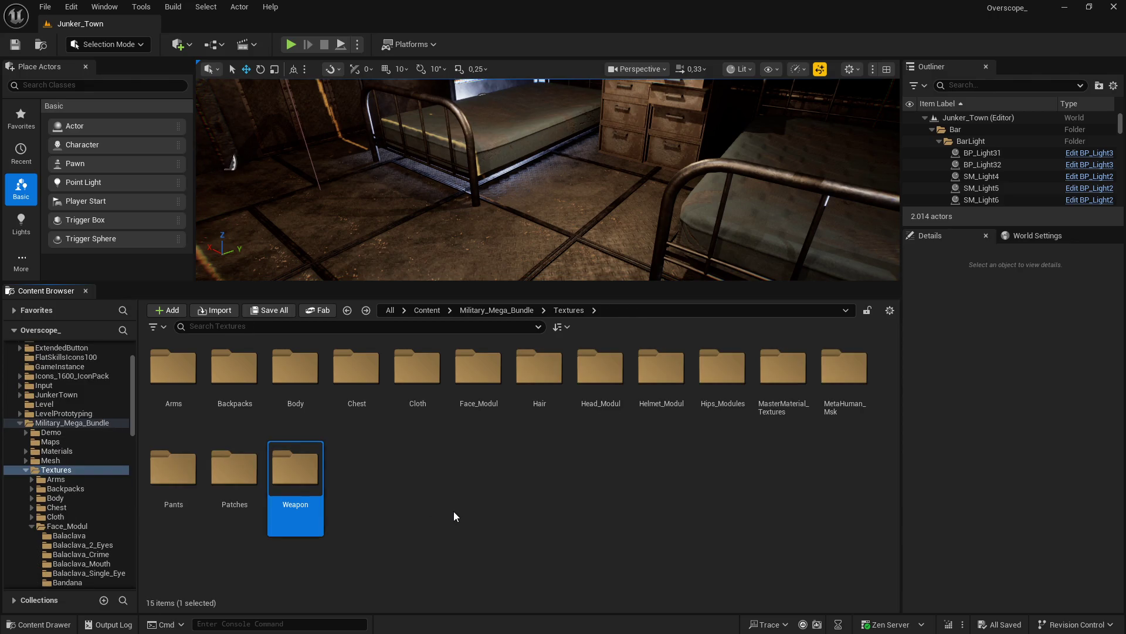
pyautogui.doubleClick(759, 405)
pyautogui.hotkey('alt', 'Left')
pyautogui.click(859, 372)
pyautogui.doubleClick(859, 372)
pyautogui.hotkey('alt', 'Left')
pyautogui.doubleClick(161, 475)
pyautogui.hotkey('alt', 'Left')
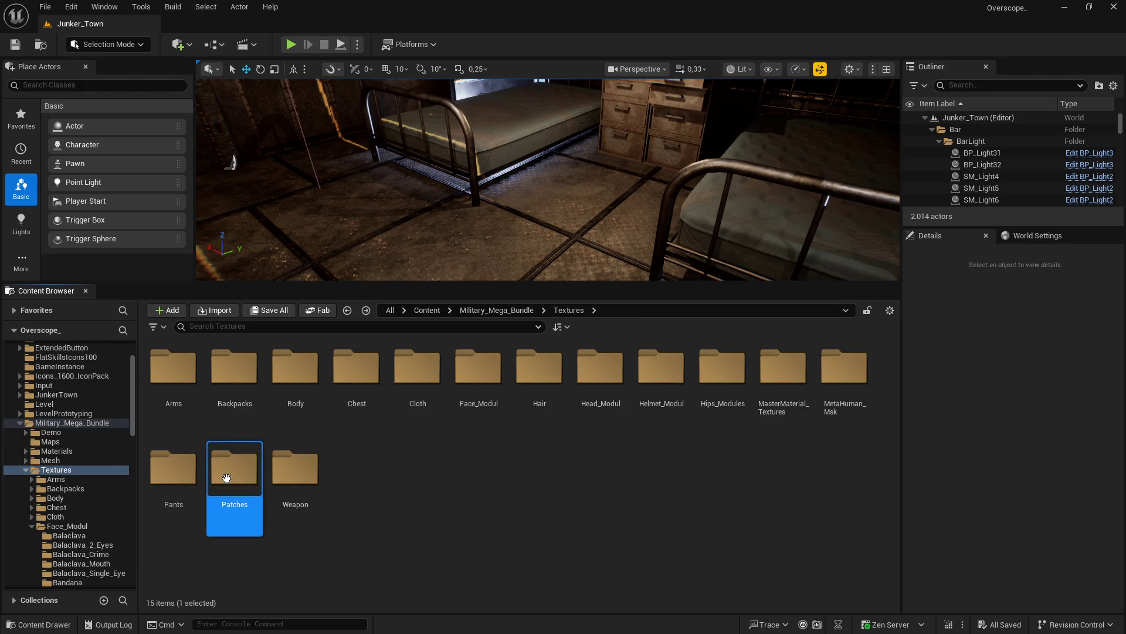
pyautogui.doubleClick(233, 479)
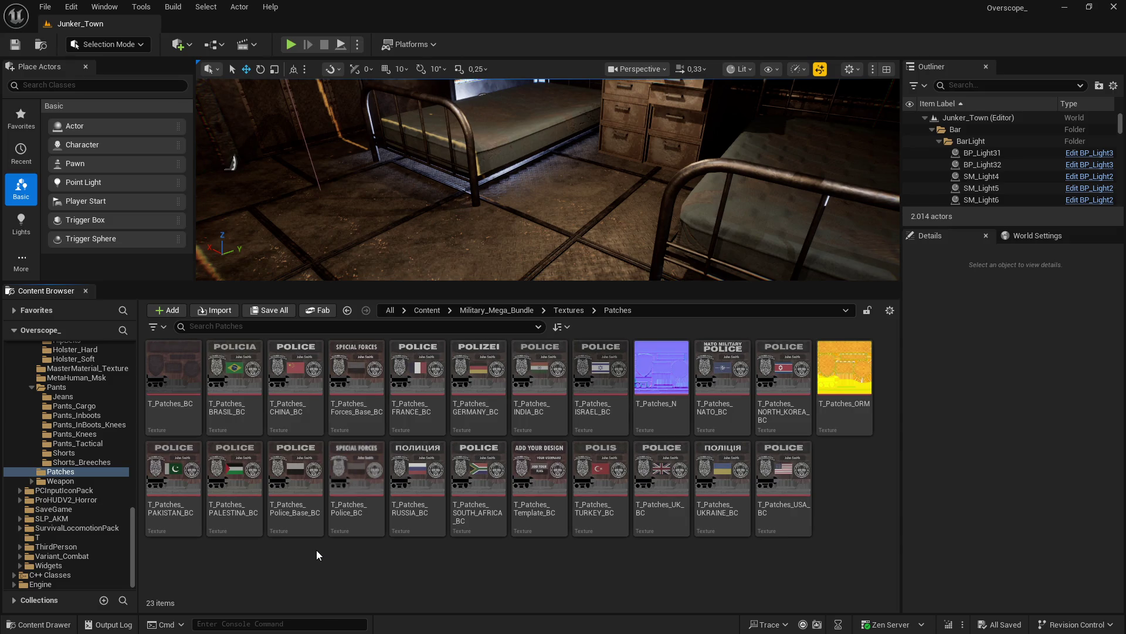
pyautogui.hotkey('alt', 'Left')
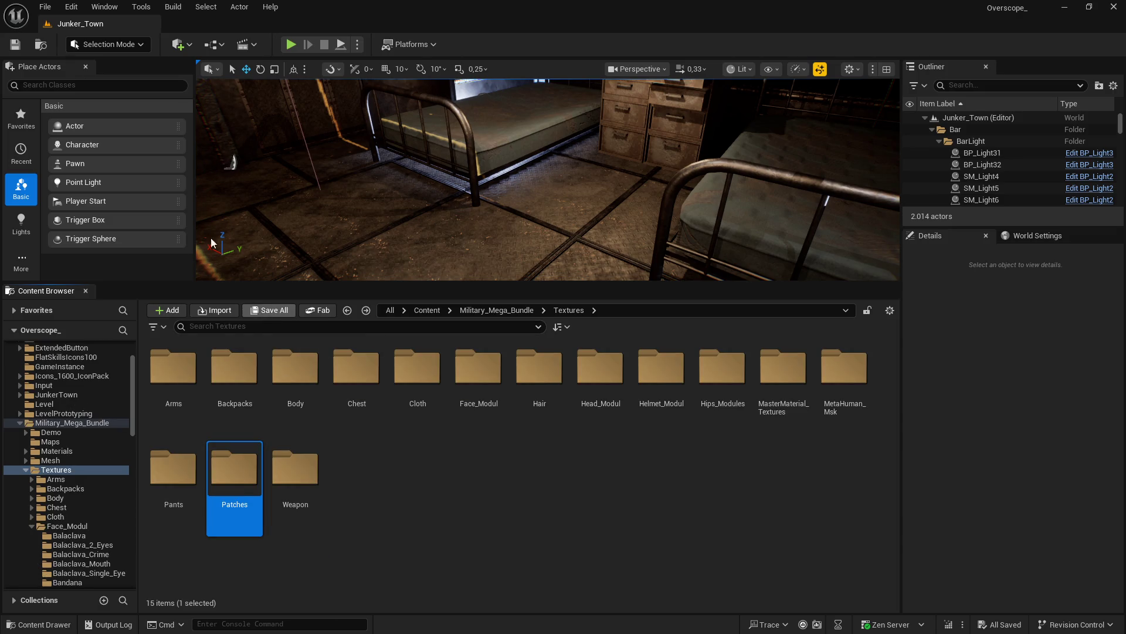
pyautogui.click(45, 6)
# Step: Start Zip Project and browse to the backup_OVERSCOPE folder on drive D
pyautogui.click(80, 290)
pyautogui.scroll(-1, 59, 317)
pyautogui.click(53, 306)
pyautogui.doubleClick(216, 128)
# Step: Create a new folder 19 in backup_OVERSCOPE and save the project zip there
pyautogui.rightClick(235, 351)
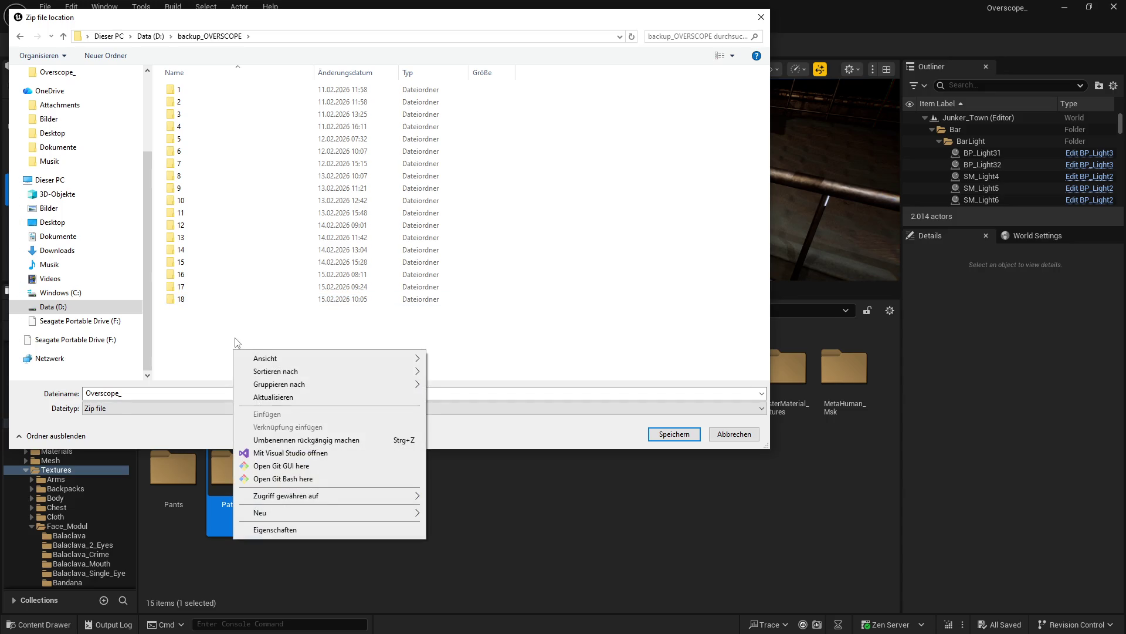
pyautogui.click(229, 345)
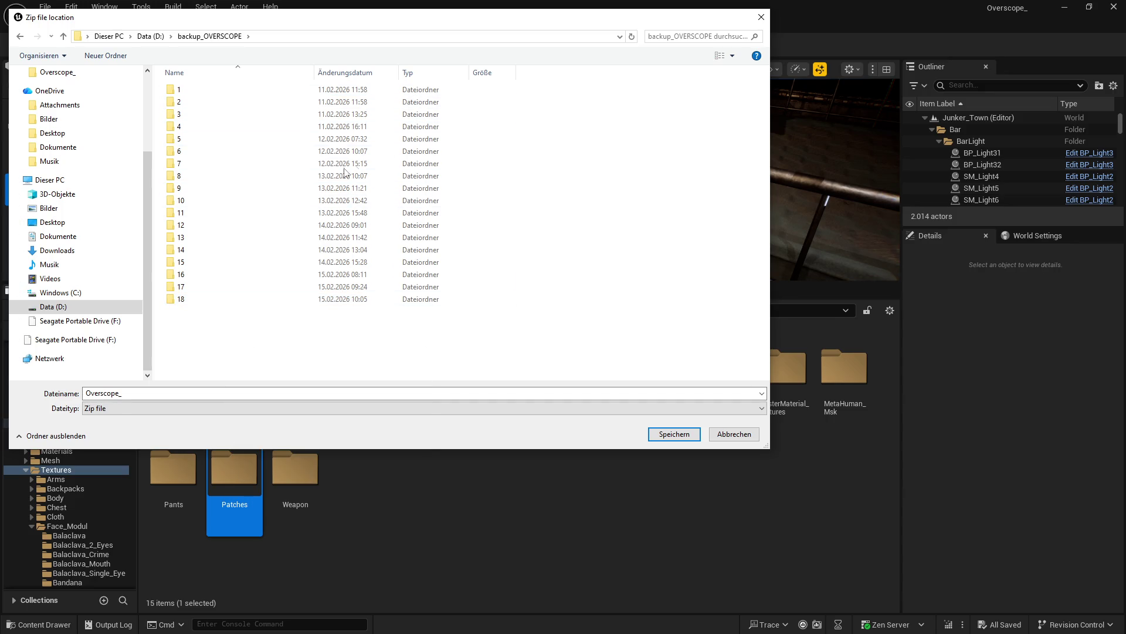
pyautogui.rightClick(211, 349)
pyautogui.moveTo(376, 512)
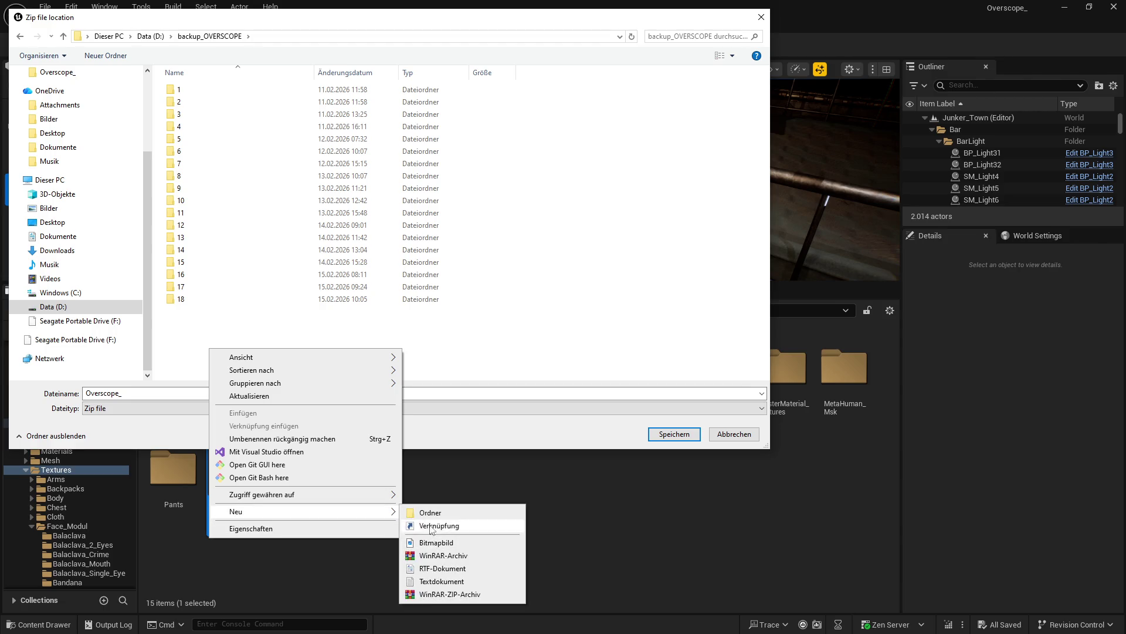
pyautogui.click(431, 513)
pyautogui.write('19')
pyautogui.press('Return')
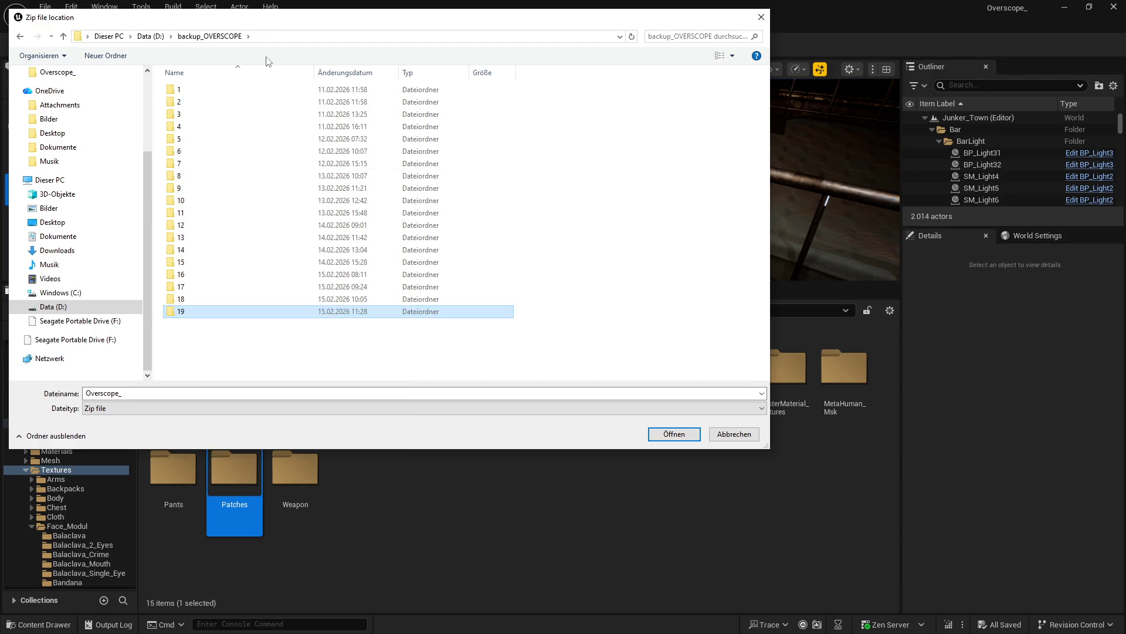
pyautogui.doubleClick(187, 311)
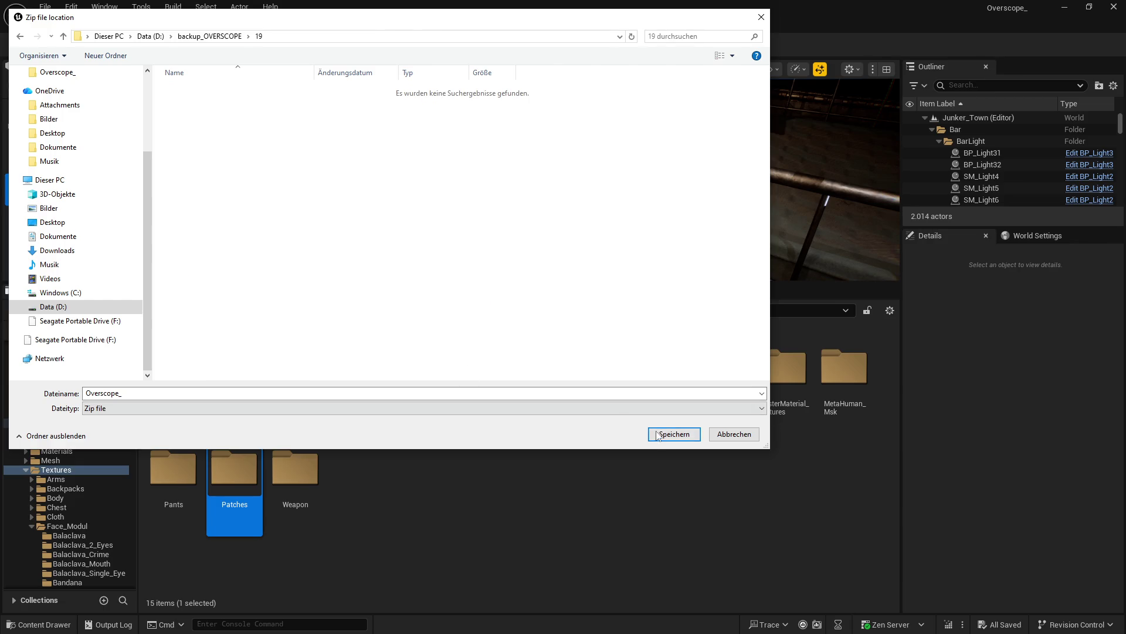
pyautogui.click(658, 434)
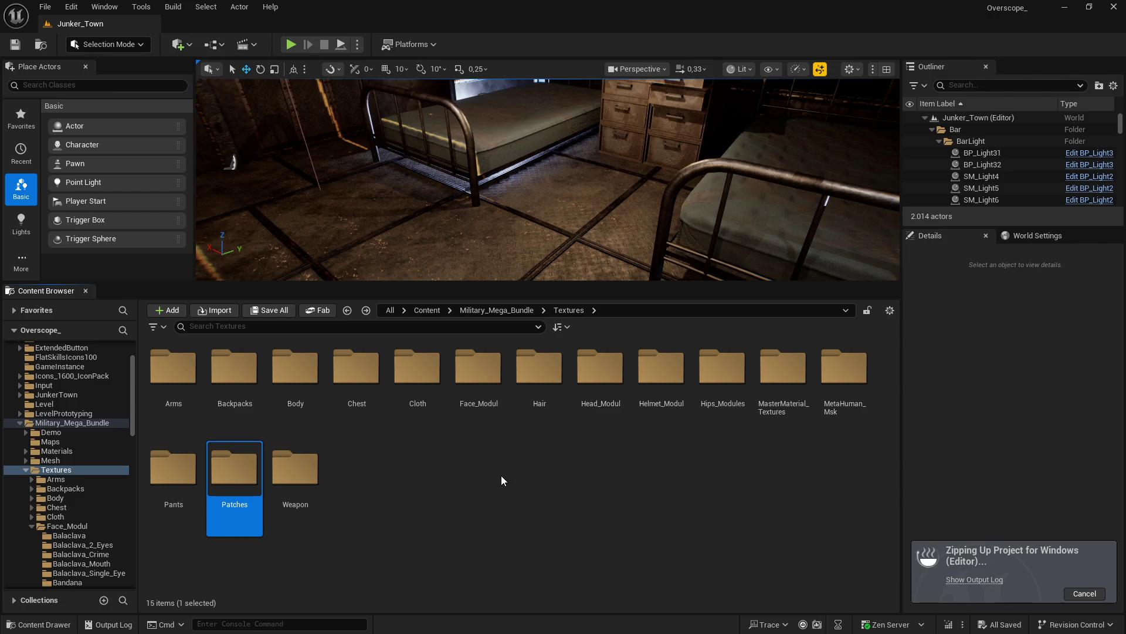
# Step: Switch to Visual Studio and back, then make the level viewport slightly taller
pyautogui.press('super')
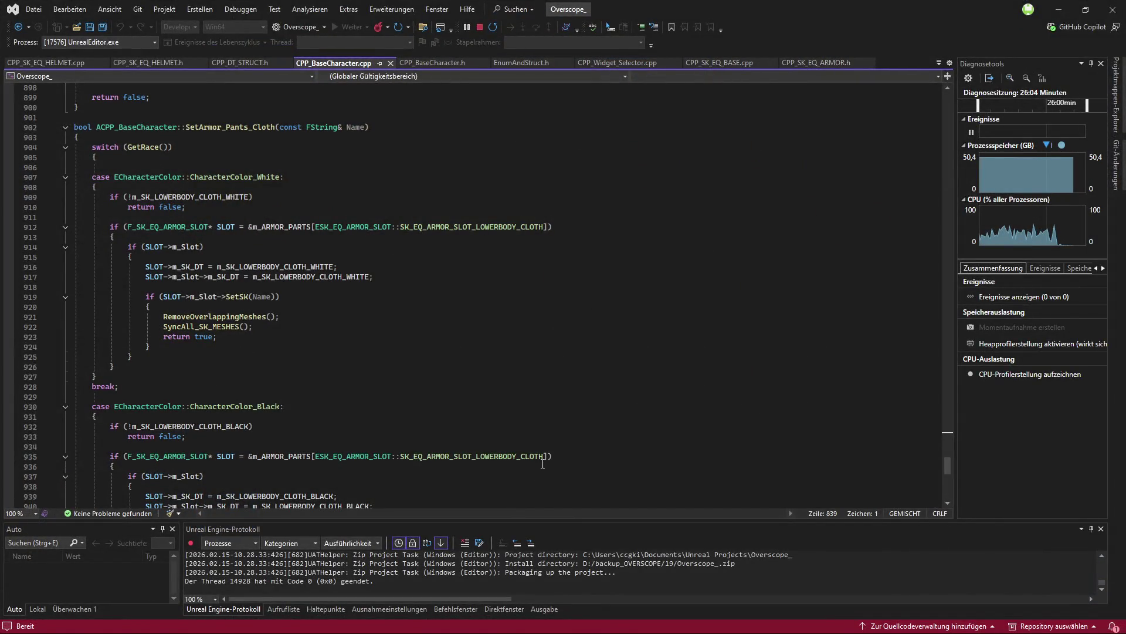
pyautogui.hotkey('alt', 'Tab')
pyautogui.moveTo(573, 293); pyautogui.dragTo(573, 295)
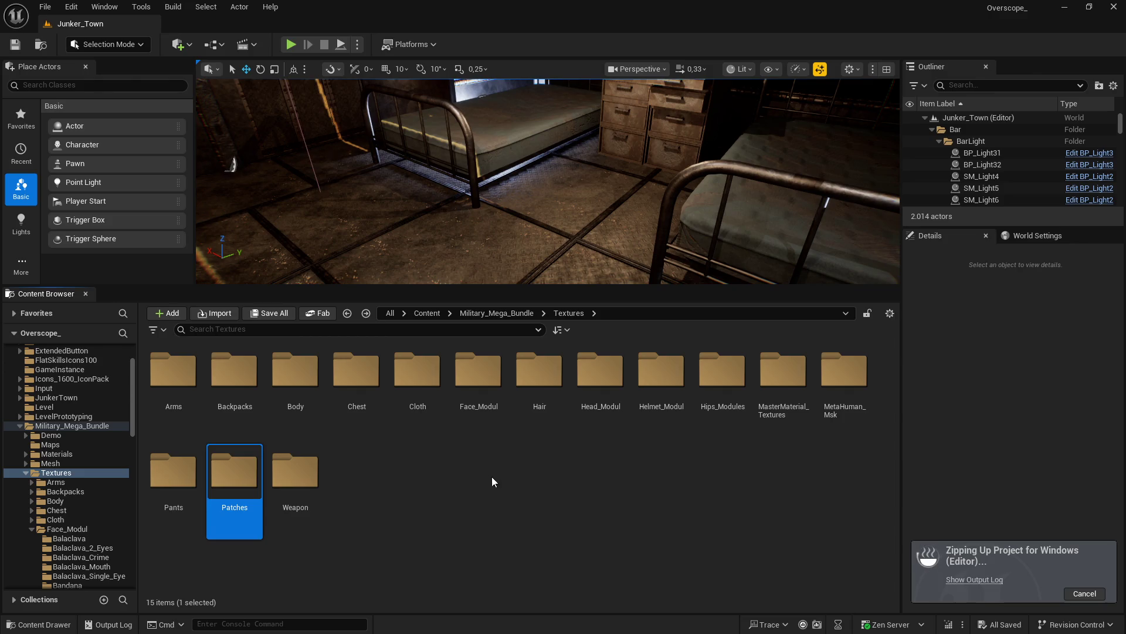
# Step: Open File Explorer on Data (D:), create a new folder there and open it
pyautogui.press('super')
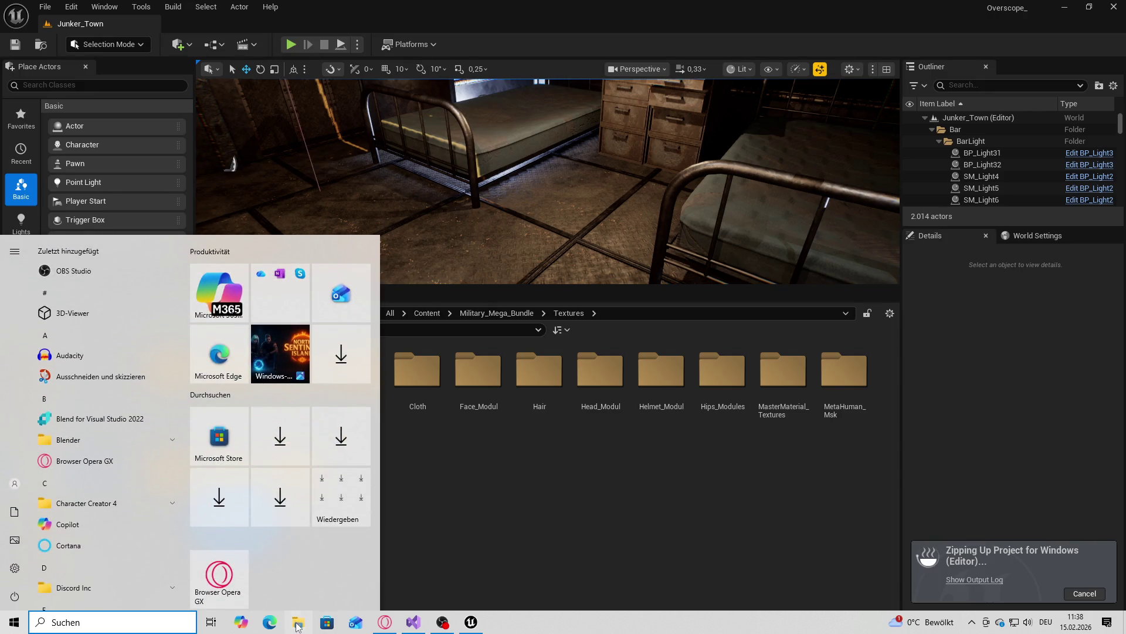
pyautogui.click(266, 442)
pyautogui.click(517, 426)
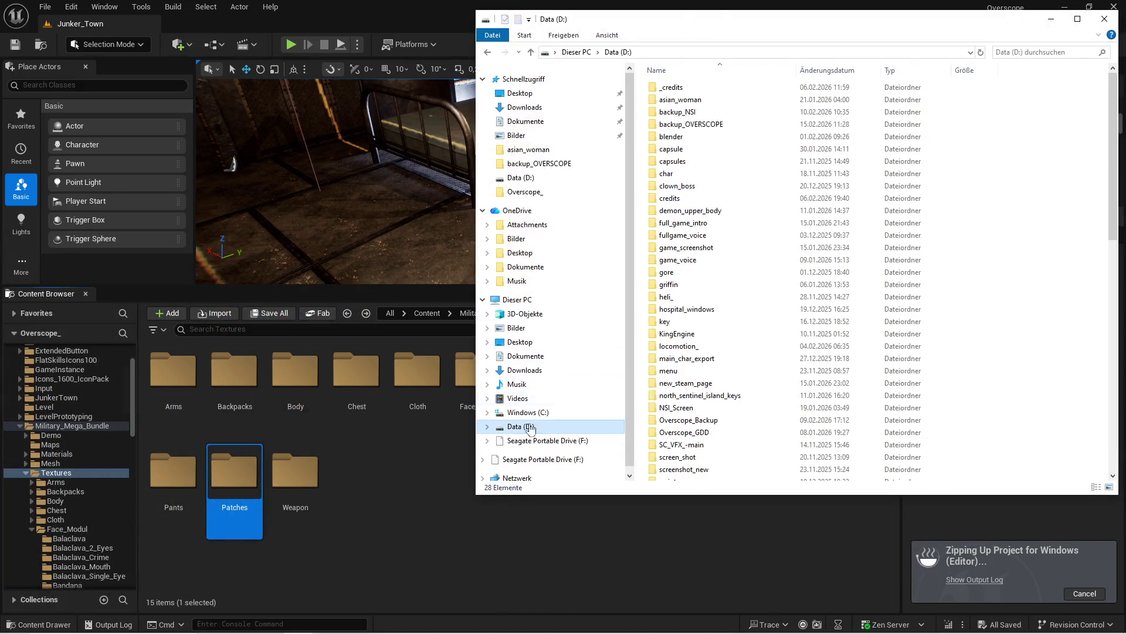
pyautogui.rightClick(1046, 262)
pyautogui.moveTo(968, 439)
pyautogui.click(868, 499)
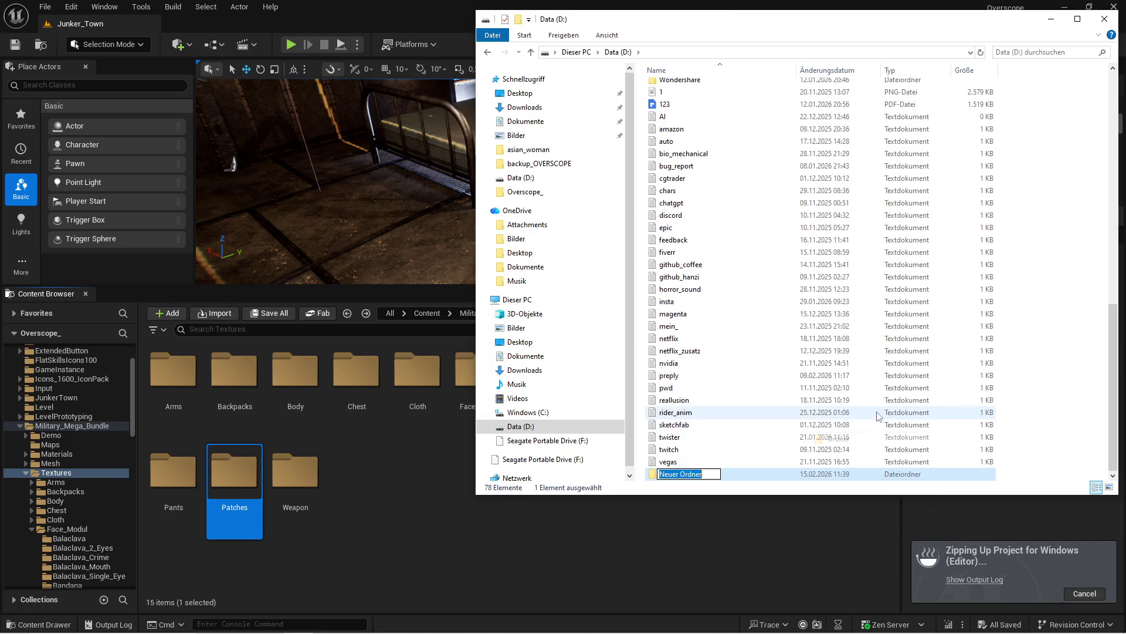
pyautogui.scroll(-4, 854, 402)
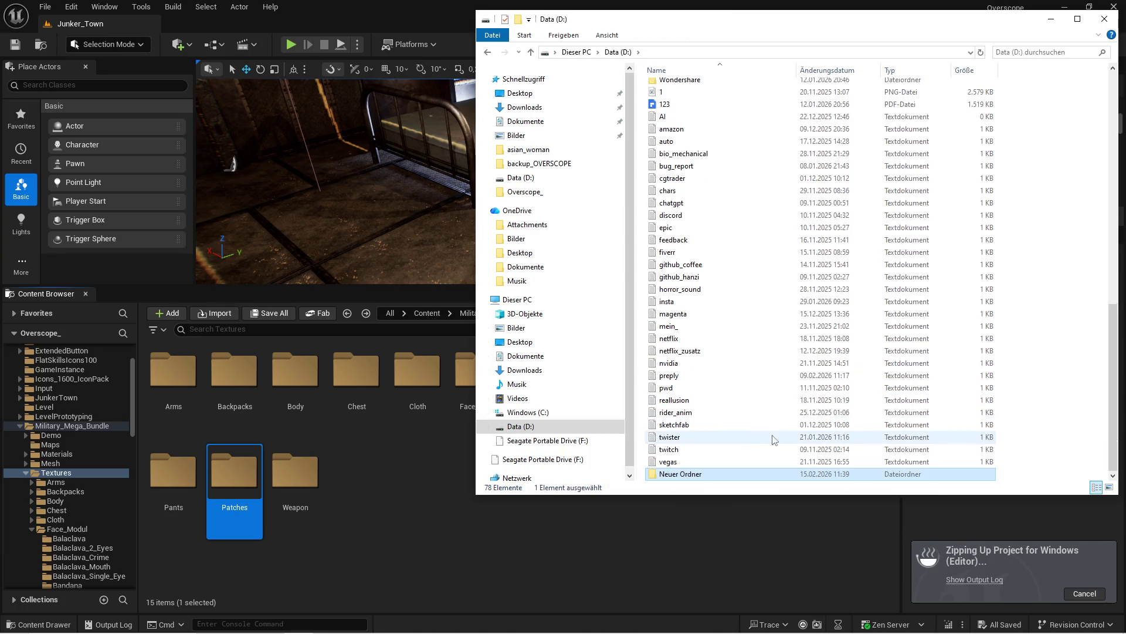
pyautogui.doubleClick(696, 475)
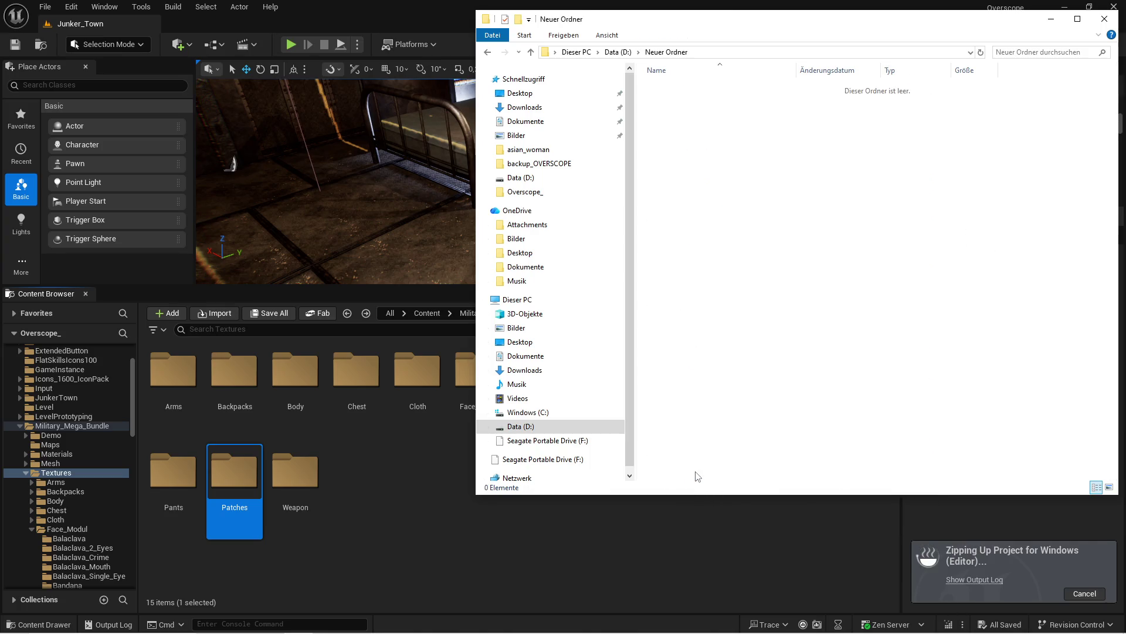
# Step: Create a mesh_fix folder inside Neuer Ordner and open it
pyautogui.rightClick(745, 159)
pyautogui.moveTo(874, 338)
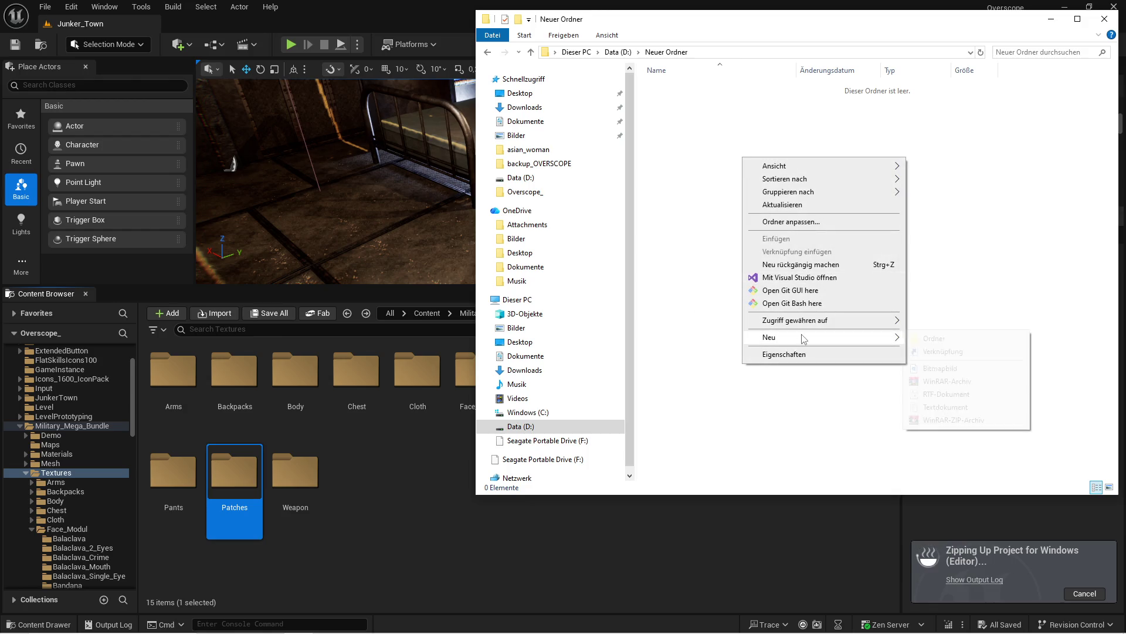
pyautogui.click(937, 339)
pyautogui.write('mesh_fix')
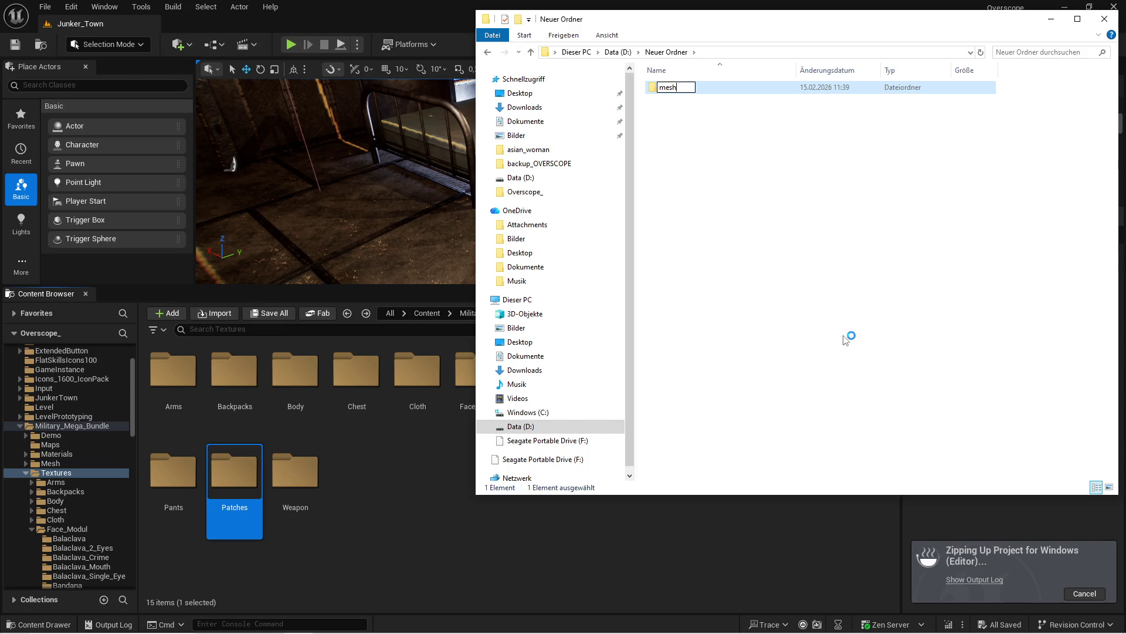
pyautogui.press('Return')
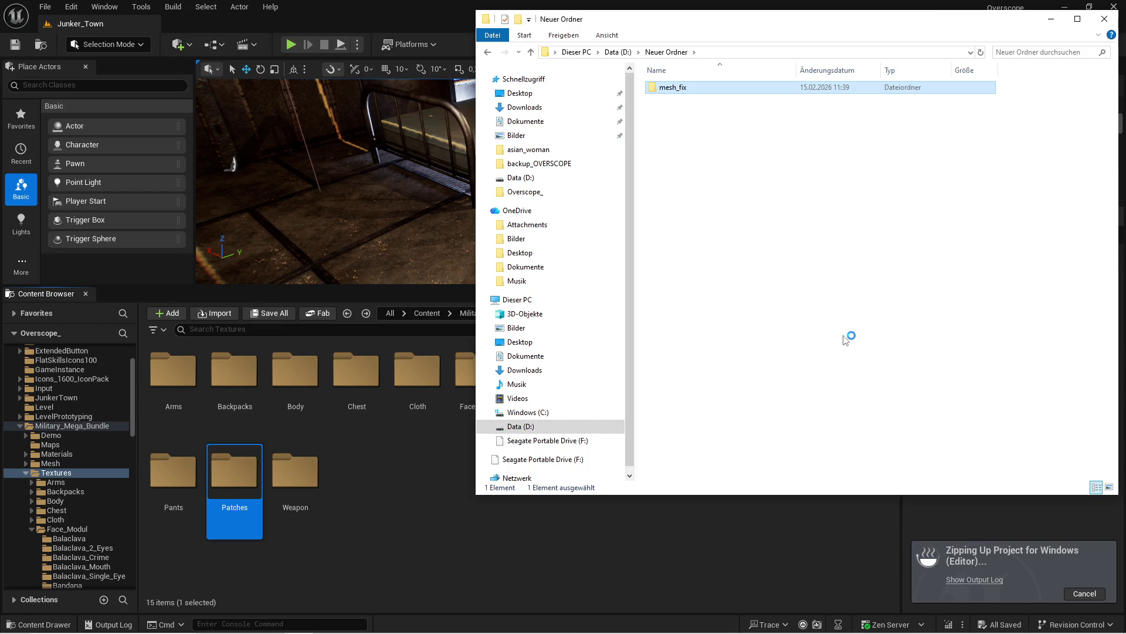
pyautogui.click(828, 287)
pyautogui.doubleClick(680, 88)
pyautogui.hotkey('alt', 'Tab')
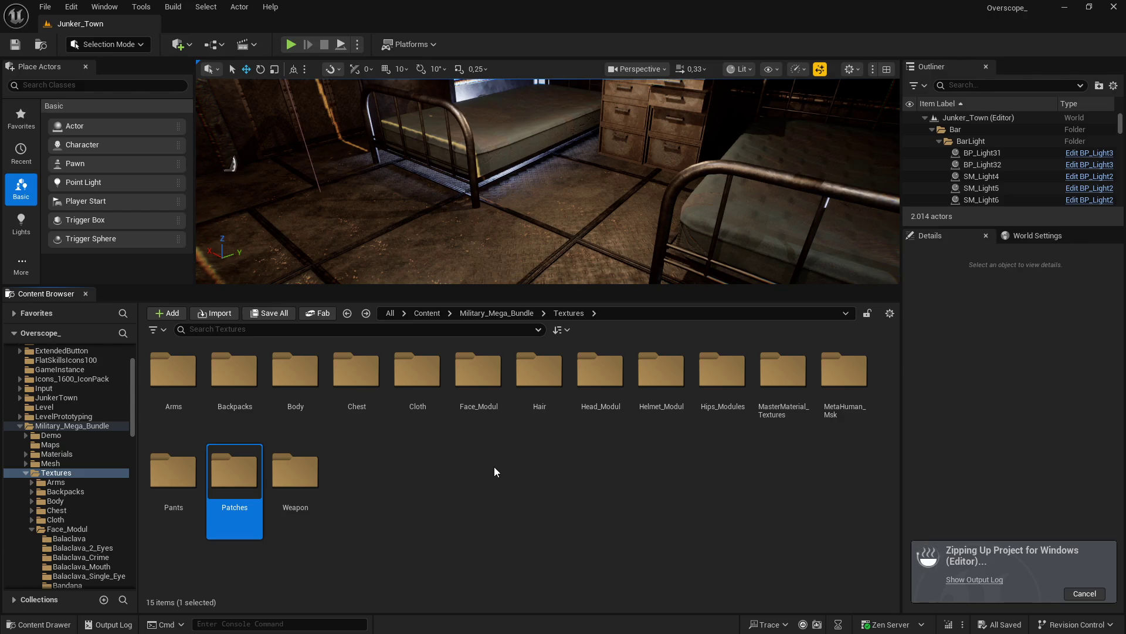
# Step: Create a shoulder_armor subfolder inside mesh_fix
pyautogui.press('super')
pyautogui.click(302, 623)
pyautogui.rightClick(721, 261)
pyautogui.moveTo(821, 439)
pyautogui.click(930, 444)
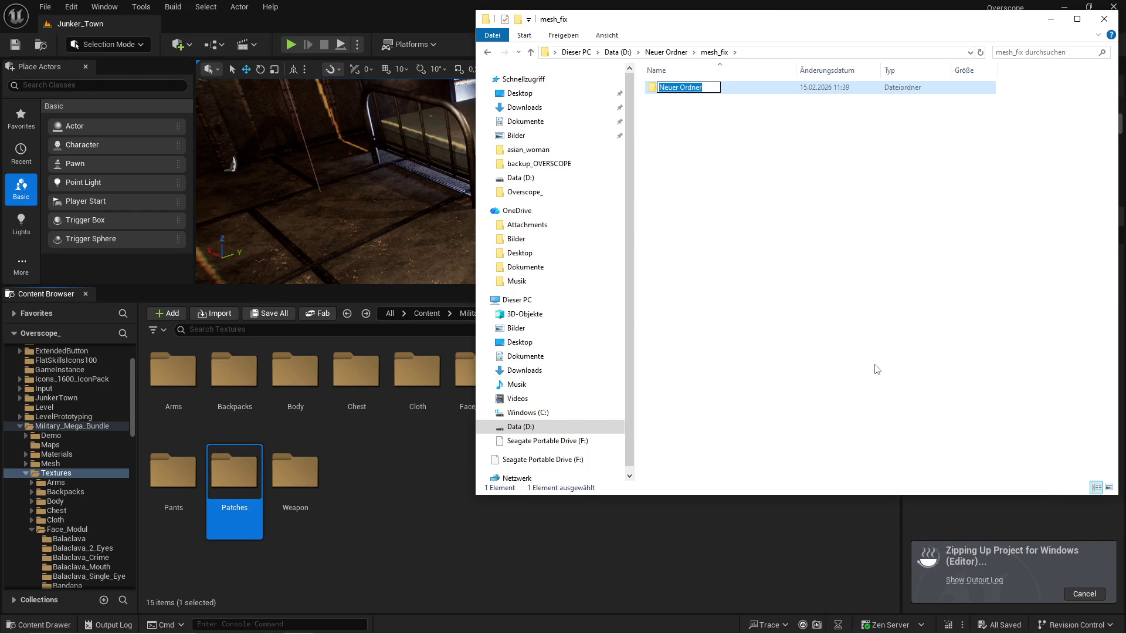
pyautogui.write('shou')
pyautogui.write('lder_armor')
pyautogui.press('Return')
# Step: Create a lowerarm_armor subfolder inside mesh_fix, then return to Unreal
pyautogui.rightClick(729, 221)
pyautogui.moveTo(757, 404)
pyautogui.click(961, 403)
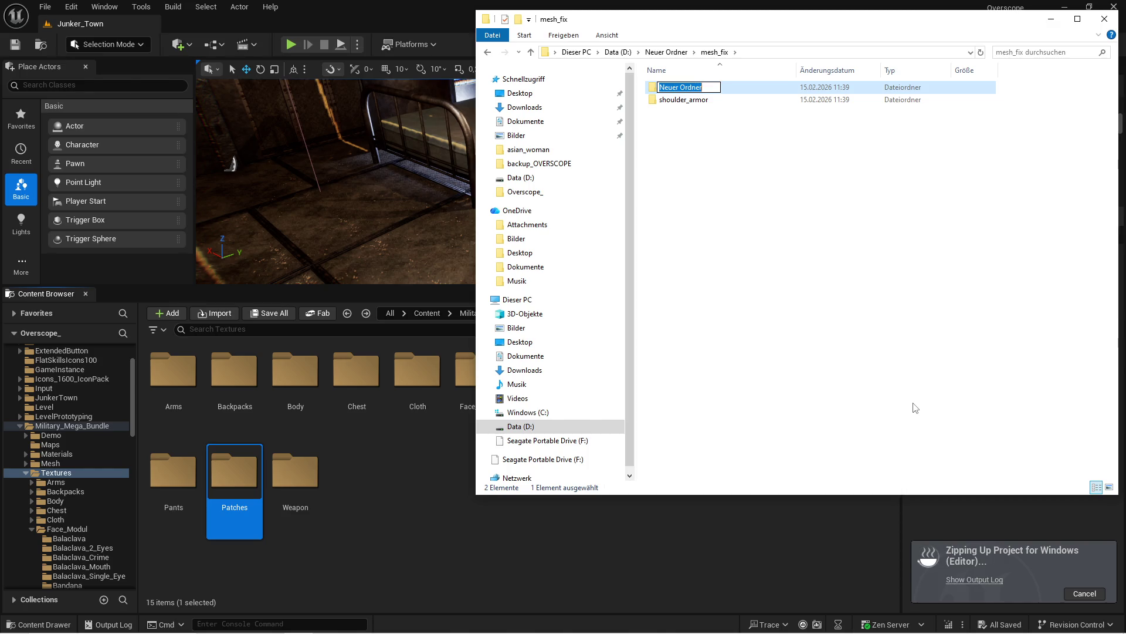
pyautogui.write('lowerarm_armor')
pyautogui.press('Return')
pyautogui.click(769, 214)
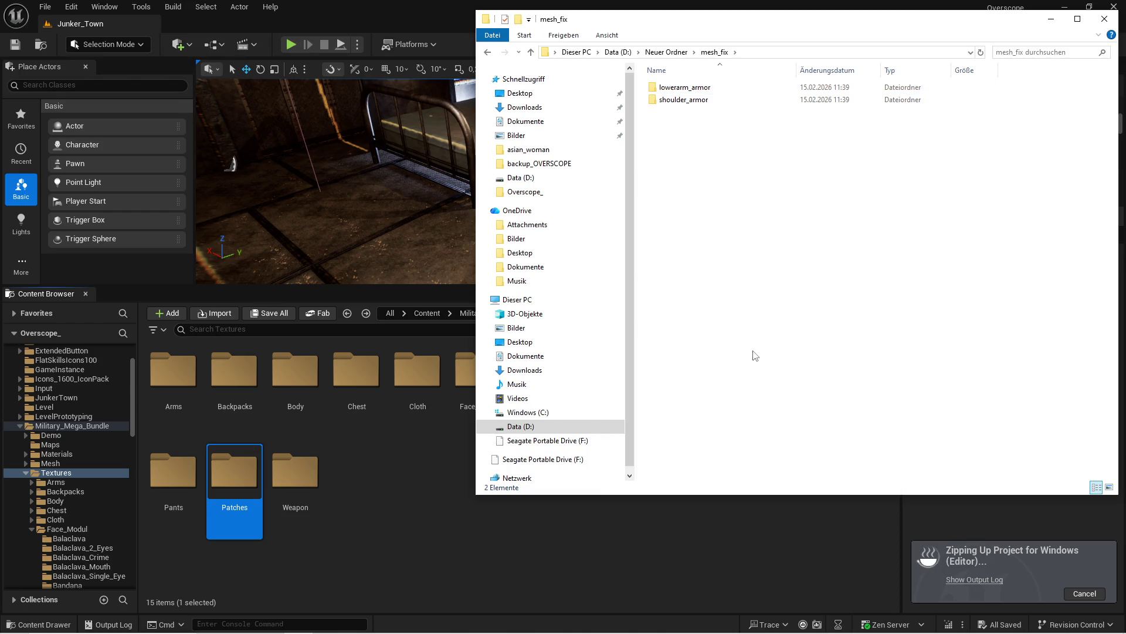
pyautogui.click(457, 473)
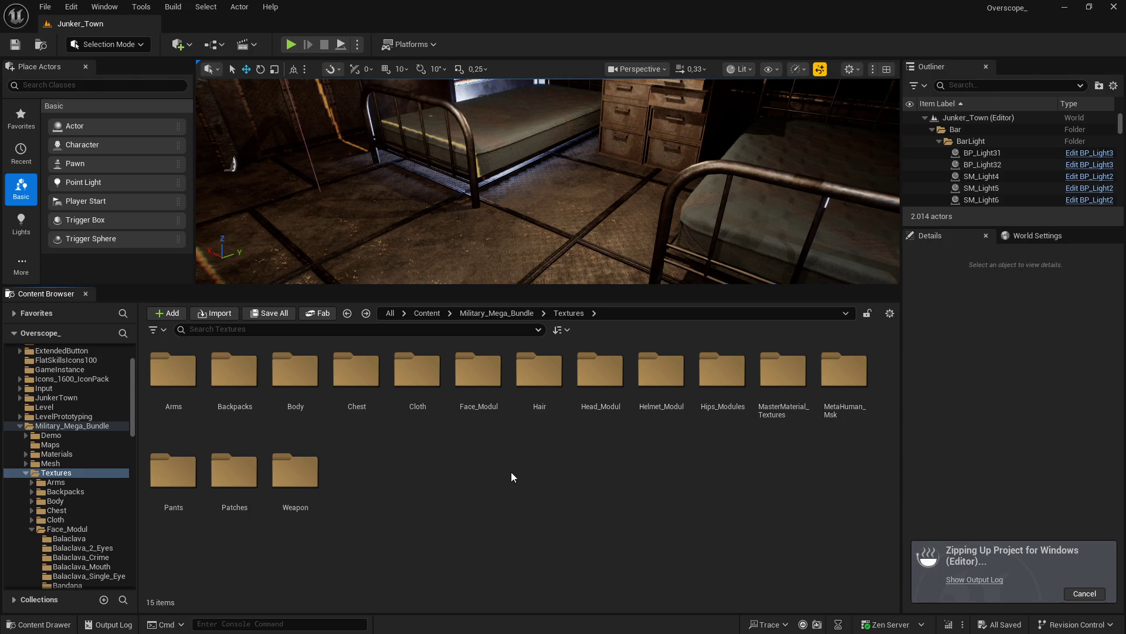
# Step: Search all Content in the Content Browser for 'armor'
pyautogui.click(329, 329)
pyautogui.write('armor')
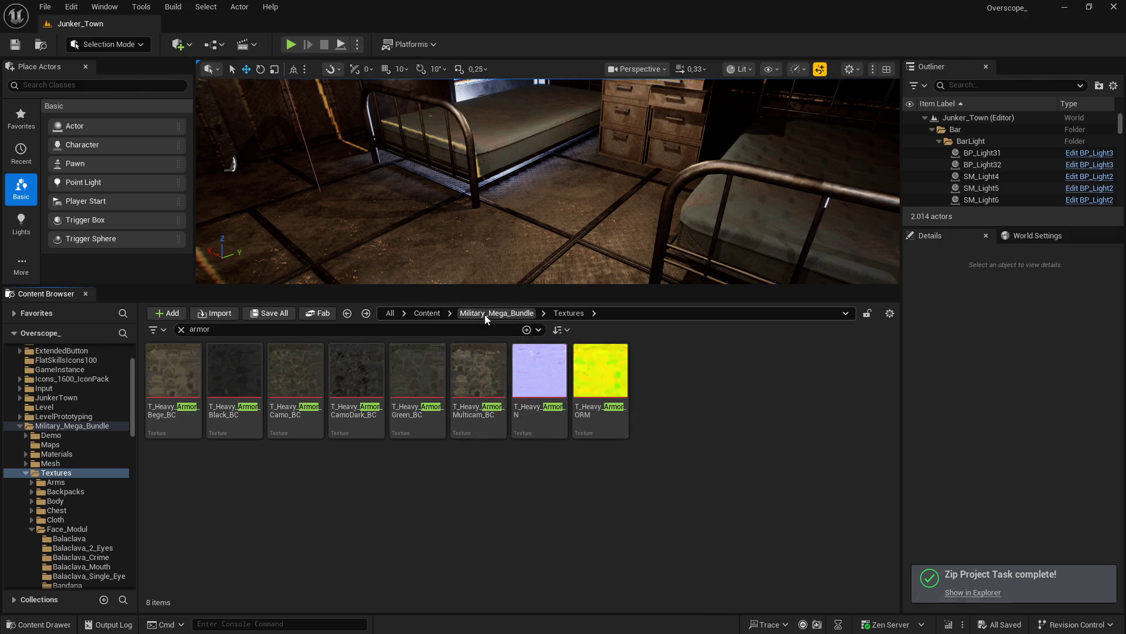
pyautogui.click(425, 313)
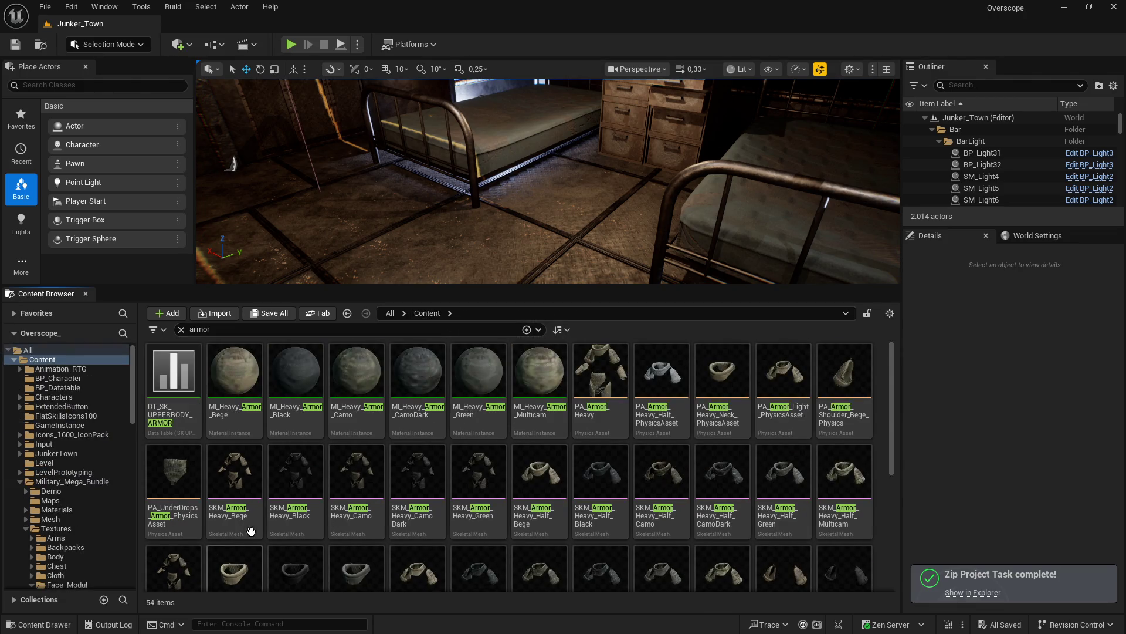
pyautogui.scroll(-2, 240, 536)
# Step: Show the neck mesh's Armor folder in a taller grid and open SKM_Armor_Heavy_Bege
pyautogui.rightClick(247, 503)
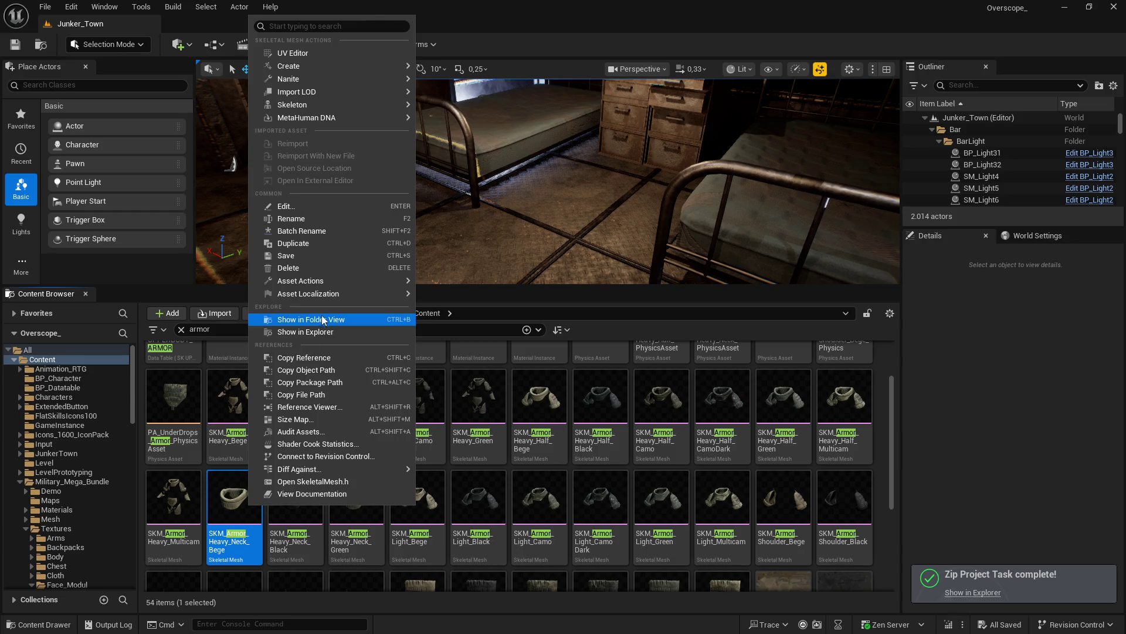
pyautogui.click(344, 318)
pyautogui.moveTo(449, 287); pyautogui.dragTo(449, 203)
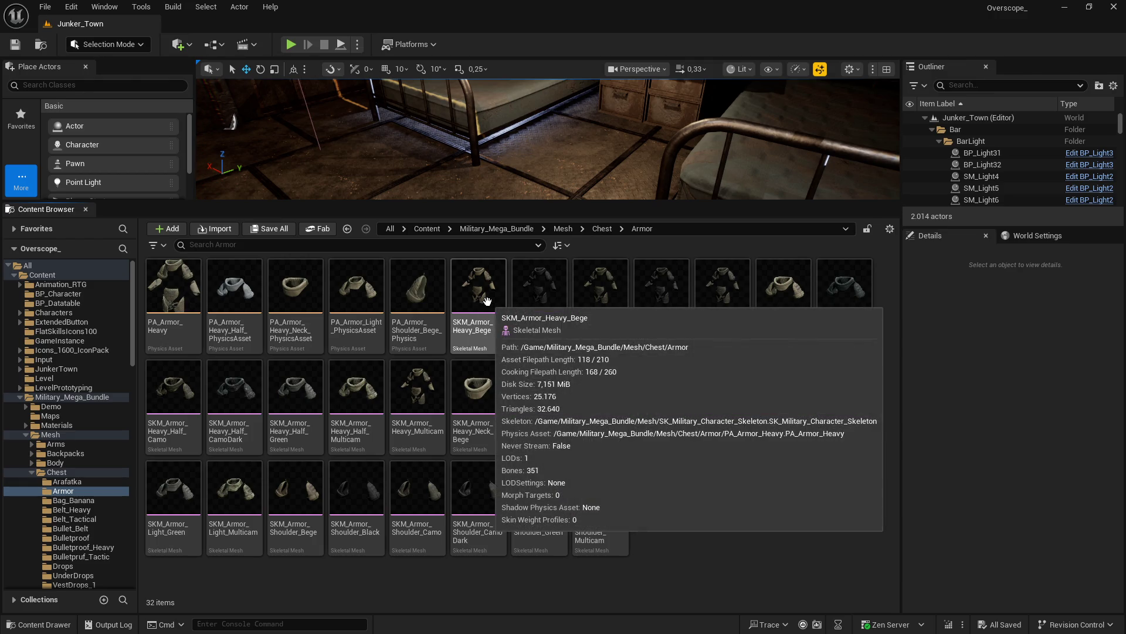
pyautogui.doubleClick(487, 298)
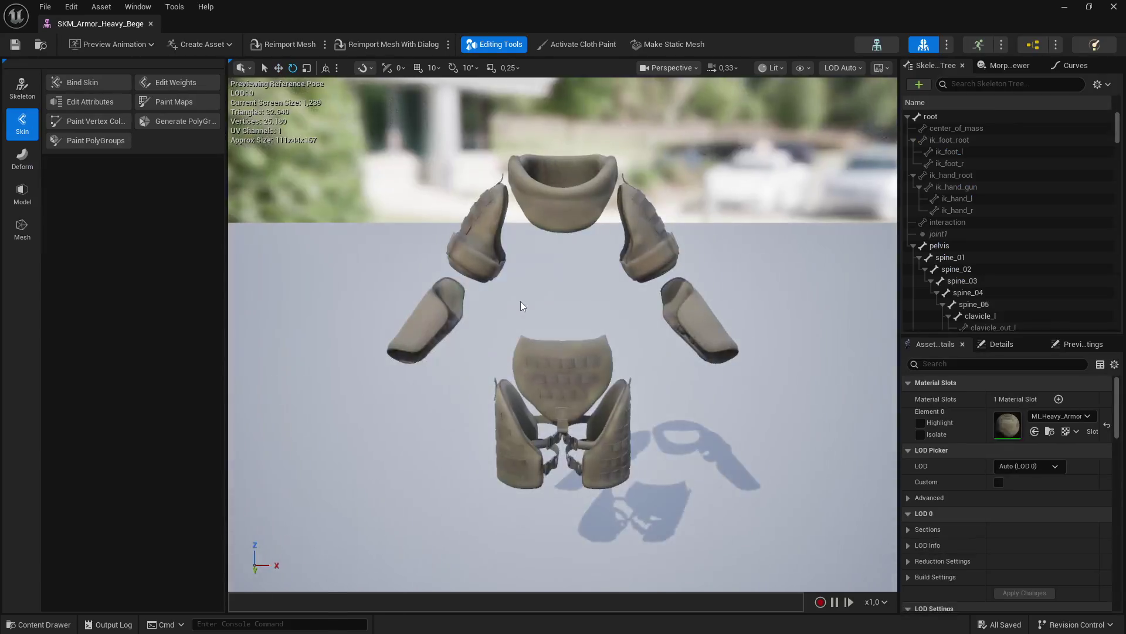
pyautogui.moveTo(639, 315)
pyautogui.mouseDown()
pyautogui.moveTo(689, 274)
pyautogui.moveTo(711, 292)
pyautogui.mouseUp()
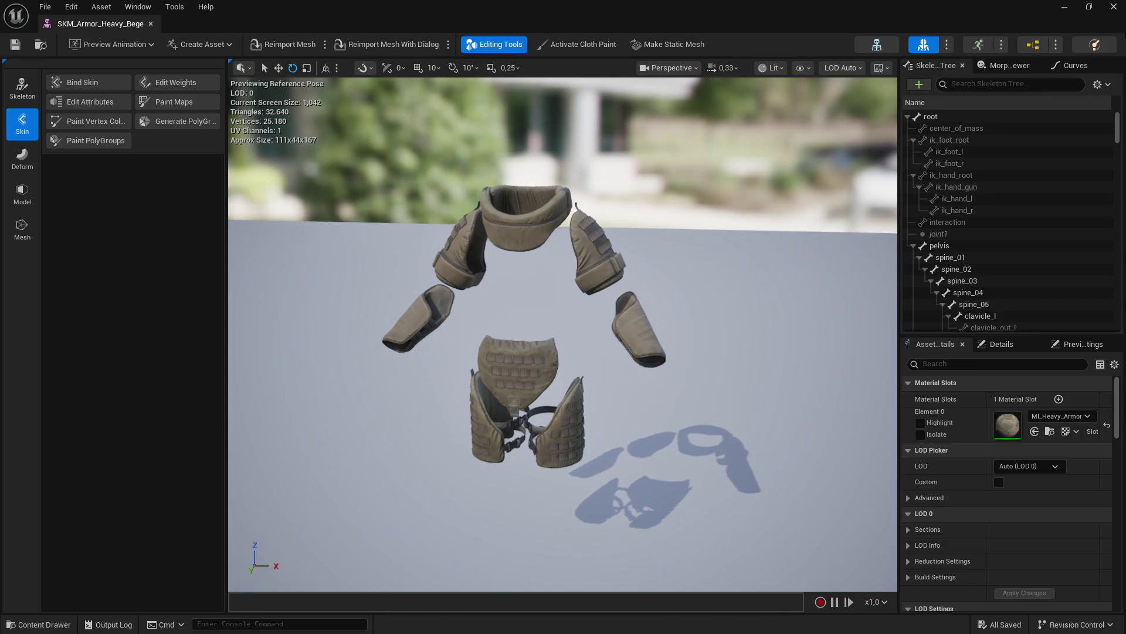
pyautogui.click(1063, 11)
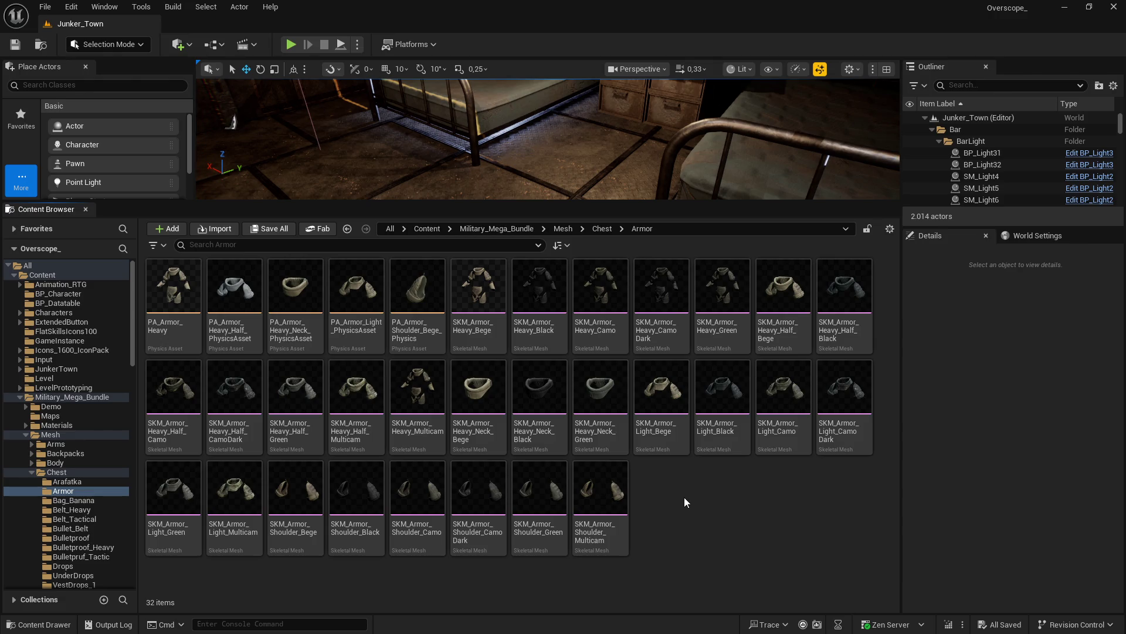
# Step: Create the shoulder and lowerarm folders in the Armor folder
pyautogui.rightClick(687, 508)
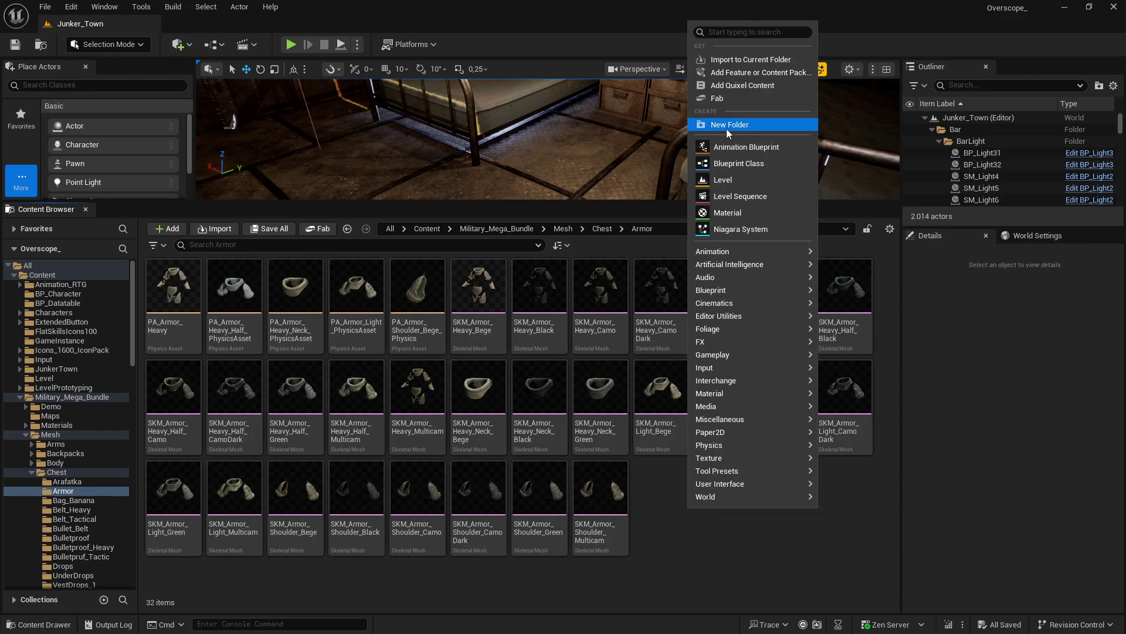
pyautogui.click(704, 119)
pyautogui.write('shoulder')
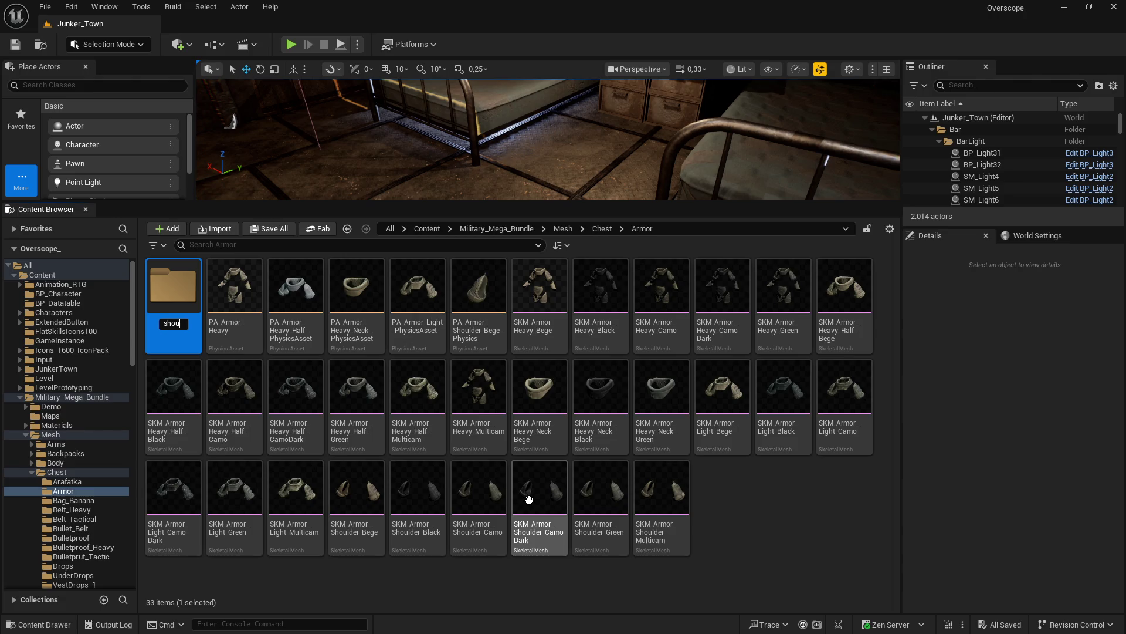
pyautogui.press('Return')
pyautogui.rightClick(740, 516)
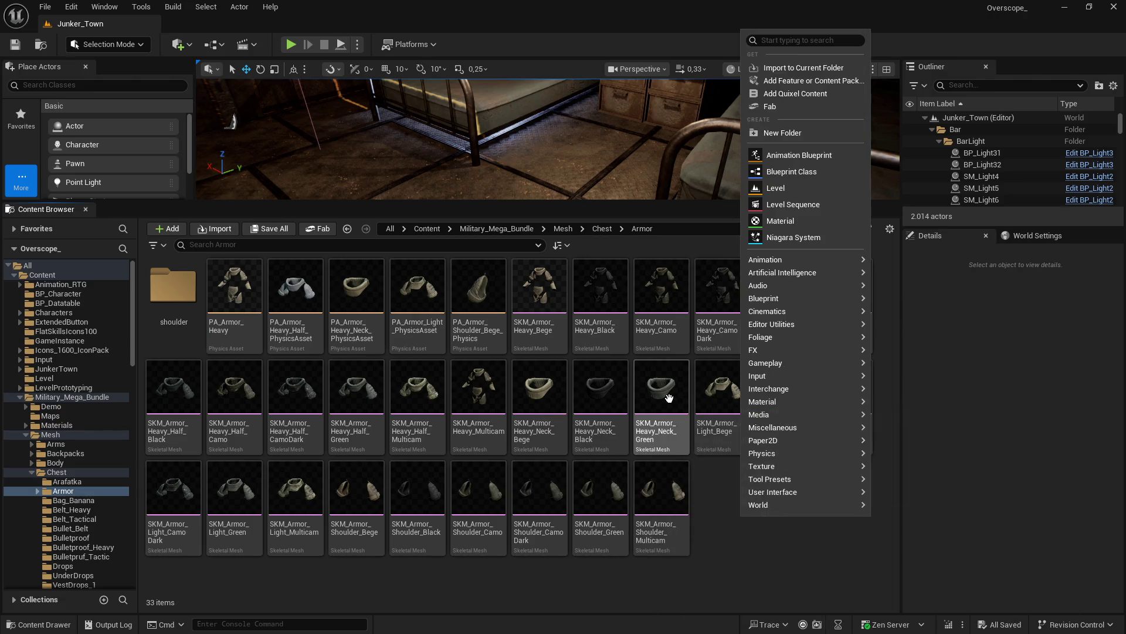
pyautogui.click(783, 134)
pyautogui.write('lower')
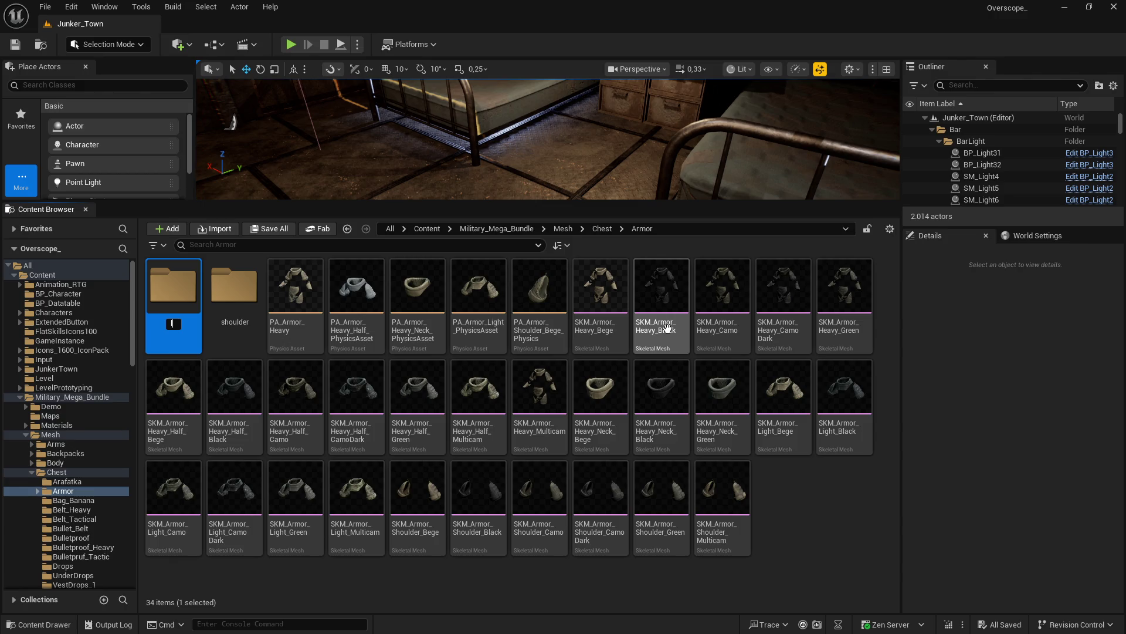
pyautogui.write('arm')
pyautogui.press('Return')
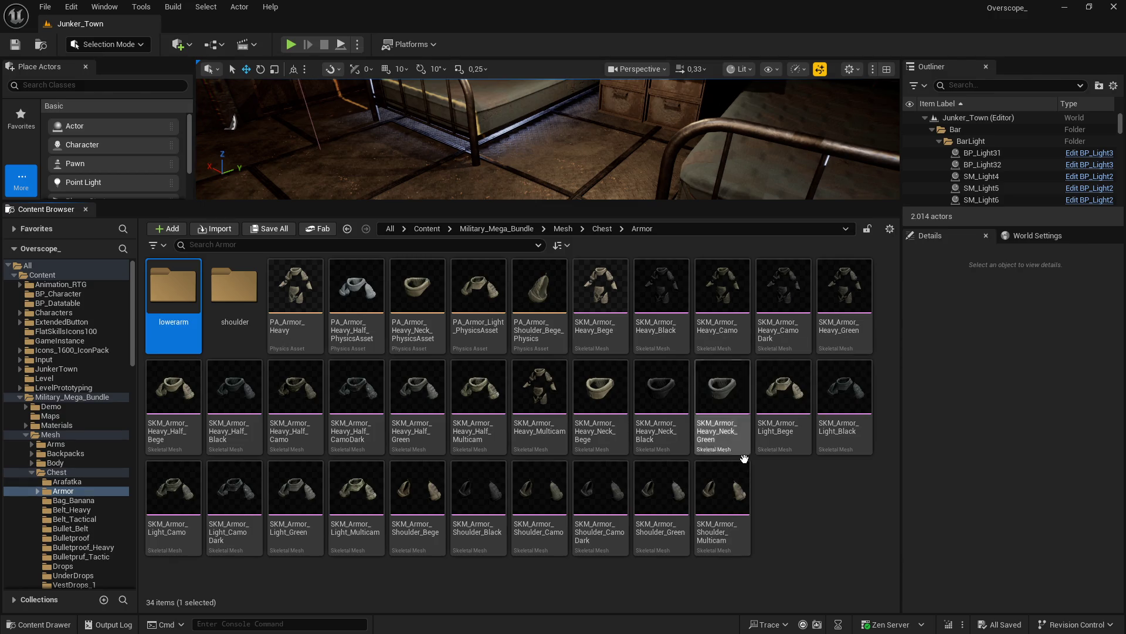
# Step: Copy the mesh_fix folder path and bring up actions for SKM_Armor_Heavy_Bege
pyautogui.press('super')
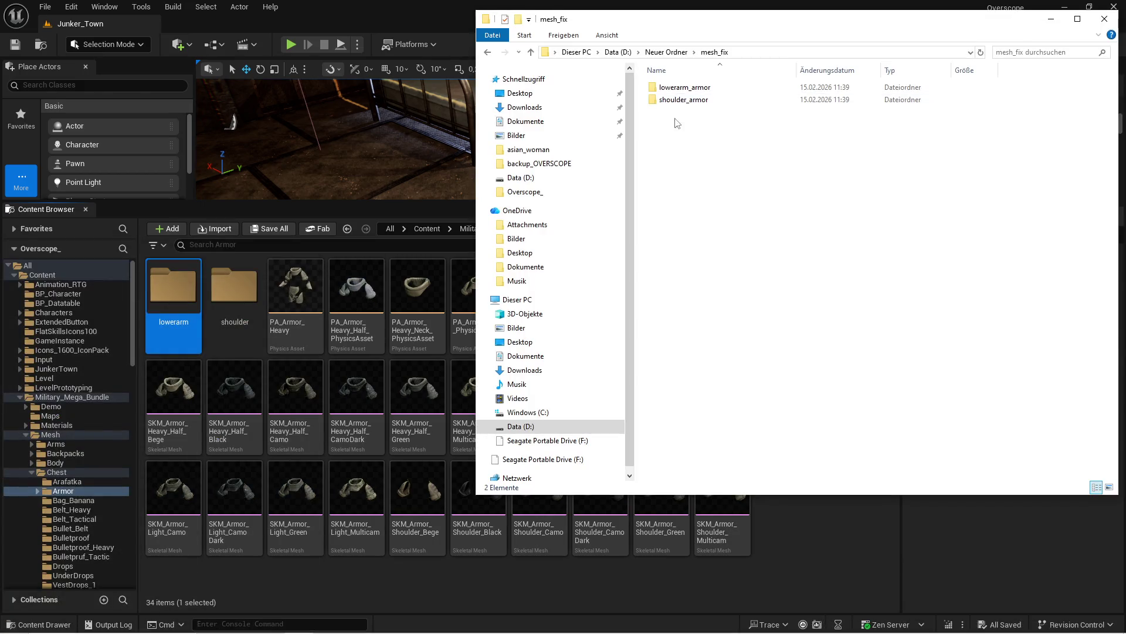
pyautogui.click(751, 52)
pyautogui.hotkey('alt', 'Tab')
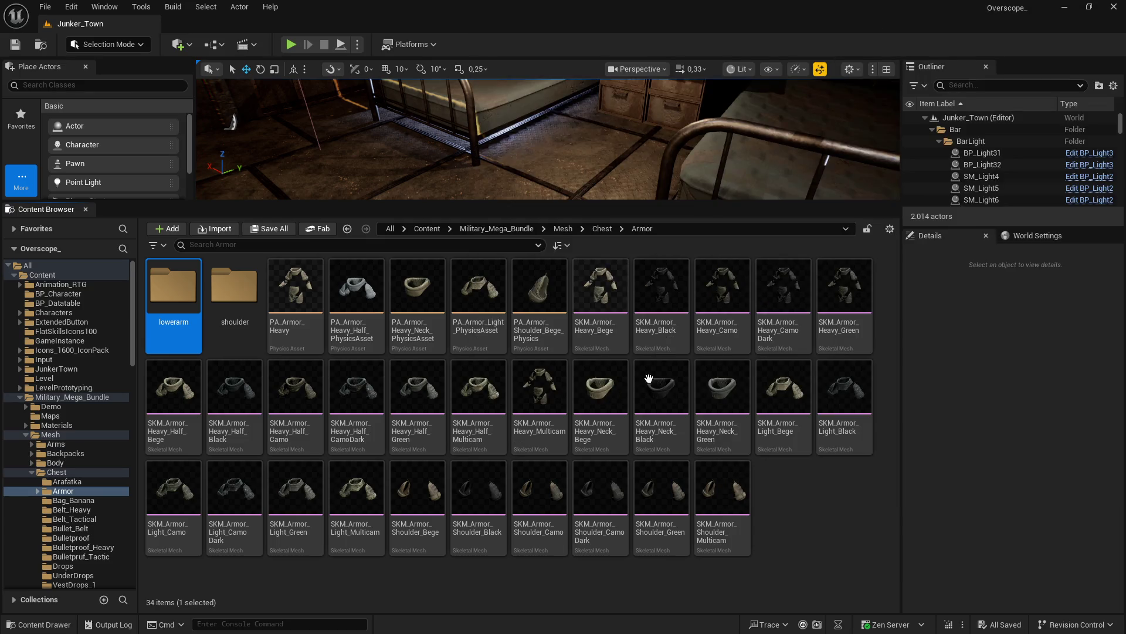
pyautogui.click(817, 505)
pyautogui.rightClick(600, 293)
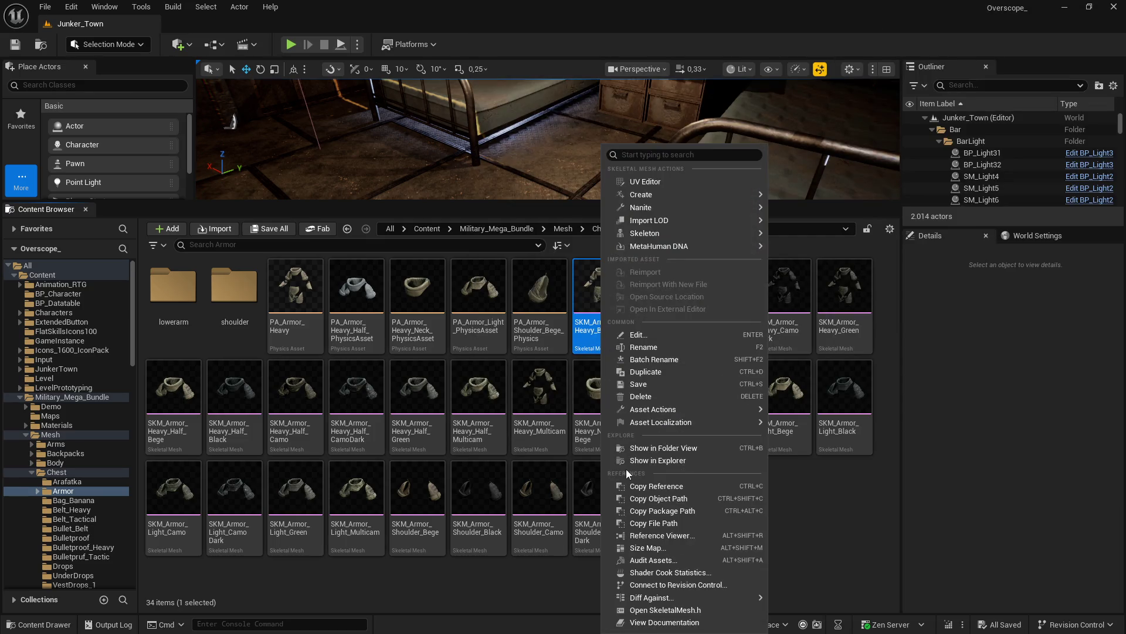
# Step: Export SKM_Armor_Heavy_Bege as FBX, saving it to the pasted mesh_fix path
pyautogui.moveTo(687, 409)
pyautogui.click(828, 484)
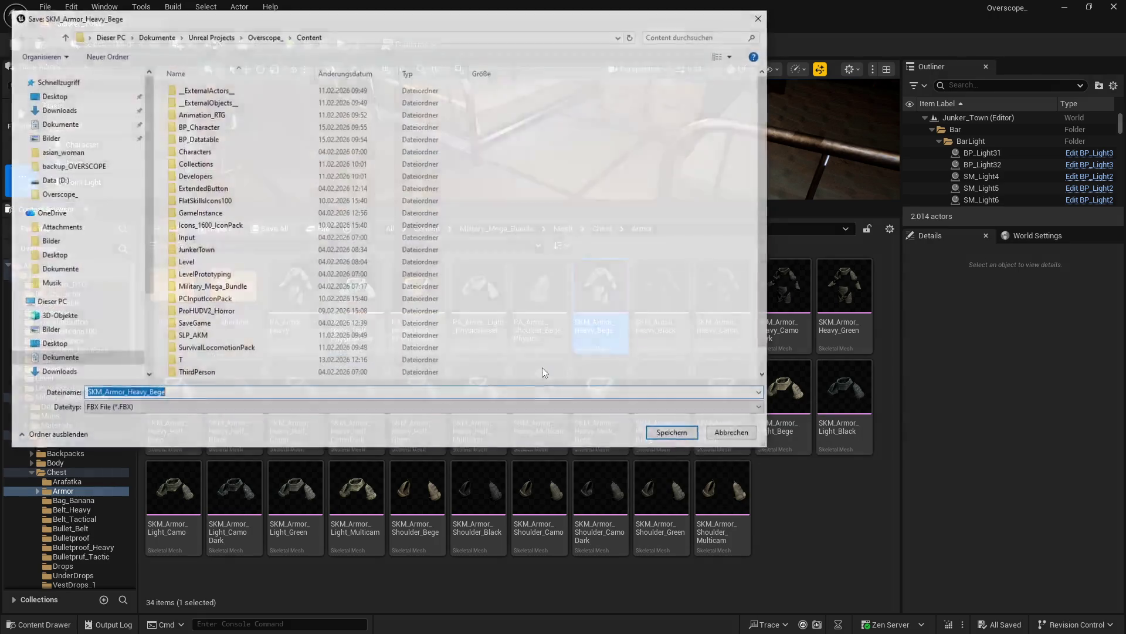
pyautogui.click(366, 40)
pyautogui.write('D:\\Neuer Ordner\\mesh_fix')
pyautogui.press('Return')
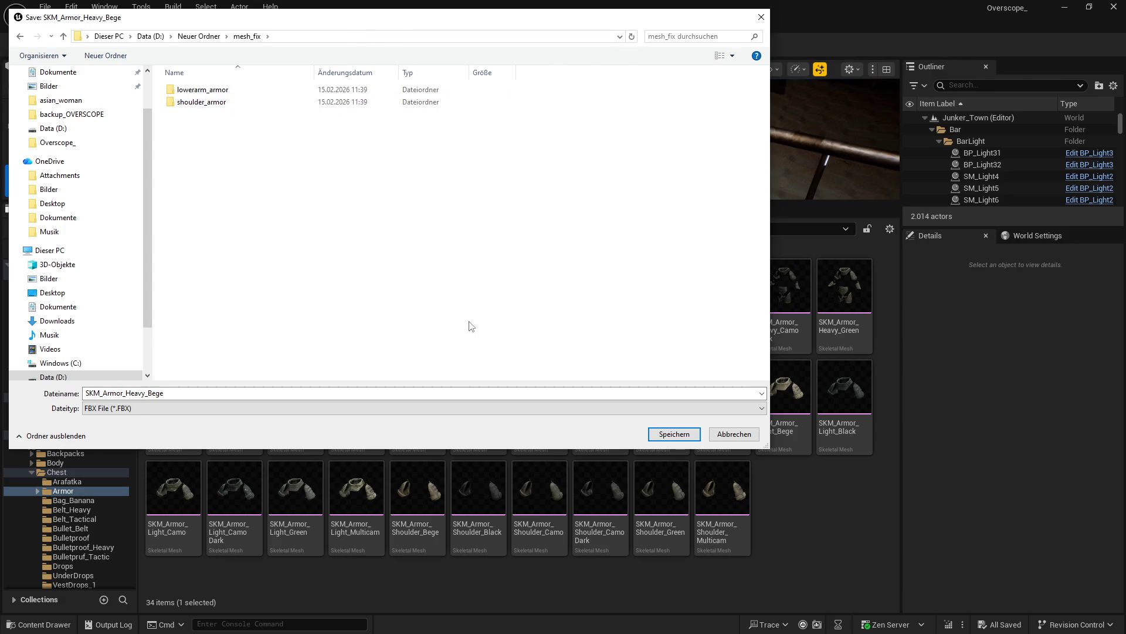
pyautogui.click(671, 433)
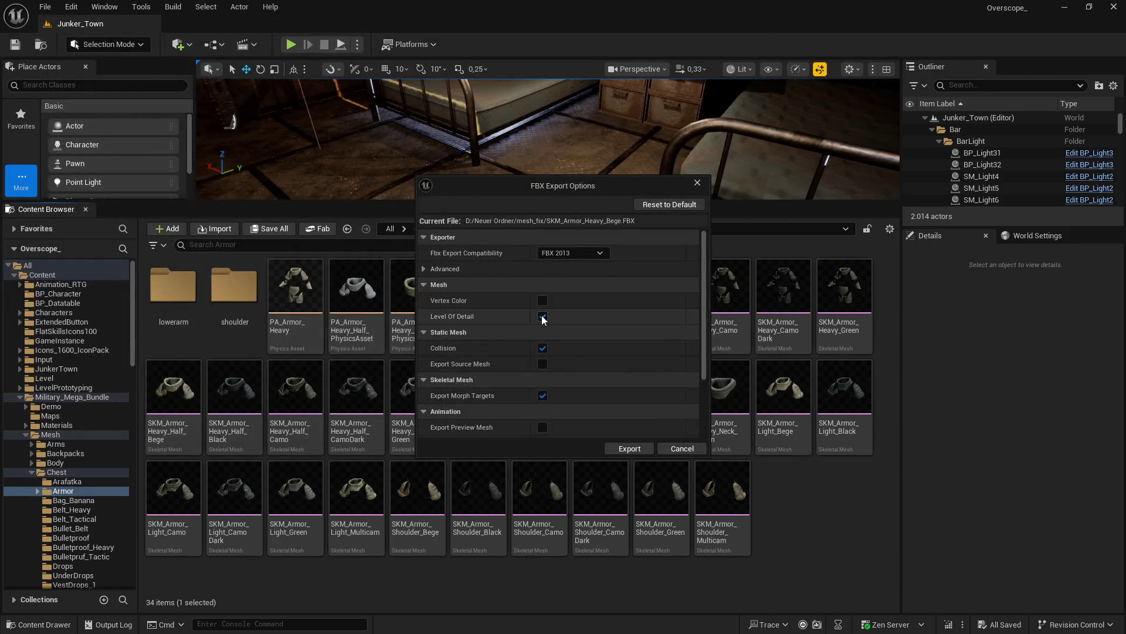
# Step: Exclude collision and morph targets in FBX Export Options and run the export
pyautogui.click(546, 348)
pyautogui.click(543, 395)
pyautogui.scroll(-3, 595, 406)
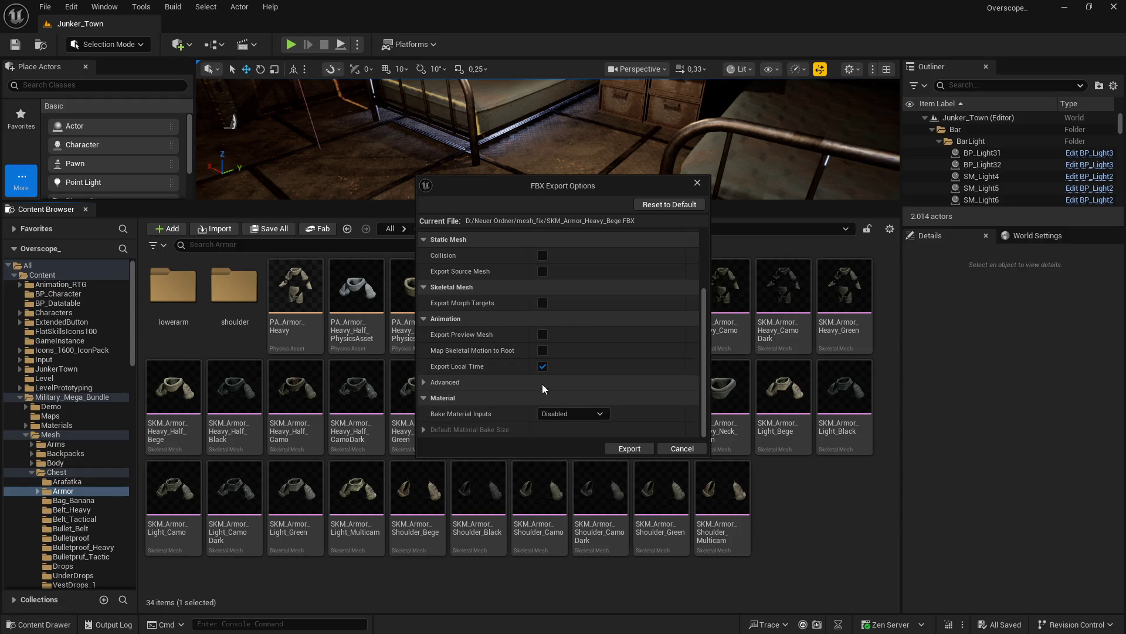
pyautogui.scroll(-1, 460, 383)
pyautogui.scroll(5, 515, 417)
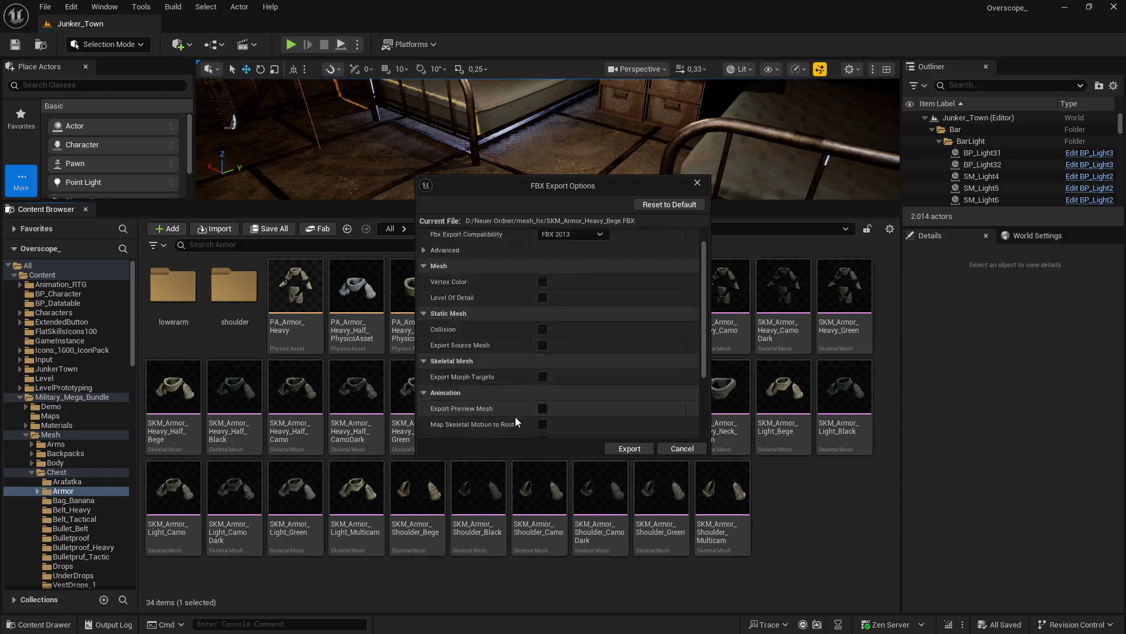
pyautogui.click(629, 448)
# Step: Bring the mesh_fix folder window forward and open the Start search
pyautogui.press('super')
pyautogui.click(299, 623)
pyautogui.press('super')
# Step: Launch Blender and delete the default cube, camera and light
pyautogui.write('blender')
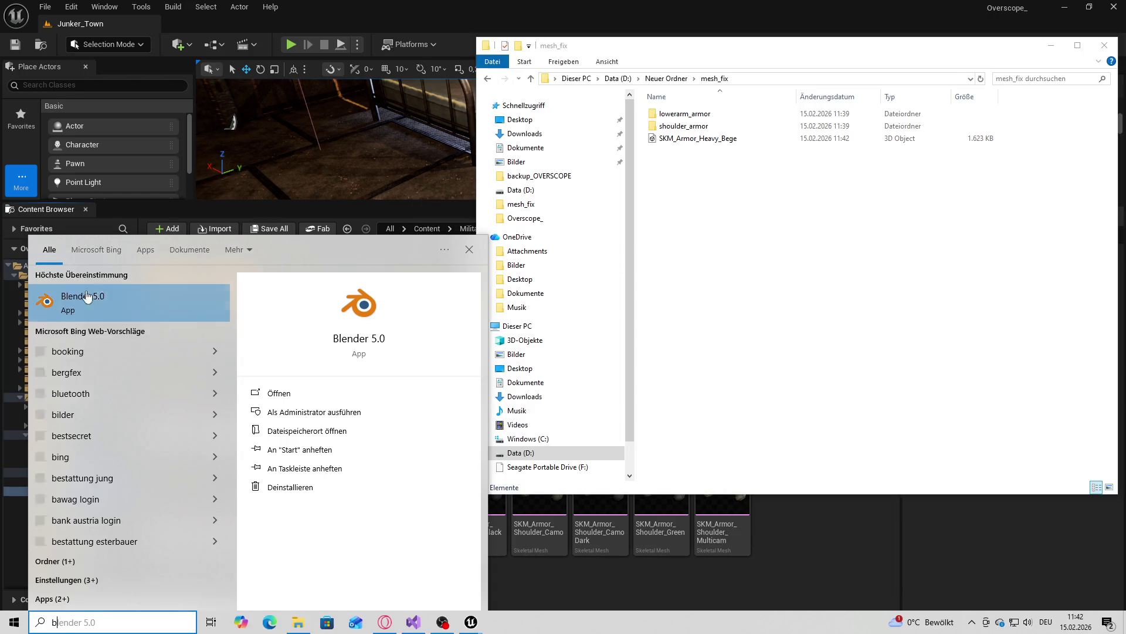
pyautogui.press('Return')
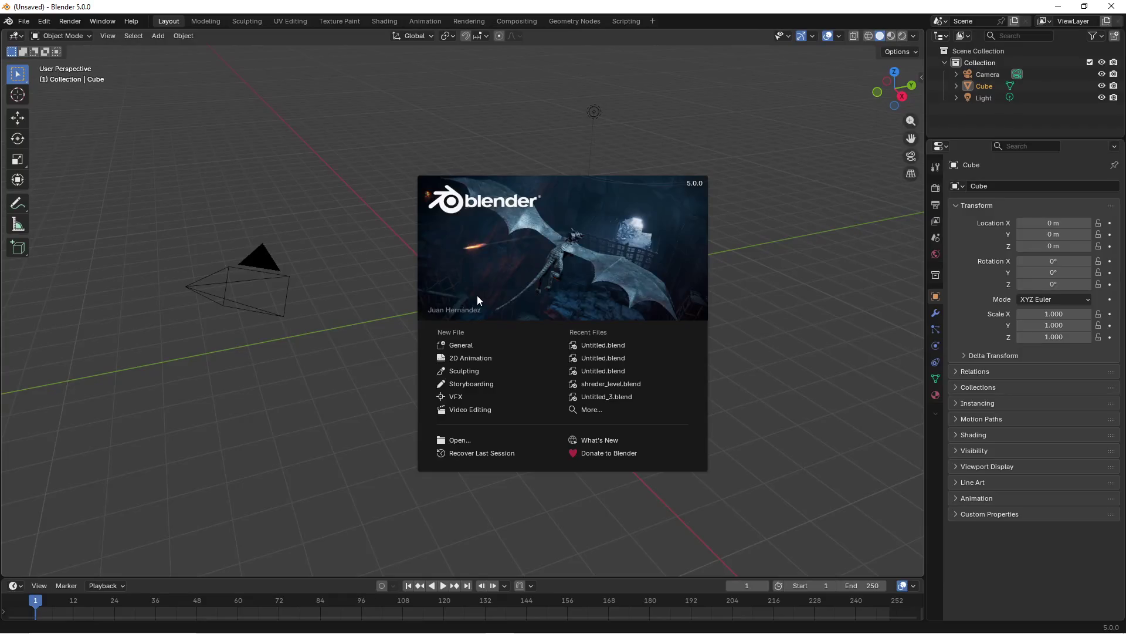
pyautogui.click(384, 270)
pyautogui.scroll(-3, 364, 223)
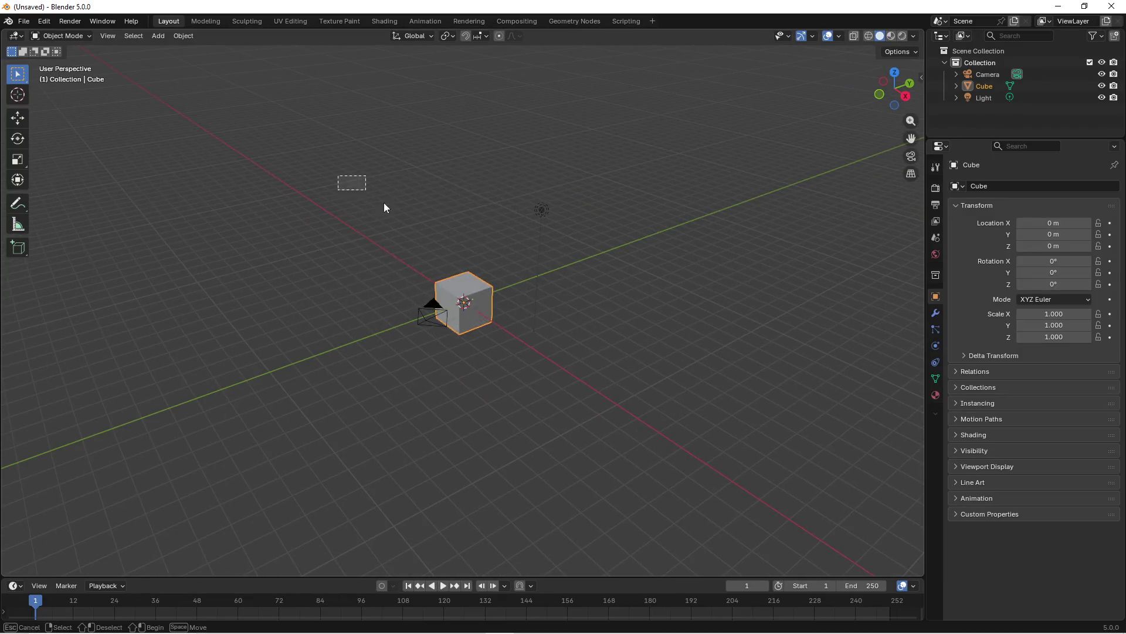
pyautogui.press('a')
pyautogui.press('Delete')
# Step: Drag the exported armor FBX into Blender, confirm the import, and enter Edit Mode
pyautogui.click(299, 623)
pyautogui.moveTo(699, 139); pyautogui.dragTo(335, 461)
pyautogui.click(335, 457)
pyautogui.scroll(8, 576, 326)
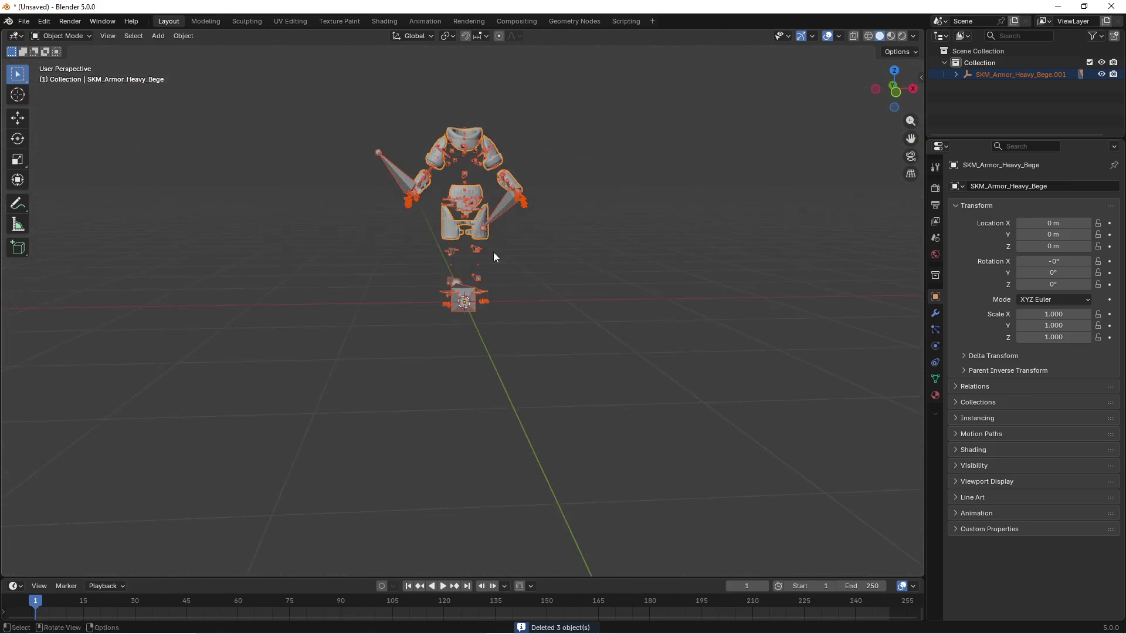
pyautogui.press('Tab')
pyautogui.scroll(3, 641, 290)
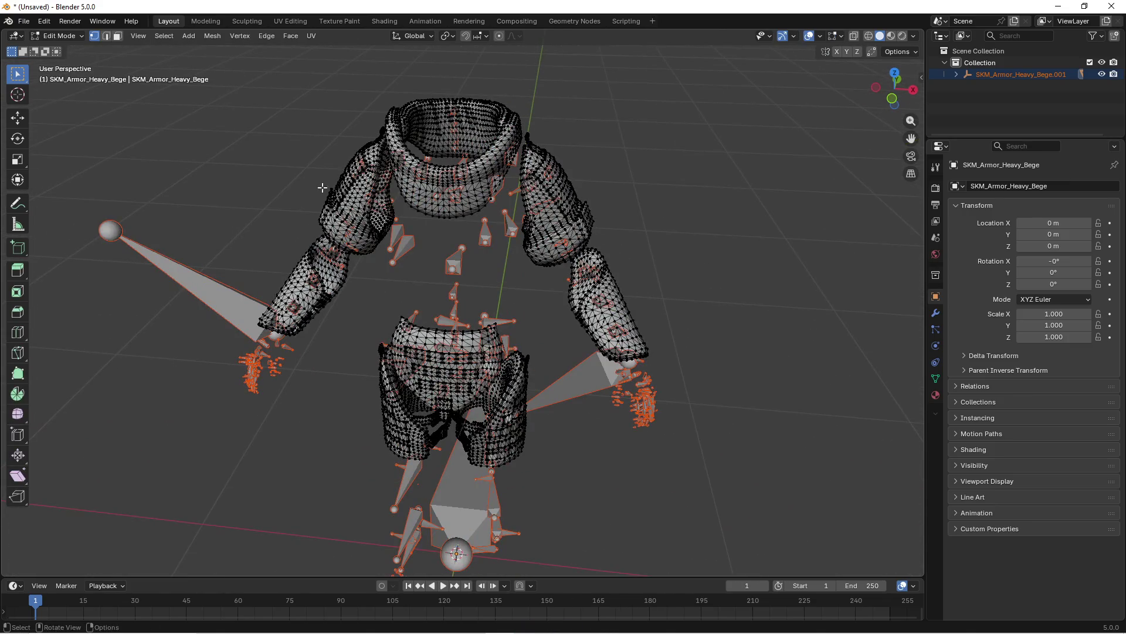
# Step: Set up a front orthographic view with X-ray wireframe shading and lasso selection
pyautogui.click(117, 36)
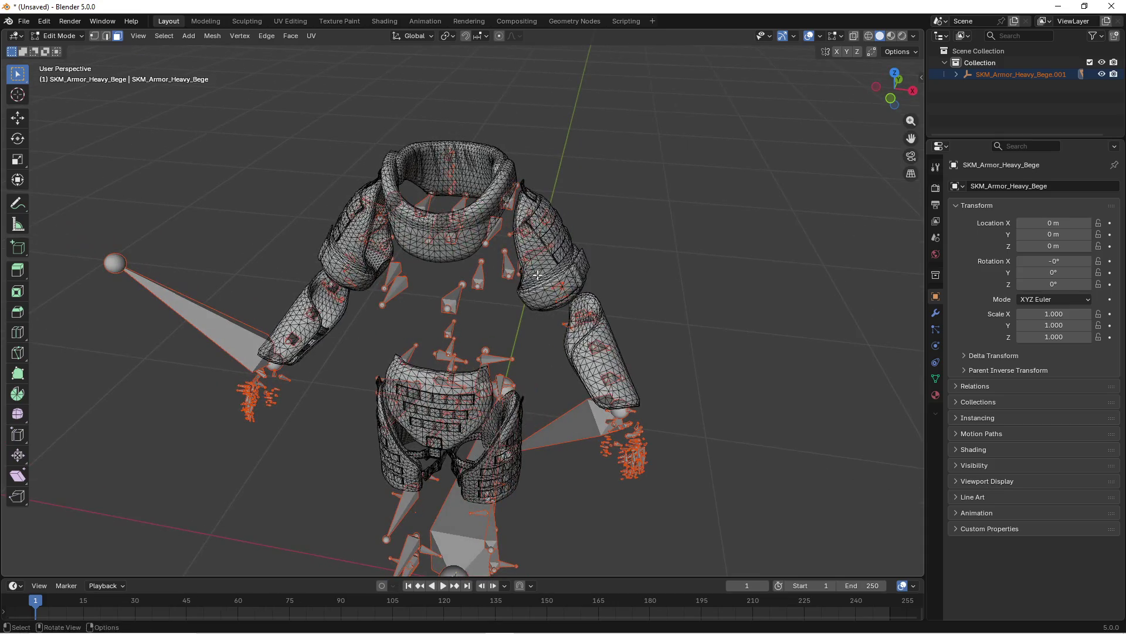
pyautogui.press('l')
pyautogui.moveTo(549, 247)
pyautogui.mouseDown()
pyautogui.moveTo(671, 228)
pyautogui.moveTo(662, 231)
pyautogui.mouseUp()
pyautogui.press('KP_1')
pyautogui.scroll(5, 587, 276)
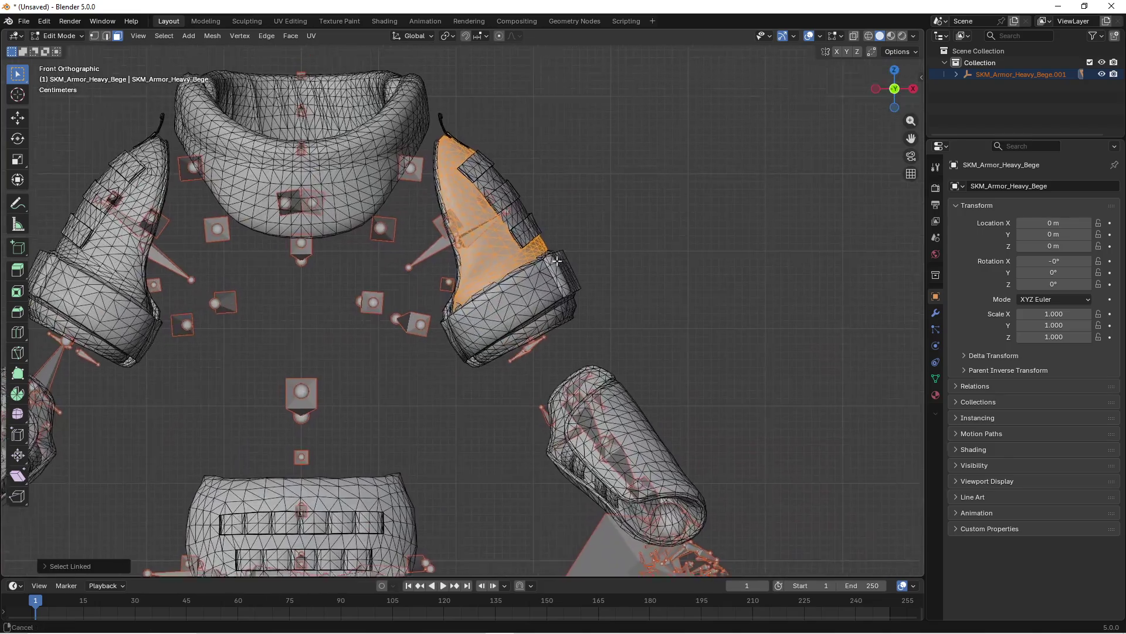
pyautogui.press('z')
pyautogui.click(516, 254)
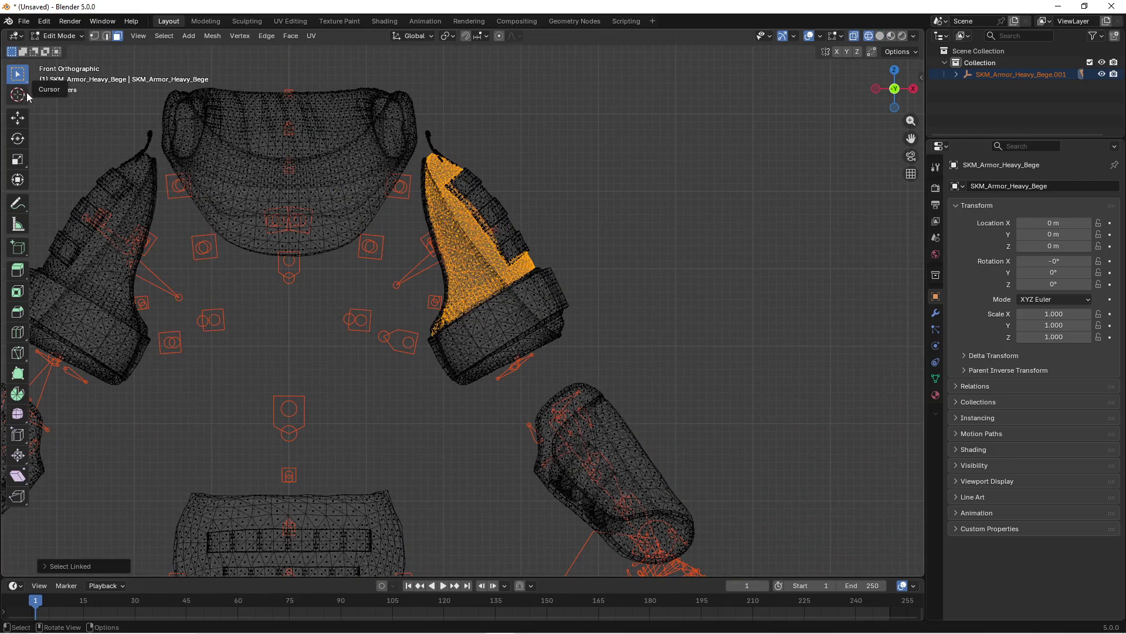
pyautogui.moveTo(27, 84); pyautogui.dragTo(65, 124)
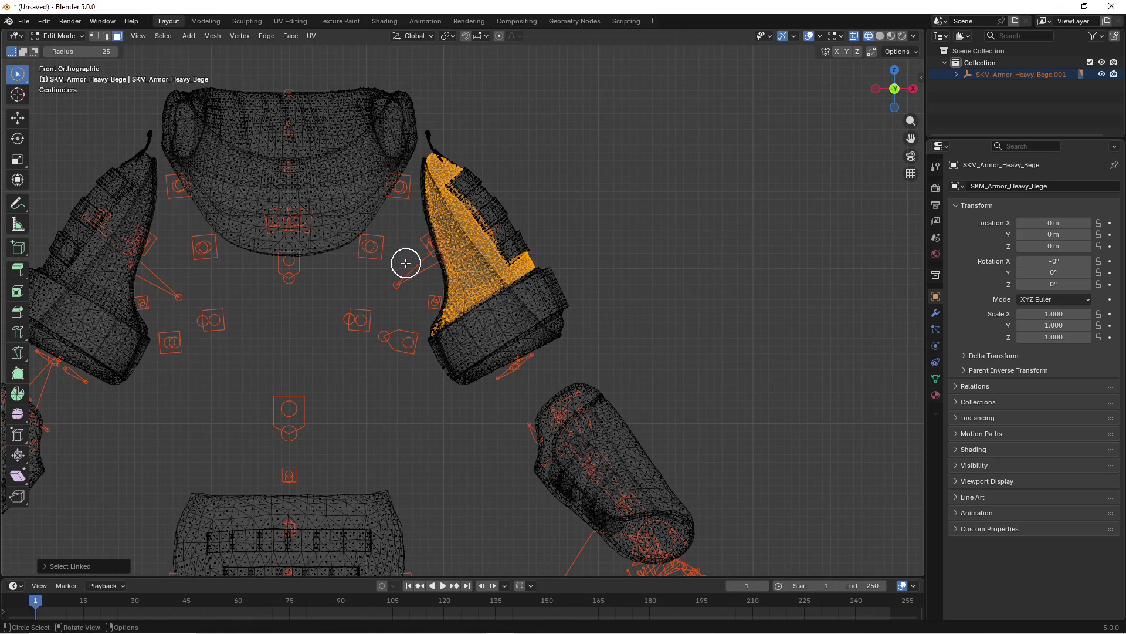
pyautogui.moveTo(13, 87); pyautogui.dragTo(58, 147)
# Step: Lasso both shoulder pads and separate them into their own object
pyautogui.moveTo(390, 270)
pyautogui.mouseDown()
pyautogui.moveTo(426, 134)
pyautogui.moveTo(608, 170)
pyautogui.moveTo(556, 371)
pyautogui.moveTo(428, 407)
pyautogui.mouseUp()
pyautogui.hscroll(-5, 276, 352)
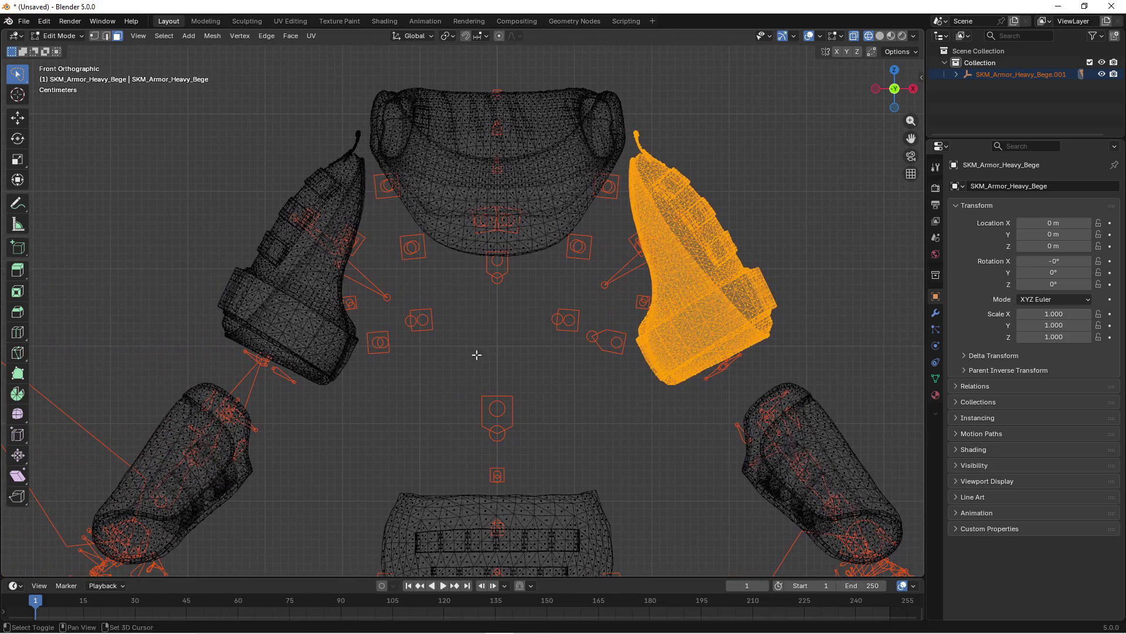
pyautogui.moveTo(336, 412)
pyautogui.mouseDown()
pyautogui.moveTo(395, 295)
pyautogui.moveTo(364, 135)
pyautogui.moveTo(164, 270)
pyautogui.mouseUp()
pyautogui.moveTo(470, 296)
pyautogui.mouseDown()
pyautogui.moveTo(522, 330)
pyautogui.moveTo(744, 302)
pyautogui.moveTo(430, 319)
pyautogui.moveTo(460, 326)
pyautogui.mouseUp()
pyautogui.scroll(-3, 459, 327)
pyautogui.press('p')
pyautogui.click(567, 304)
pyautogui.press('Tab')
# Step: Lasso both lower-arm pieces of the remaining armor and separate them into their own object
pyautogui.scroll(-3, 607, 349)
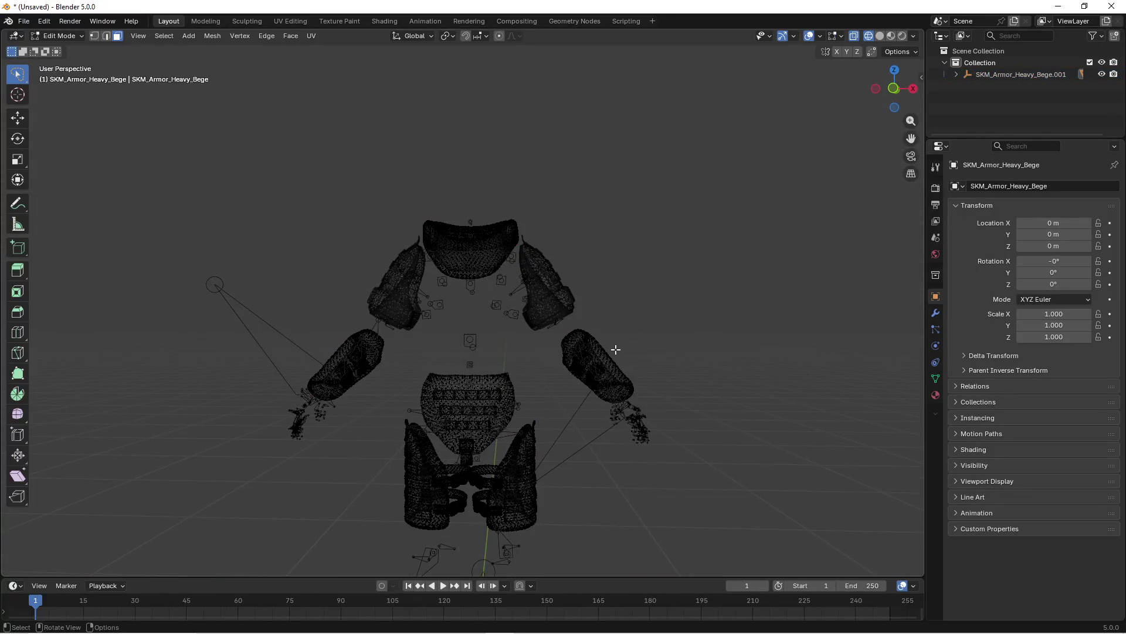
pyautogui.click(612, 356)
pyautogui.press('Tab')
pyautogui.press('KP_1')
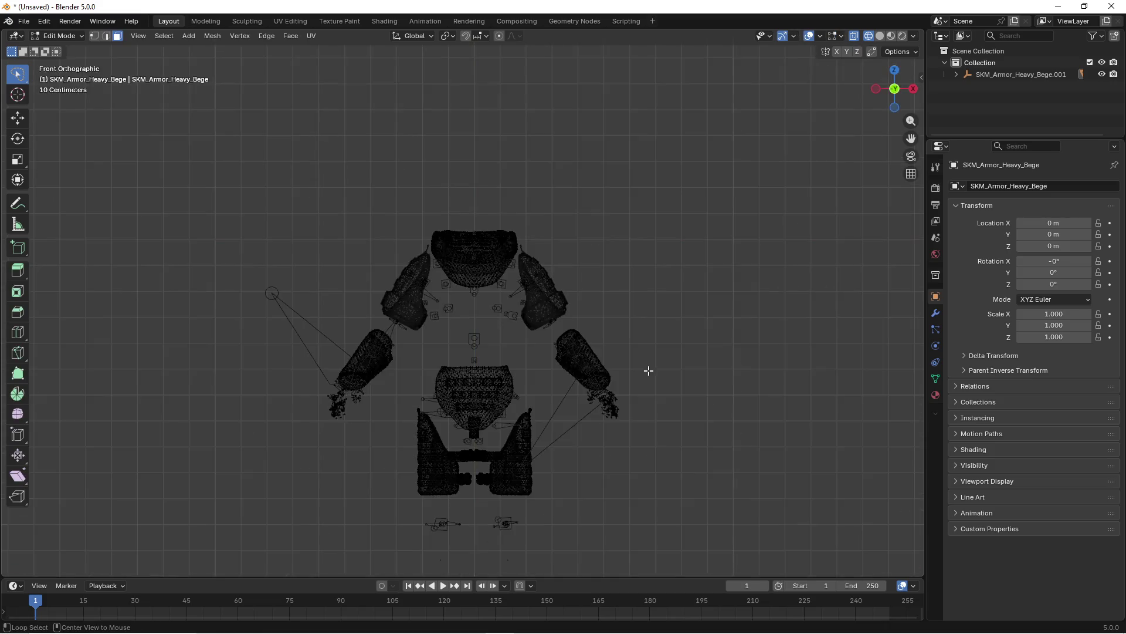
pyautogui.scroll(4, 513, 313)
pyautogui.moveTo(504, 379)
pyautogui.mouseDown()
pyautogui.moveTo(602, 262)
pyautogui.moveTo(414, 246)
pyautogui.moveTo(396, 316)
pyautogui.mouseUp()
pyautogui.moveTo(258, 407)
pyautogui.mouseDown()
pyautogui.moveTo(352, 276)
pyautogui.moveTo(153, 249)
pyautogui.moveTo(253, 410)
pyautogui.mouseUp()
pyautogui.press('p')
pyautogui.click(498, 260)
pyautogui.press('Tab')
pyautogui.scroll(-5, 481, 243)
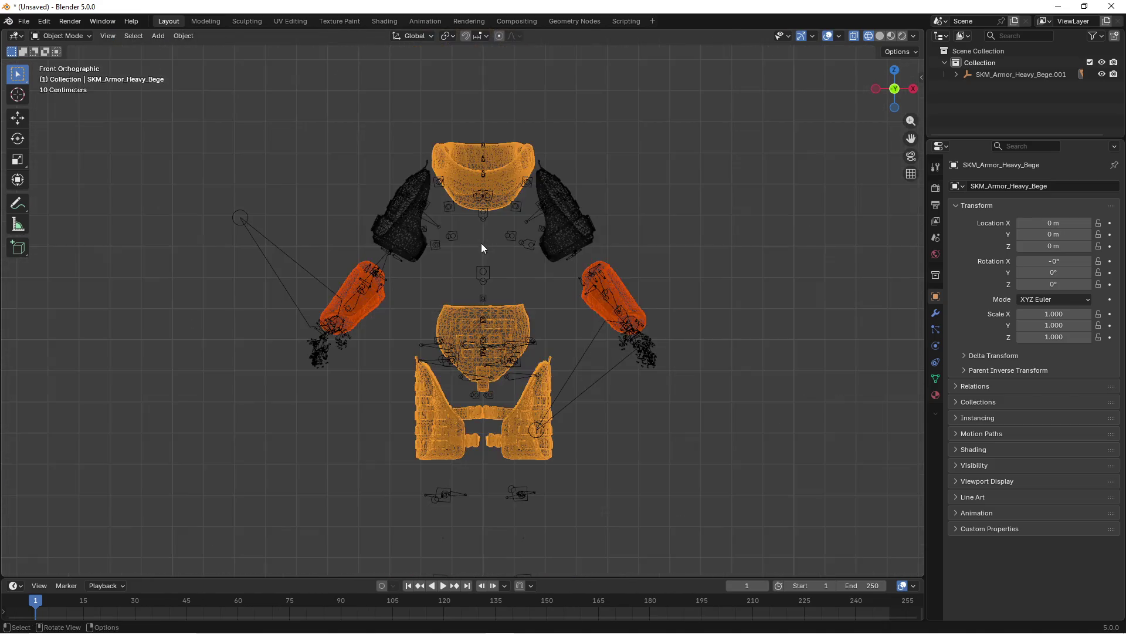
# Step: Return to solid shading and select the shoulder pads together with the armature
pyautogui.moveTo(481, 243); pyautogui.dragTo(720, 290)
pyautogui.press('z')
pyautogui.click(654, 297)
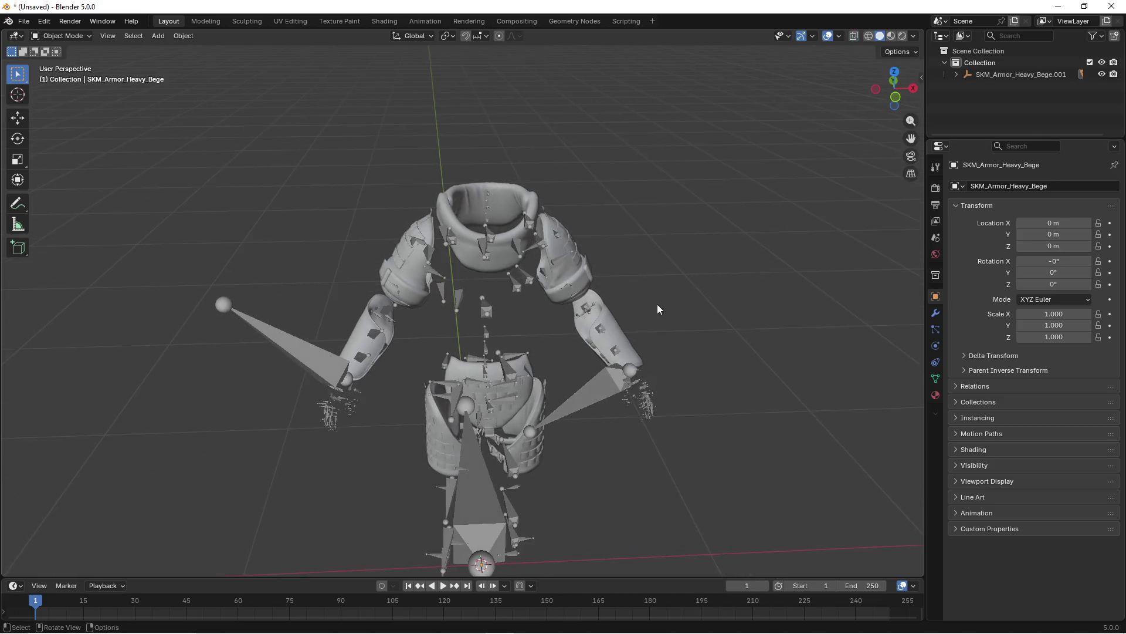
pyautogui.click(538, 274)
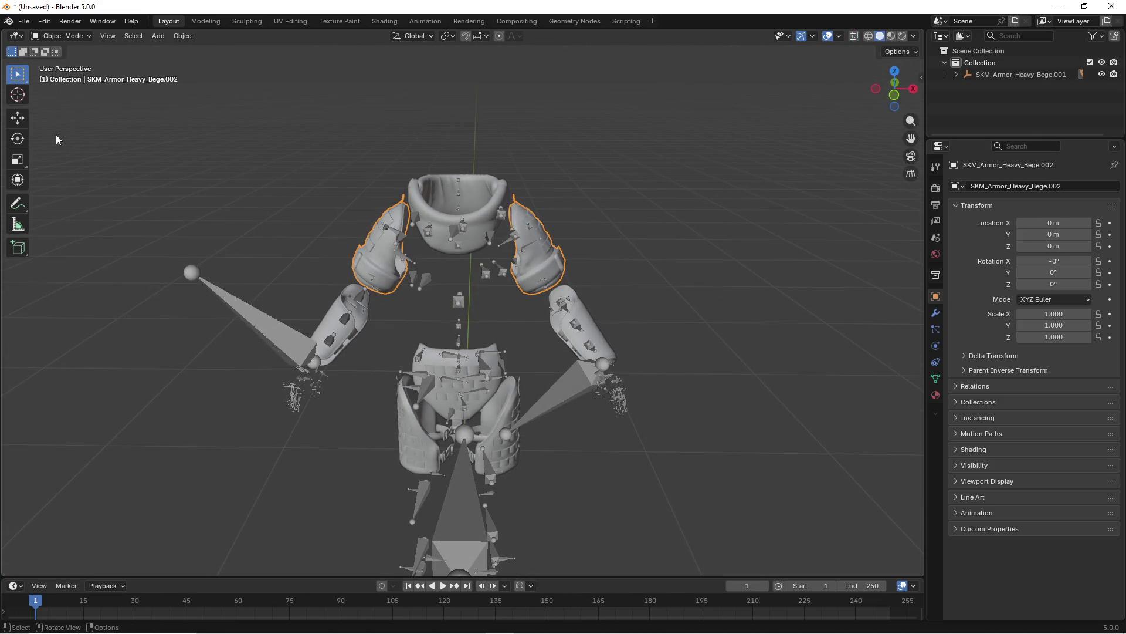
pyautogui.click(17, 118)
pyautogui.moveTo(105, 136)
pyautogui.mouseDown()
pyautogui.moveTo(352, 251)
pyautogui.moveTo(478, 294)
pyautogui.mouseUp()
pyautogui.keyDown('shift'); pyautogui.click(479, 295); pyautogui.keyUp('shift')
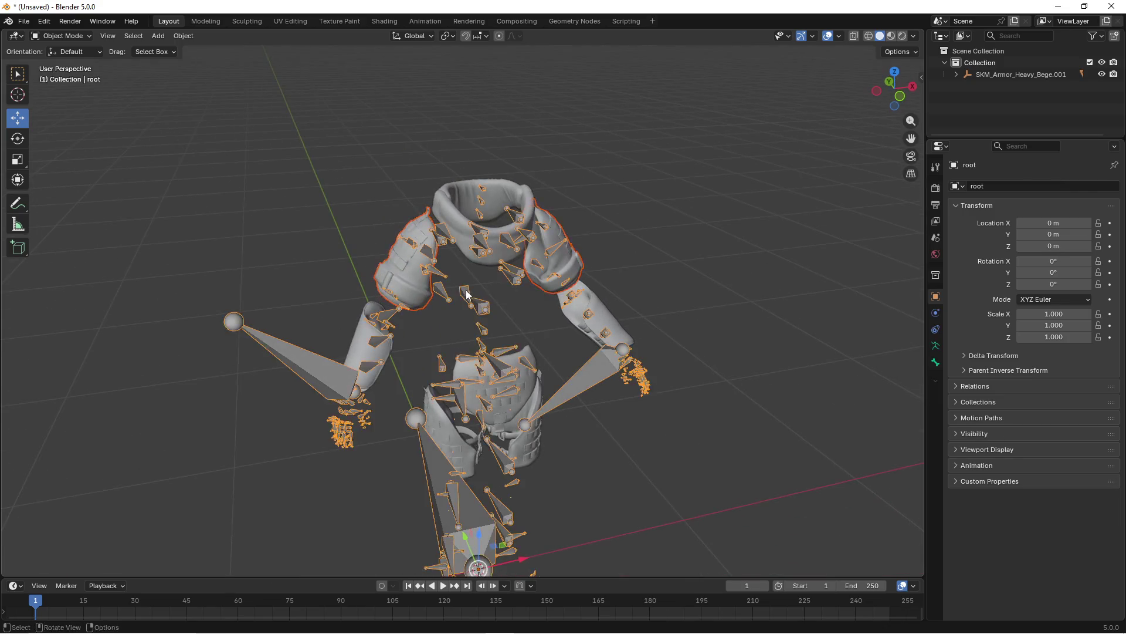
pyautogui.scroll(-2, 455, 301)
# Step: Check the shoulder_armor folder path in File Explorer
pyautogui.press('super')
pyautogui.click(252, 625)
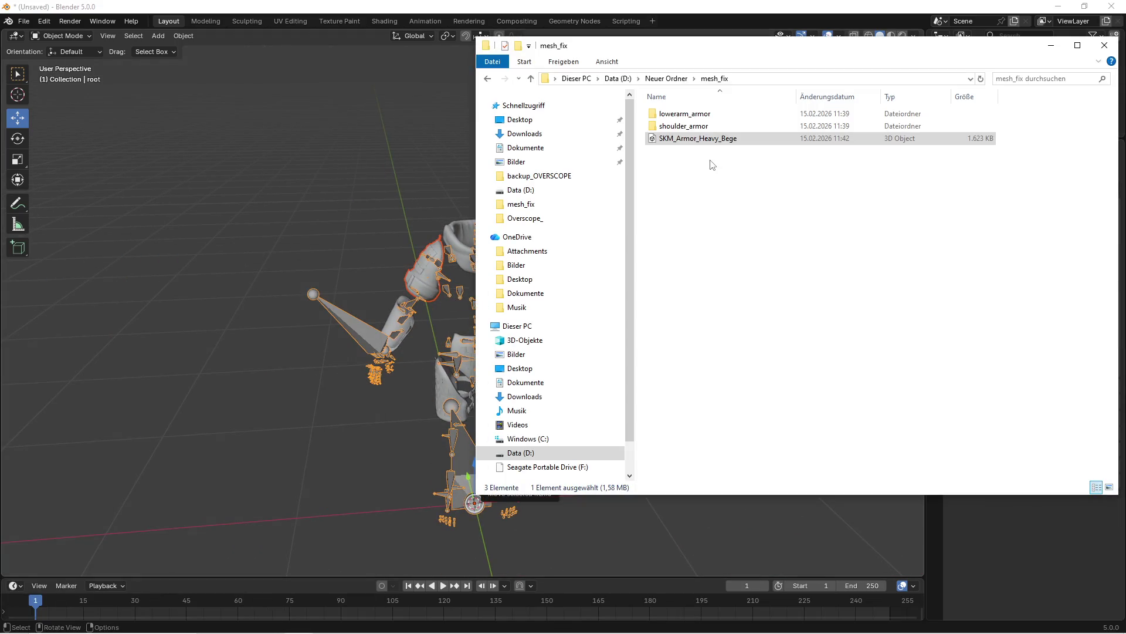
pyautogui.doubleClick(728, 126)
pyautogui.click(807, 78)
pyautogui.moveTo(807, 78); pyautogui.dragTo(569, 88)
pyautogui.click(1050, 45)
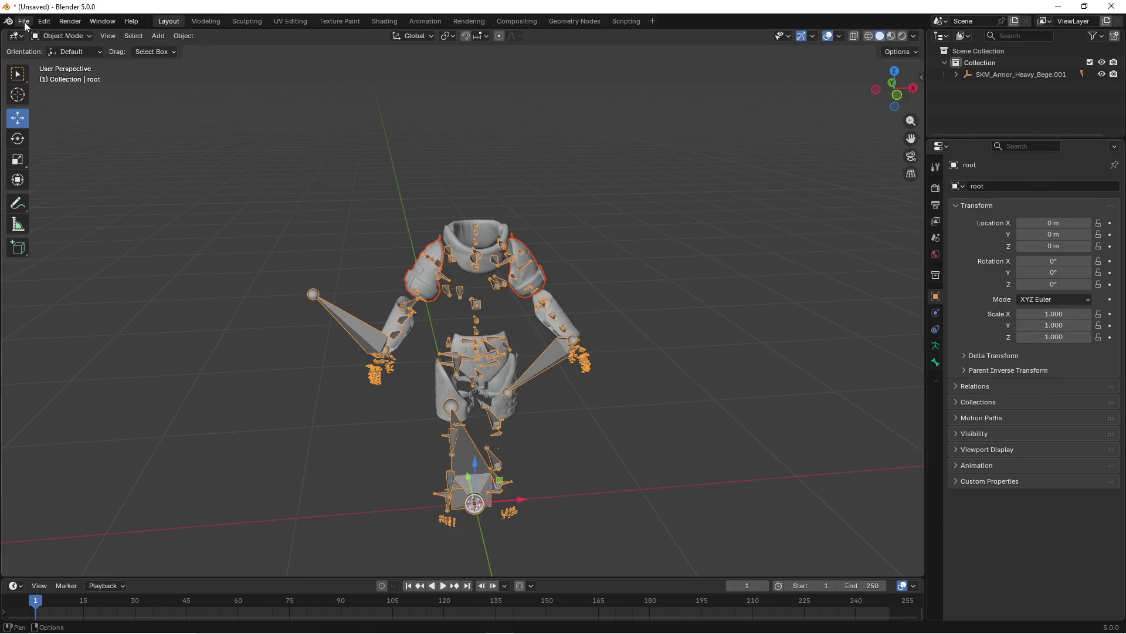
# Step: Start an FBX export and expand its armature settings
pyautogui.click(24, 21)
pyautogui.moveTo(64, 201)
pyautogui.click(164, 294)
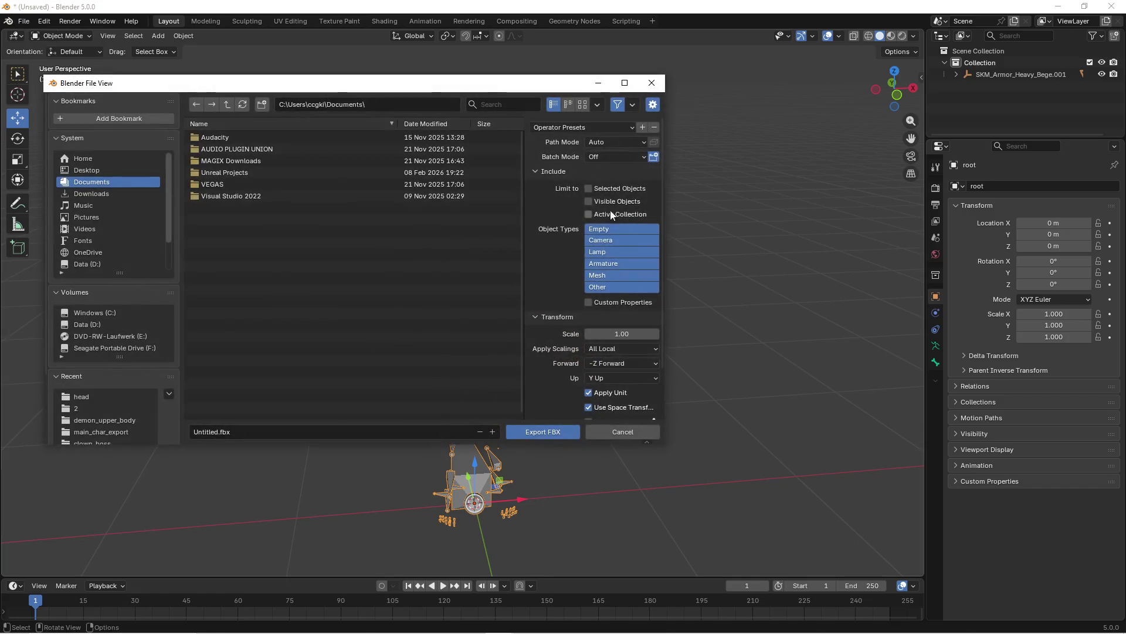
pyautogui.scroll(-8, 550, 382)
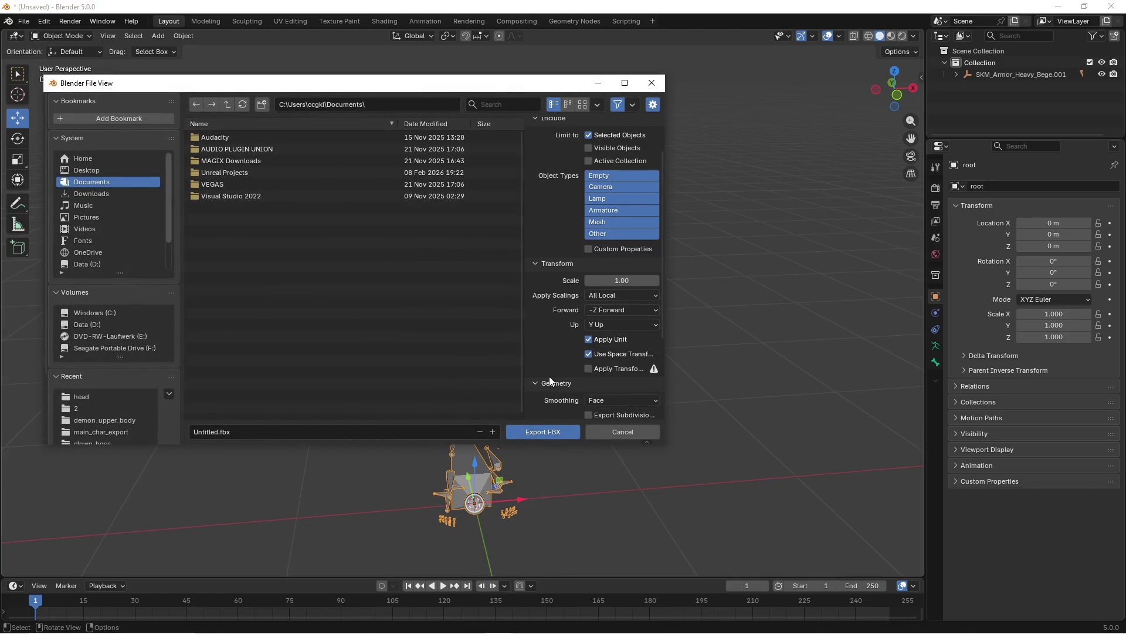
pyautogui.click(554, 397)
pyautogui.scroll(-3, 599, 401)
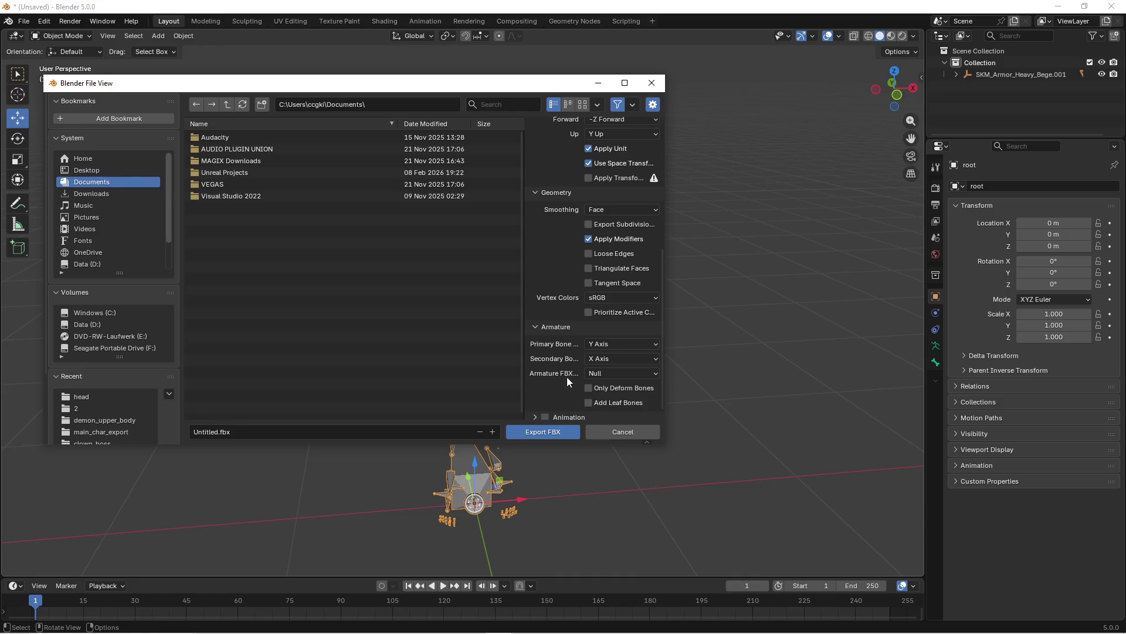
# Step: Export the FBX into D:\Neuer Ordner\mesh_fix\shoulder_armor
pyautogui.click(111, 264)
pyautogui.scroll(-10, 285, 334)
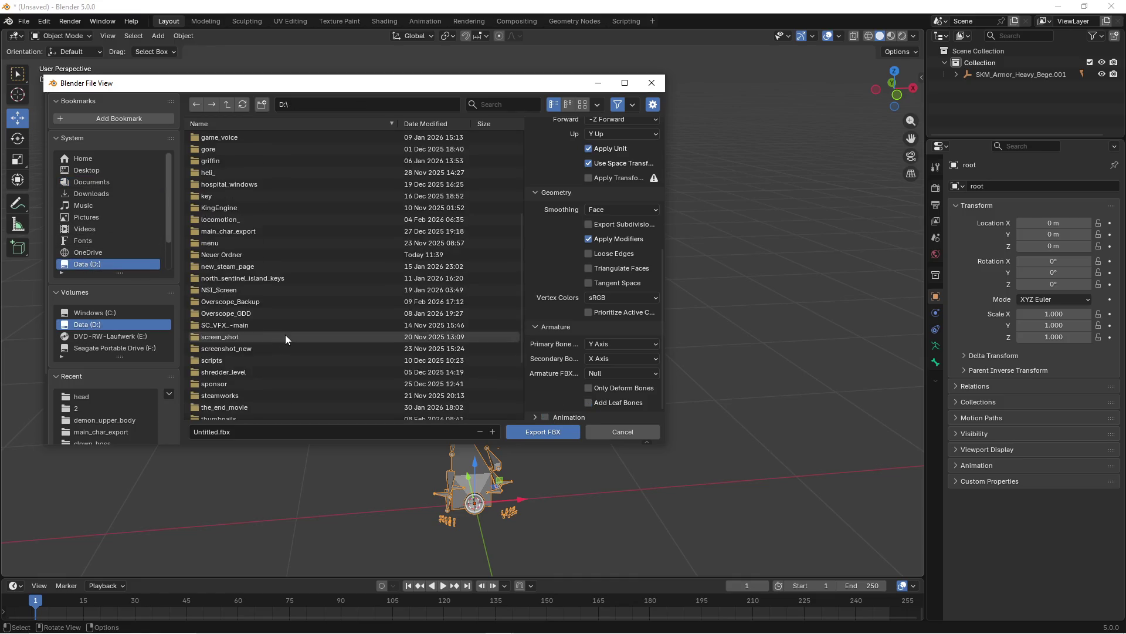
pyautogui.scroll(5, 258, 376)
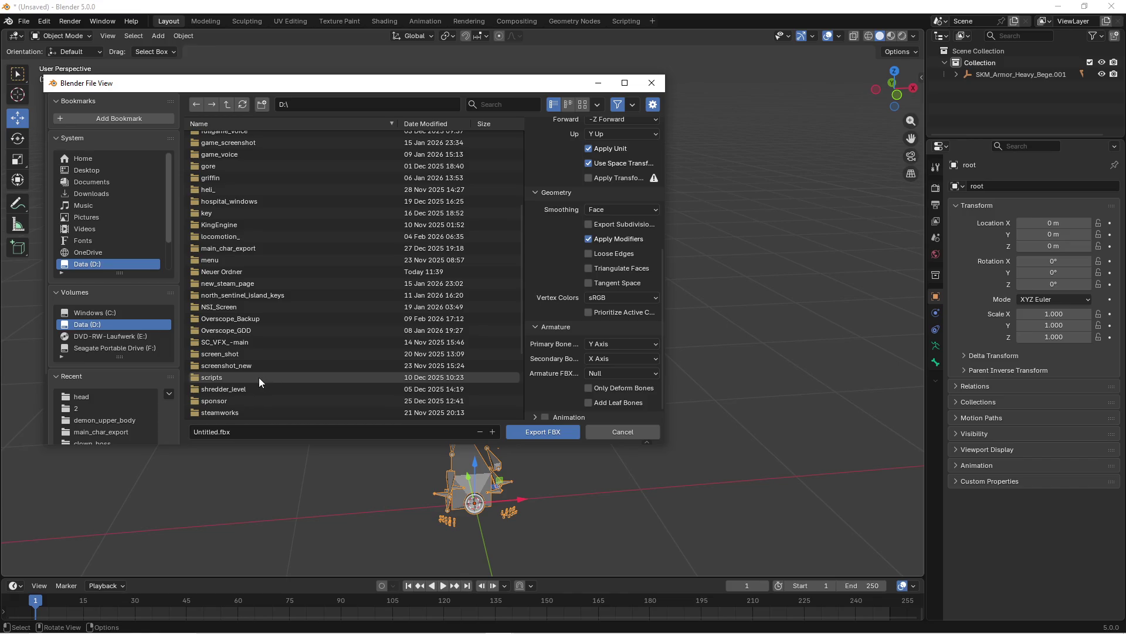
pyautogui.doubleClick(220, 273)
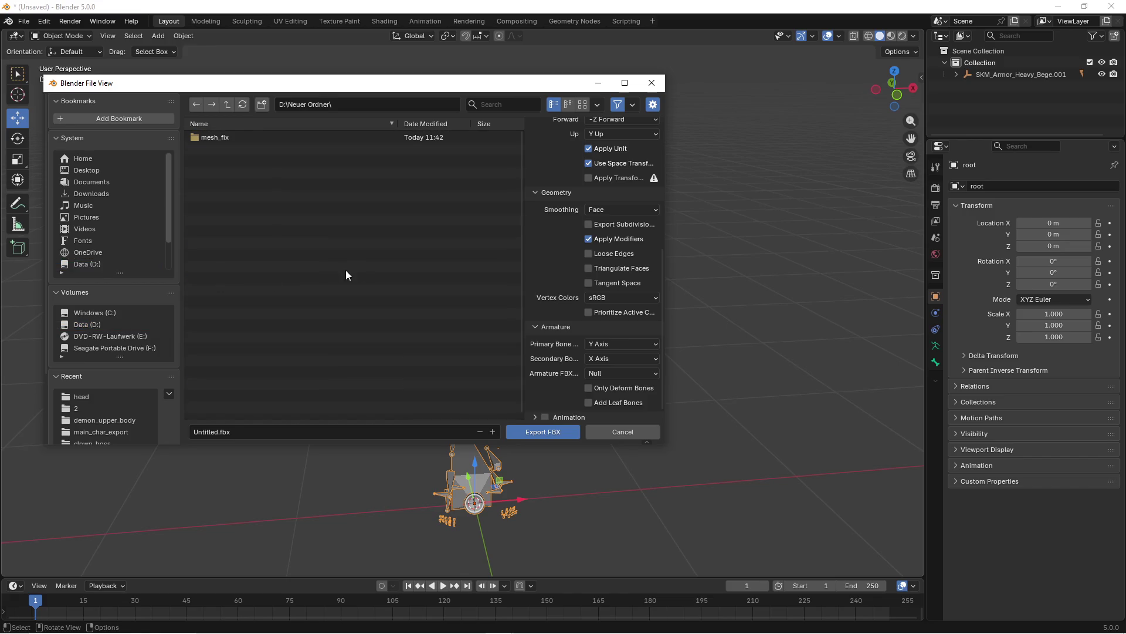
pyautogui.doubleClick(220, 140)
pyautogui.moveTo(303, 88)
pyautogui.mouseDown()
pyautogui.moveTo(333, 408)
pyautogui.moveTo(395, 208)
pyautogui.moveTo(339, 146)
pyautogui.mouseUp()
pyautogui.doubleClick(271, 215)
pyautogui.write('shoulder_armor')
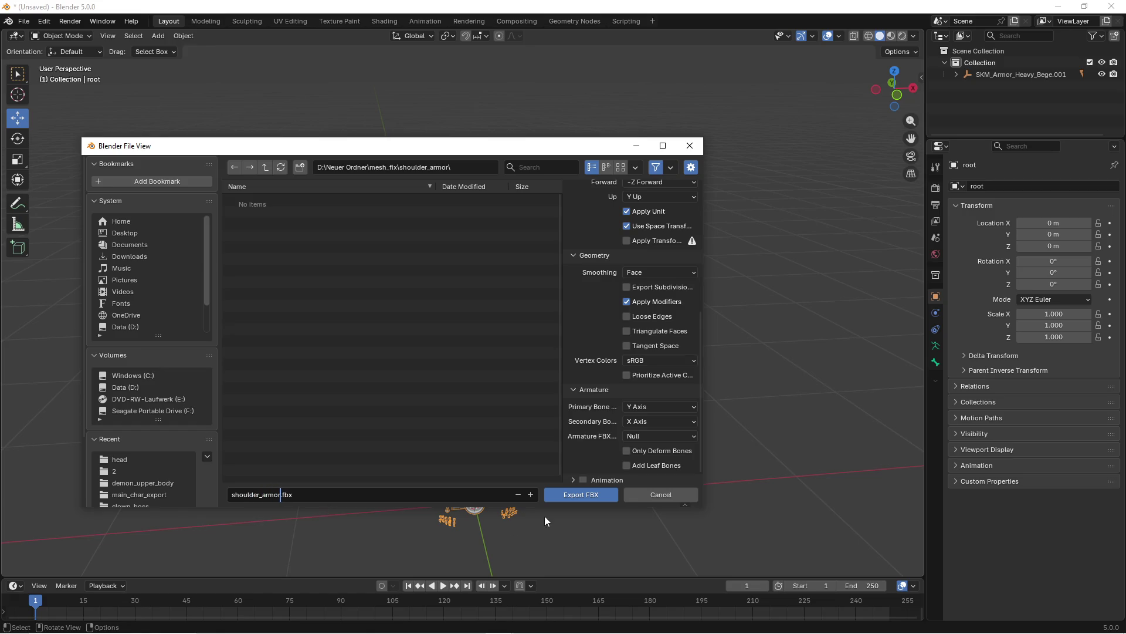
pyautogui.click(569, 494)
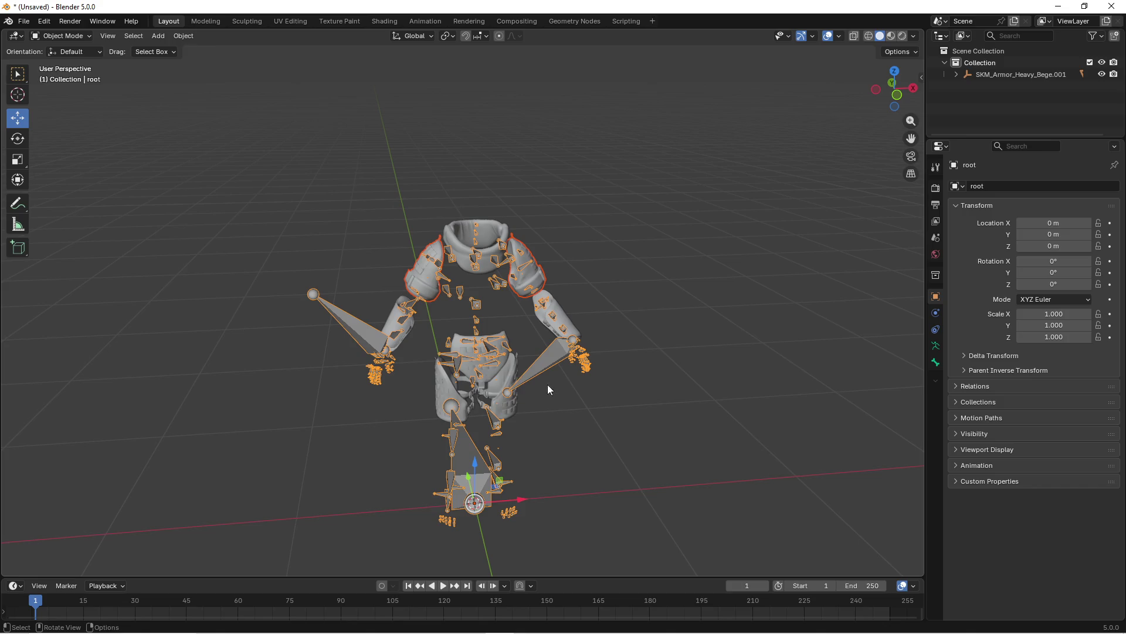
pyautogui.moveTo(590, 382)
pyautogui.mouseDown()
pyautogui.moveTo(547, 400)
pyautogui.moveTo(618, 391)
pyautogui.moveTo(593, 393)
pyautogui.moveTo(561, 328)
pyautogui.mouseUp()
# Step: Select the armor meshes and their armature, and start an FBX export
pyautogui.hotkey('alt', 'a')
pyautogui.press('a')
pyautogui.moveTo(544, 372); pyautogui.dragTo(352, 293)
pyautogui.click(24, 21)
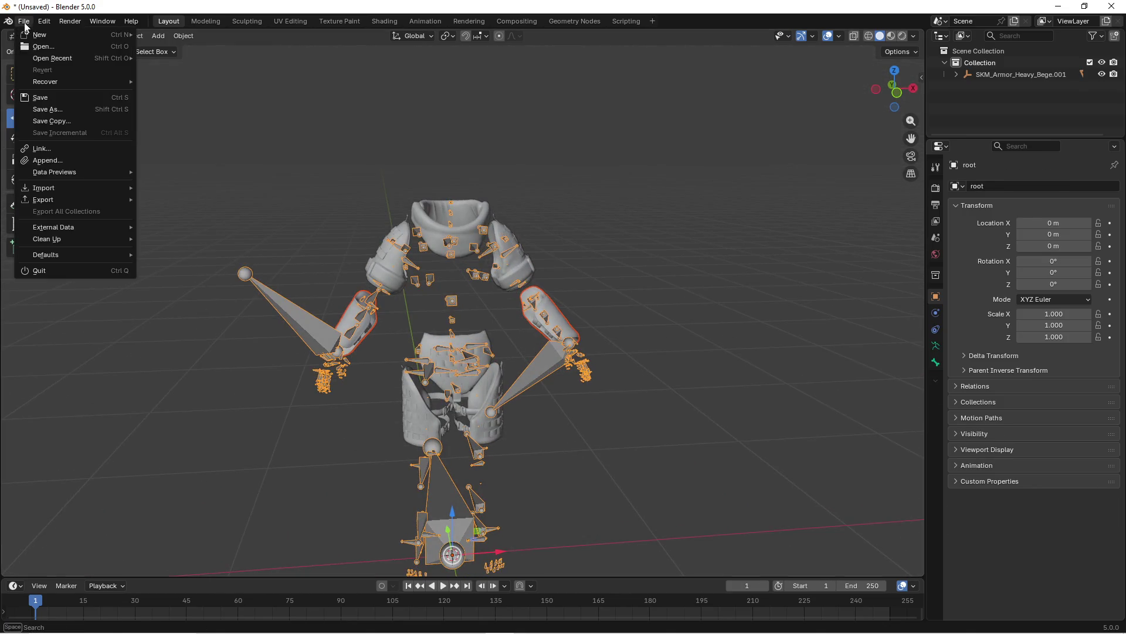
pyautogui.moveTo(64, 200)
pyautogui.click(176, 293)
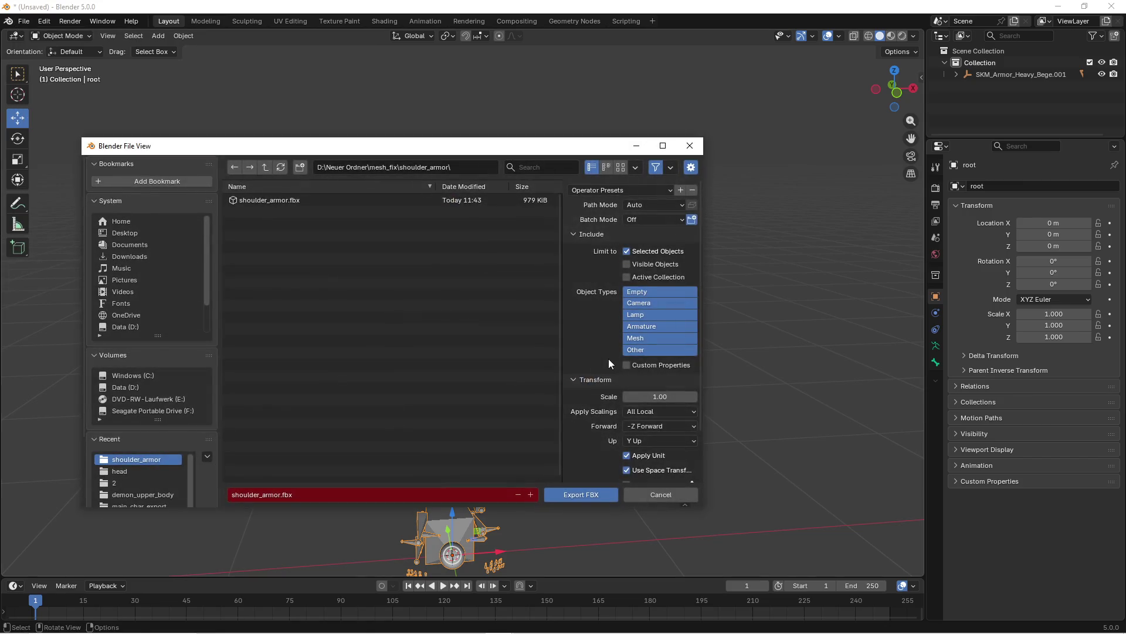
# Step: Export the FBX as lowerarm_armor.fbx into D:\Neuer Ordner\mesh_fix\lowerarm_armor
pyautogui.scroll(-2, 597, 428)
pyautogui.scroll(2, 596, 425)
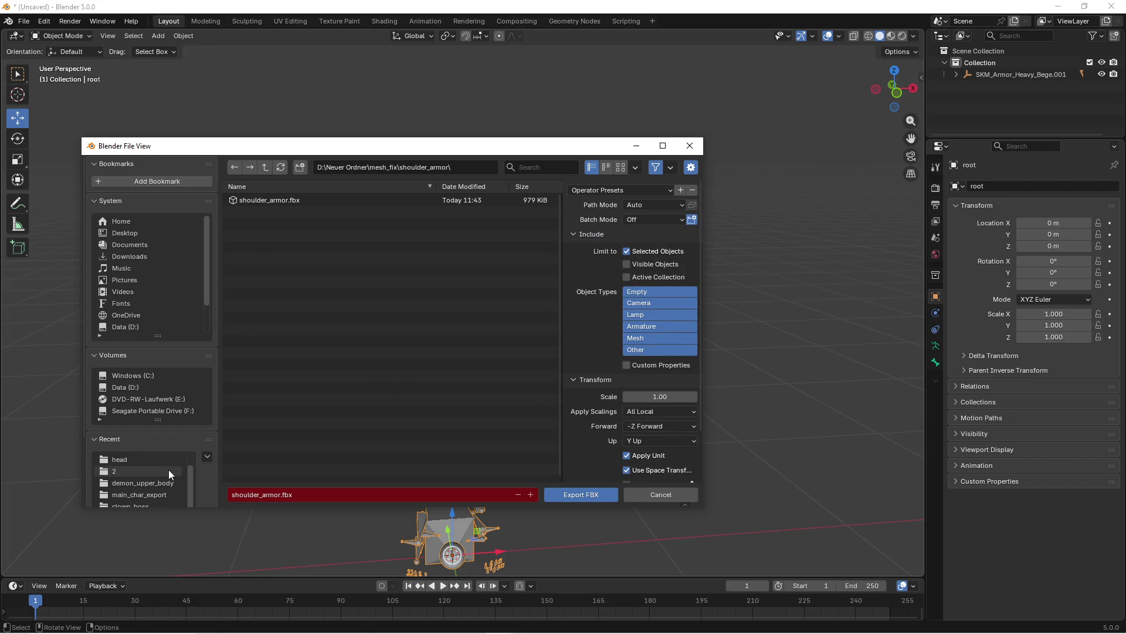
pyautogui.click(135, 387)
pyautogui.scroll(-5, 281, 435)
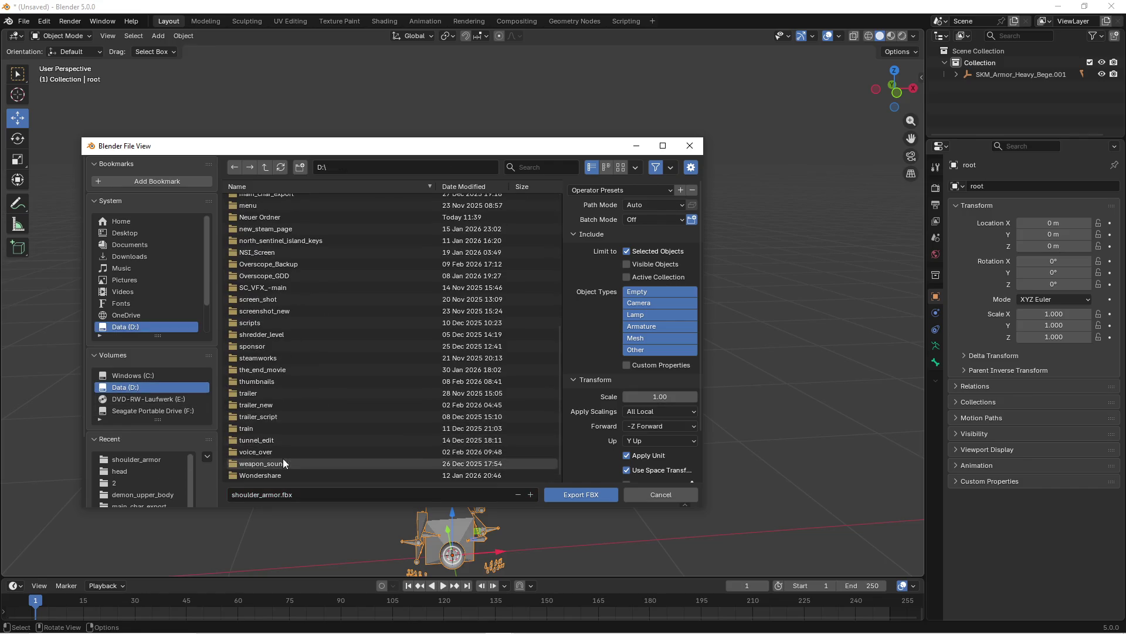
pyautogui.scroll(5, 261, 434)
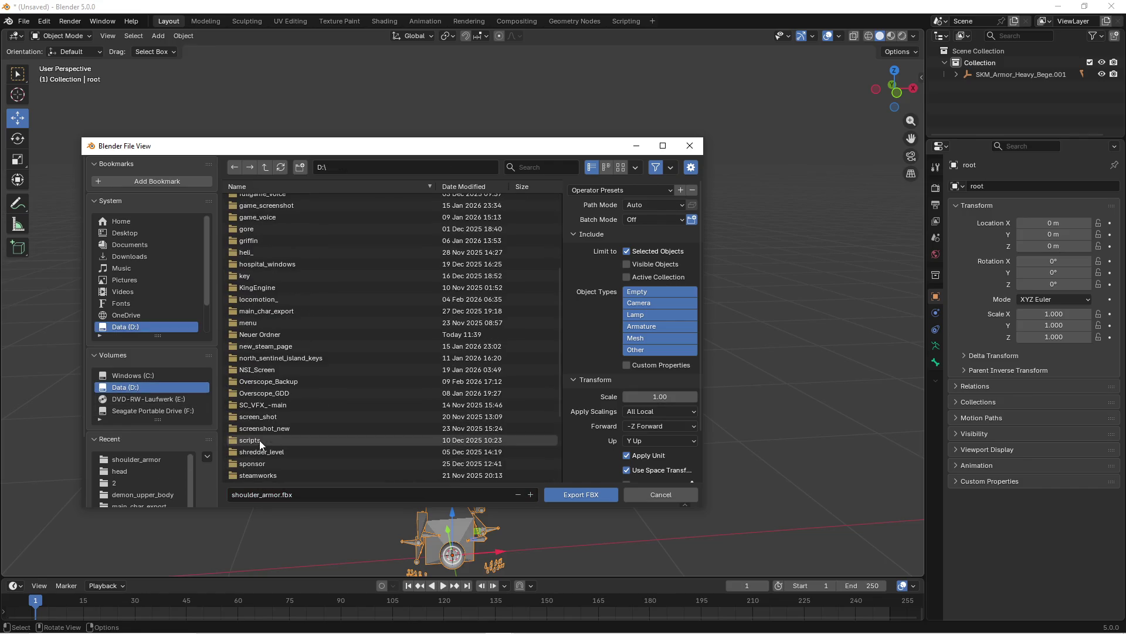
pyautogui.doubleClick(257, 334)
pyautogui.doubleClick(263, 201)
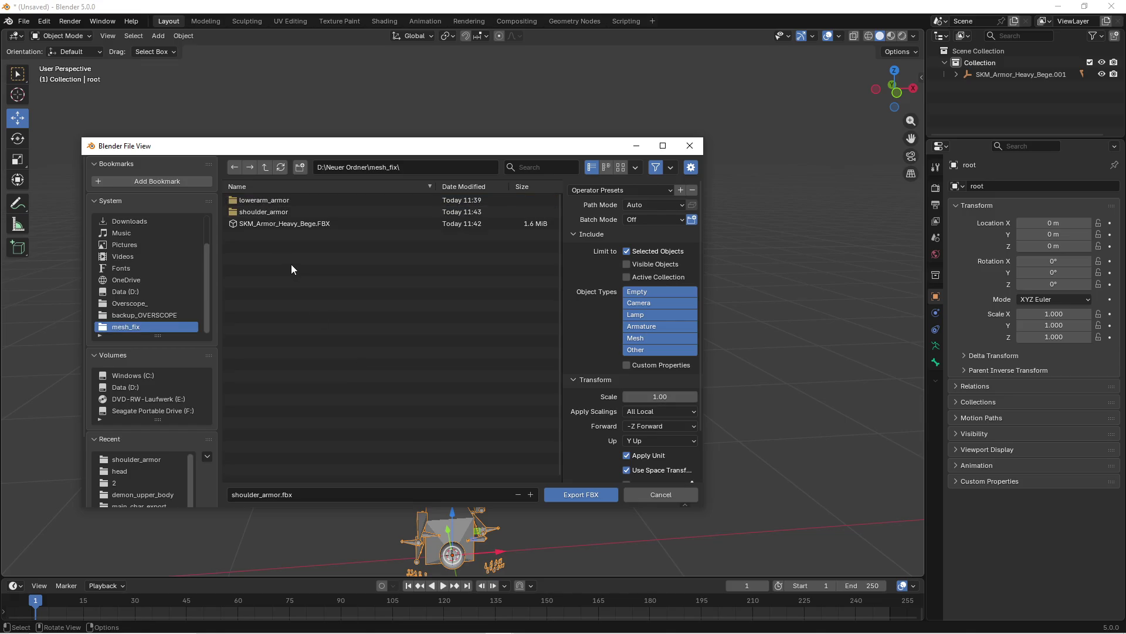
pyautogui.click(278, 214)
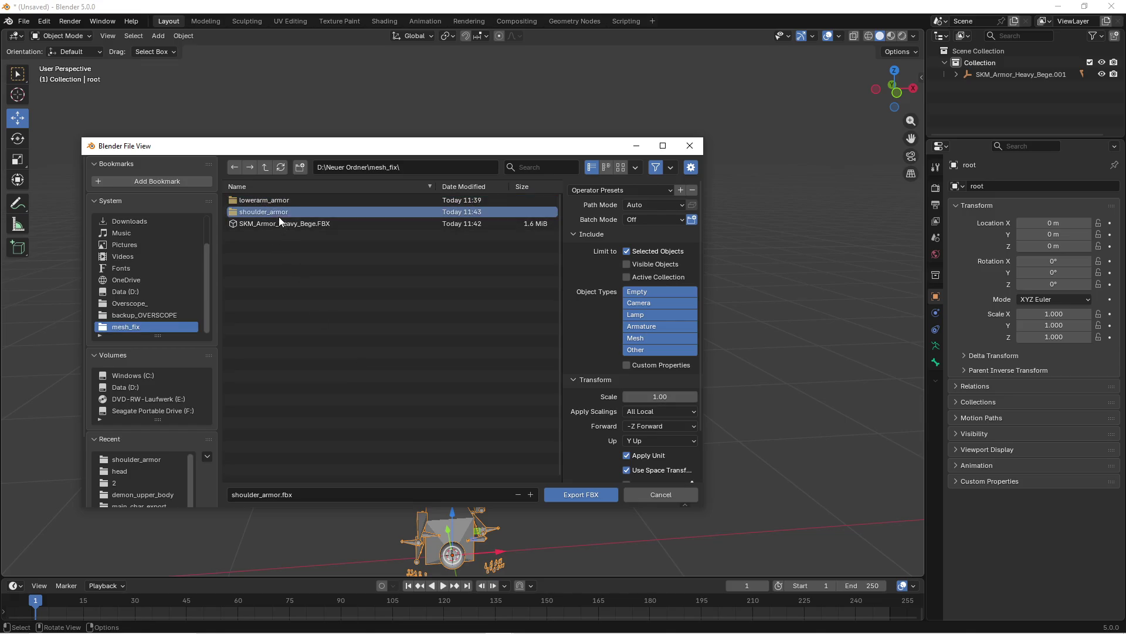
pyautogui.doubleClick(277, 201)
pyautogui.click(288, 496)
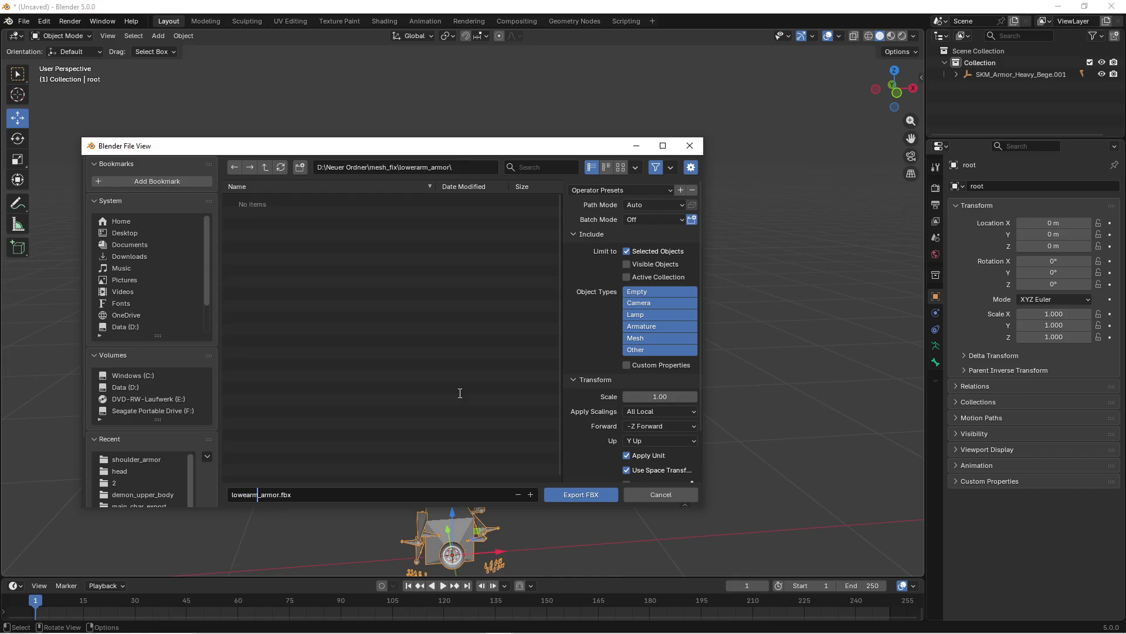
pyautogui.scroll(-3, 596, 354)
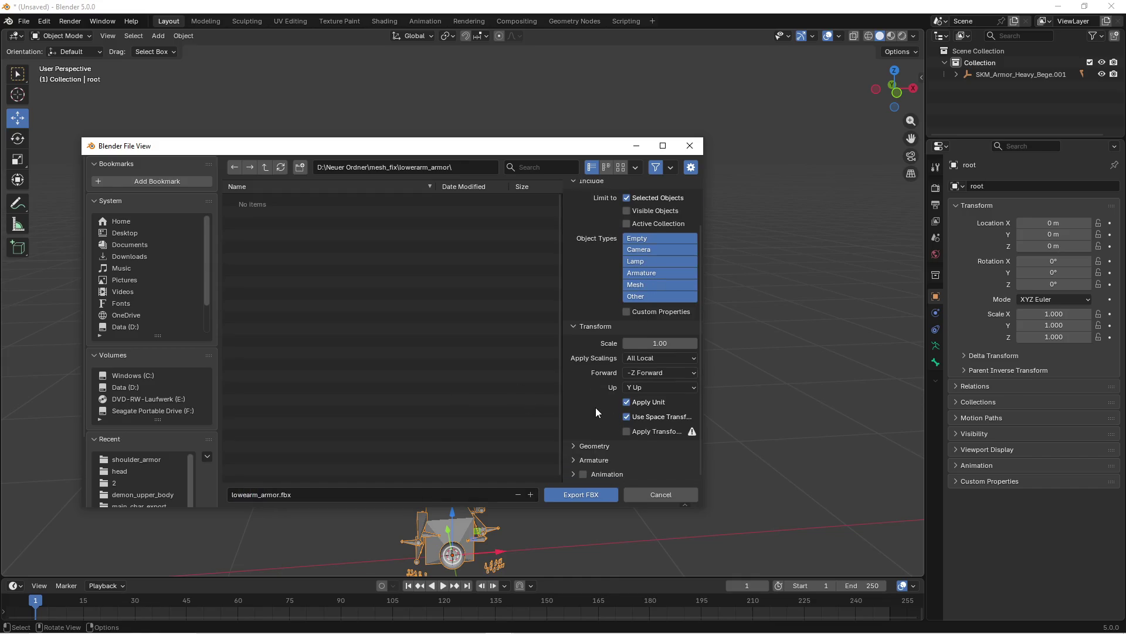
pyautogui.click(581, 494)
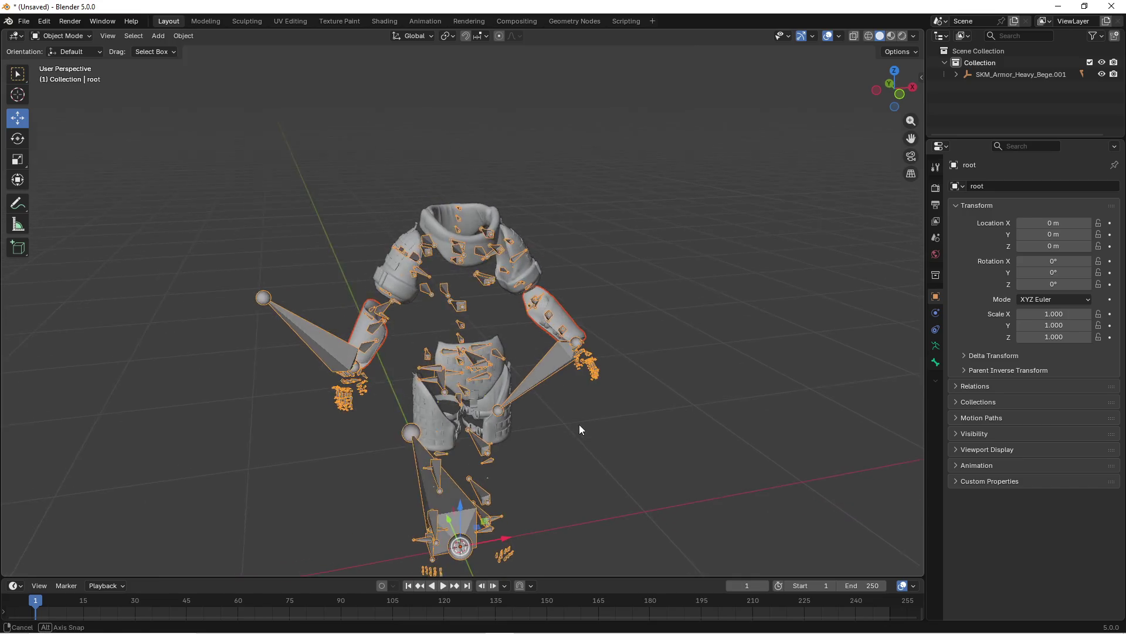
# Step: Open the exported files in File Explorer and the shoulder folder in the Content Browser
pyautogui.press('super')
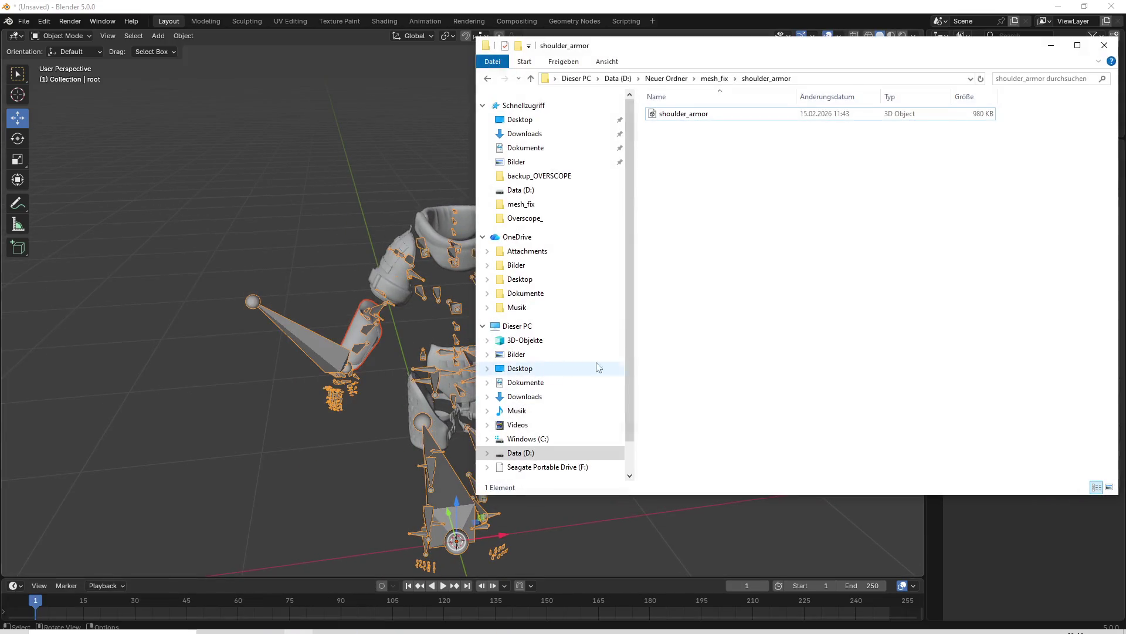
pyautogui.click(674, 120)
pyautogui.doubleClick(673, 119)
pyautogui.press('super')
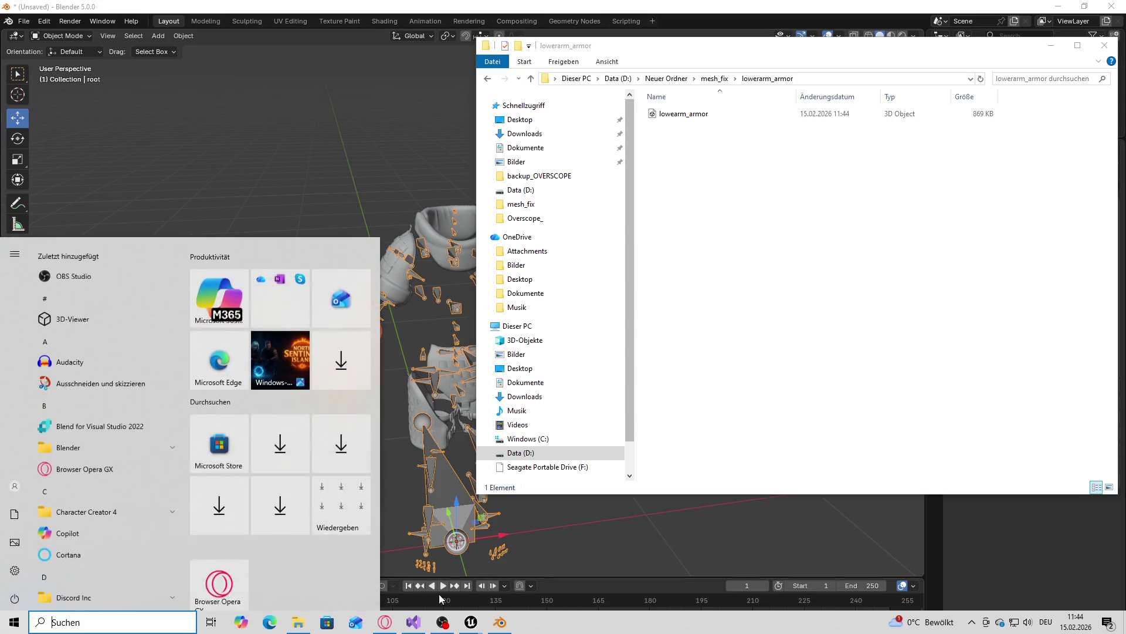
pyautogui.moveTo(487, 622)
pyautogui.click(420, 578)
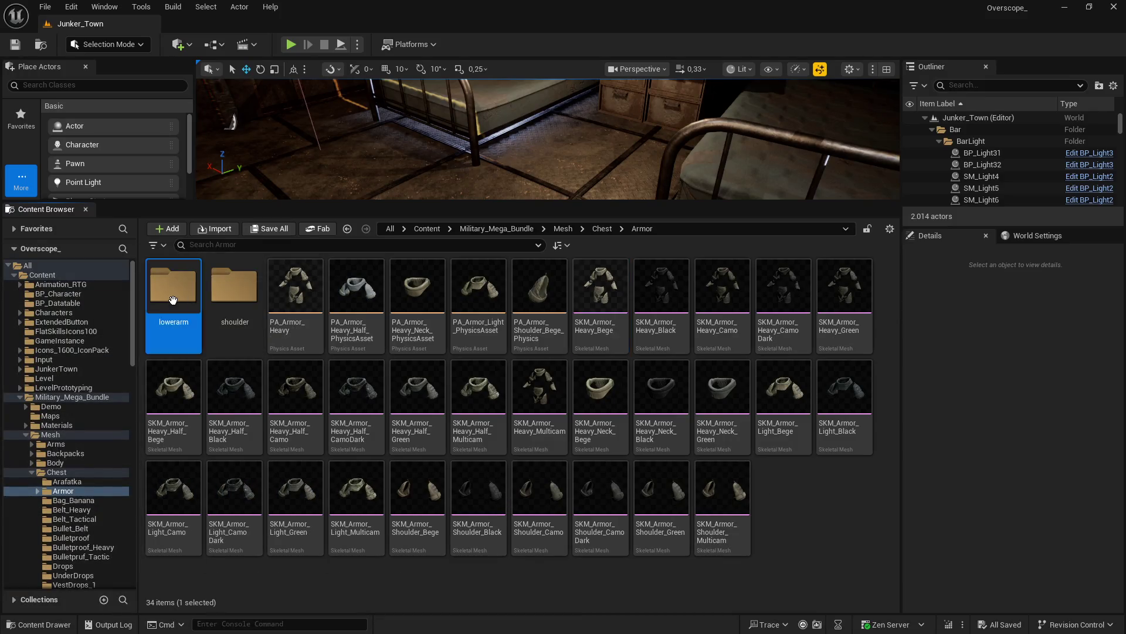
pyautogui.doubleClick(173, 284)
pyautogui.press('super')
pyautogui.click(301, 623)
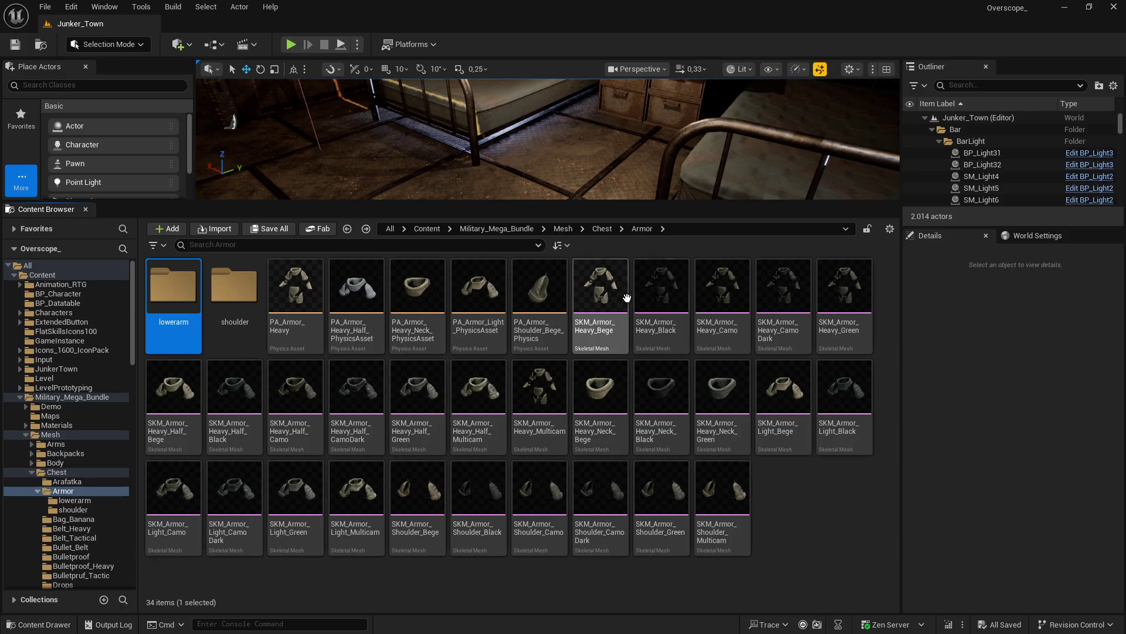
pyautogui.doubleClick(612, 299)
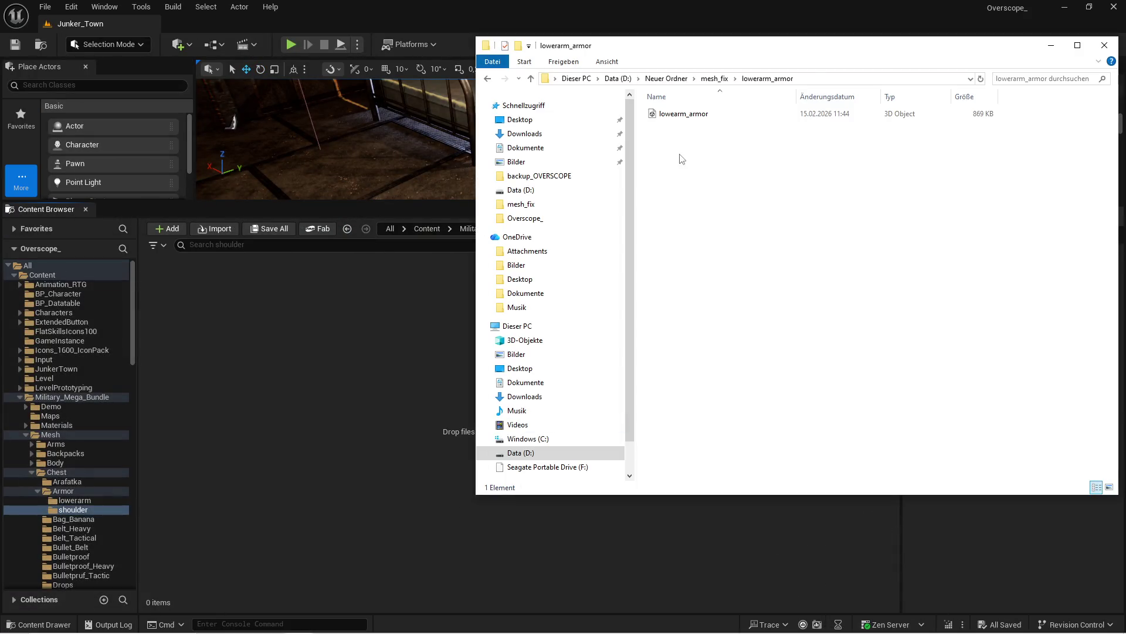
# Step: Drag shoulder_armor.fbx into the shoulder folder and import it on SK_Military_Character_Skeleton
pyautogui.press('BackSpace')
pyautogui.moveTo(732, 55)
pyautogui.mouseDown()
pyautogui.moveTo(743, 401)
pyautogui.moveTo(755, 124)
pyautogui.mouseUp()
pyautogui.doubleClick(702, 196)
pyautogui.moveTo(704, 184)
pyautogui.mouseDown()
pyautogui.moveTo(411, 351)
pyautogui.moveTo(366, 346)
pyautogui.mouseUp()
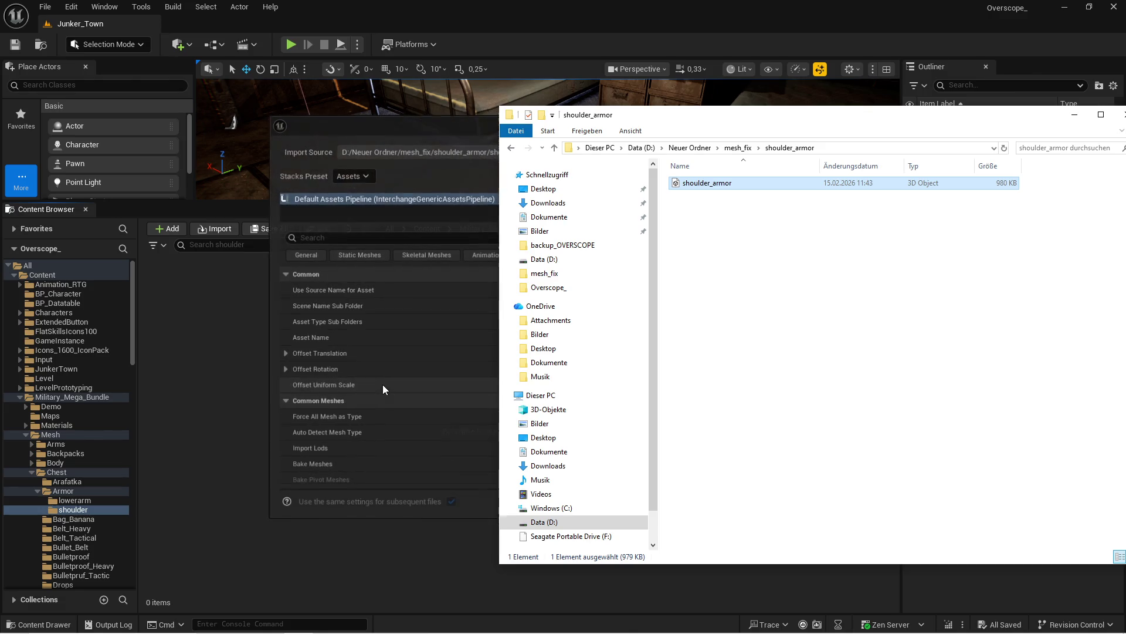
pyautogui.scroll(-5, 486, 381)
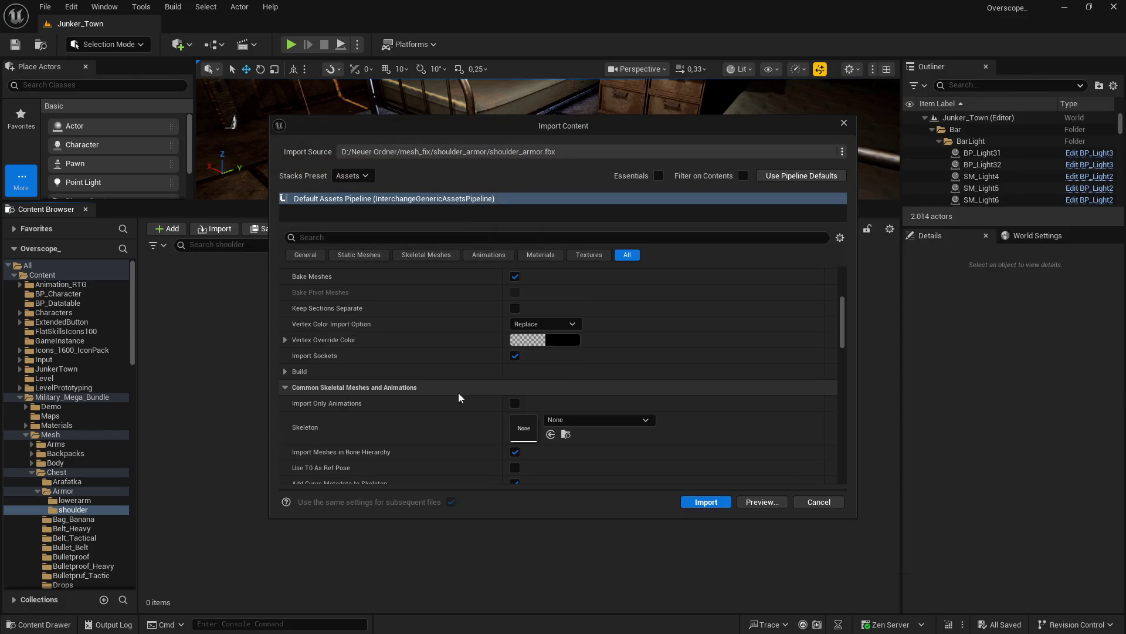
pyautogui.click(554, 420)
pyautogui.write('sk')
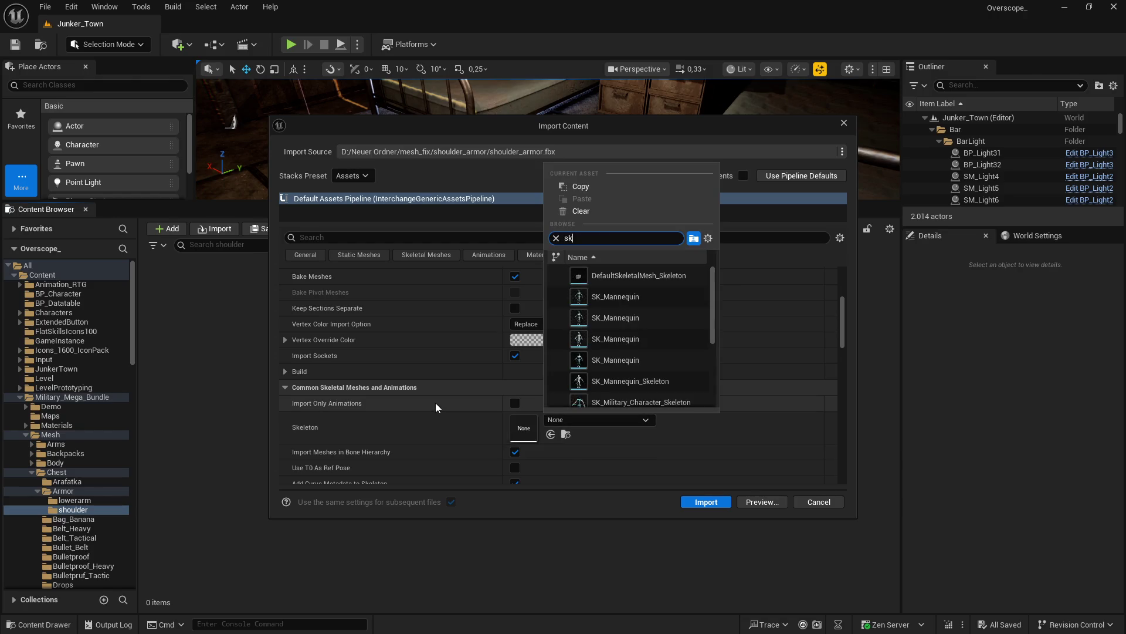
pyautogui.write('_mil')
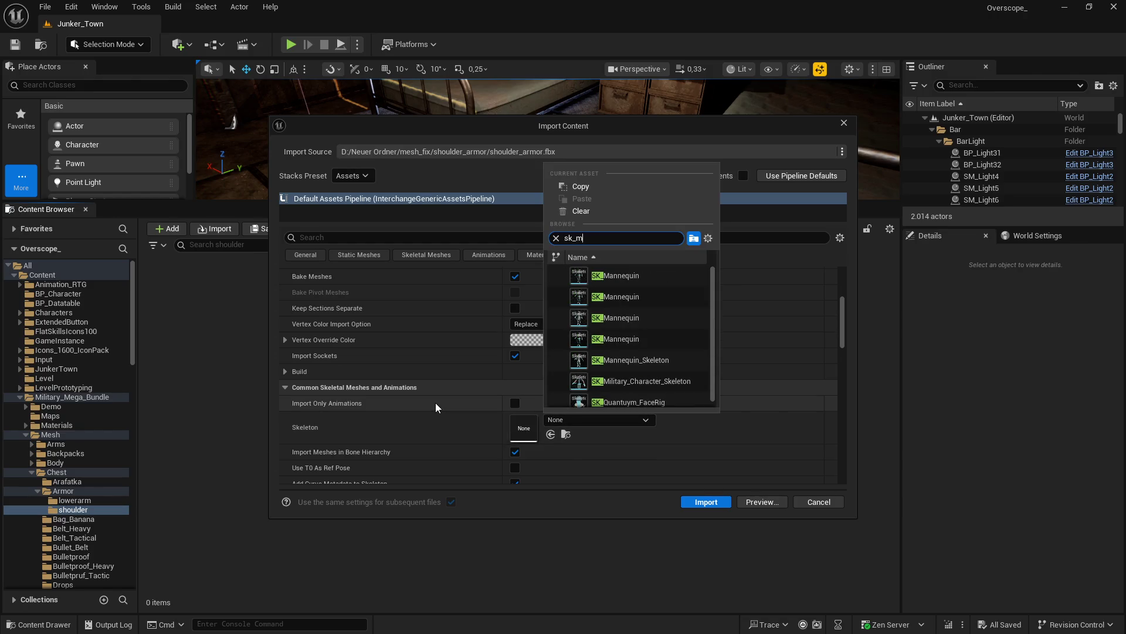
pyautogui.click(634, 276)
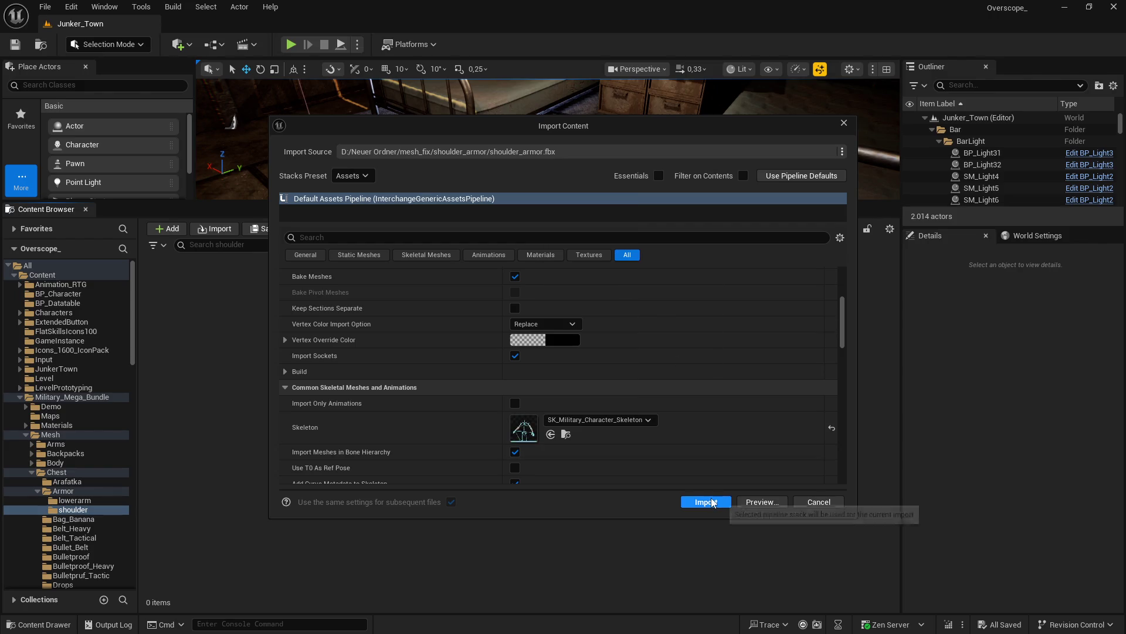
pyautogui.click(706, 502)
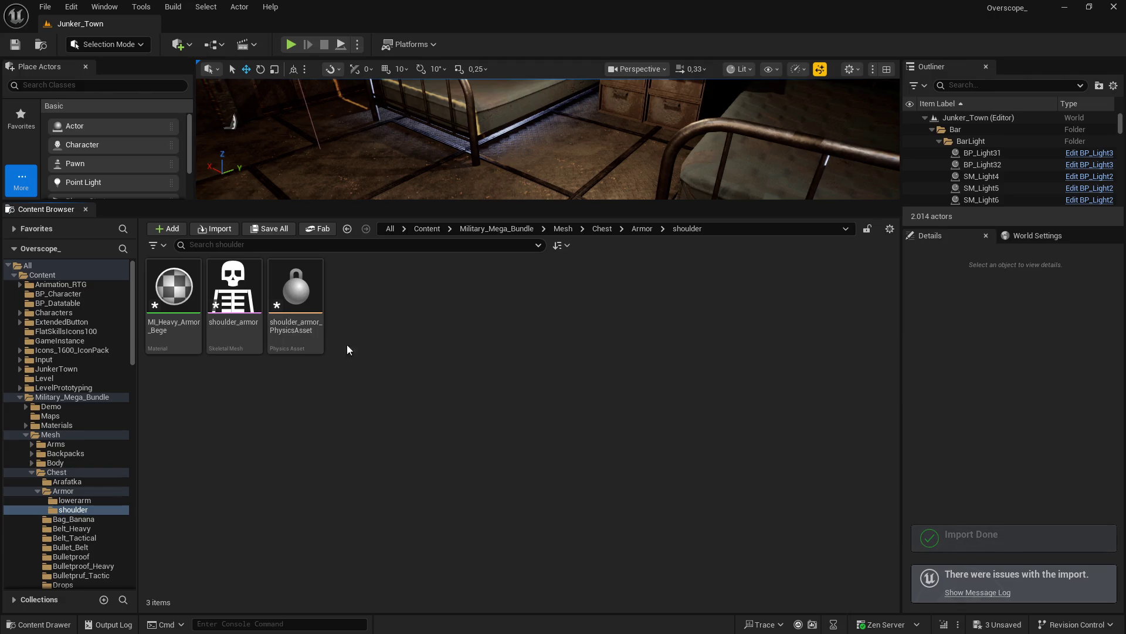
# Step: Drag lowerarm_armor.fbx from Explorer into the lowerarm folder
pyautogui.click(346, 228)
pyautogui.doubleClick(156, 297)
pyautogui.press('super')
pyautogui.click(738, 147)
pyautogui.doubleClick(702, 192)
pyautogui.moveTo(703, 186); pyautogui.dragTo(349, 371)
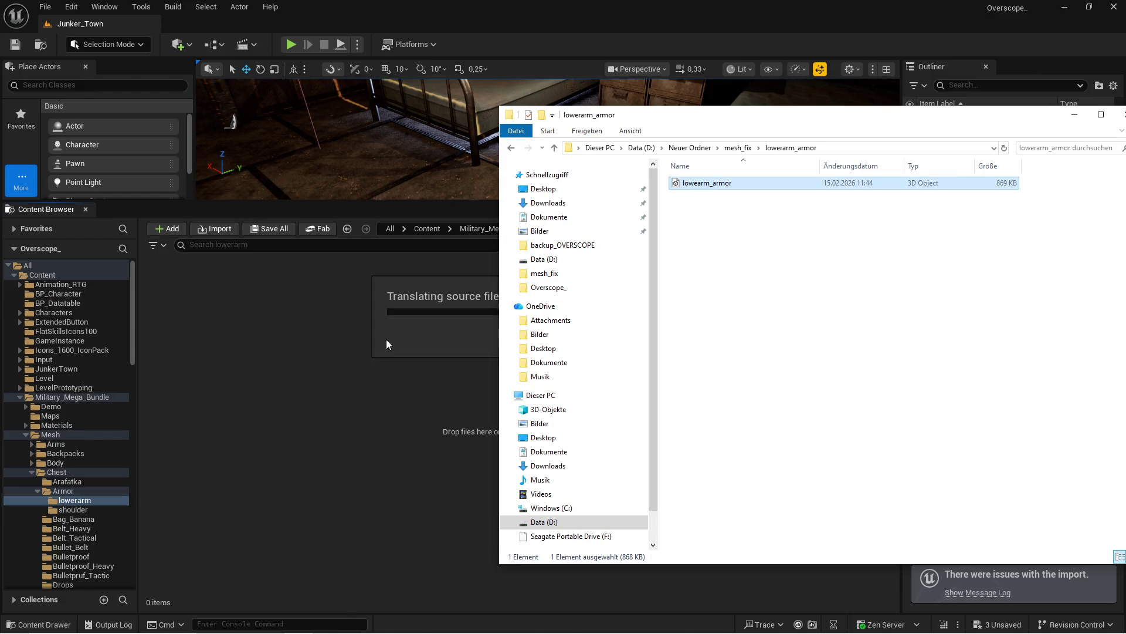
# Step: Import lowerarm_armor with SK_Military_Character_Skeleton as its skeleton
pyautogui.click(421, 125)
pyautogui.scroll(-10, 437, 416)
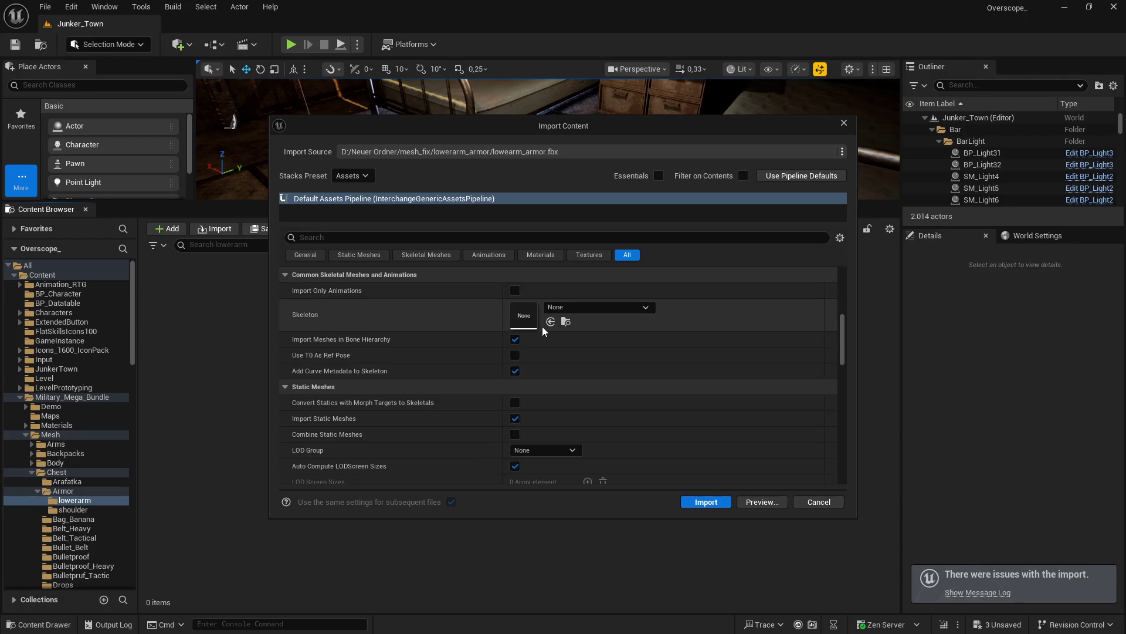
pyautogui.click(578, 305)
pyautogui.write('sk_m')
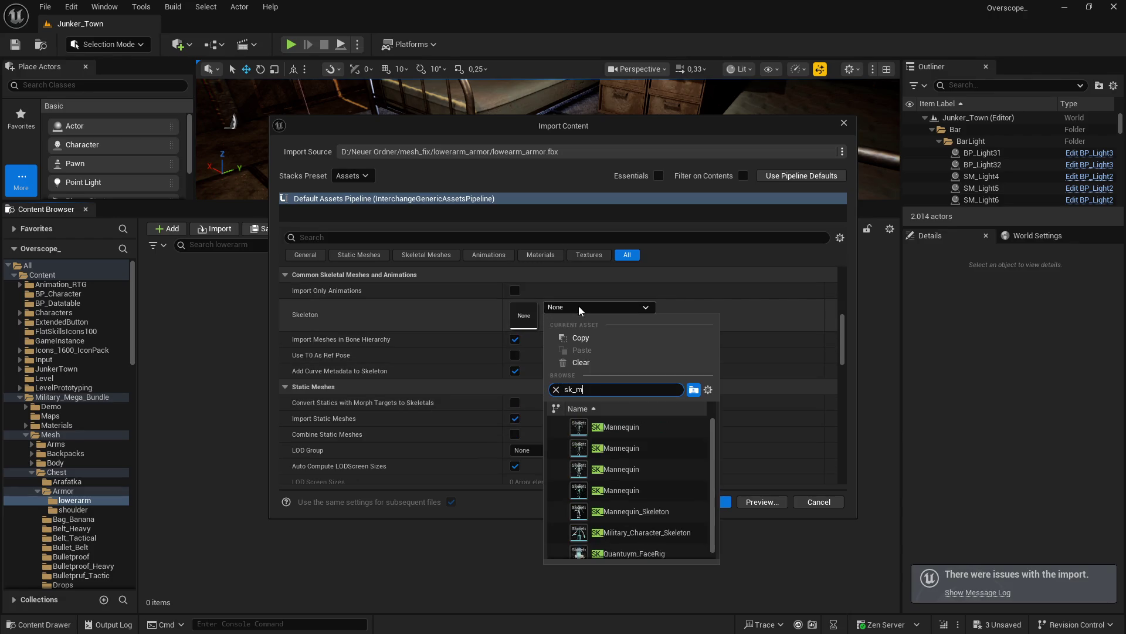
pyautogui.write('il')
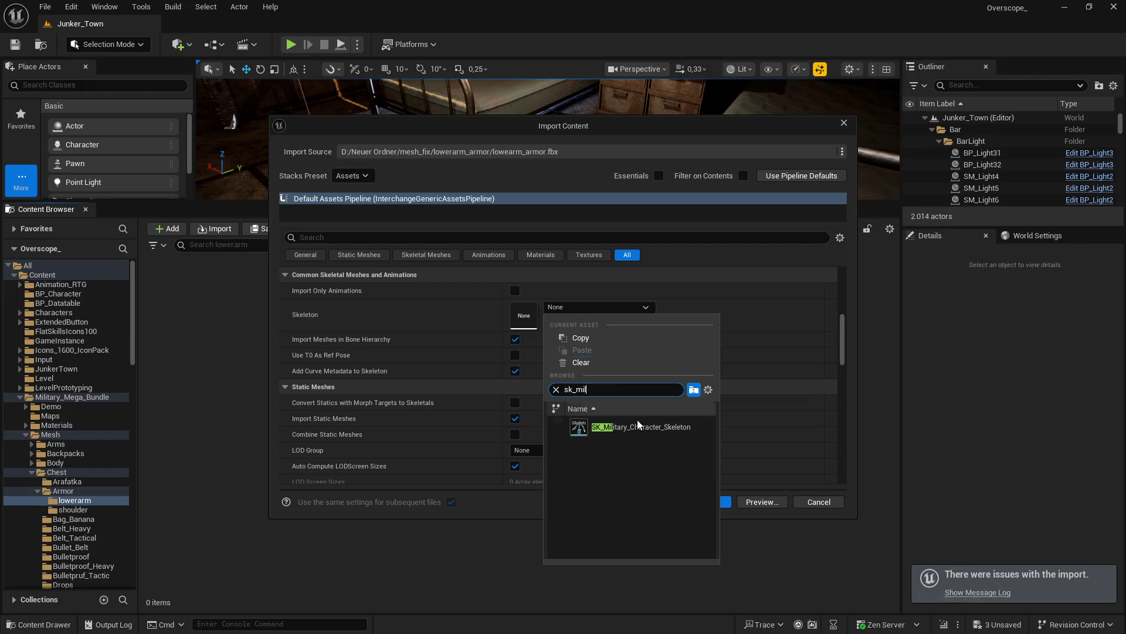
pyautogui.click(639, 427)
pyautogui.click(698, 500)
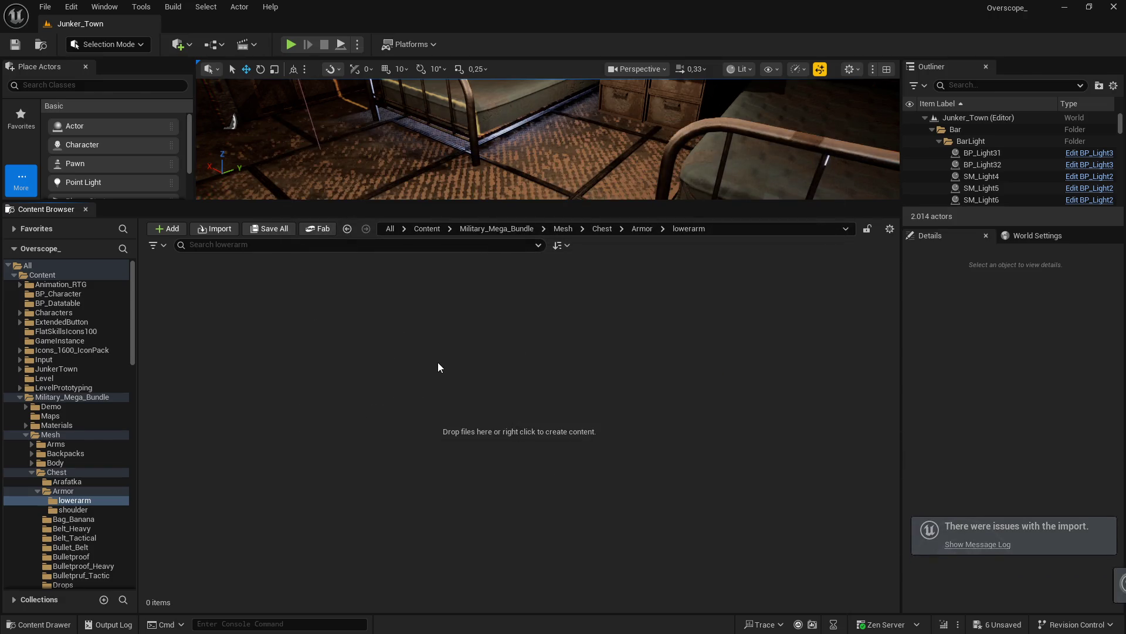
# Step: Save all the newly imported armor assets
pyautogui.click(273, 229)
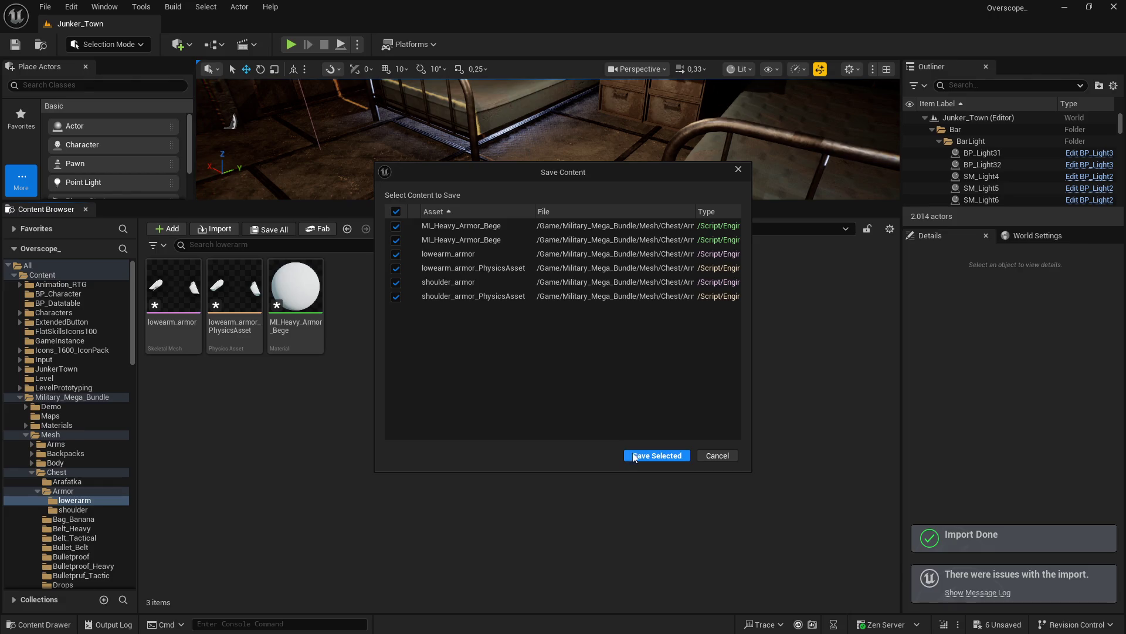
pyautogui.click(634, 457)
pyautogui.press('BackSpace')
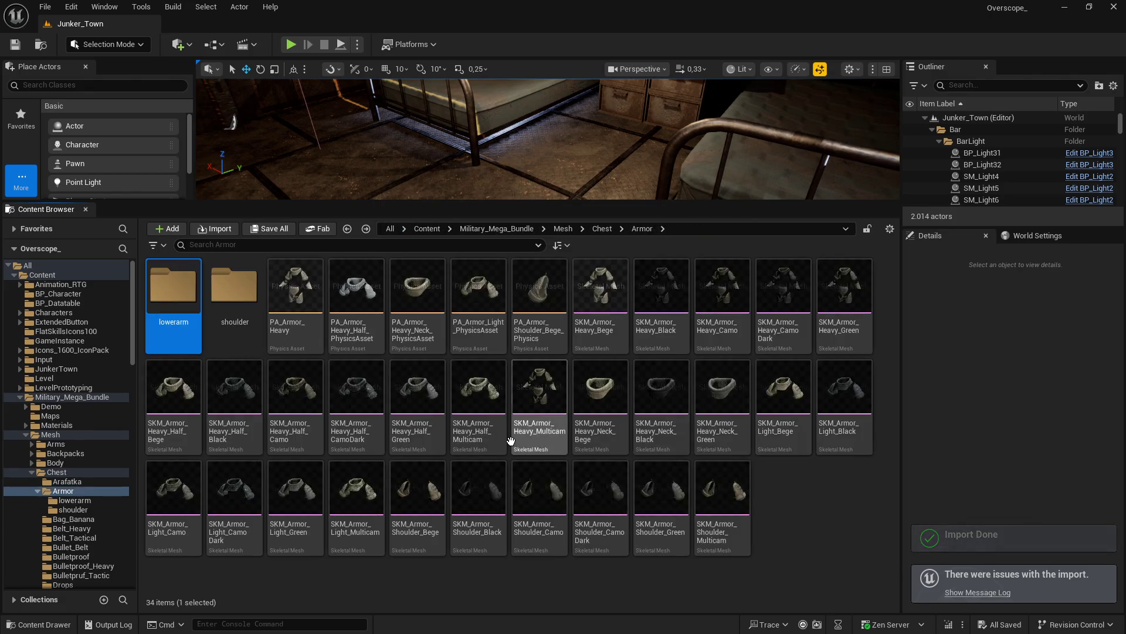
# Step: Duplicate shoulder_armor four times in the shoulder folder
pyautogui.doubleClick(235, 286)
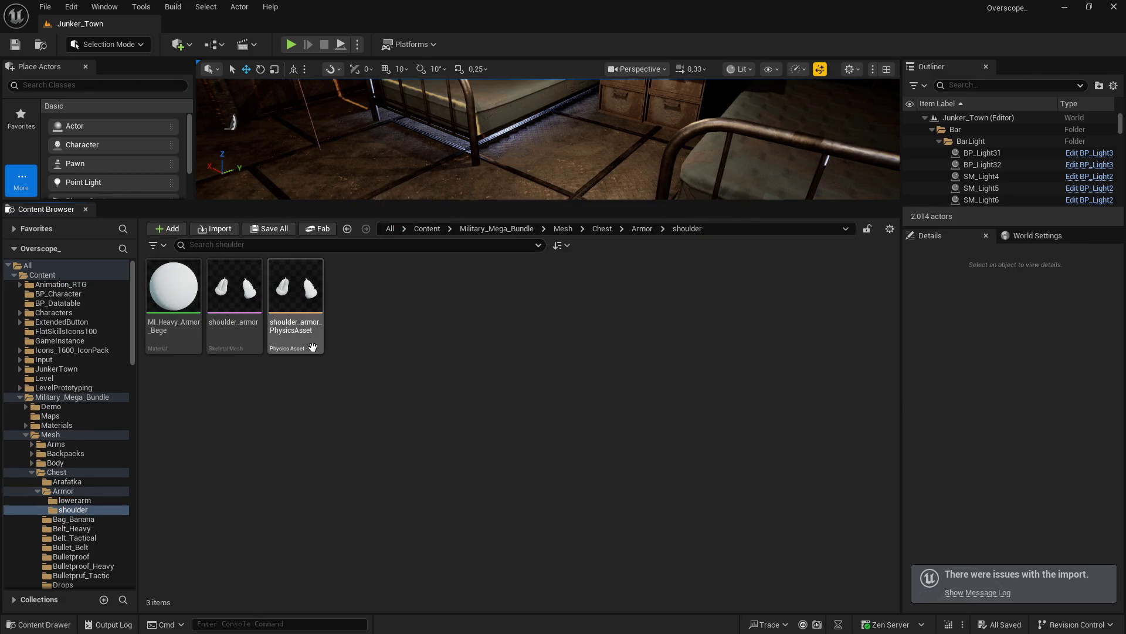
pyautogui.press('BackSpace')
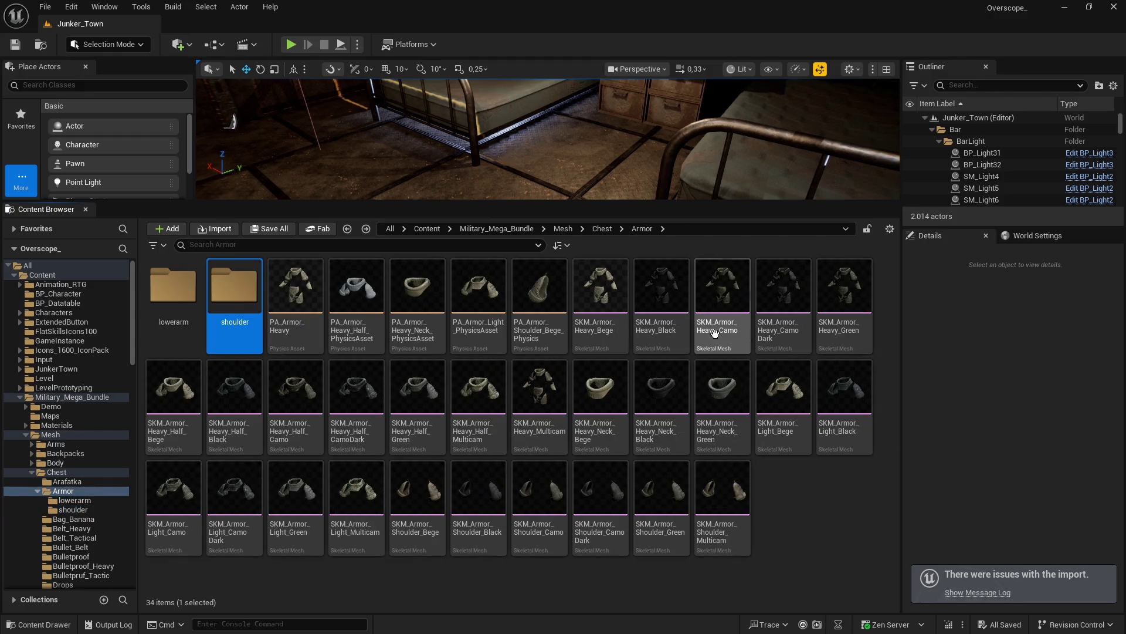
pyautogui.moveTo(830, 340)
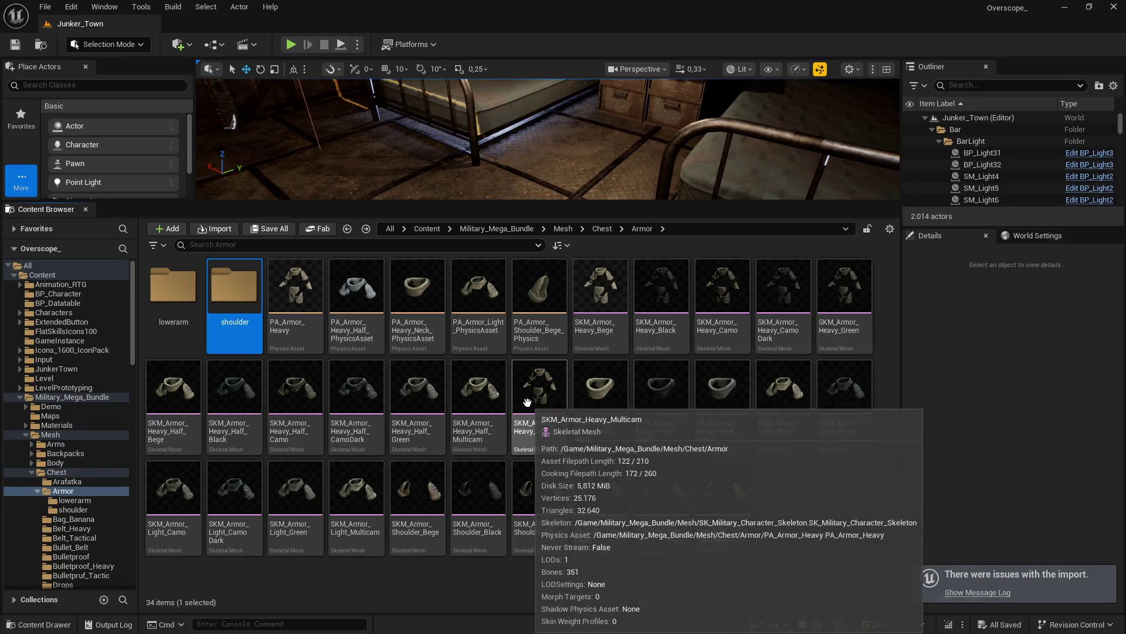
pyautogui.hotkey('alt', 'Left')
pyautogui.hotkey('alt', 'Right')
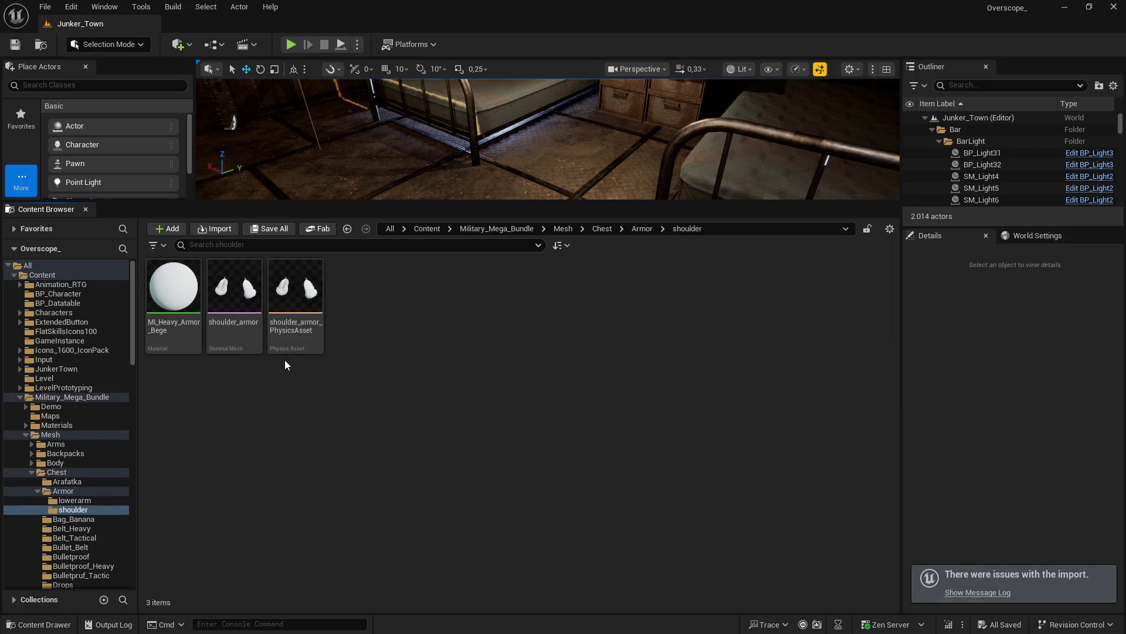
pyautogui.rightClick(238, 295)
pyautogui.click(305, 335)
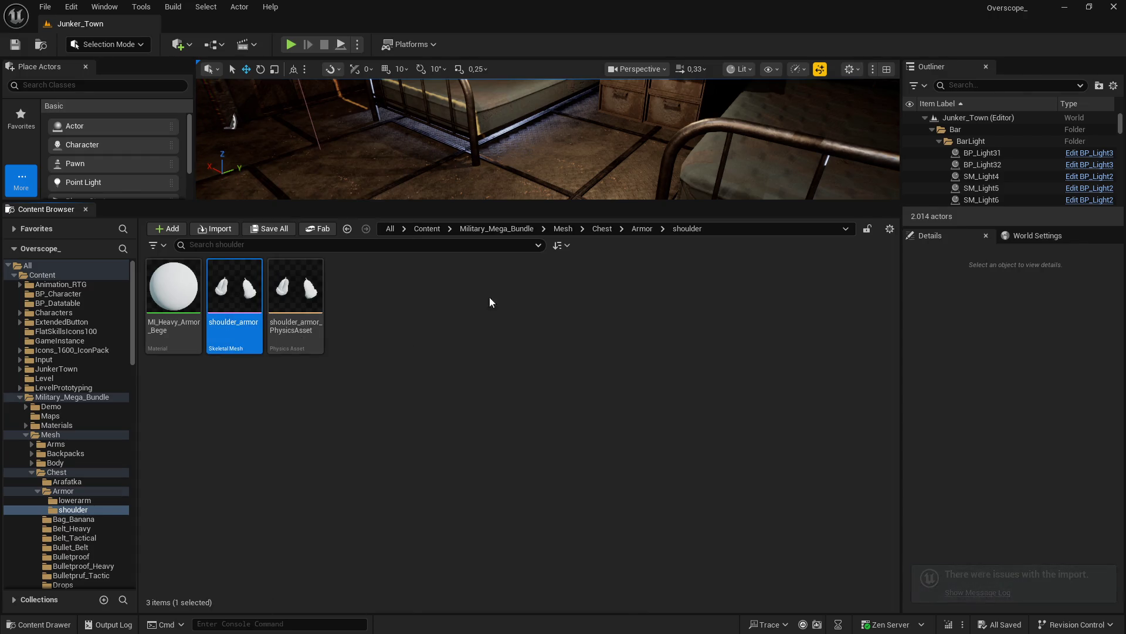
pyautogui.hotkey('ctrl', 'd')
pyautogui.hotkey('ctrl', 'd')
pyautogui.hotkey('ctrl', 'd')
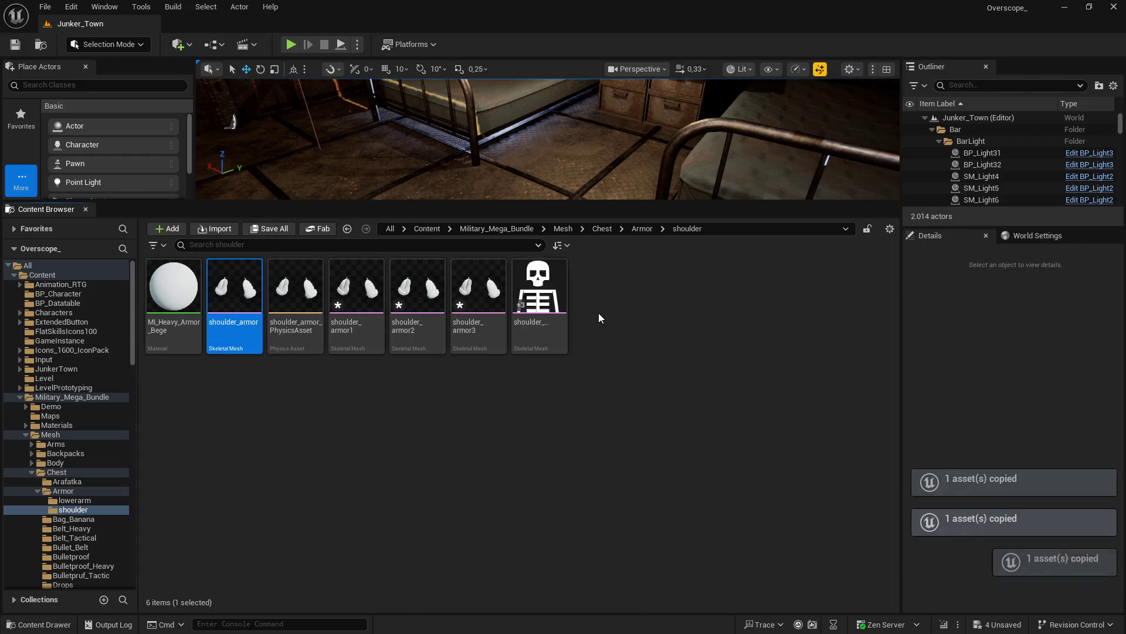
# Step: Rename the original shoulder mesh to shoulder_armor_bege
pyautogui.rightClick(229, 295)
pyautogui.click(281, 372)
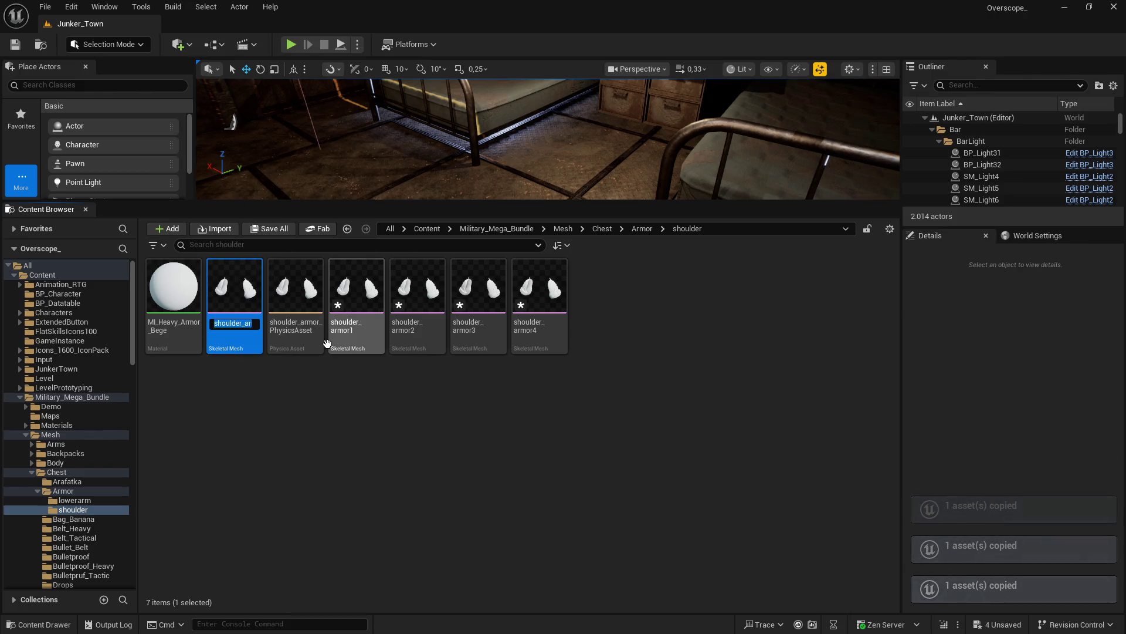
pyautogui.write('_bege')
pyautogui.press('Return')
pyautogui.hotkey('alt', 'Left')
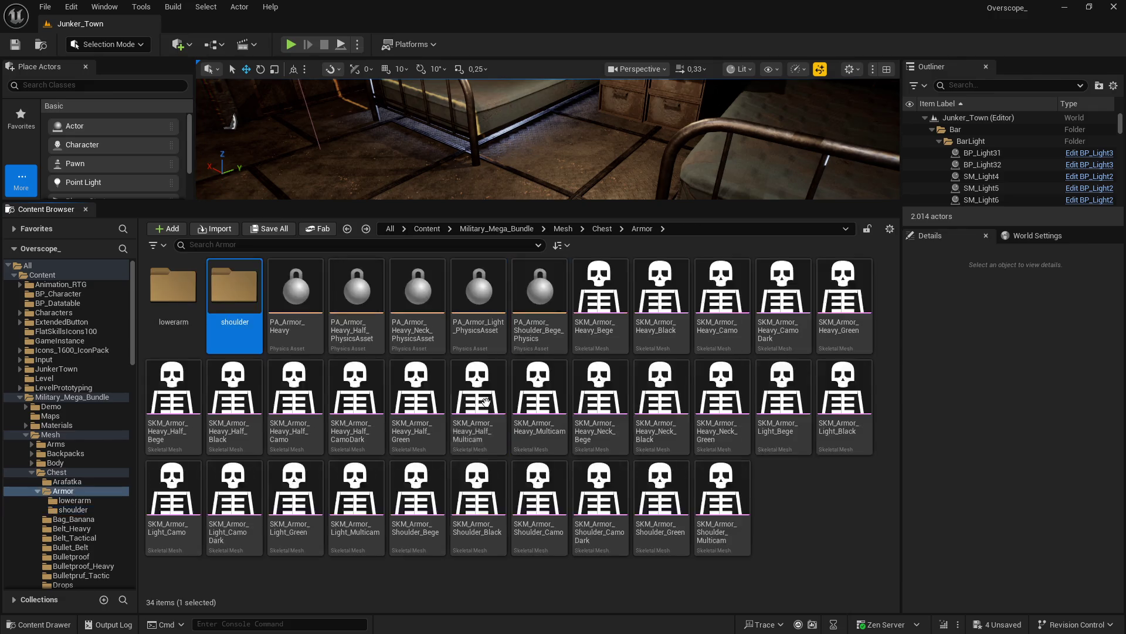
pyautogui.doubleClick(229, 299)
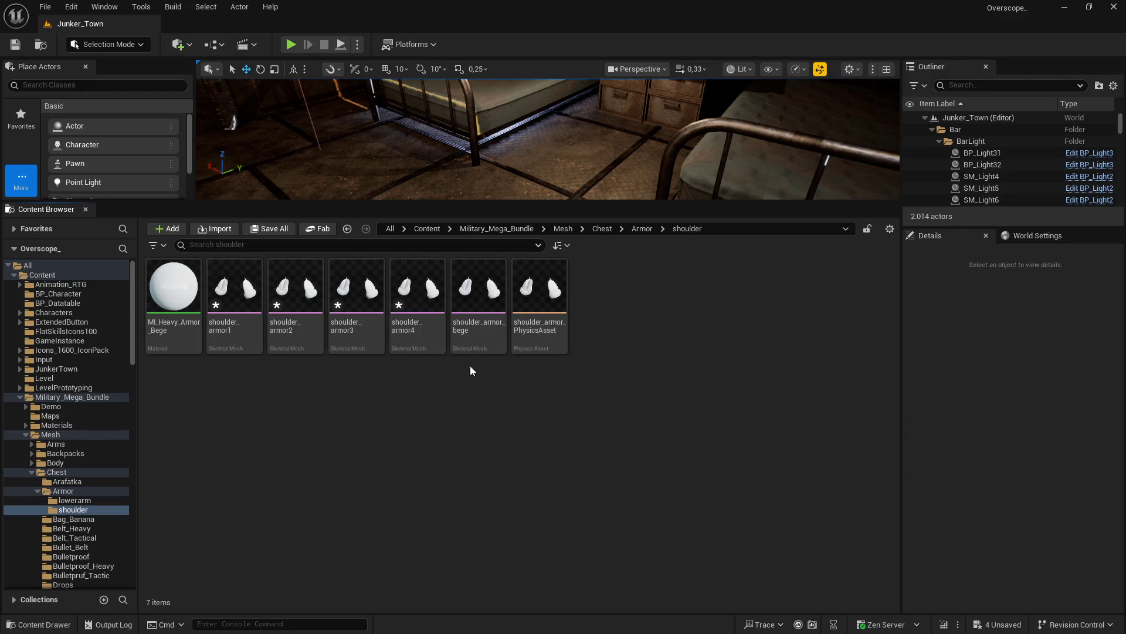
# Step: Rename shoulder_armor1 to shoulder_black and shoulder_armor2 to shoulder_camo
pyautogui.rightClick(238, 299)
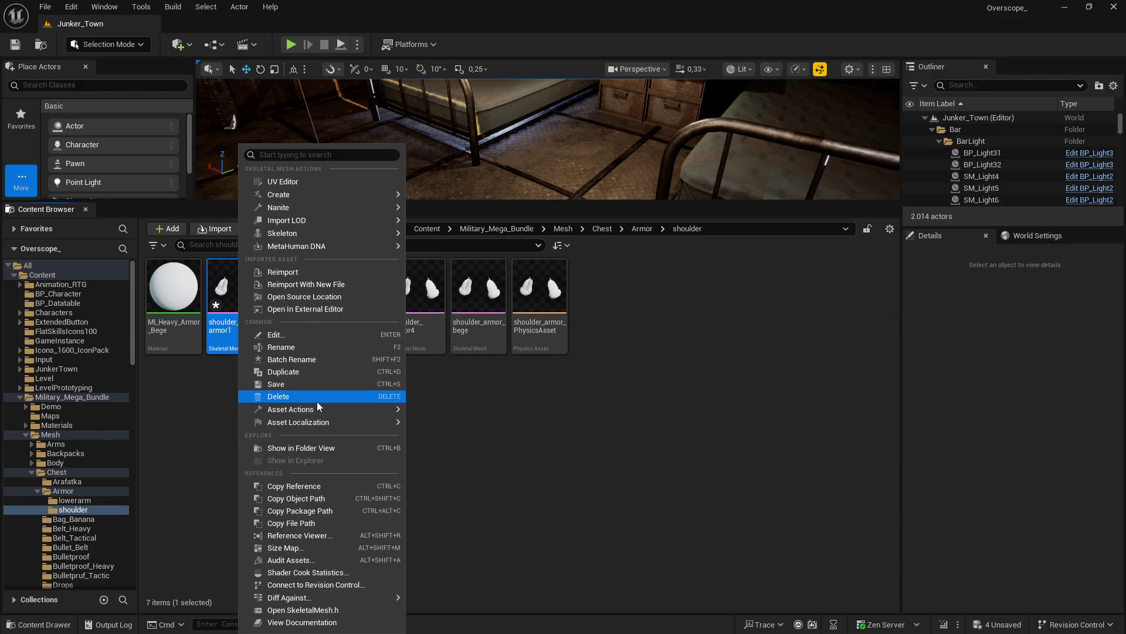
pyautogui.click(308, 350)
pyautogui.press('BackSpace')
pyautogui.press('BackSpace')
pyautogui.write('black')
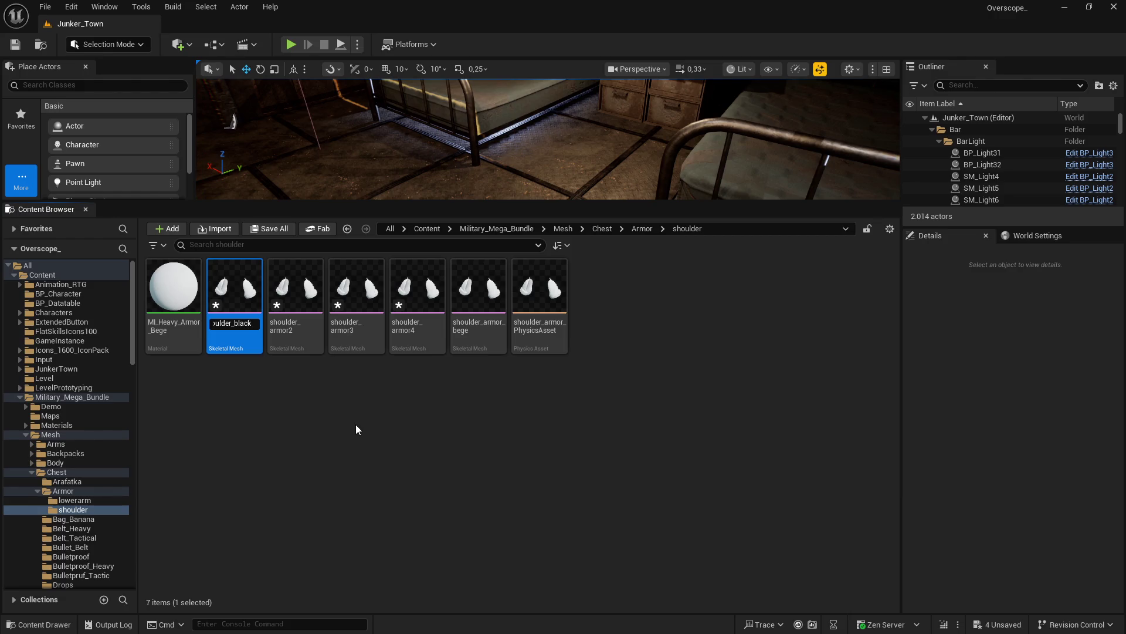
pyautogui.press('Return')
pyautogui.press('BackSpace')
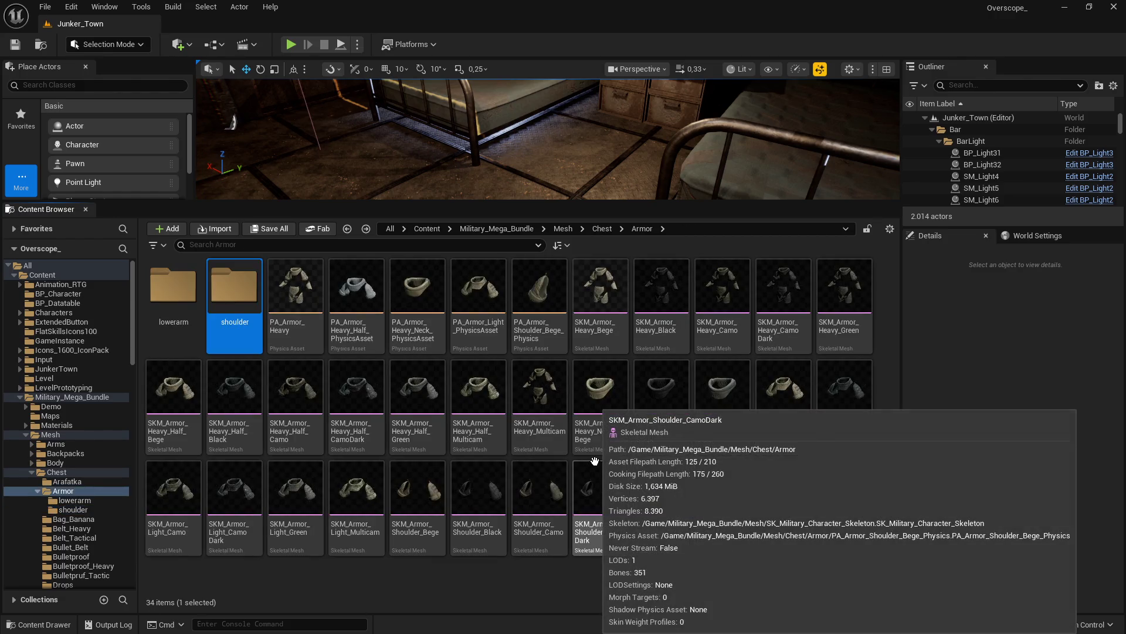
pyautogui.doubleClick(234, 287)
pyautogui.rightClick(232, 317)
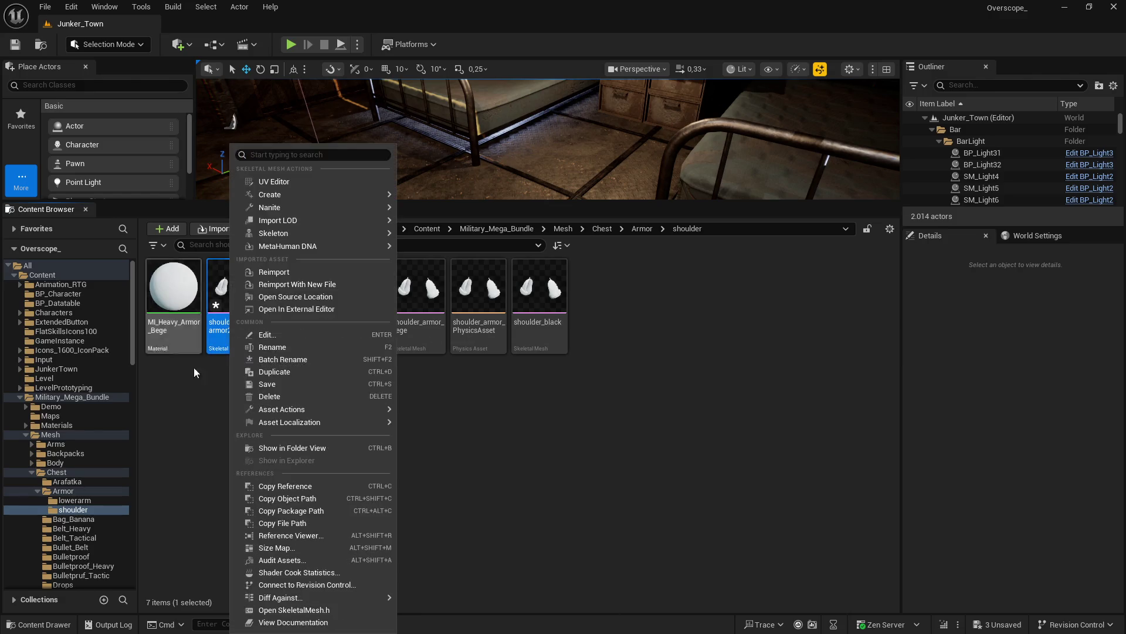
pyautogui.click(273, 347)
pyautogui.press('BackSpace')
pyautogui.press('BackSpace')
pyautogui.press('BackSpace')
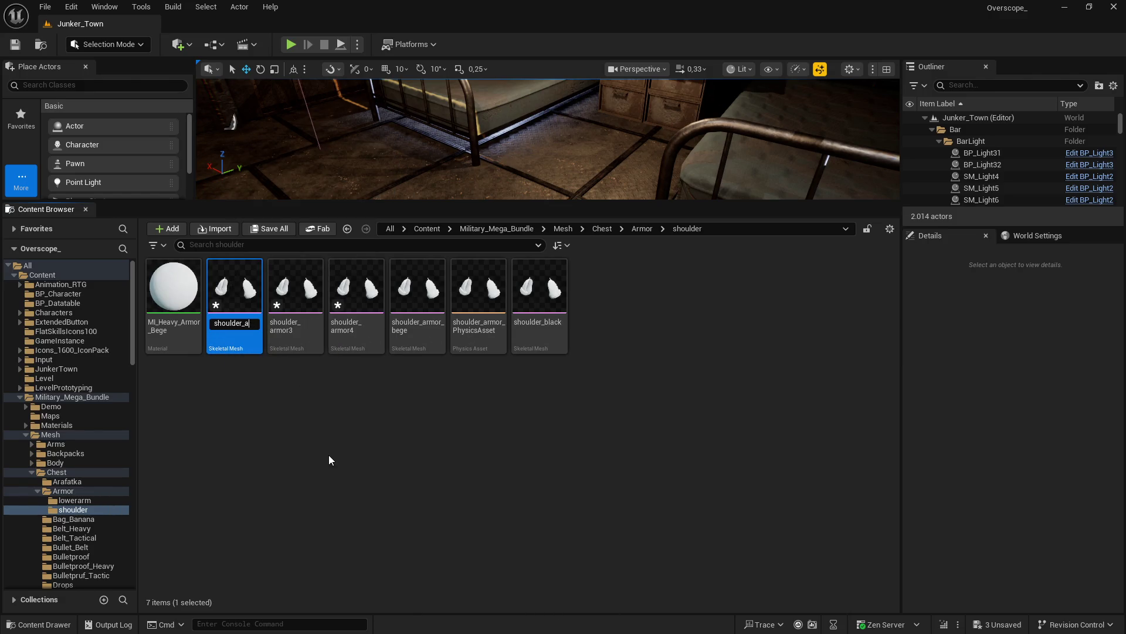
pyautogui.write('cam')
pyautogui.press('Return')
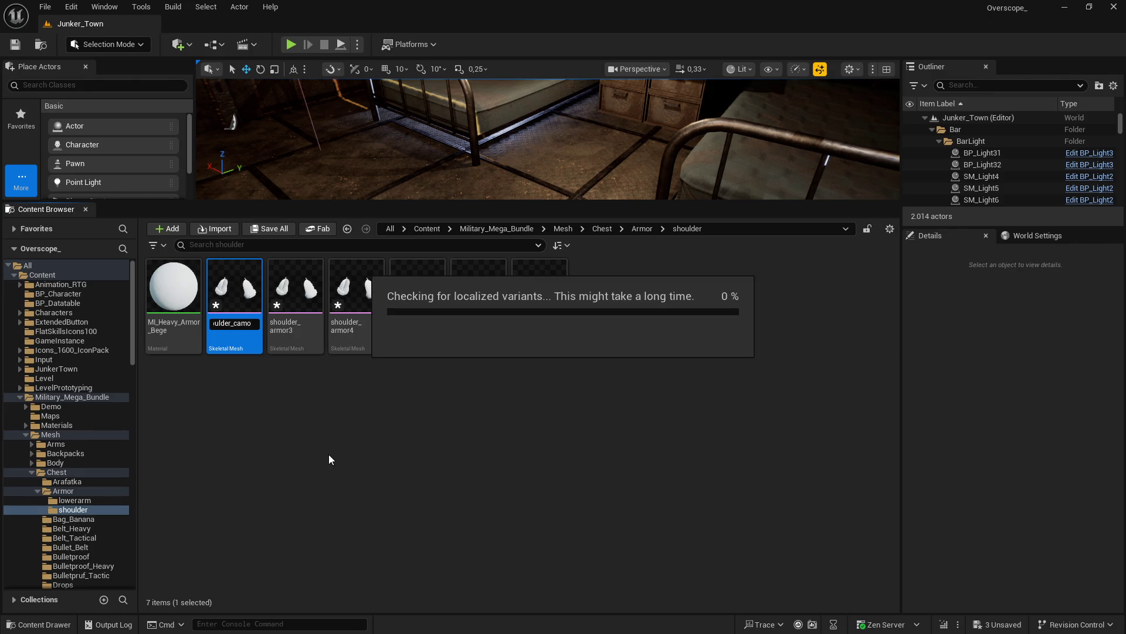
# Step: Rename shoulder_armor4 to shoulder_armor_camo_dark and shoulder_armor3 to shoulder_armor_green
pyautogui.press('BackSpace')
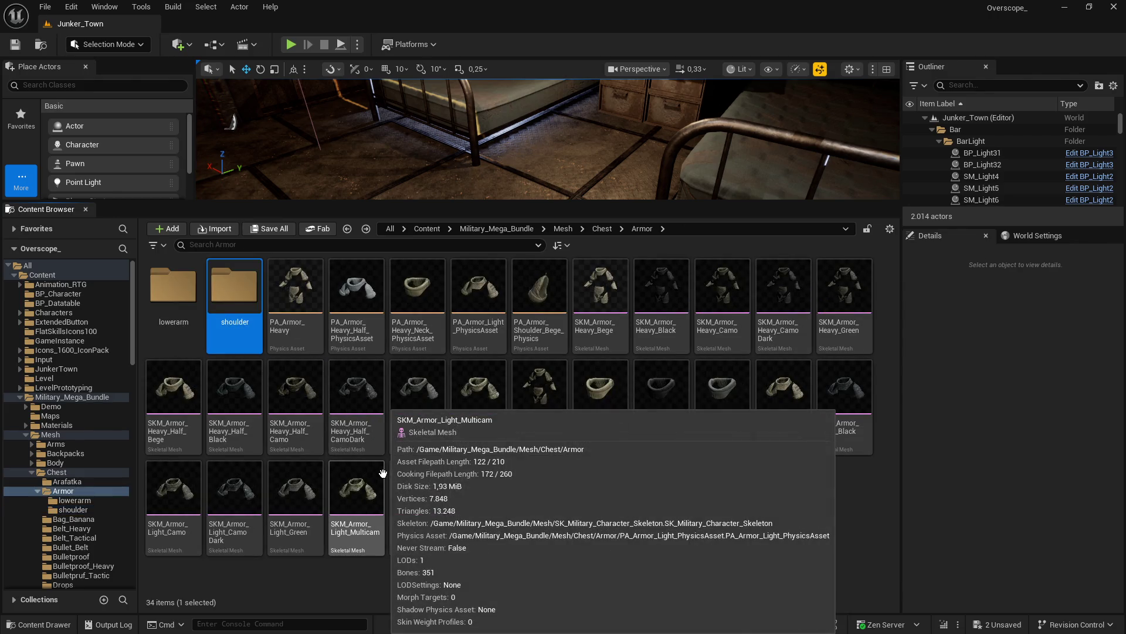
pyautogui.press('Return')
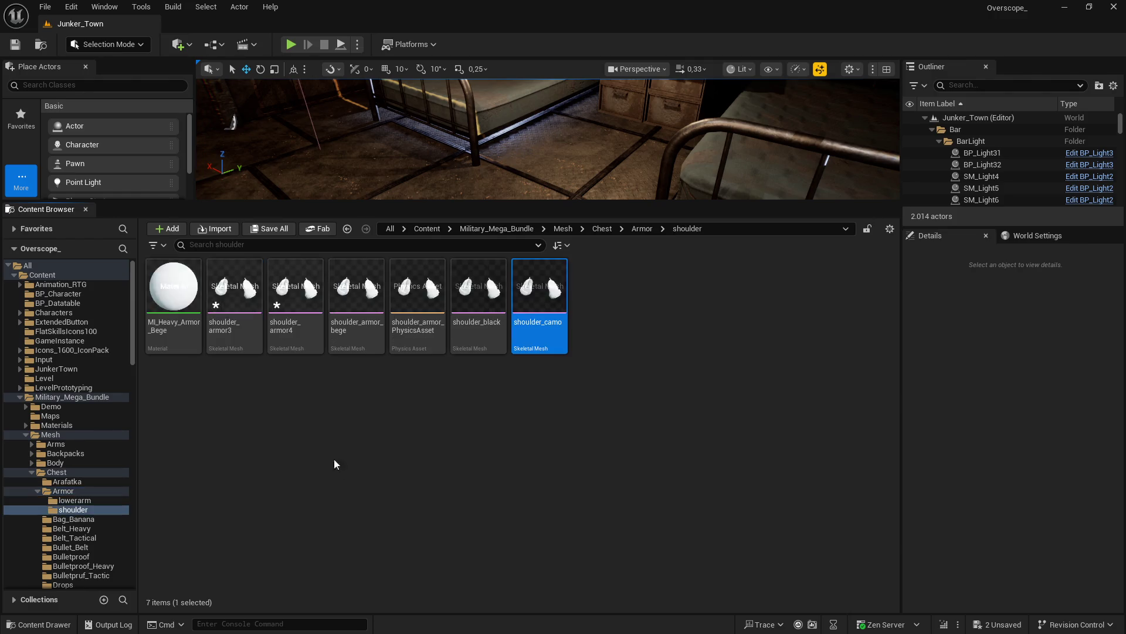
pyautogui.rightClick(287, 329)
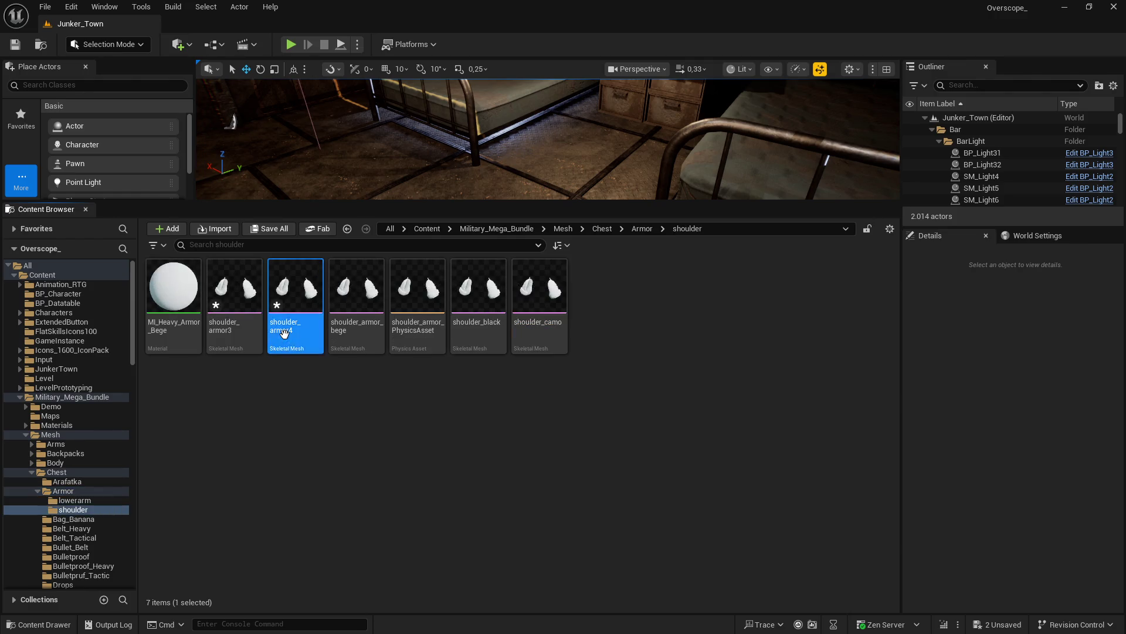
pyautogui.click(328, 356)
pyautogui.press('BackSpace')
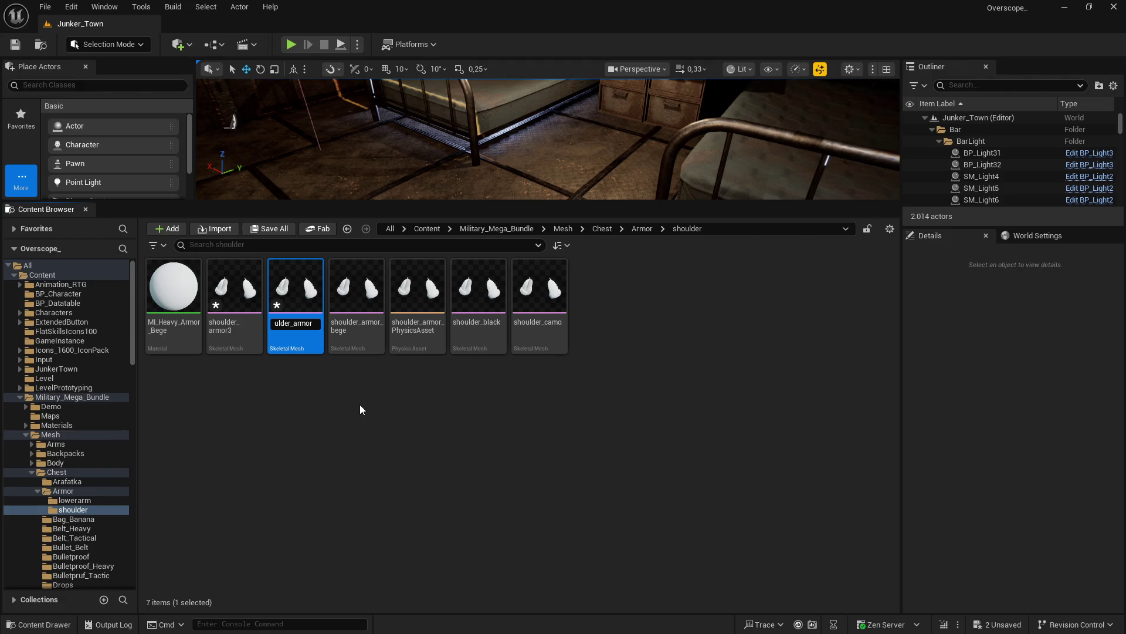
pyautogui.write('_camo_dark')
pyautogui.press('Return')
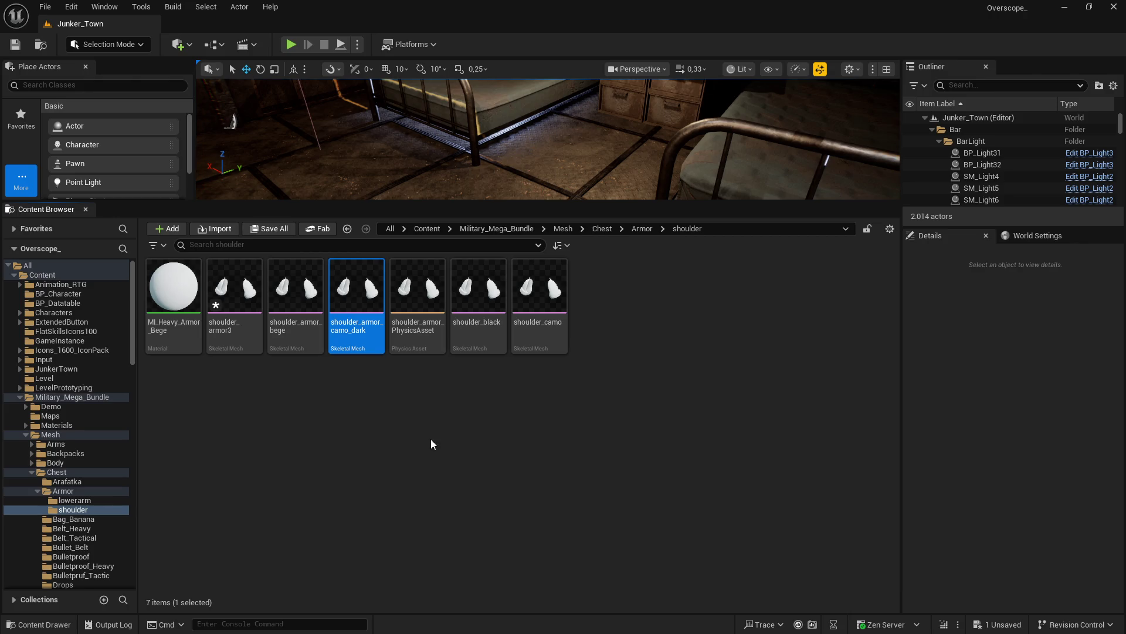
pyautogui.hotkey('alt', 'Left')
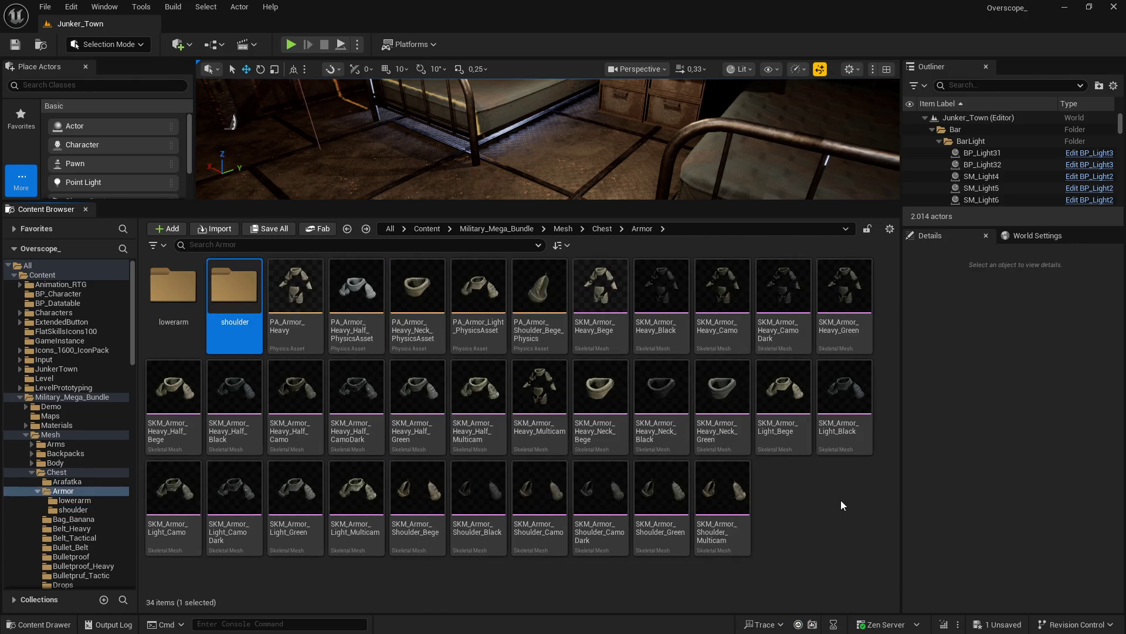
pyautogui.doubleClick(234, 290)
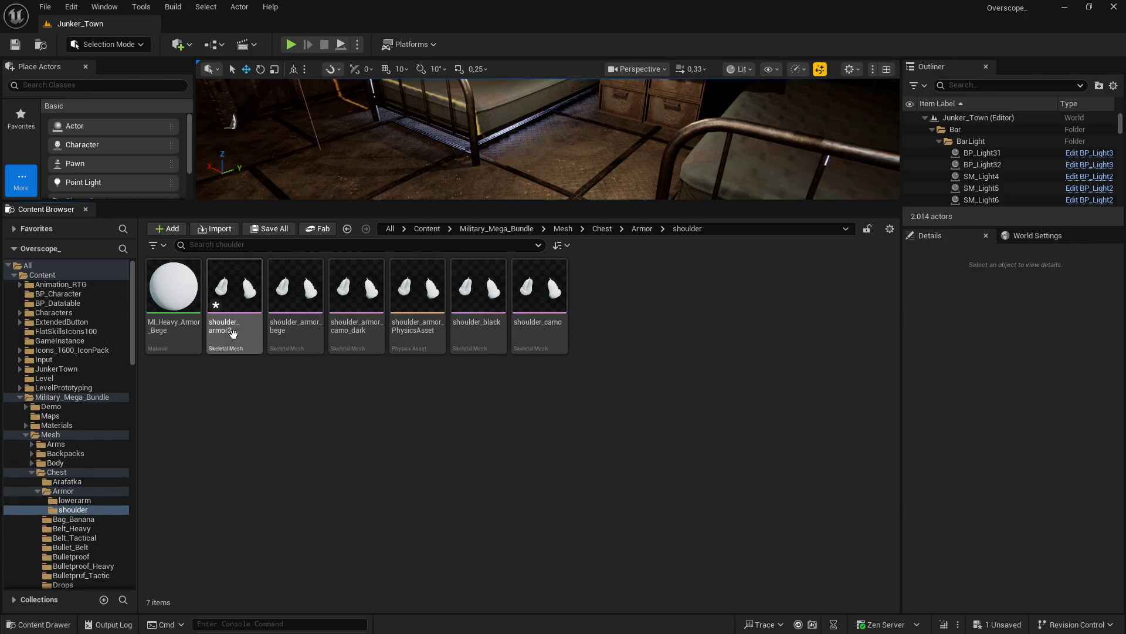
pyautogui.rightClick(234, 328)
pyautogui.click(302, 347)
pyautogui.press('BackSpace')
pyautogui.write('green')
pyautogui.press('Return')
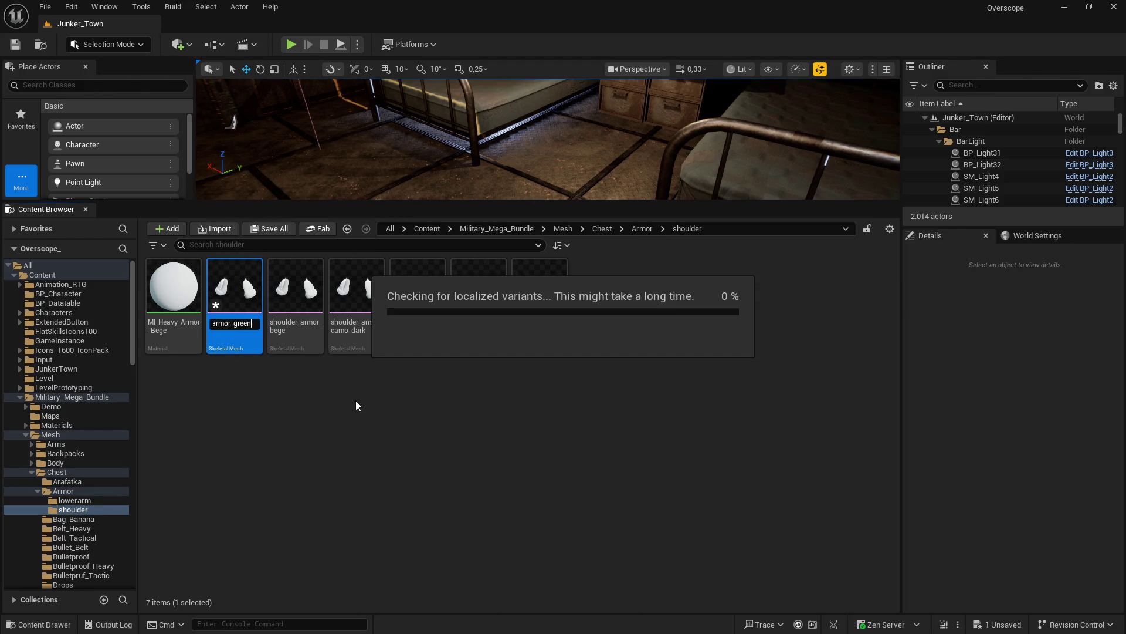
pyautogui.click(356, 404)
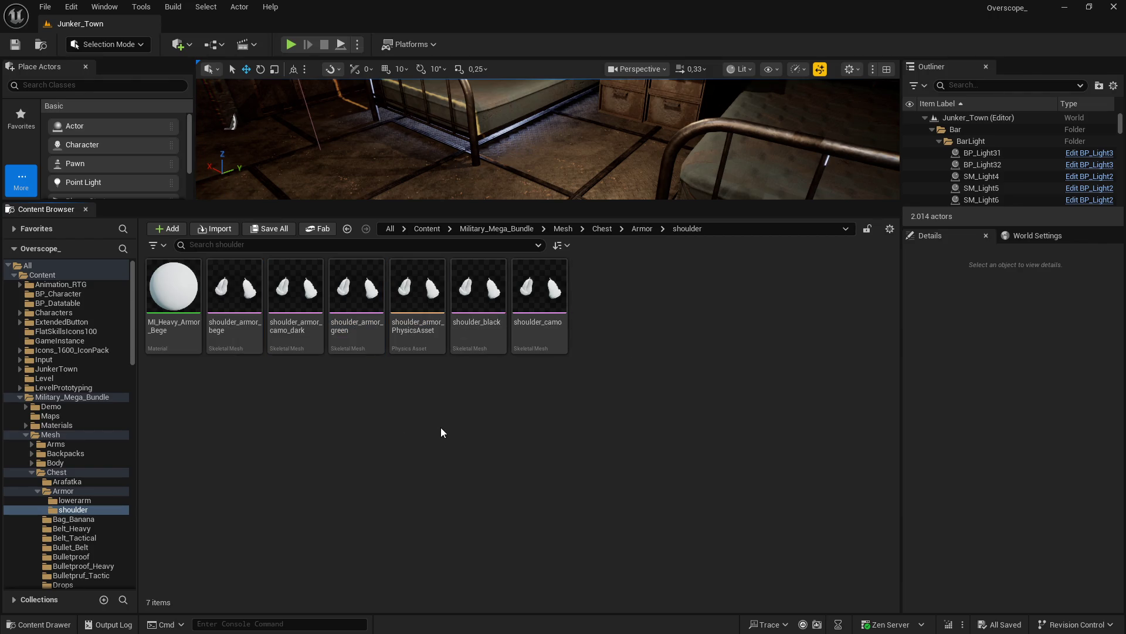
# Step: Open bege, camo_dark, green, black and camo shoulder meshes as tabs in a resized mesh editor
pyautogui.doubleClick(237, 287)
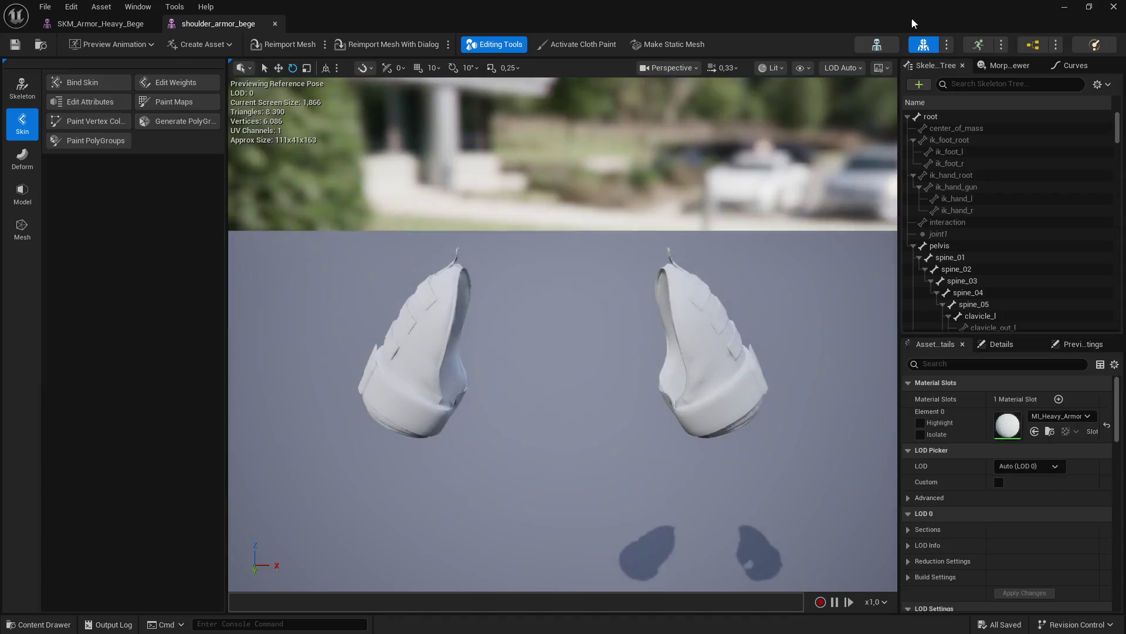
pyautogui.doubleClick(911, 16)
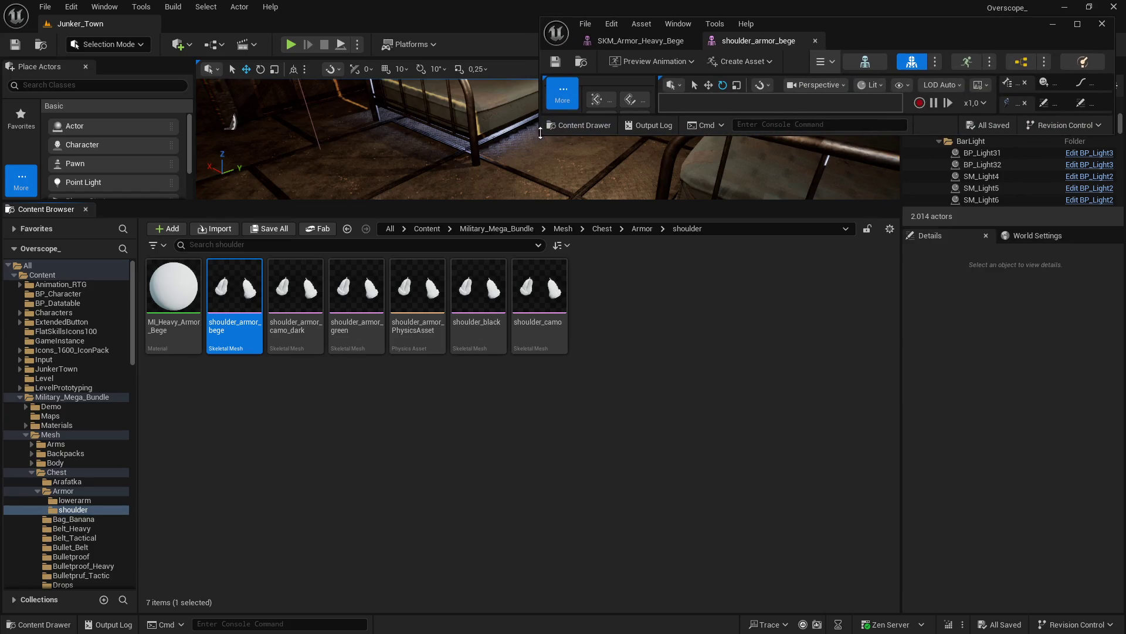
pyautogui.moveTo(538, 136); pyautogui.dragTo(575, 496)
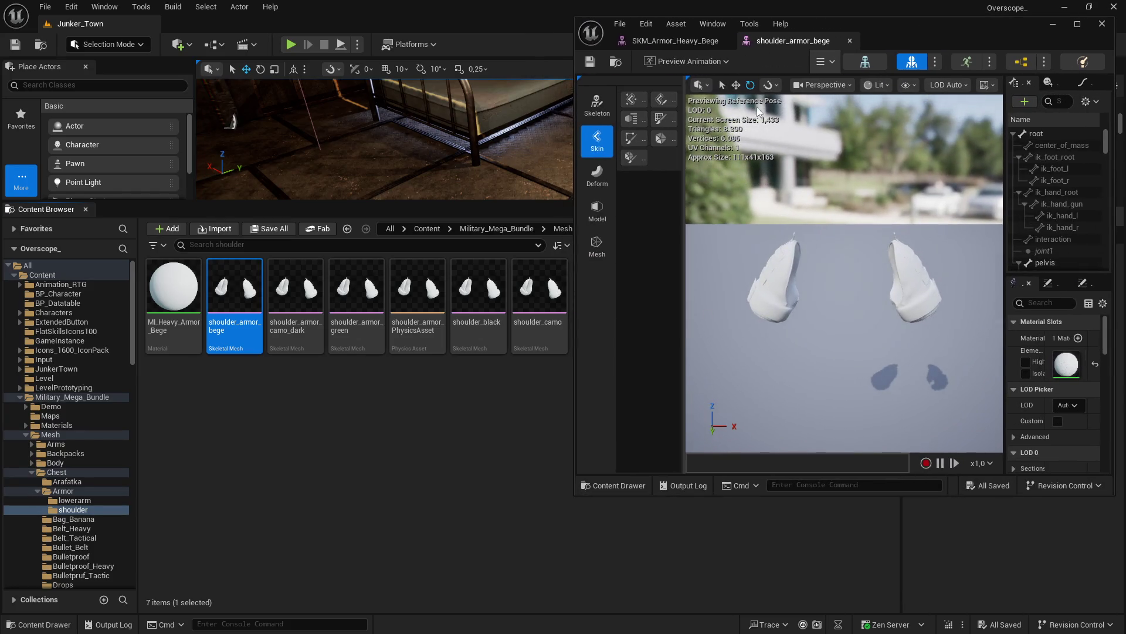
pyautogui.click(726, 41)
pyautogui.click(305, 292)
pyautogui.click(359, 296)
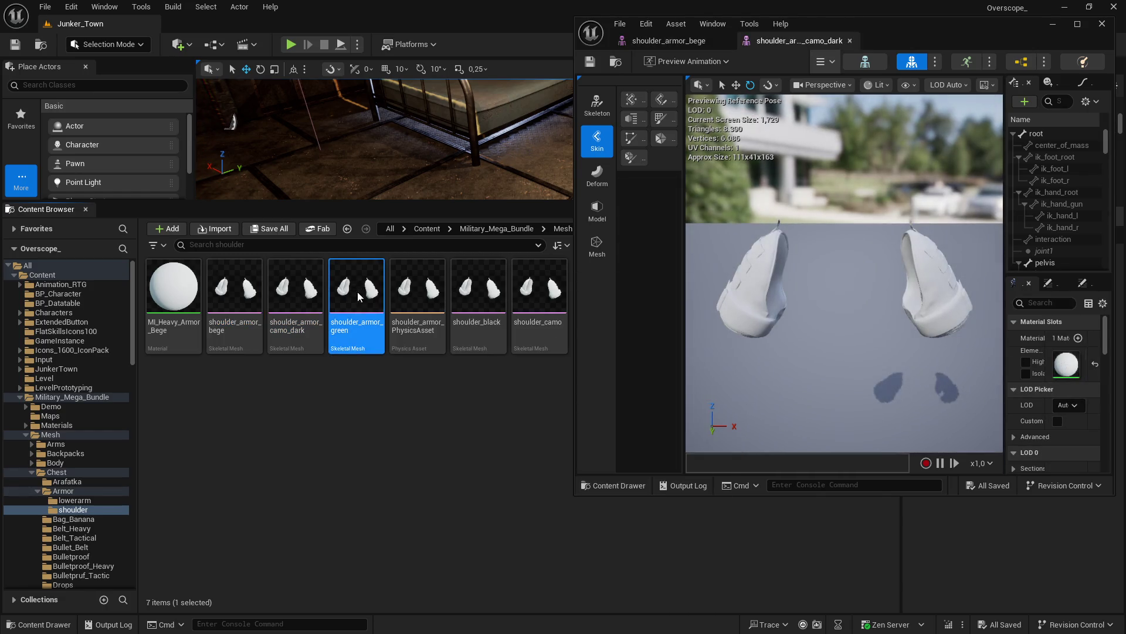
pyautogui.doubleClick(476, 297)
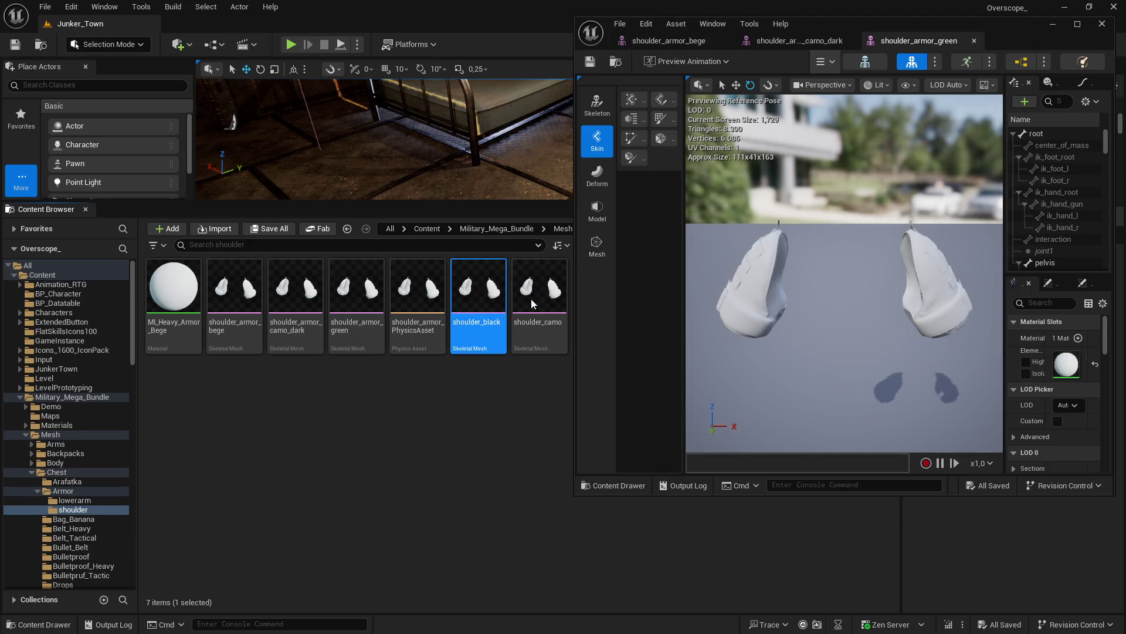
pyautogui.press('super')
pyautogui.click(536, 296)
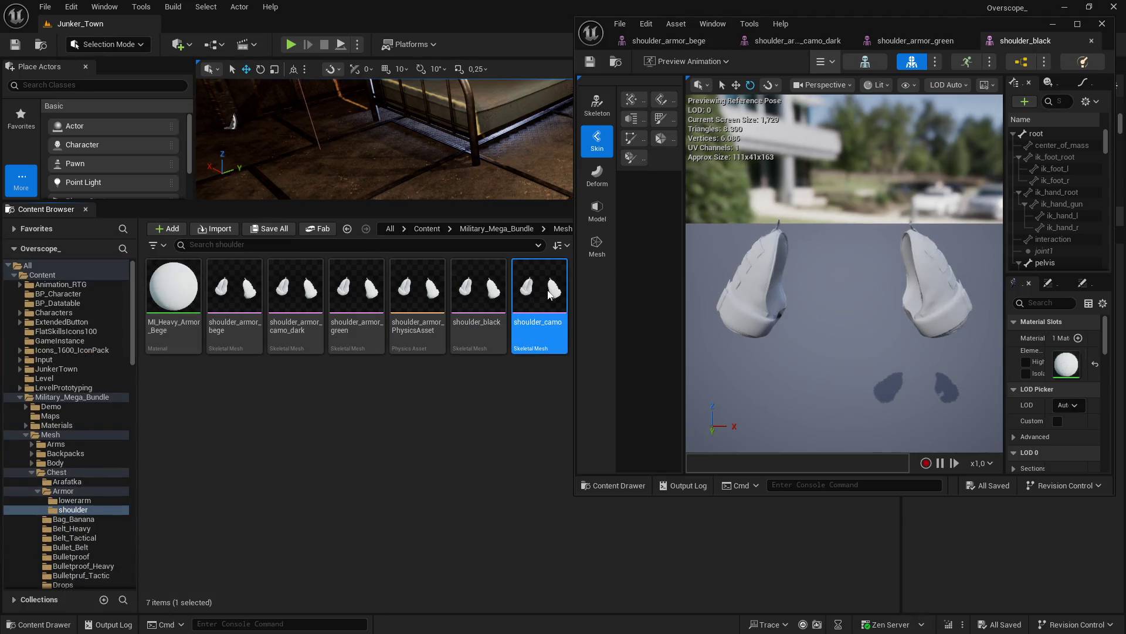
# Step: Quit Blender without saving and return to the shoulder_armor_bege tab
pyautogui.press('super')
pyautogui.hotkey('alt', 'Tab')
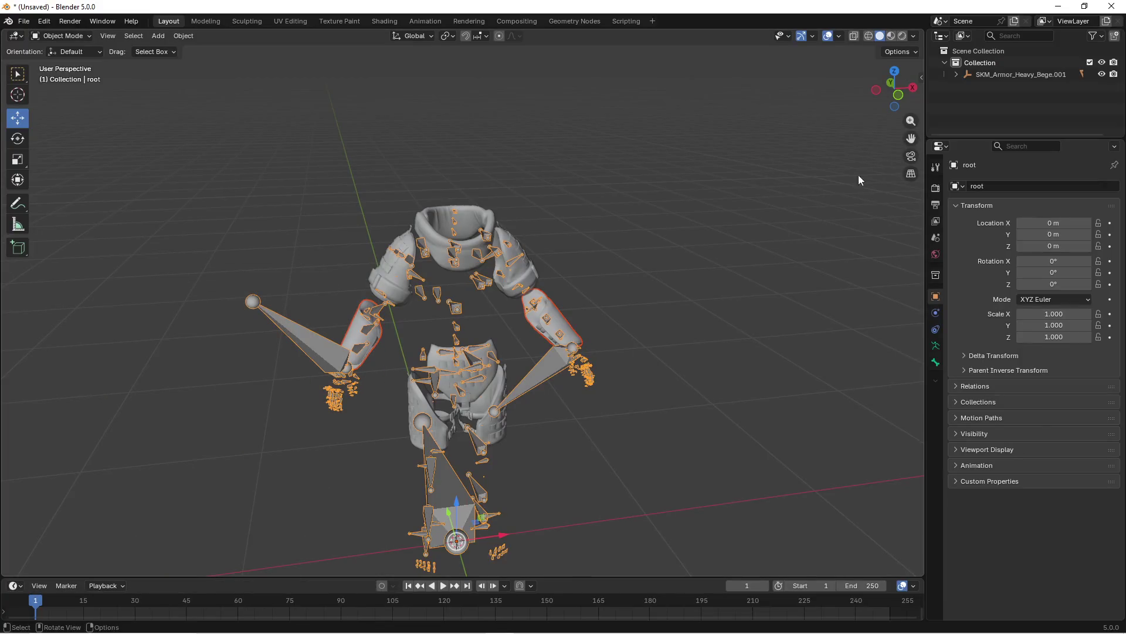
pyautogui.hotkey('ctrl', 'q')
pyautogui.click(579, 342)
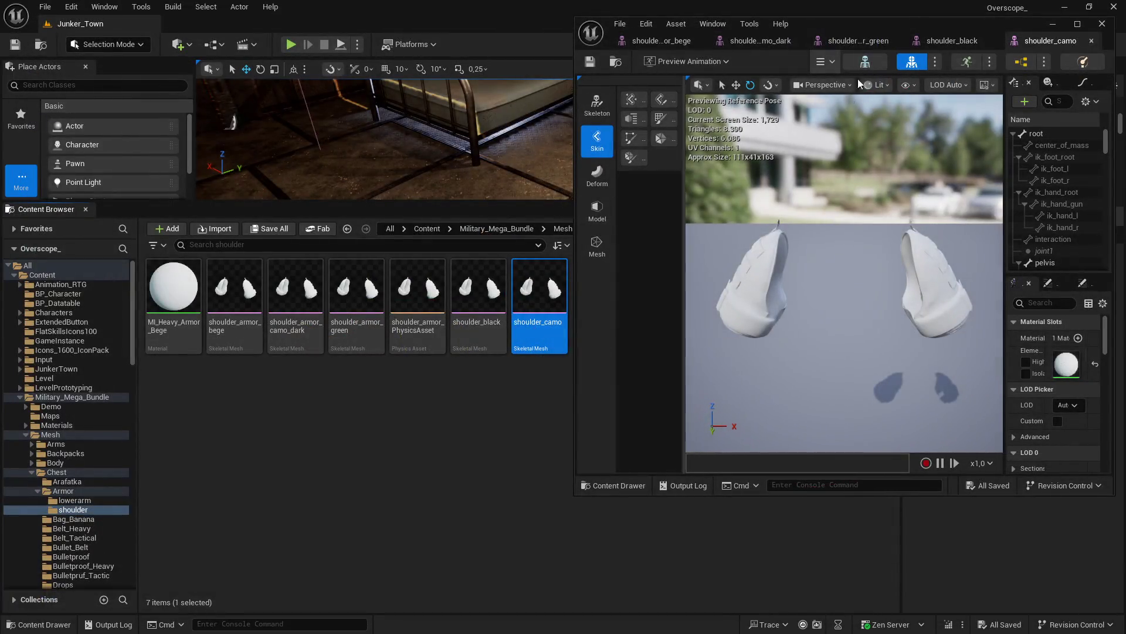
pyautogui.click(657, 41)
pyautogui.moveTo(574, 94); pyautogui.dragTo(493, 94)
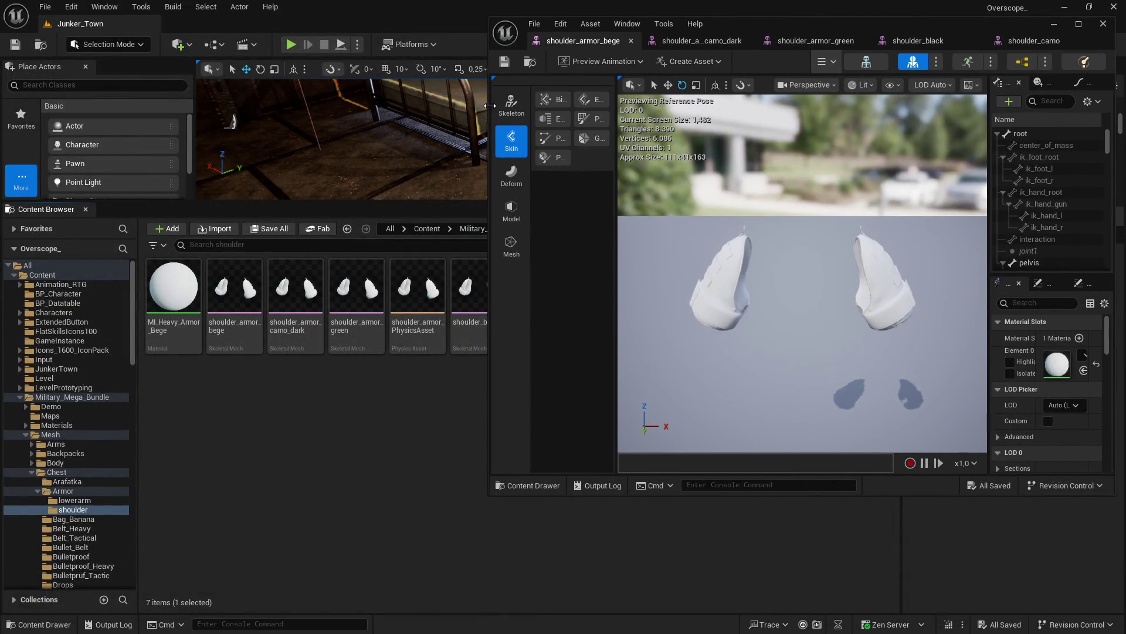
# Step: Compare against SKM_Armor_Heavy_Bege and give shoulder_armor_bege the MI_Heavy_Armor_Bege material
pyautogui.hotkey('alt', 'Left')
pyautogui.moveTo(493, 493); pyautogui.dragTo(497, 376)
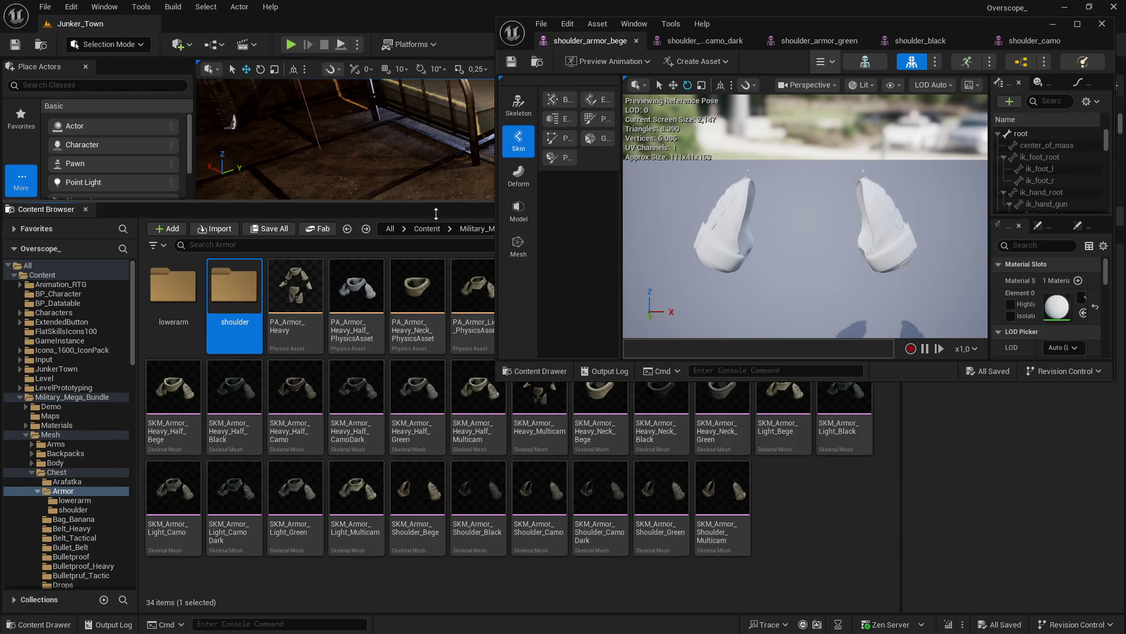
pyautogui.moveTo(436, 204); pyautogui.dragTo(436, 343)
pyautogui.click(602, 432)
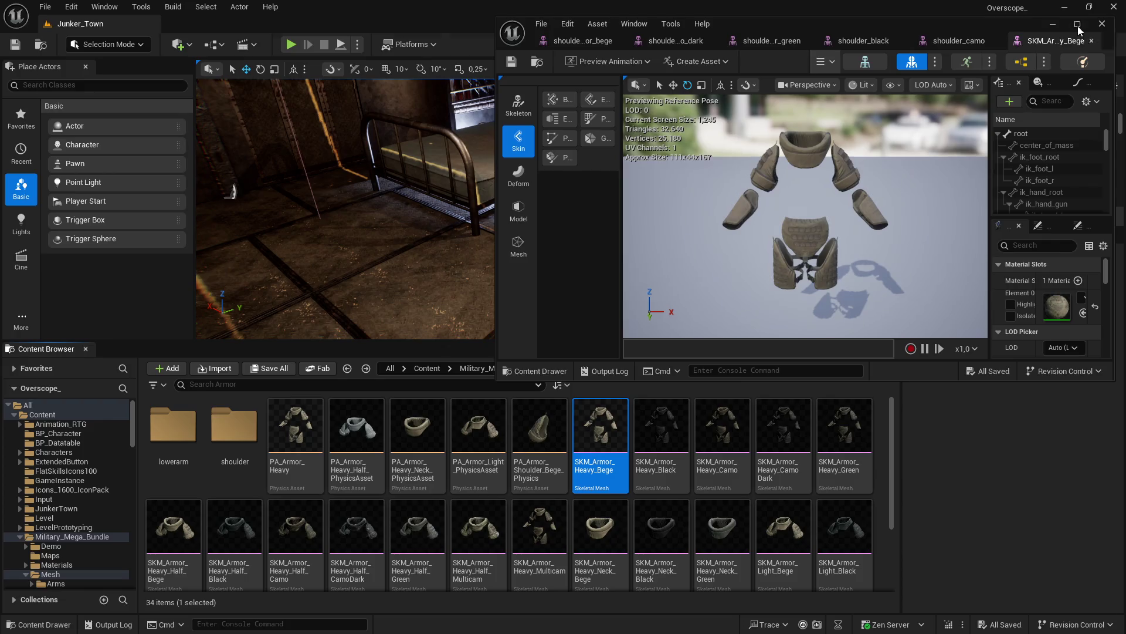
pyautogui.click(1077, 24)
pyautogui.click(93, 24)
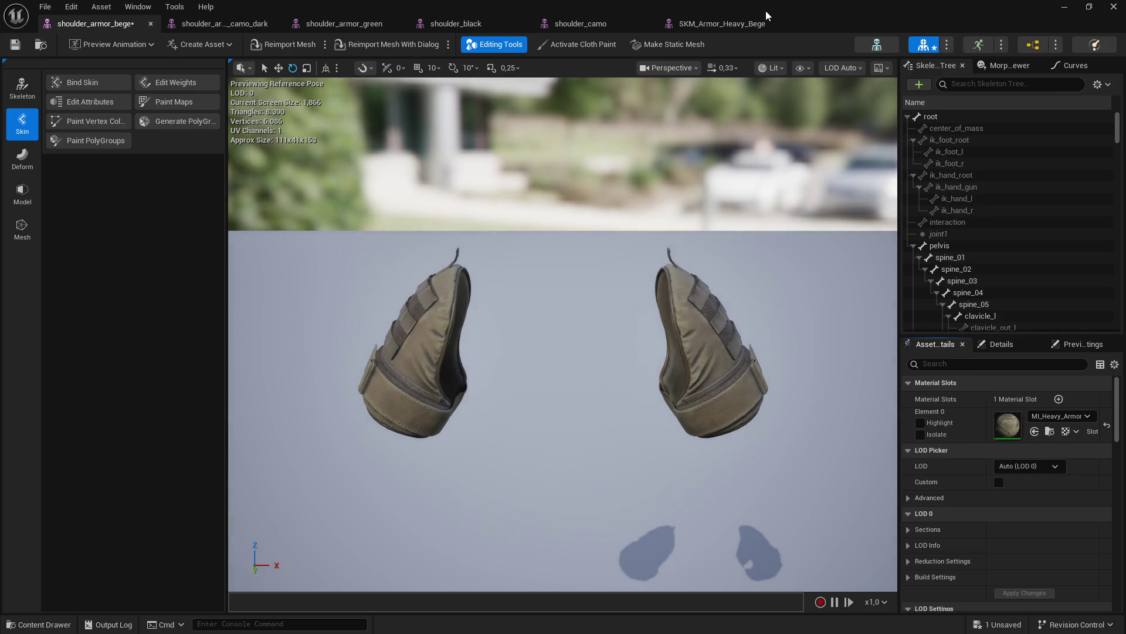
pyautogui.doubleClick(935, 12)
pyautogui.moveTo(935, 51); pyautogui.dragTo(931, 131)
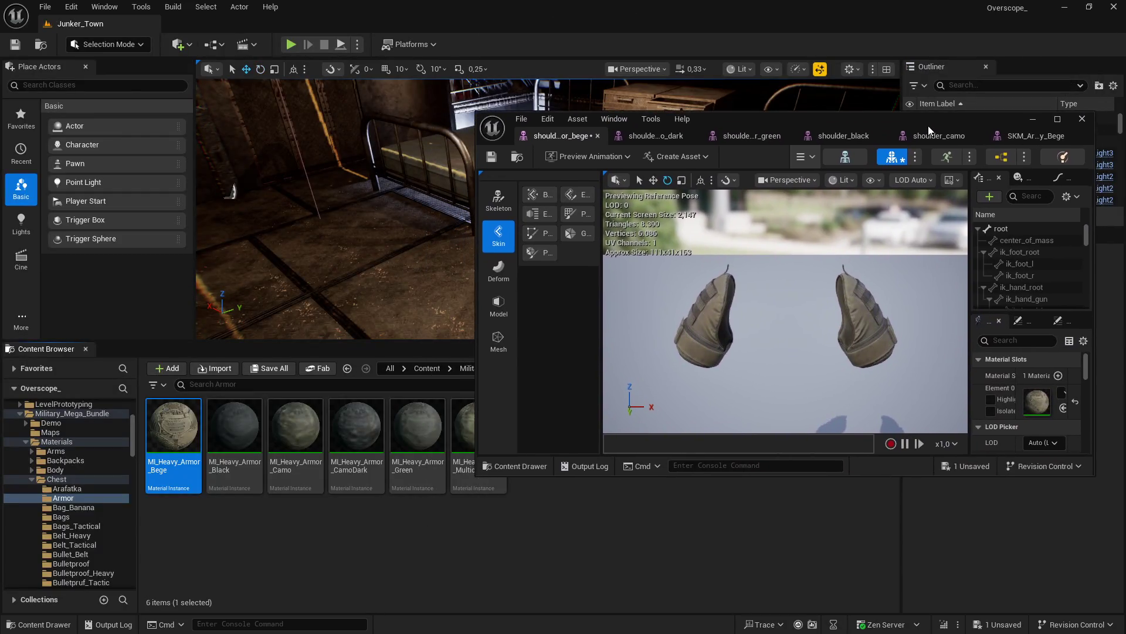
# Step: Assign MI_Heavy_Armor_CamoDark and MI_Heavy_Armor_Green to the camo dark and green shoulder meshes
pyautogui.click(680, 138)
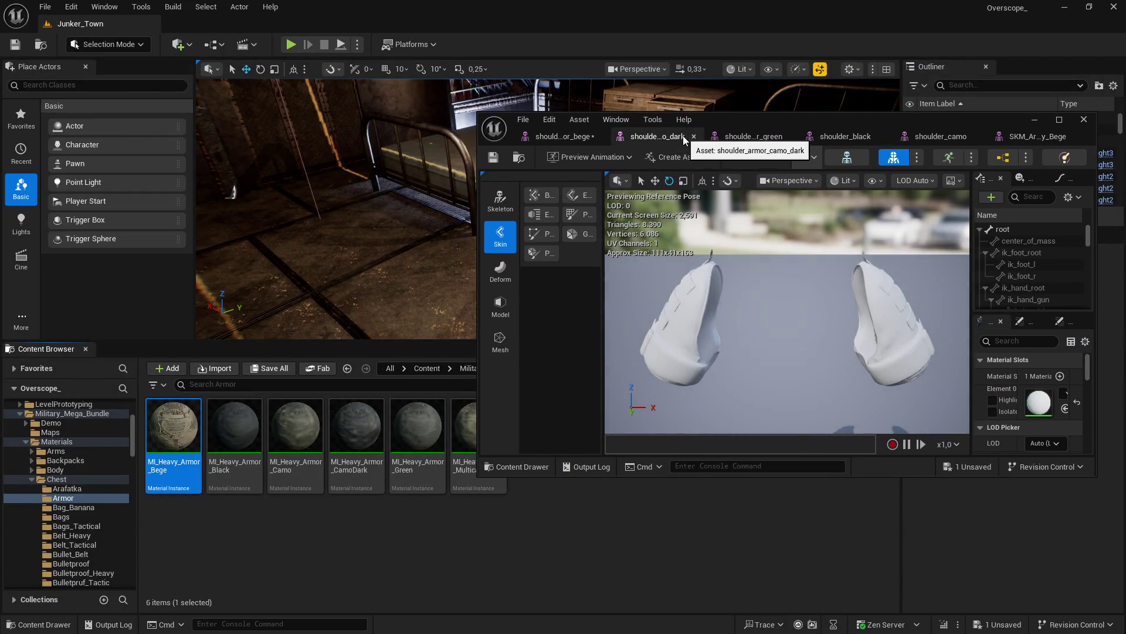
pyautogui.click(356, 440)
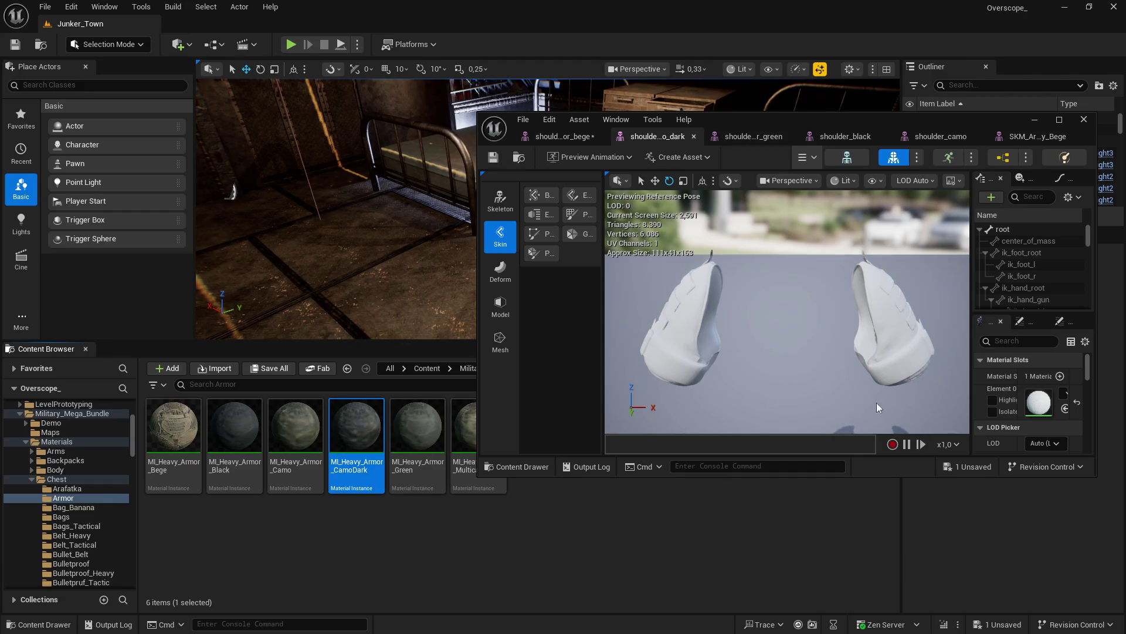
pyautogui.scroll(-2, 975, 370)
pyautogui.moveTo(972, 367); pyautogui.dragTo(884, 367)
pyautogui.click(1013, 371)
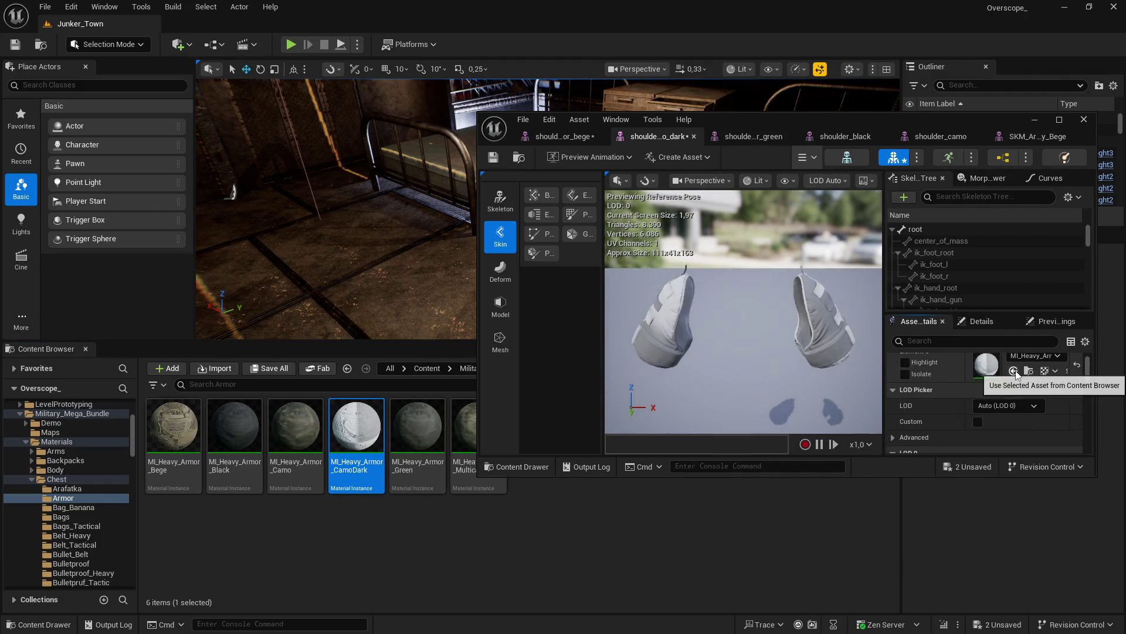
pyautogui.click(756, 138)
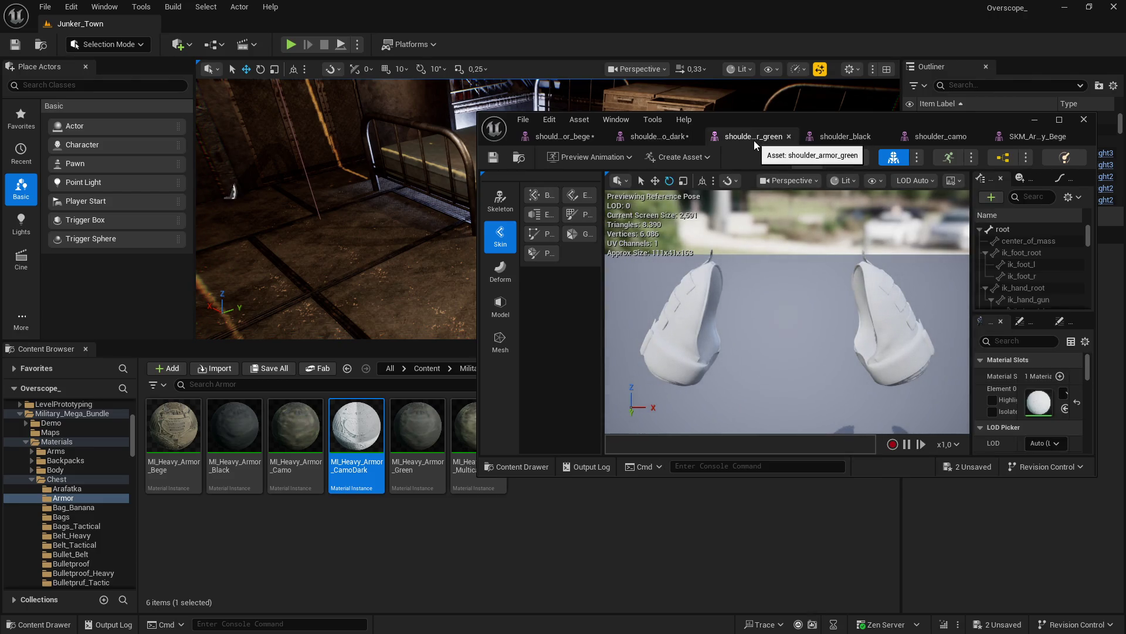
pyautogui.click(420, 452)
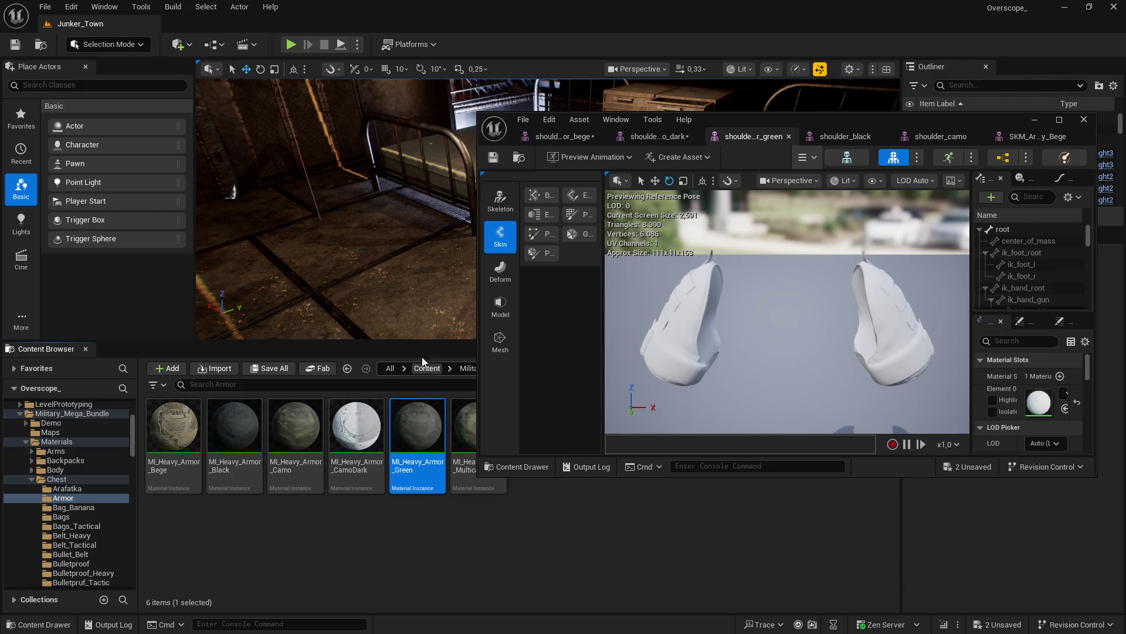
pyautogui.moveTo(427, 342); pyautogui.dragTo(419, 414)
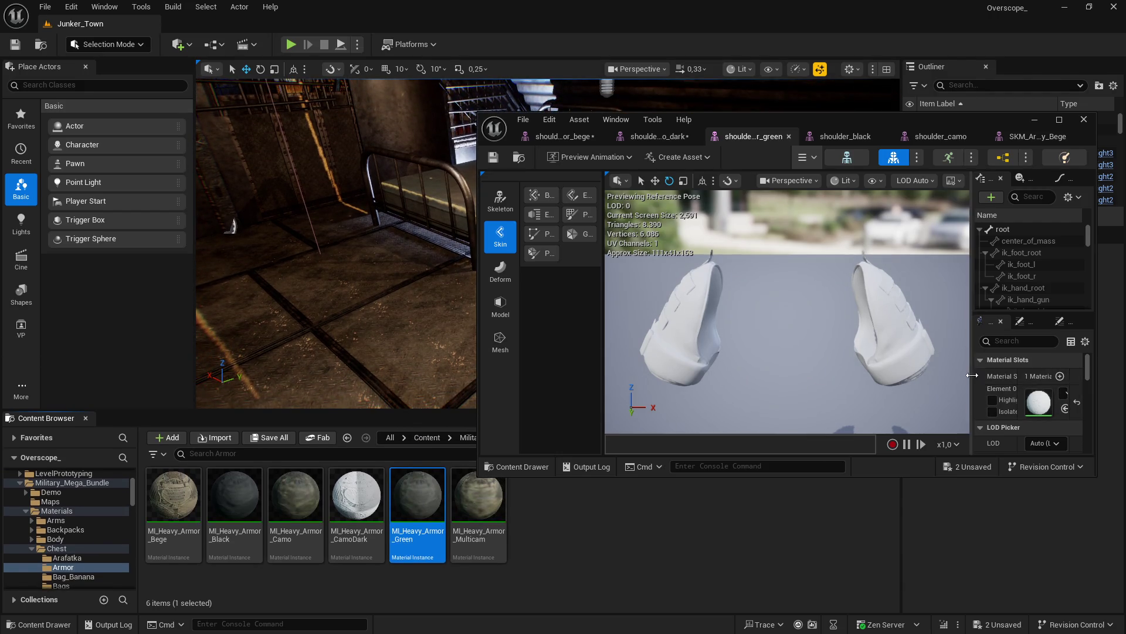
pyautogui.click(1022, 407)
pyautogui.click(1022, 407)
pyautogui.moveTo(733, 352); pyautogui.dragTo(802, 331)
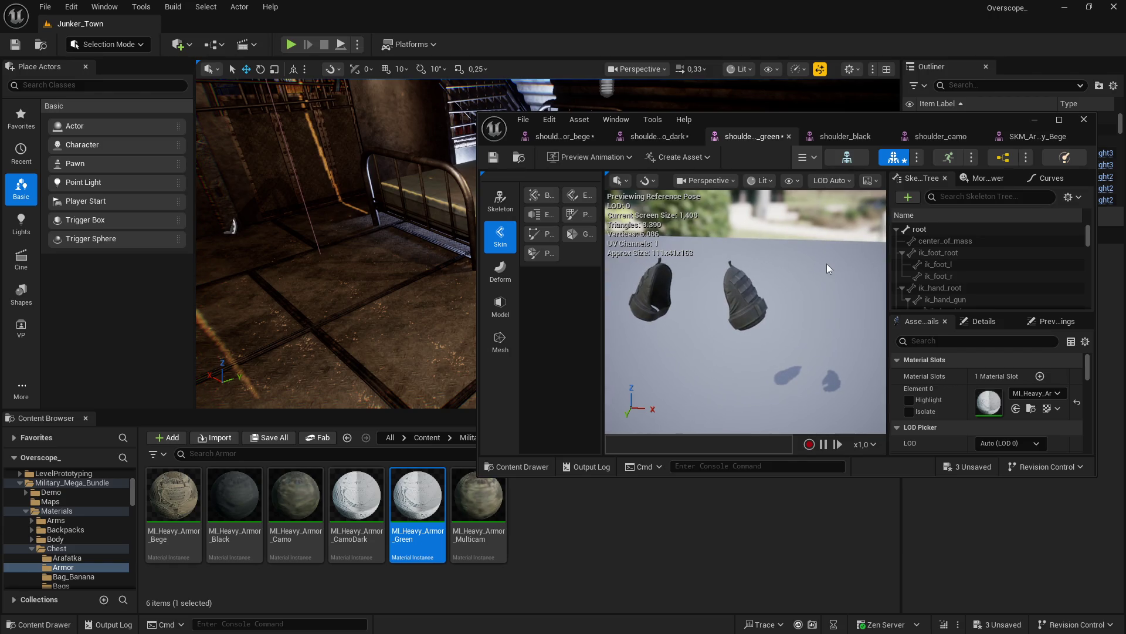
# Step: Assign the Black and Camo material instances to shoulder_black and shoulder_camo, then save all
pyautogui.click(842, 138)
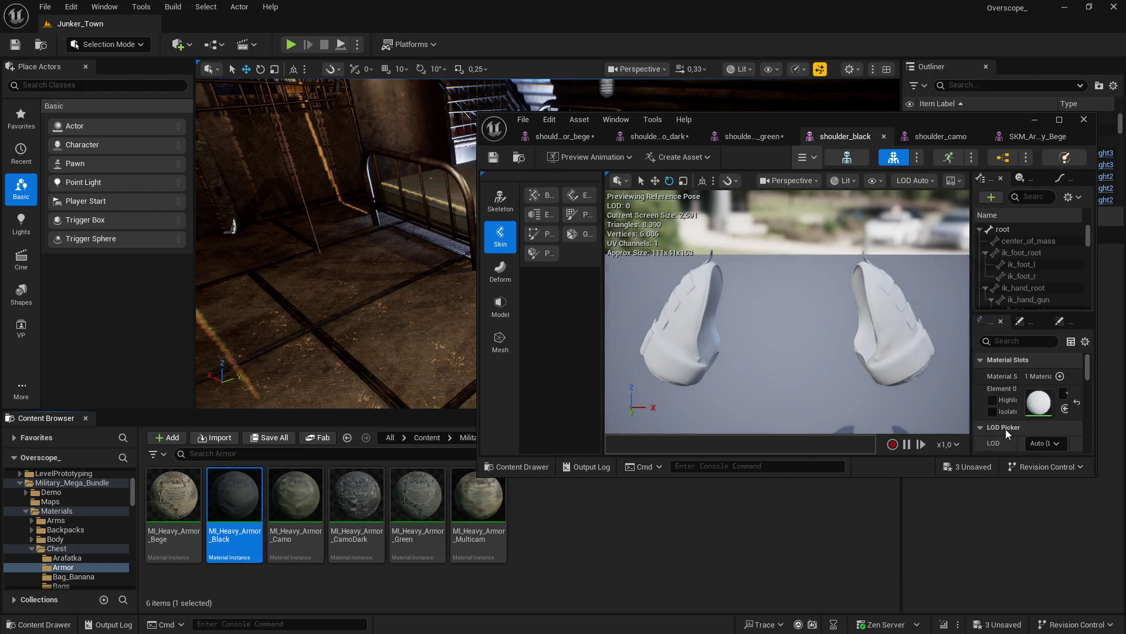
pyautogui.click(1011, 409)
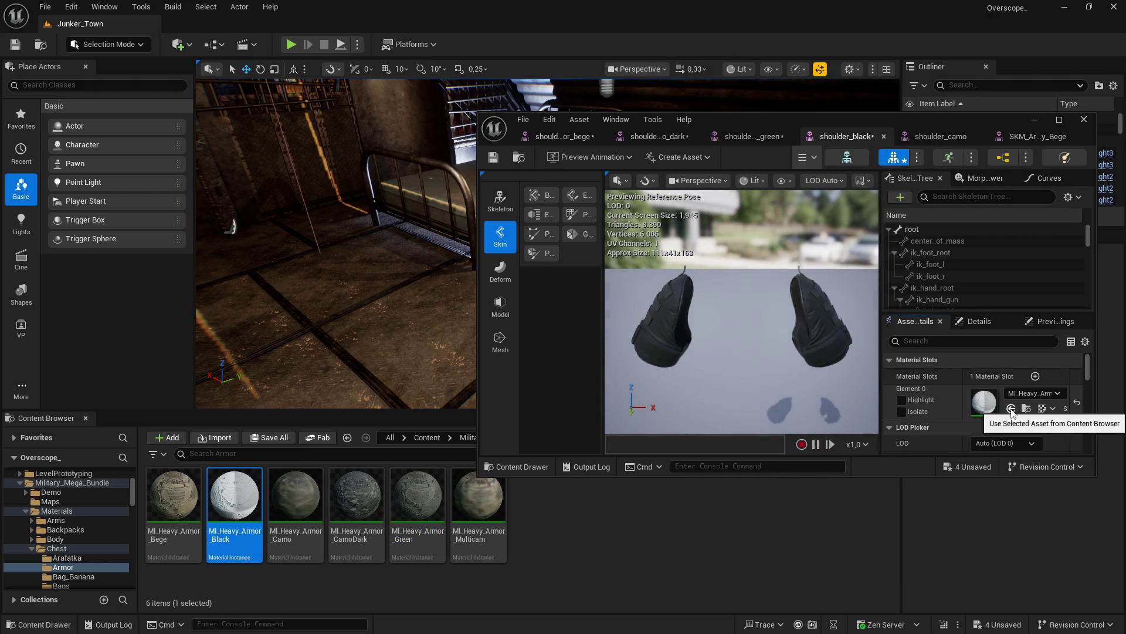
pyautogui.click(778, 136)
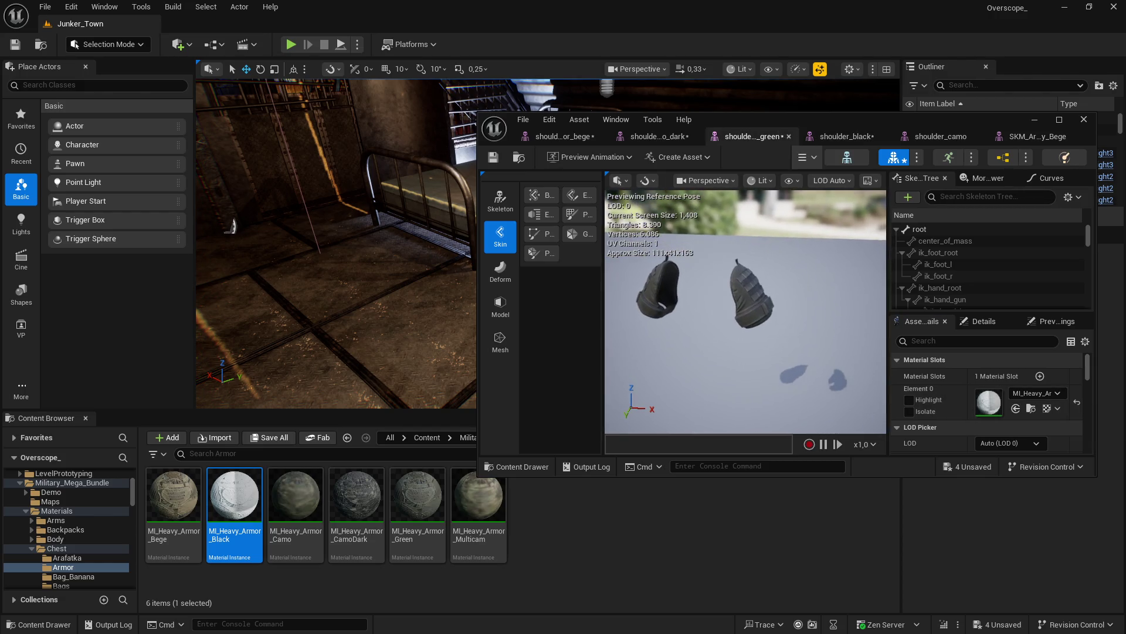
pyautogui.click(671, 137)
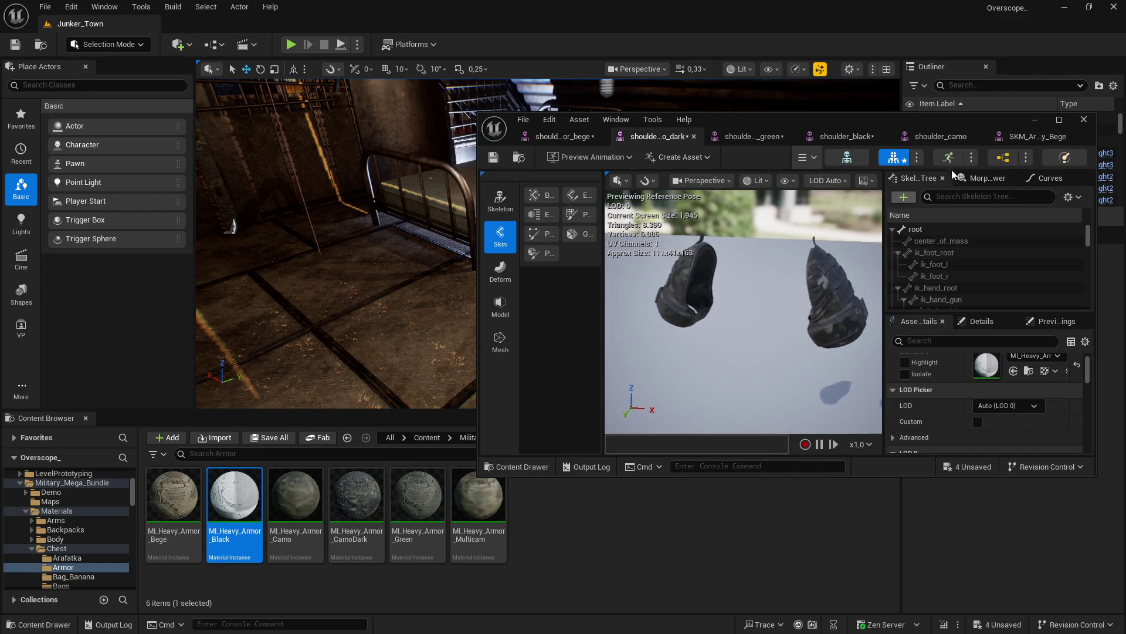
pyautogui.click(949, 138)
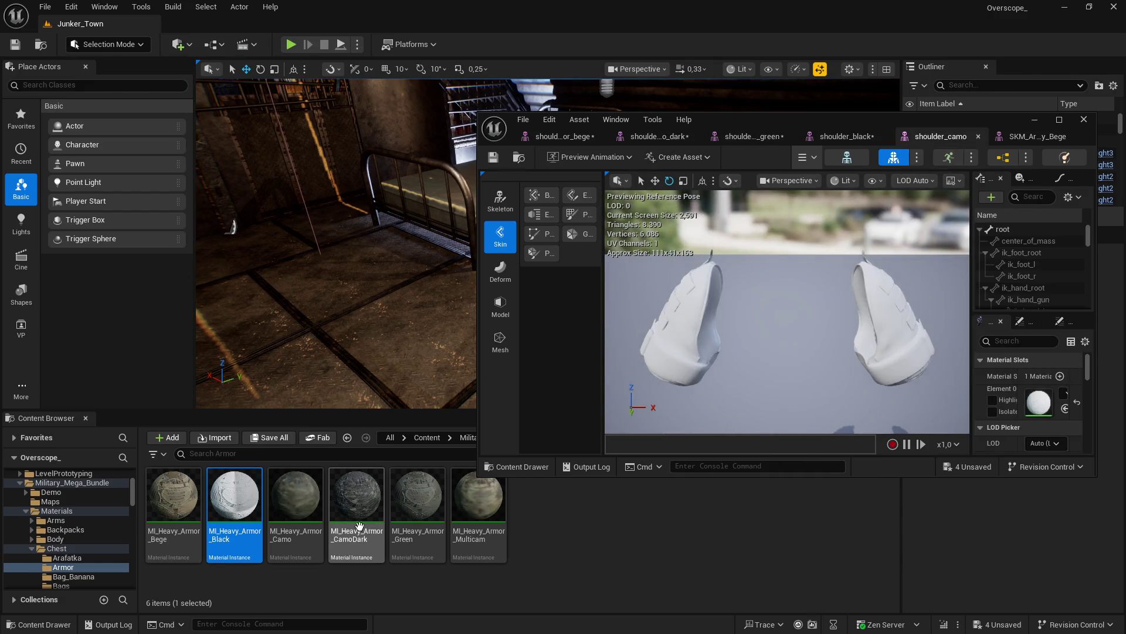
pyautogui.click(303, 540)
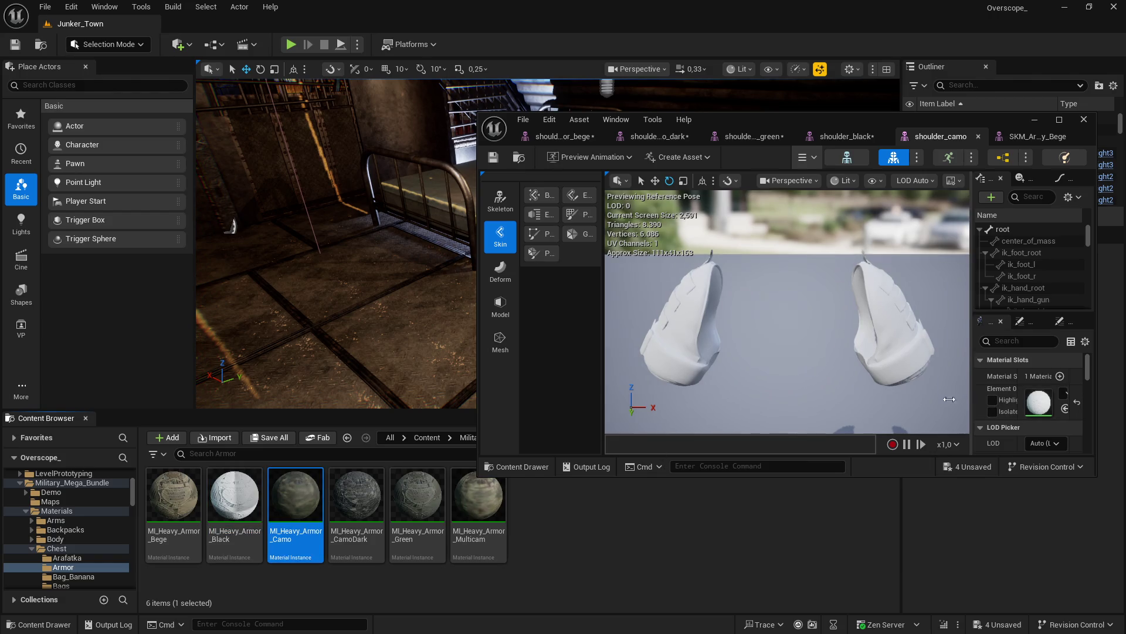
pyautogui.click(1000, 409)
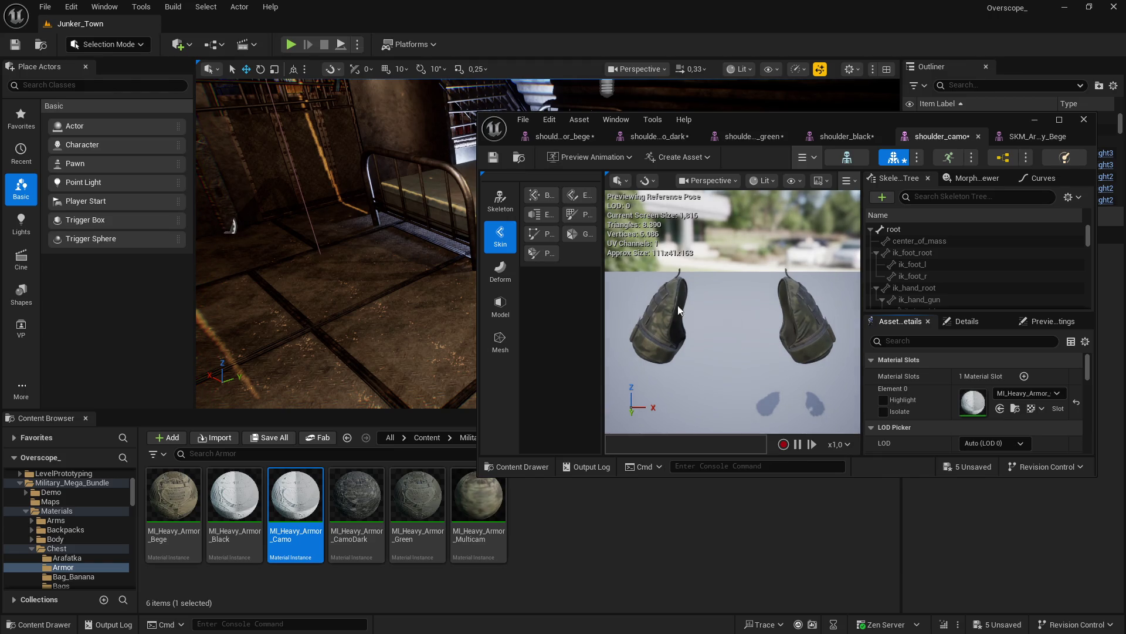
pyautogui.click(269, 437)
pyautogui.click(659, 456)
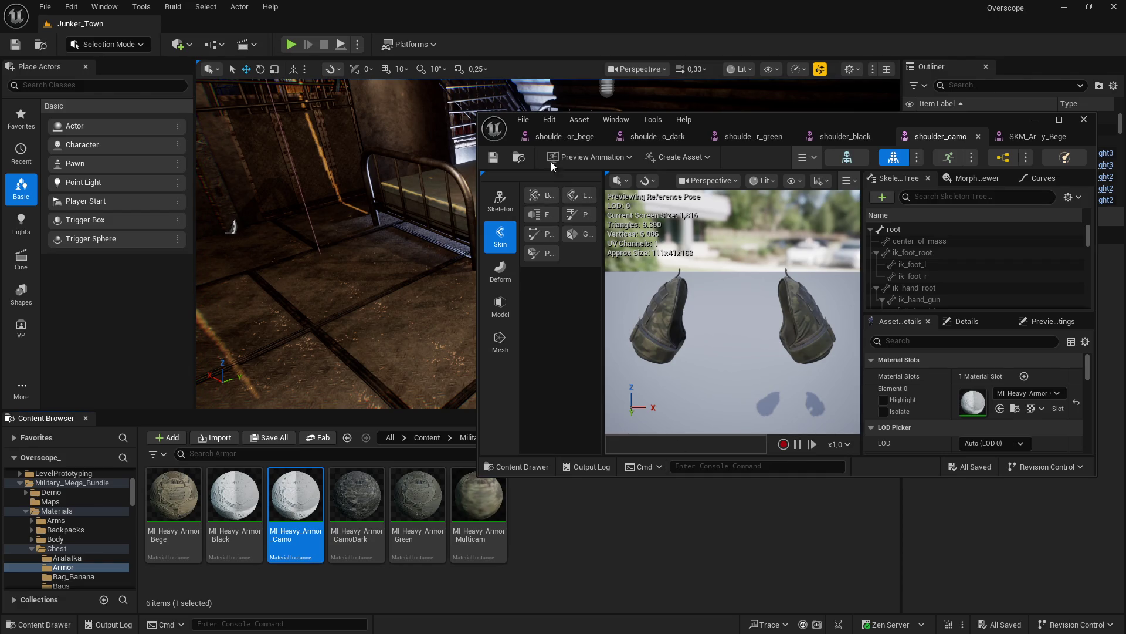
# Step: Review the bege, camo dark, green, black and camo shoulder variants, ending on SKM_Armor_Heavy_Bege
pyautogui.click(560, 136)
pyautogui.click(657, 136)
pyautogui.click(772, 137)
pyautogui.click(857, 138)
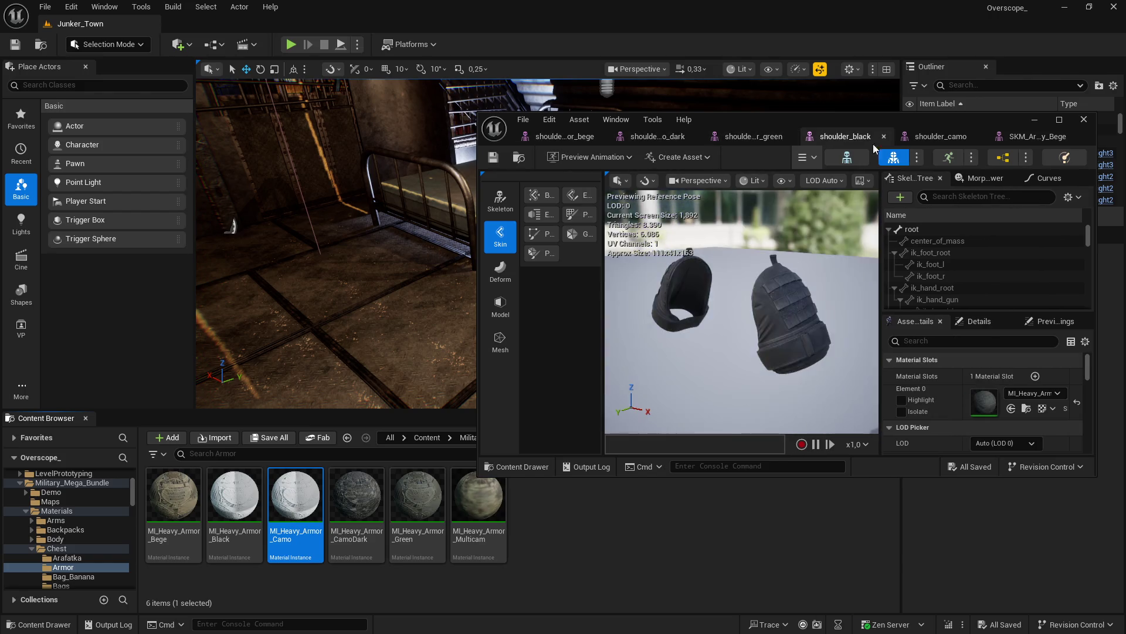
pyautogui.click(938, 137)
pyautogui.click(1027, 137)
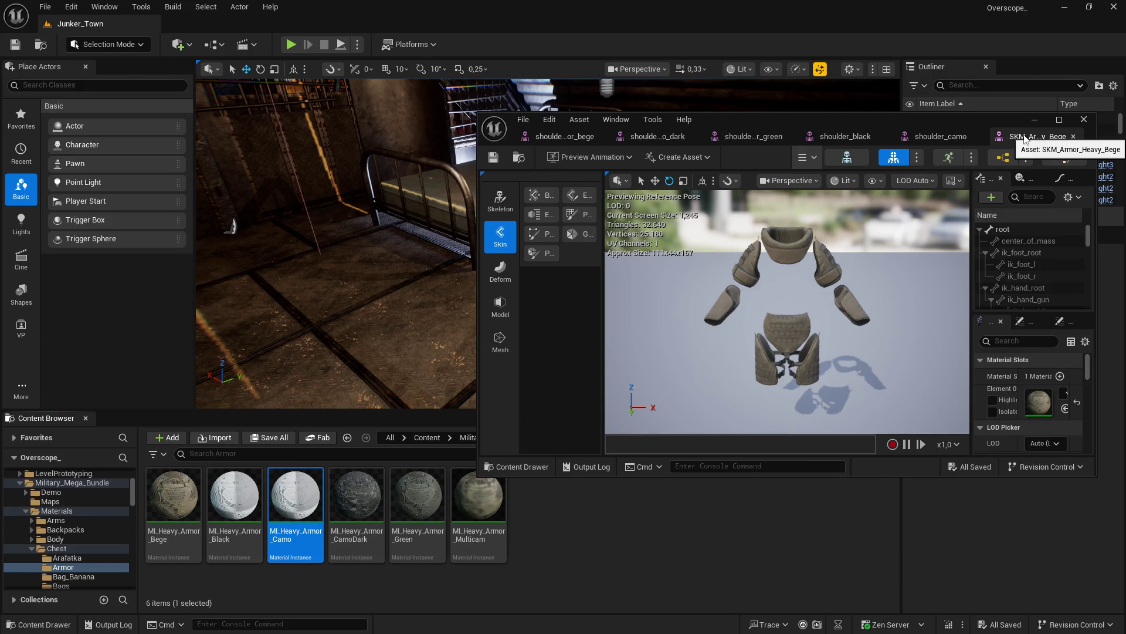
# Step: Recheck the bege, camo dark, green, black and camo shoulder tabs, then shorten the mesh editor window
pyautogui.click(572, 137)
pyautogui.click(660, 137)
pyautogui.click(752, 136)
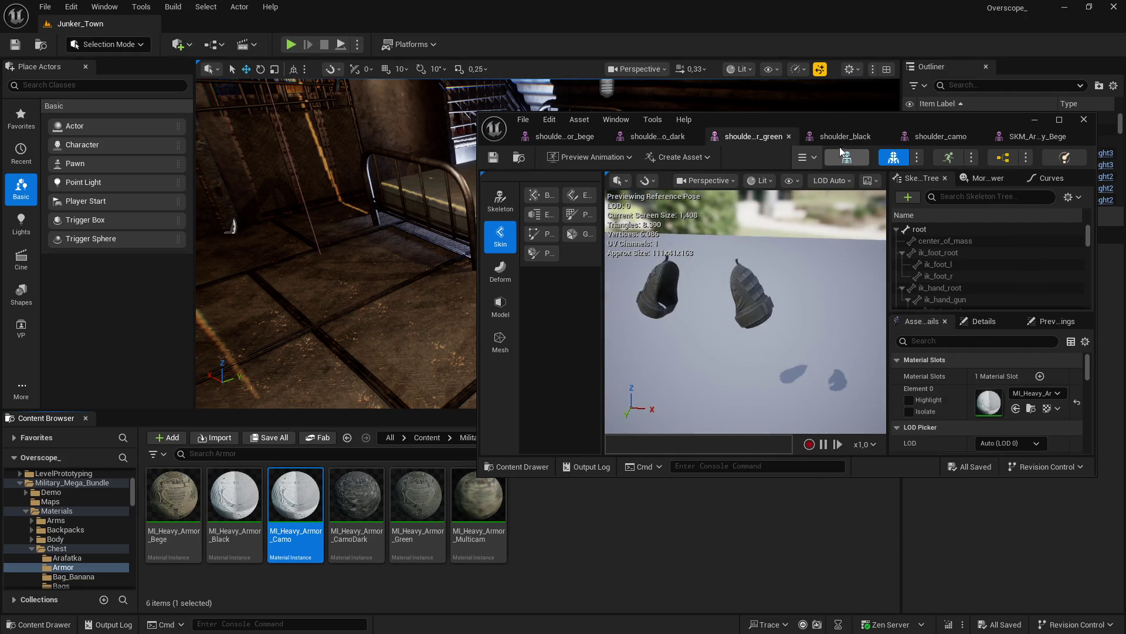
pyautogui.click(844, 136)
pyautogui.click(939, 137)
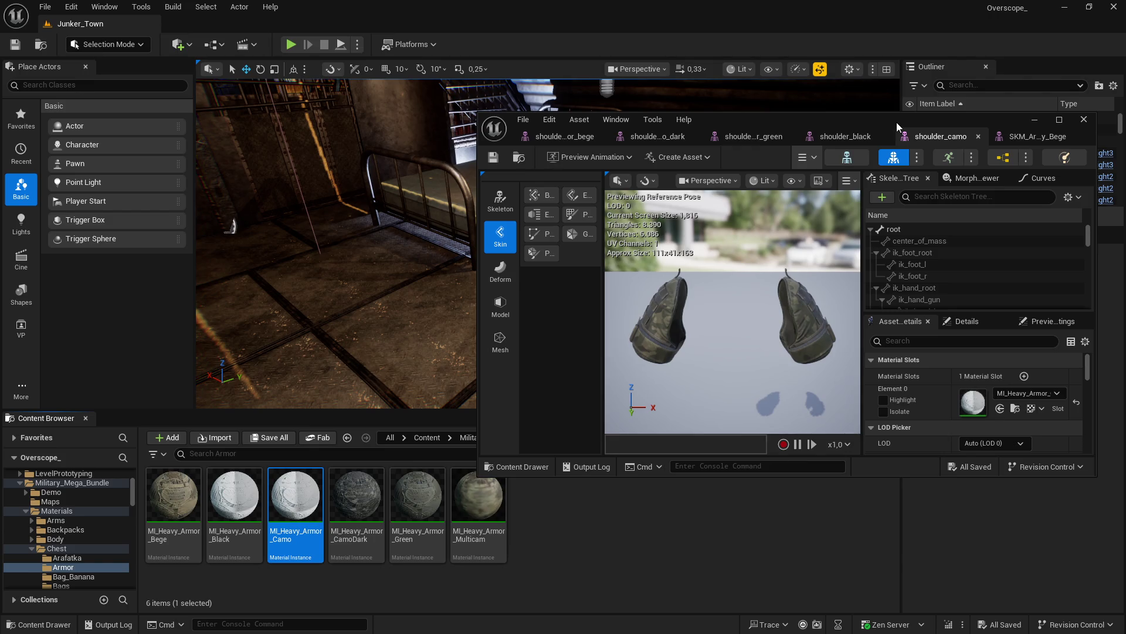
pyautogui.moveTo(479, 476); pyautogui.dragTo(464, 393)
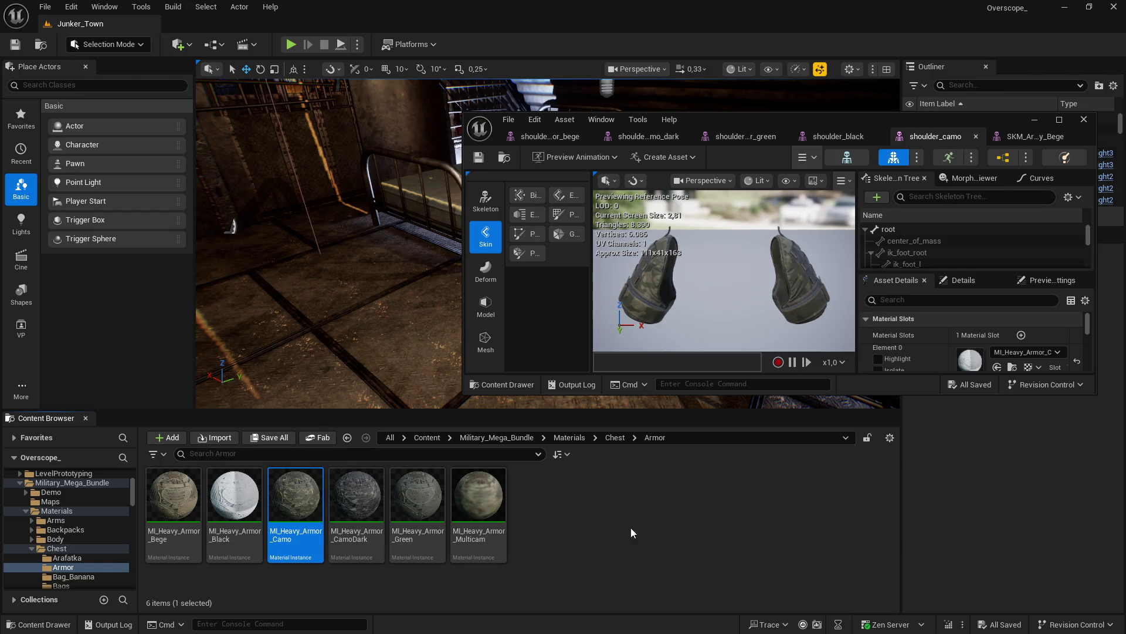
# Step: Browse the content browser to the Mesh/Chest/Armor/lowerarm folder
pyautogui.hotkey('alt', 'Left')
pyautogui.moveTo(294, 411); pyautogui.dragTo(305, 316)
pyautogui.doubleClick(234, 405)
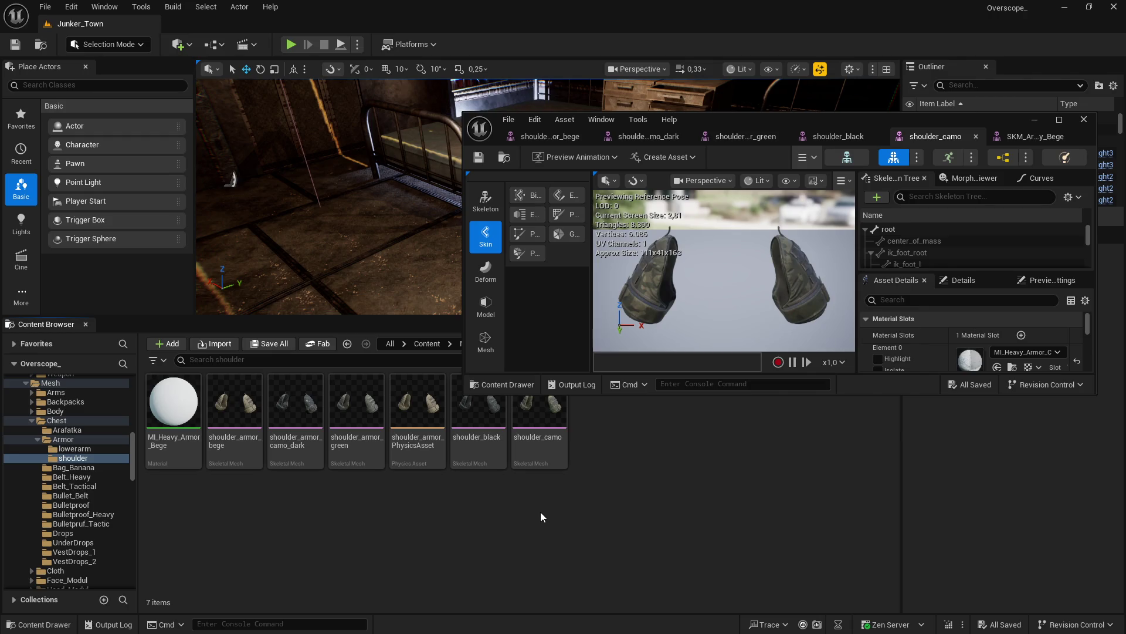
pyautogui.hotkey('alt', 'Up')
pyautogui.press('Left')
pyautogui.press('Return')
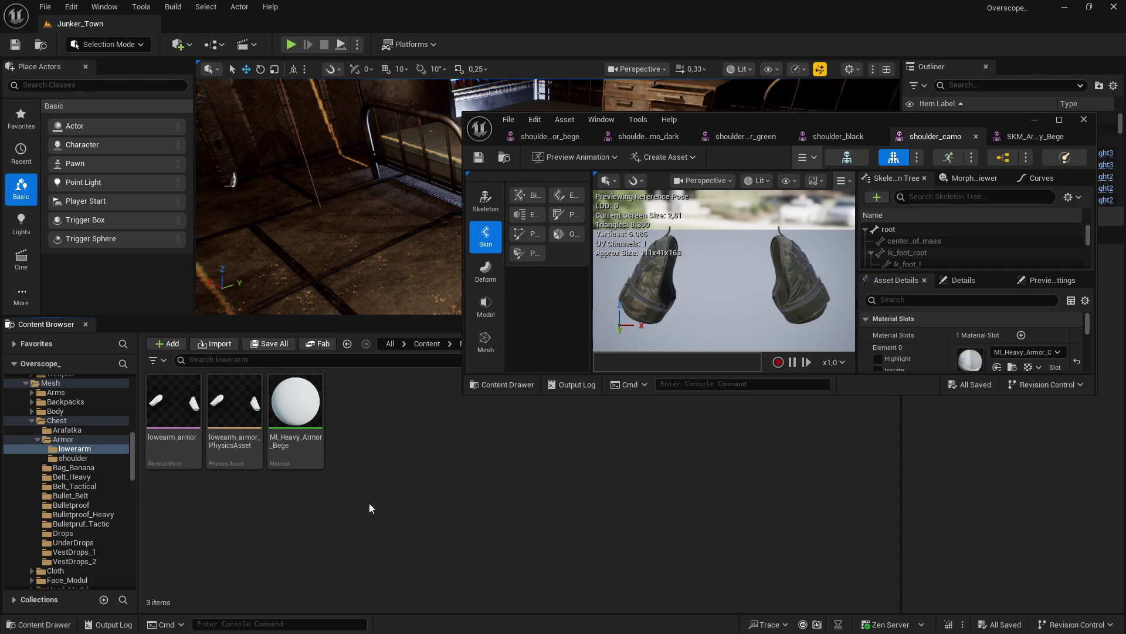
# Step: Begin renaming the lowearm_armor skeletal mesh
pyautogui.click(179, 408)
pyautogui.rightClick(180, 409)
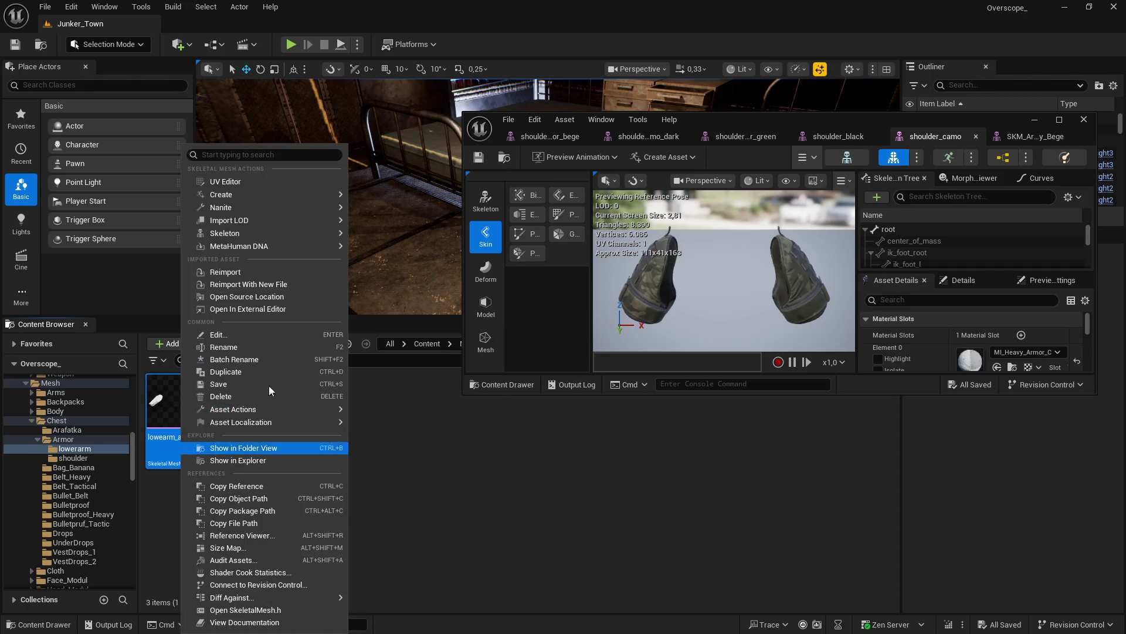
pyautogui.click(270, 359)
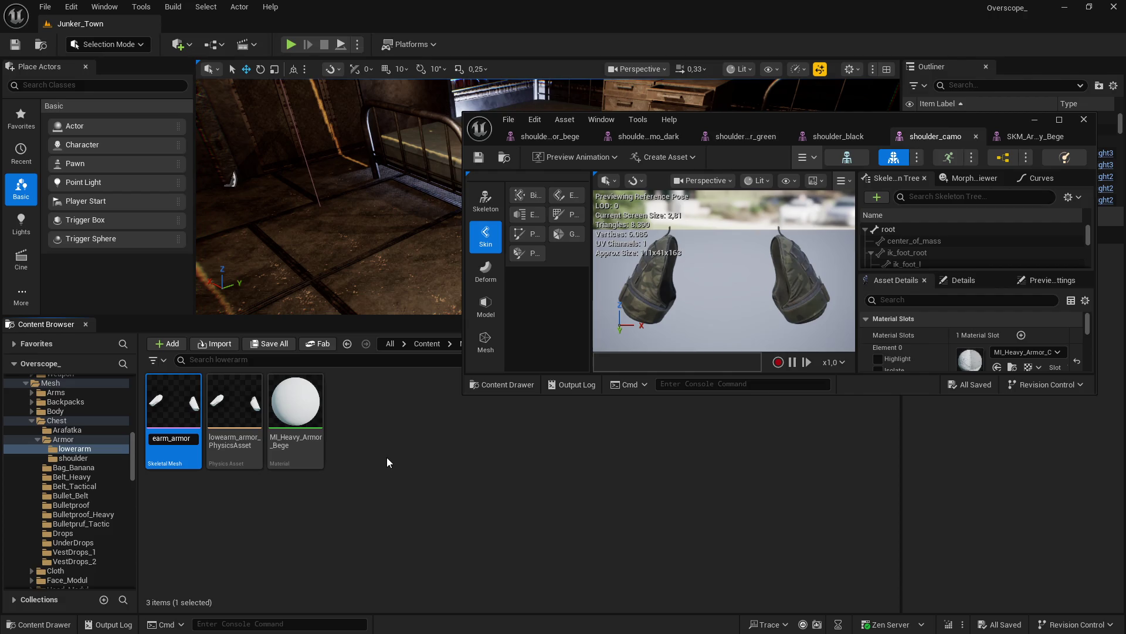